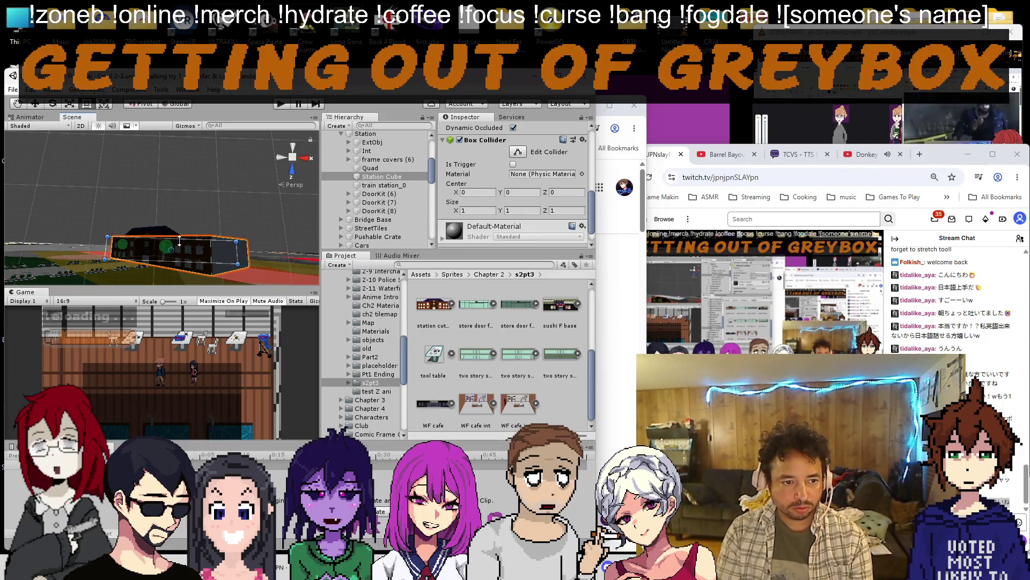
scroll(181, 242, "up", 8)
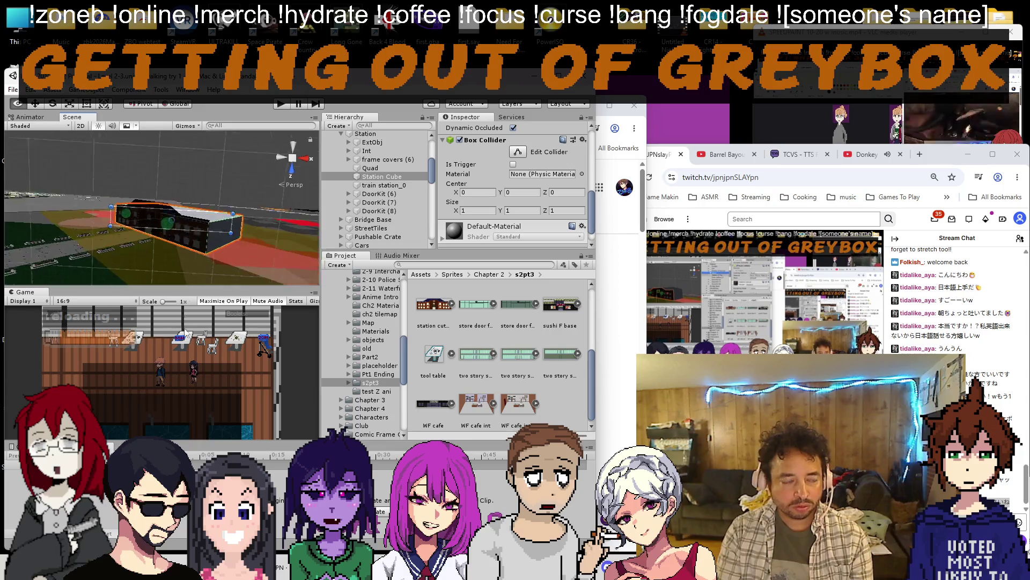
Inspect the Station's frame cover (1) object and frame covers (6) group in the Hierarchy.
mouse_move(191, 193)
left_mouse_down()
mouse_move(236, 193)
mouse_move(293, 149)
left_mouse_up()
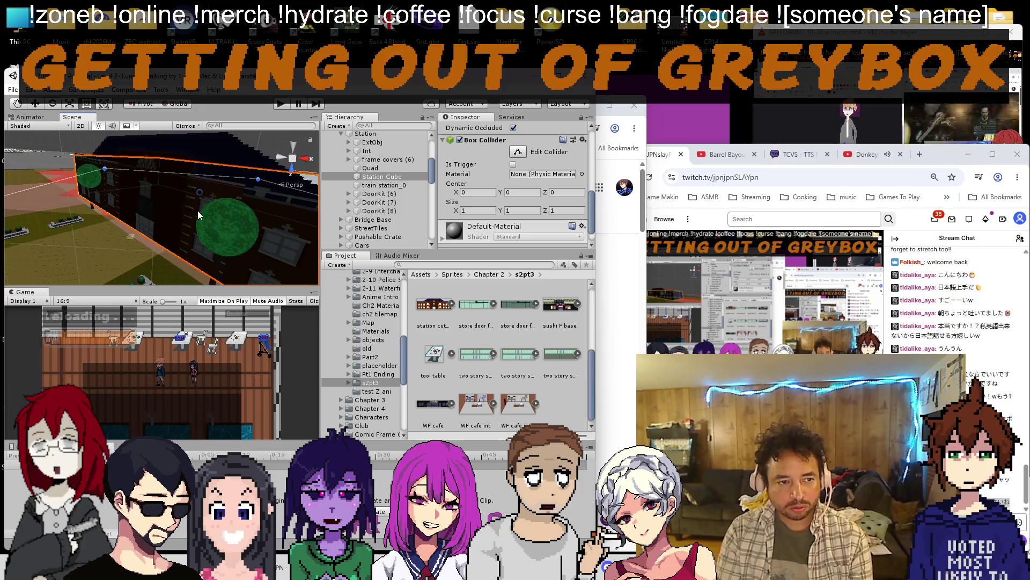
key("ctrl+a")
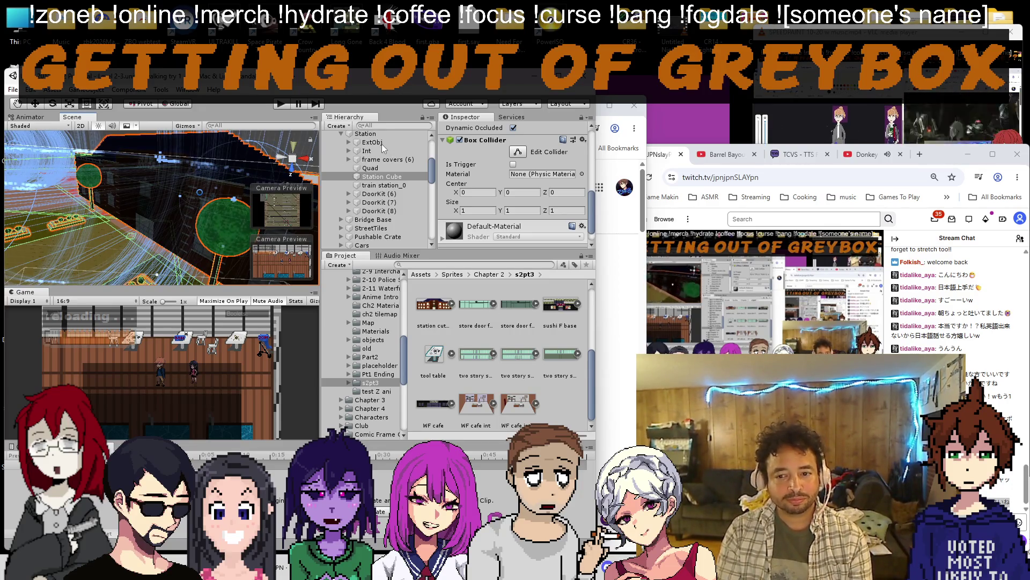
left_click(381, 143)
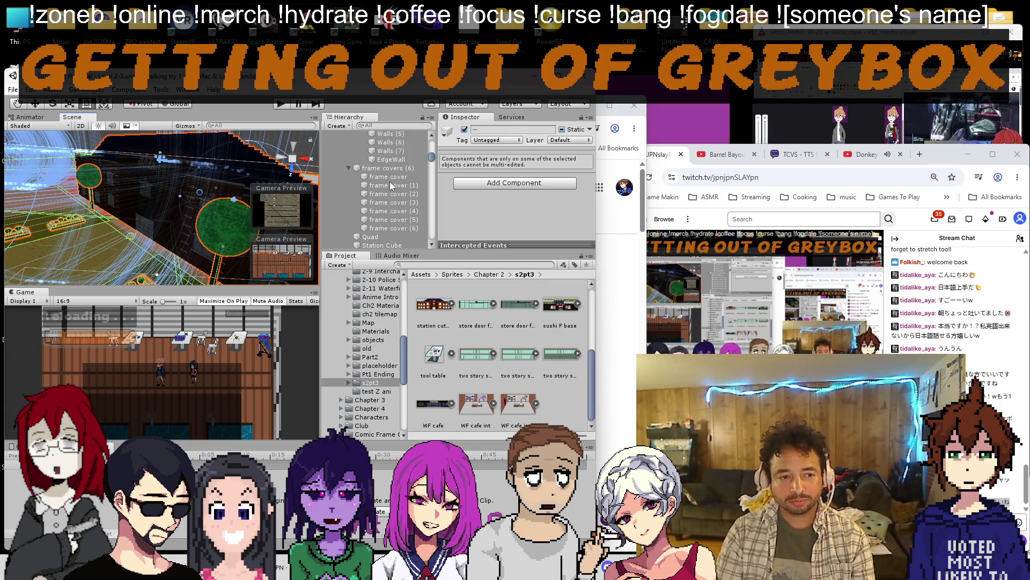
left_click(391, 185)
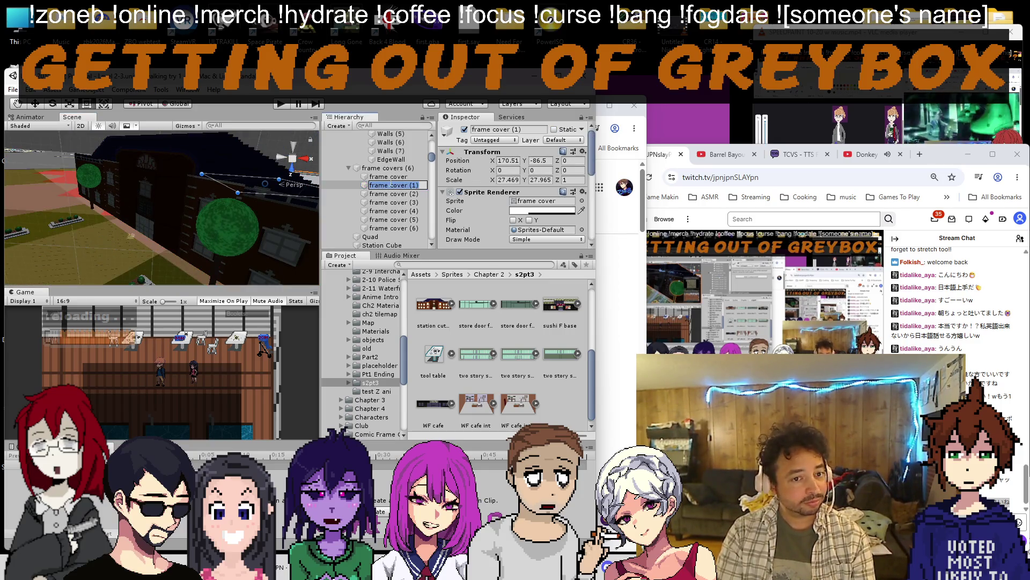
left_click(387, 167)
left_click(334, 136)
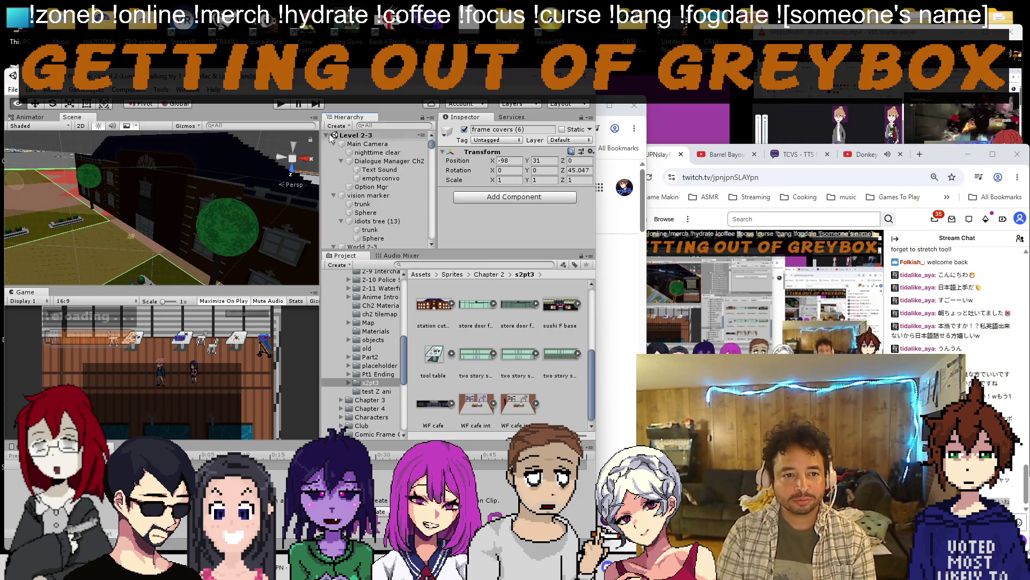
Collapse the Level 2-3 tree to its top-level groups and bring the Donkey Kong video forward.
left_click(342, 152)
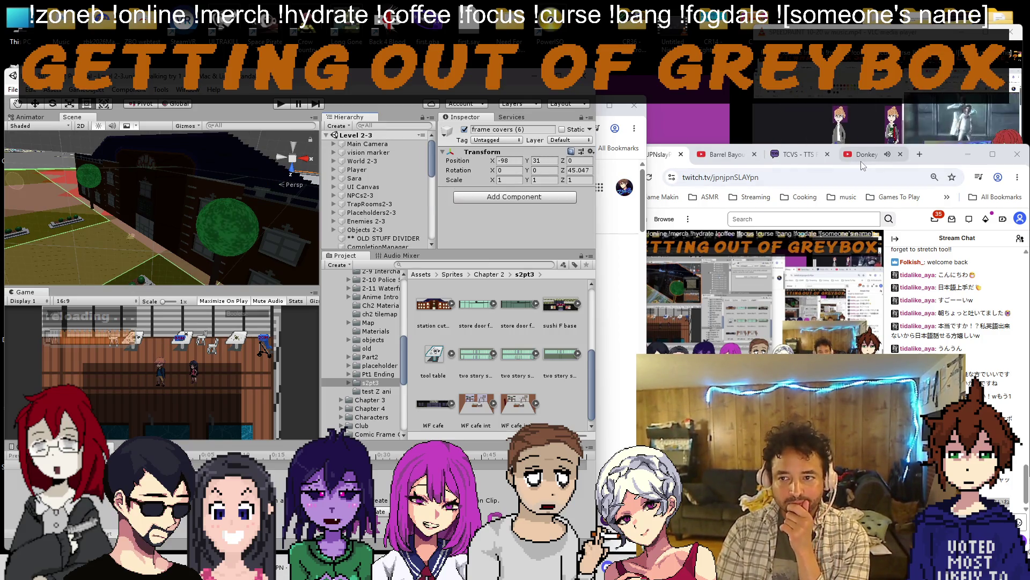
left_click(866, 154)
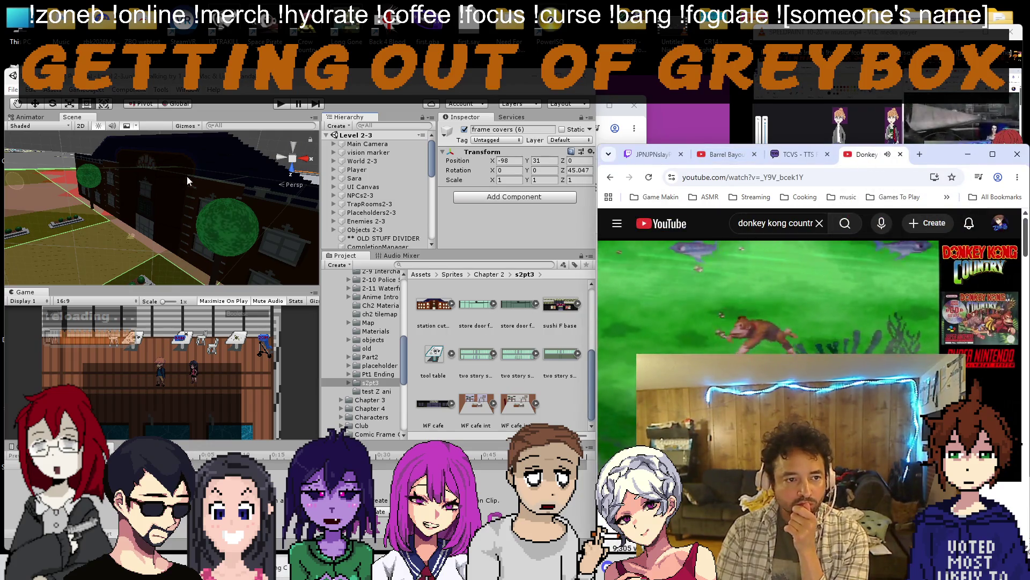
scroll(184, 202, "down", 6)
scroll(184, 210, "down", 6)
Select the Player object and frame it in the Scene view, then return to the Twitch tab.
left_click_drag(185, 213, 242, 185)
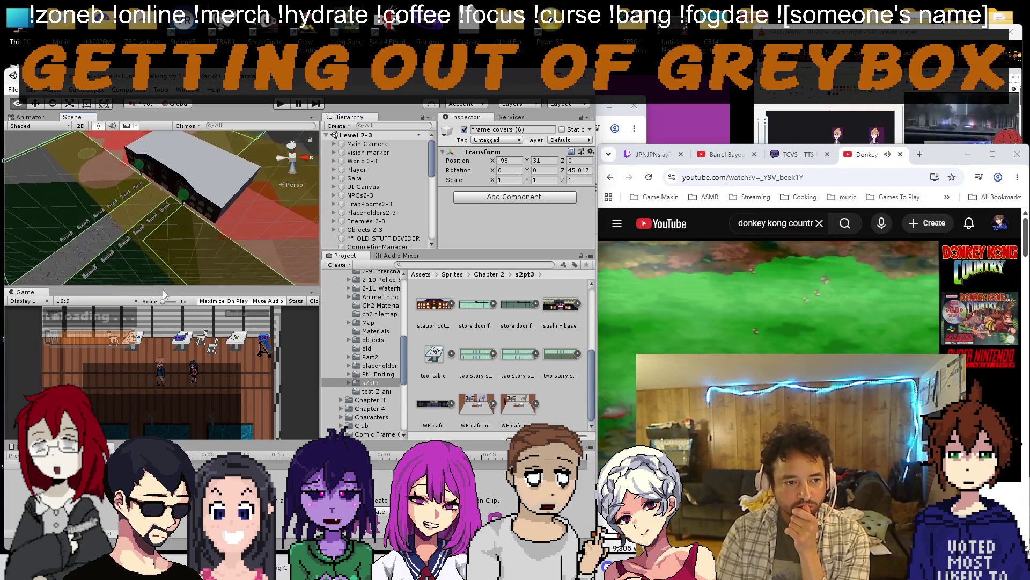
left_click(357, 169)
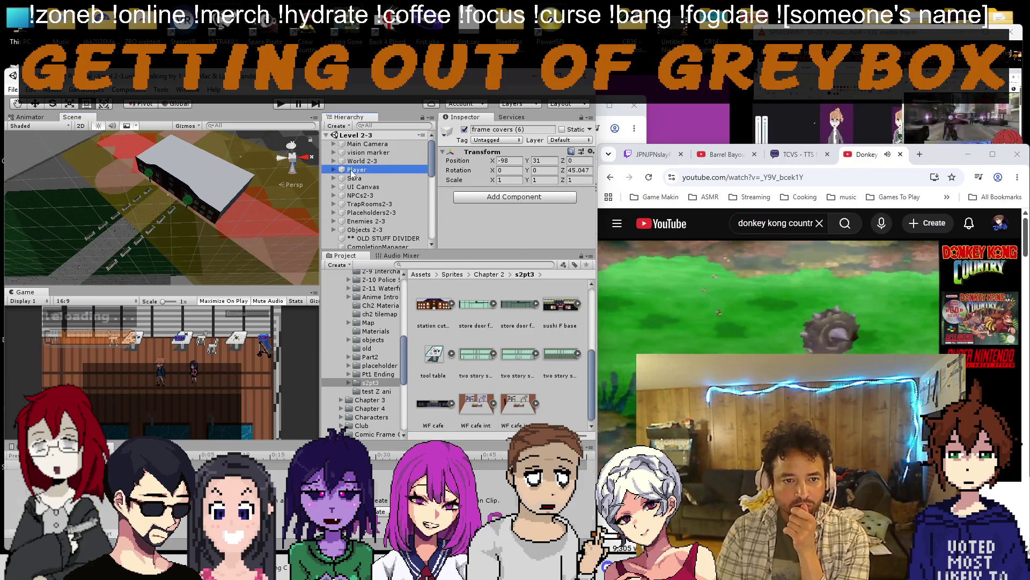
key("f")
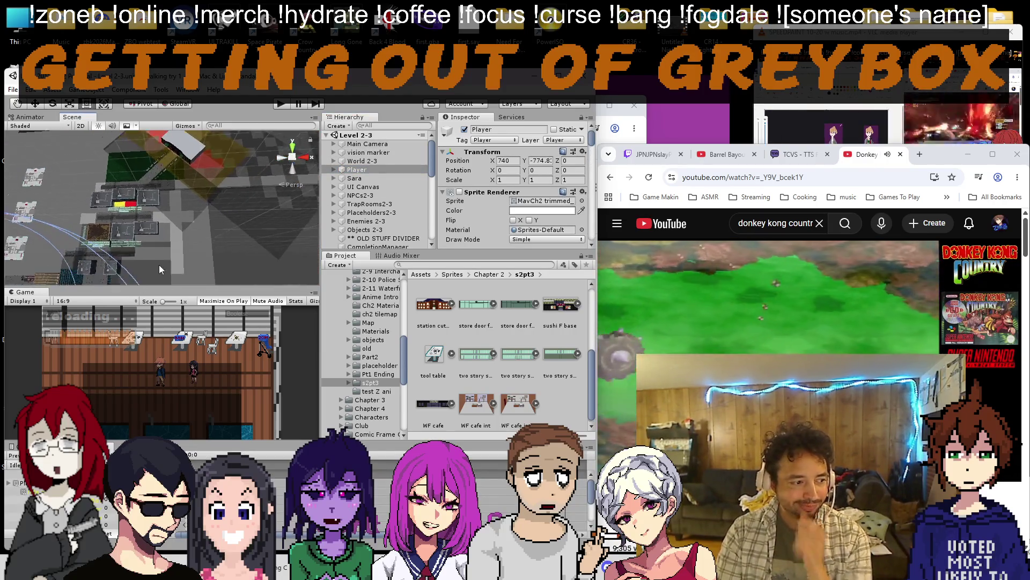
scroll(155, 267, "down", 5)
scroll(153, 258, "down", 5)
scroll(162, 232, "down", 4)
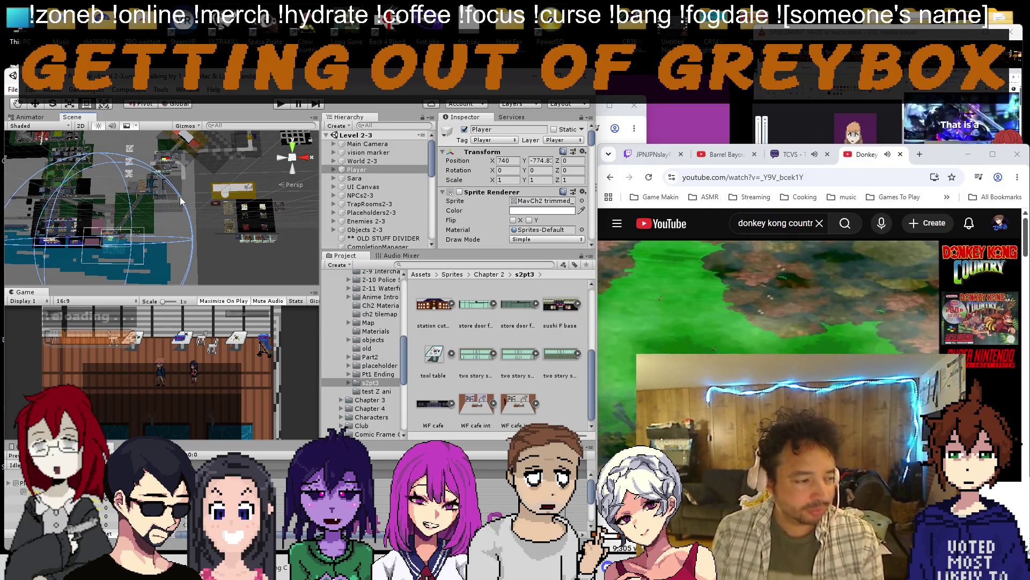
left_click(649, 154)
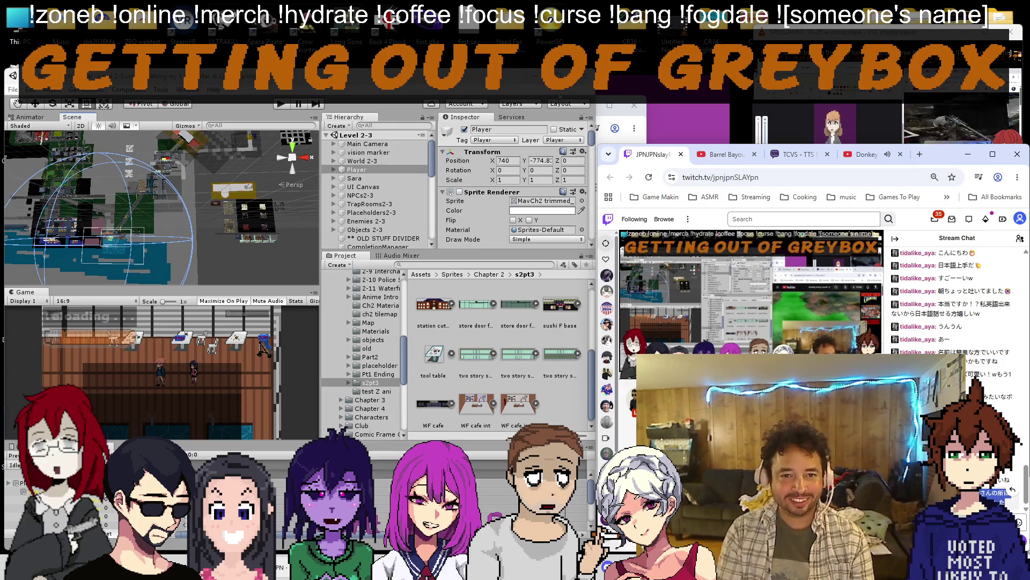
key("alt+Tab")
type("Stillneedsworkさんの所に遊びに行くのですが紹介してもらいました")
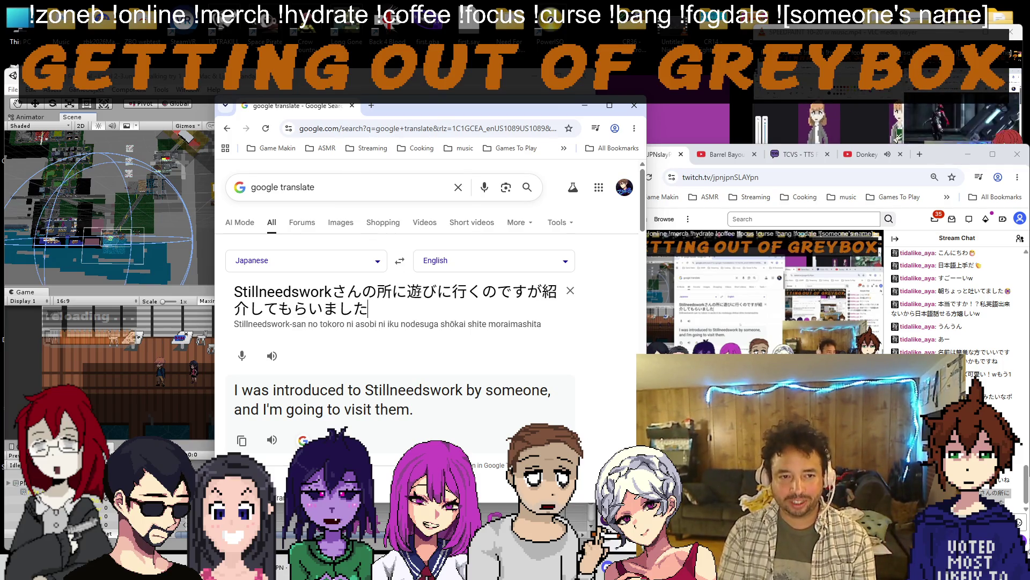
key("alt+Tab")
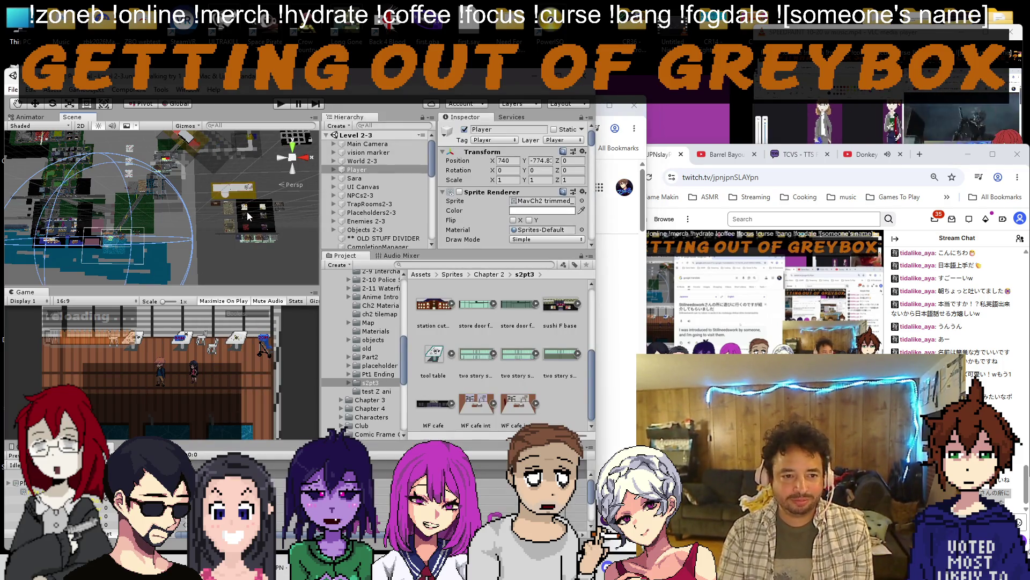
scroll(248, 212, "up", 8)
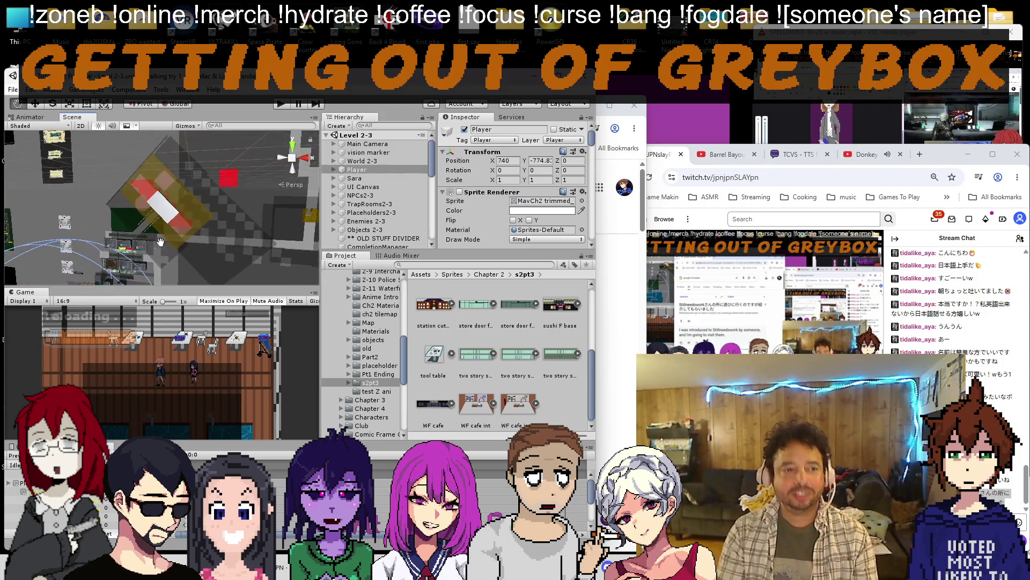
scroll(159, 243, "down", 8)
scroll(180, 187, "down", 6)
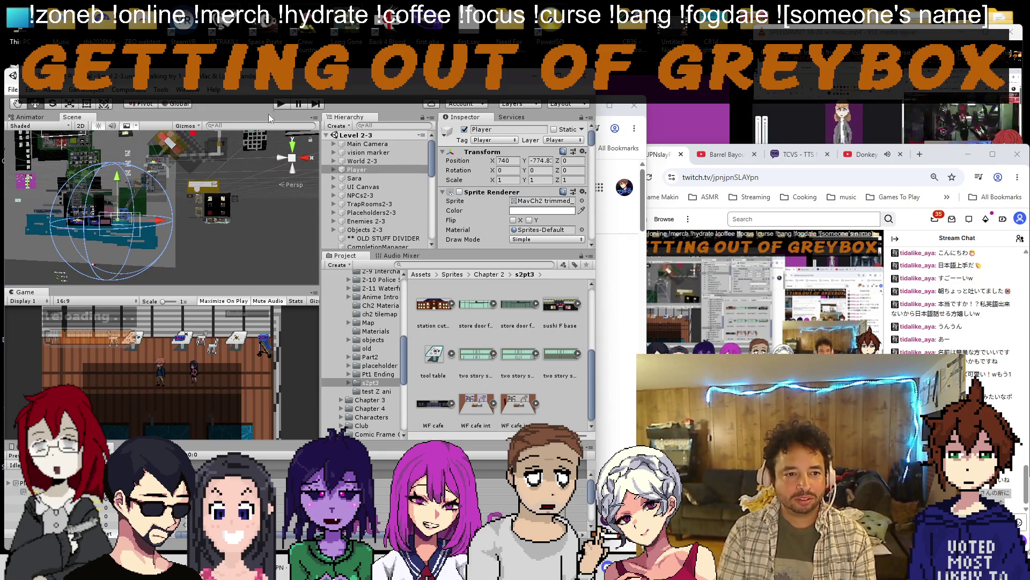
Drag the Player right and up to about X 1755, Y -587 and start a playtest.
left_click(285, 105)
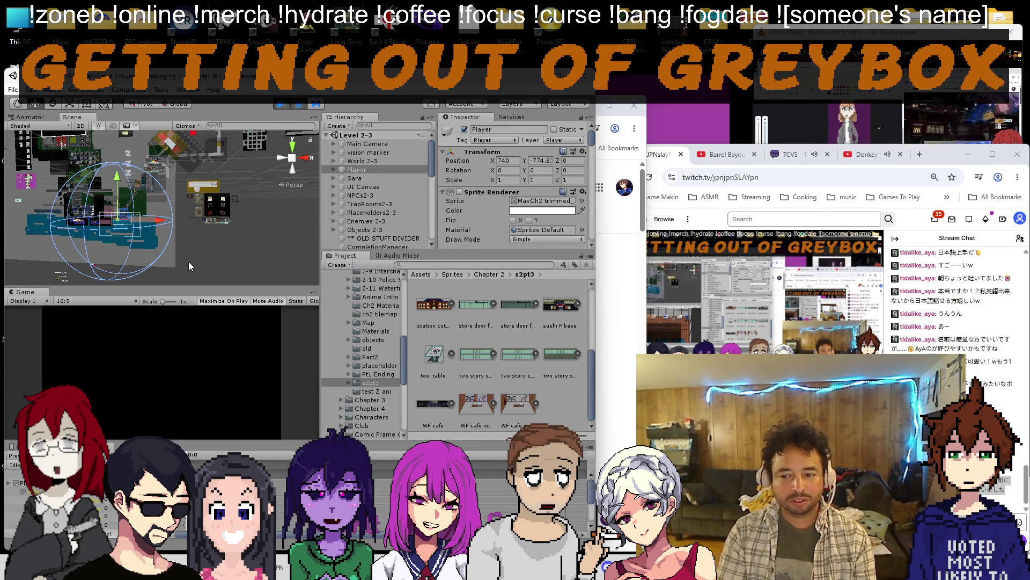
mouse_move(162, 222)
left_mouse_down()
mouse_move(163, 238)
mouse_move(167, 186)
mouse_move(121, 234)
left_mouse_up()
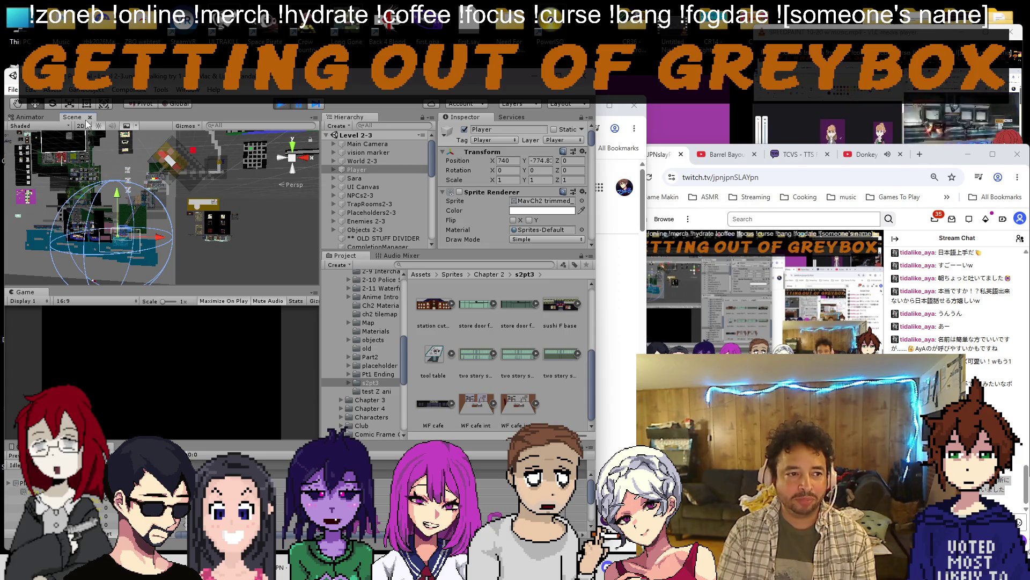
scroll(165, 202, "down", 2)
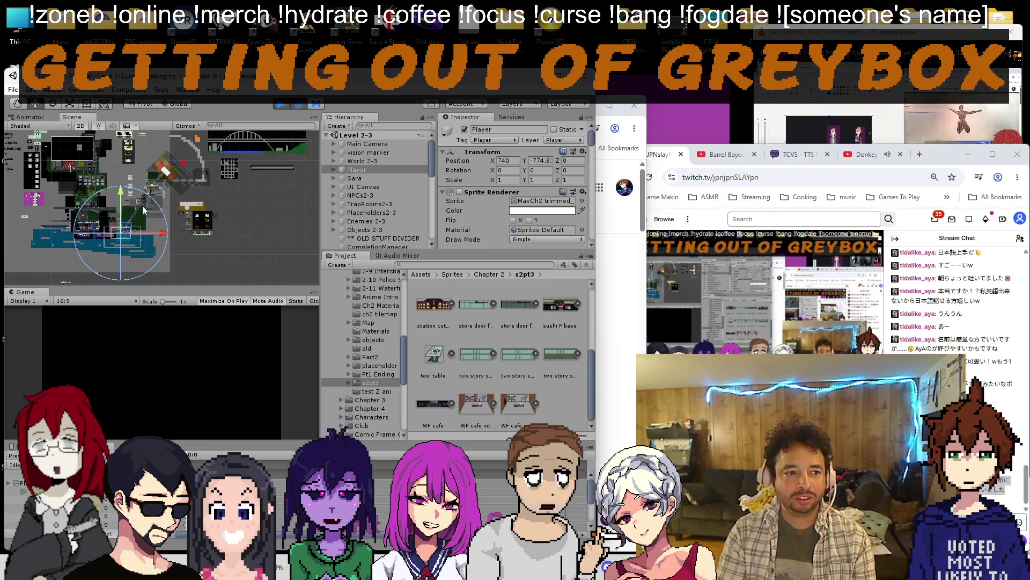
left_click_drag(161, 171, 233, 190)
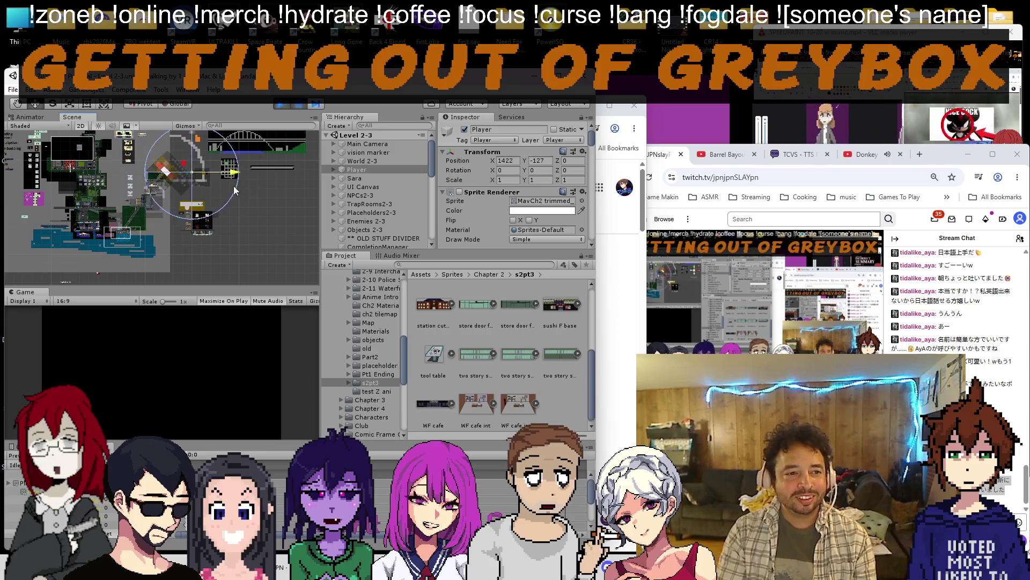
scroll(210, 199, "up", 2)
scroll(214, 246, "up", 2)
scroll(218, 243, "up", 2)
scroll(229, 209, "up", 2)
left_click_drag(233, 221, 245, 183)
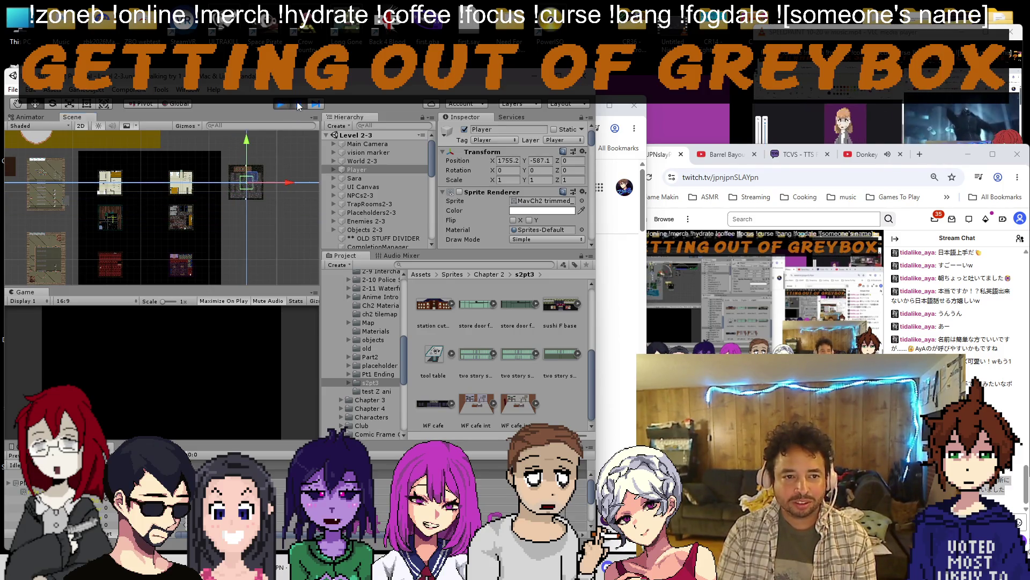
left_click(280, 106)
Walk the player up through the door, firing the pistol up and back down.
key("w")
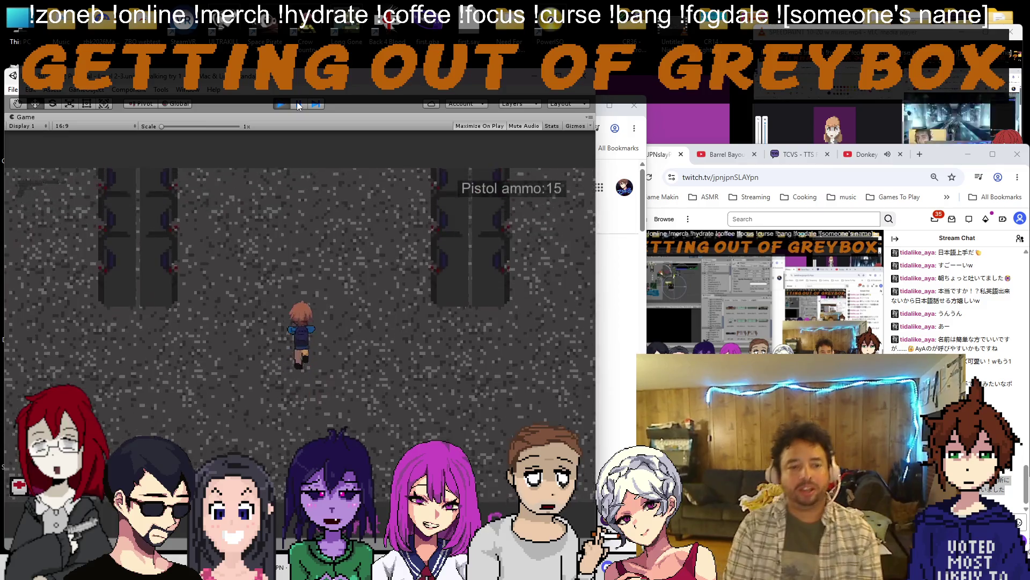
key("w")
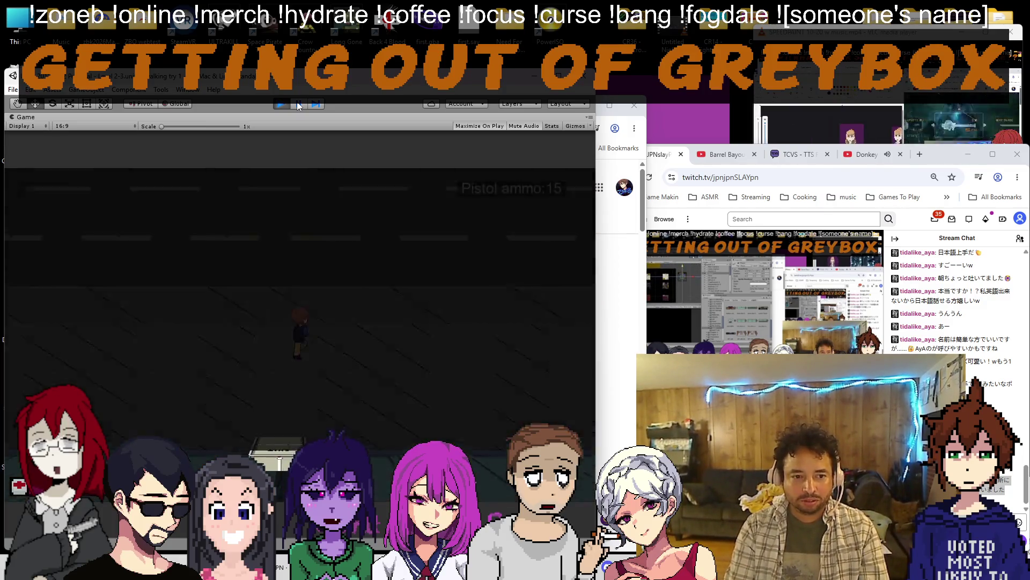
key("w")
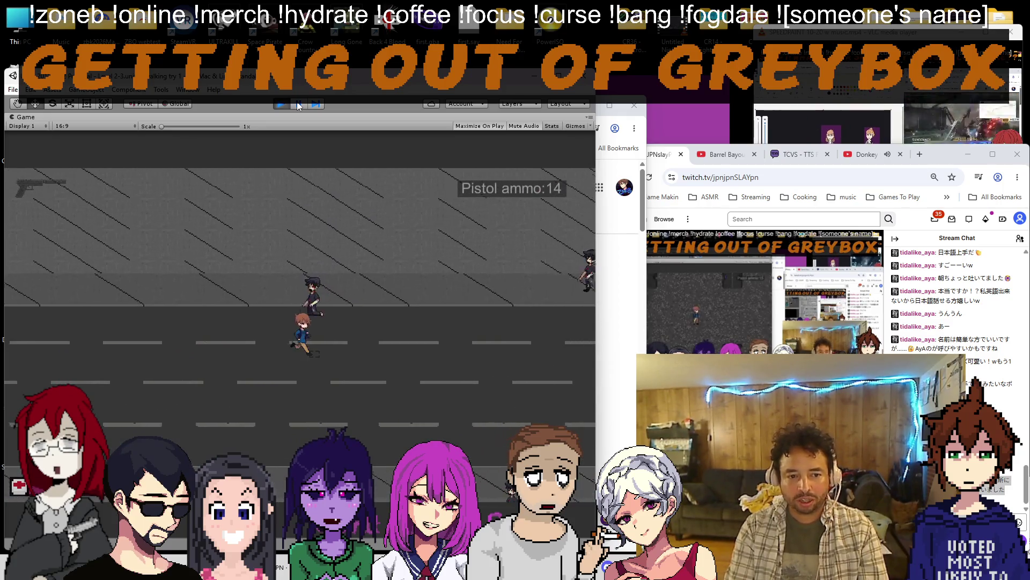
key("space")
key("space")
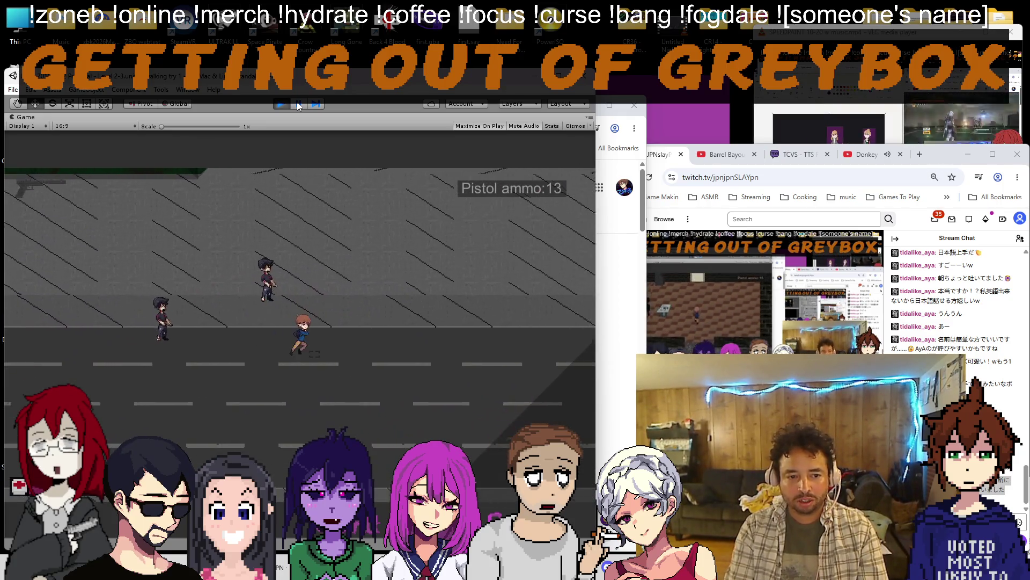
key("w")
key("space")
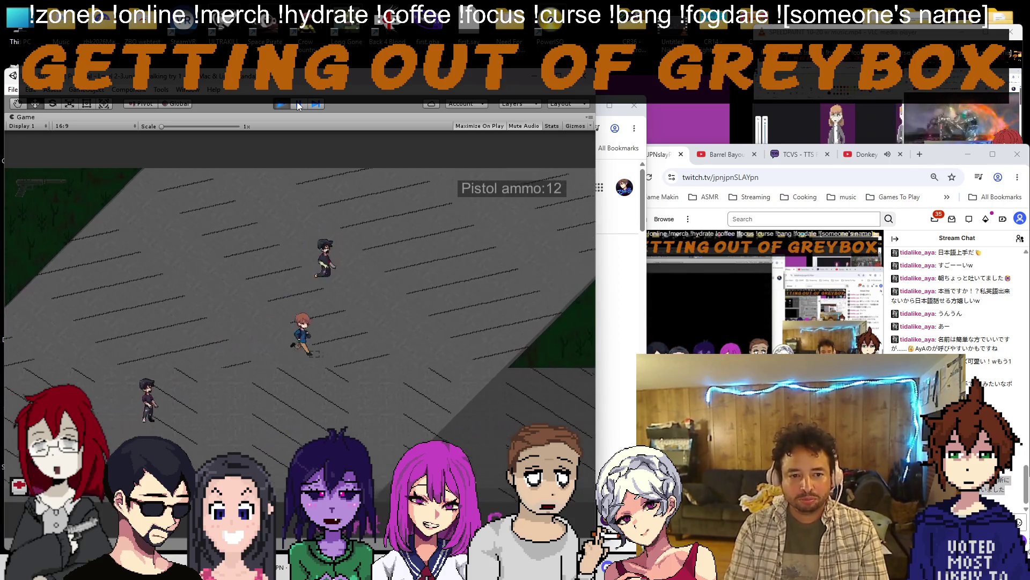
key("s")
key("s")
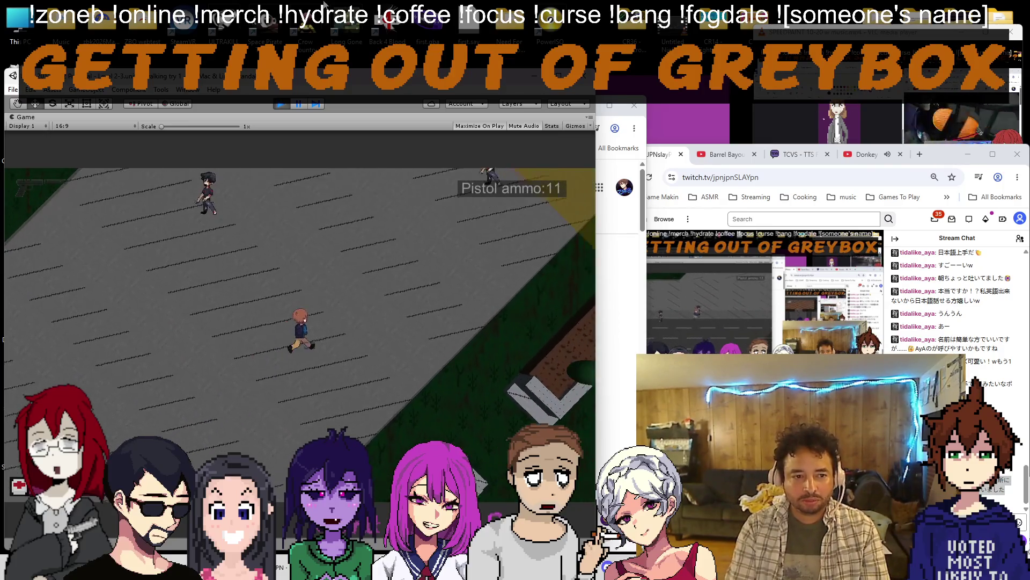
Reload, walk through the yellow area out the EXIT door, then stop the playtest.
key("d")
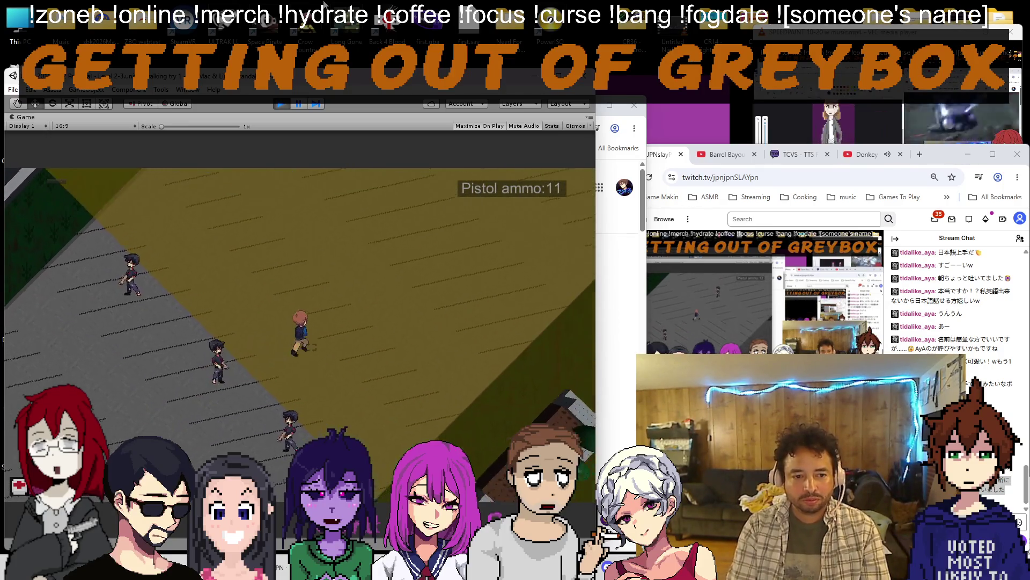
key("r")
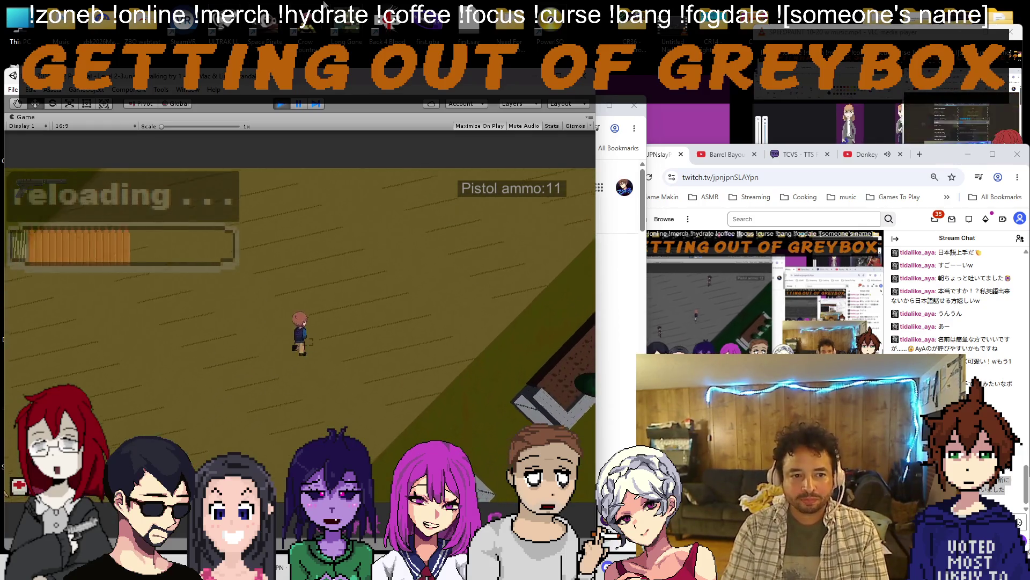
key("w")
key("w")
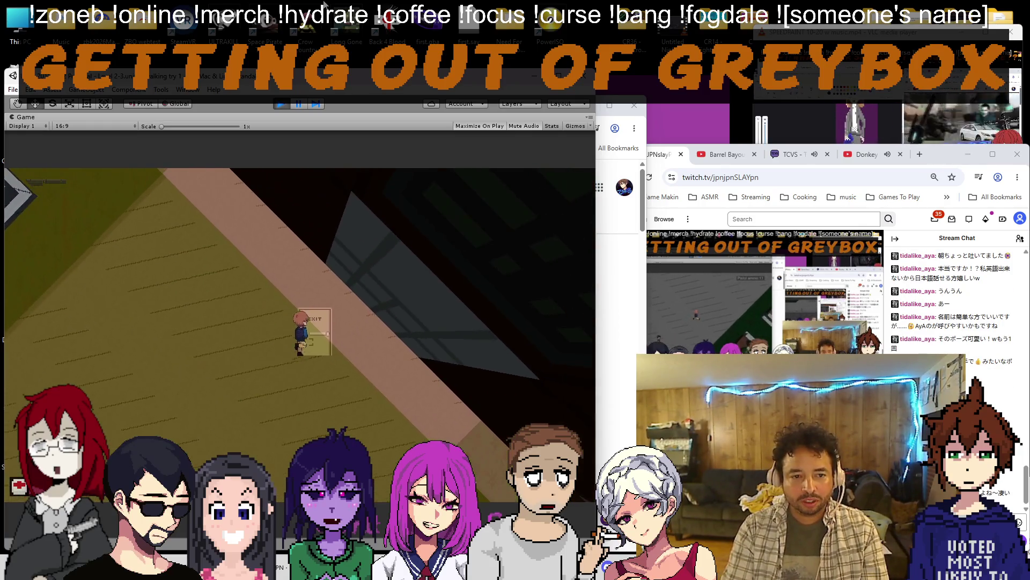
key("w")
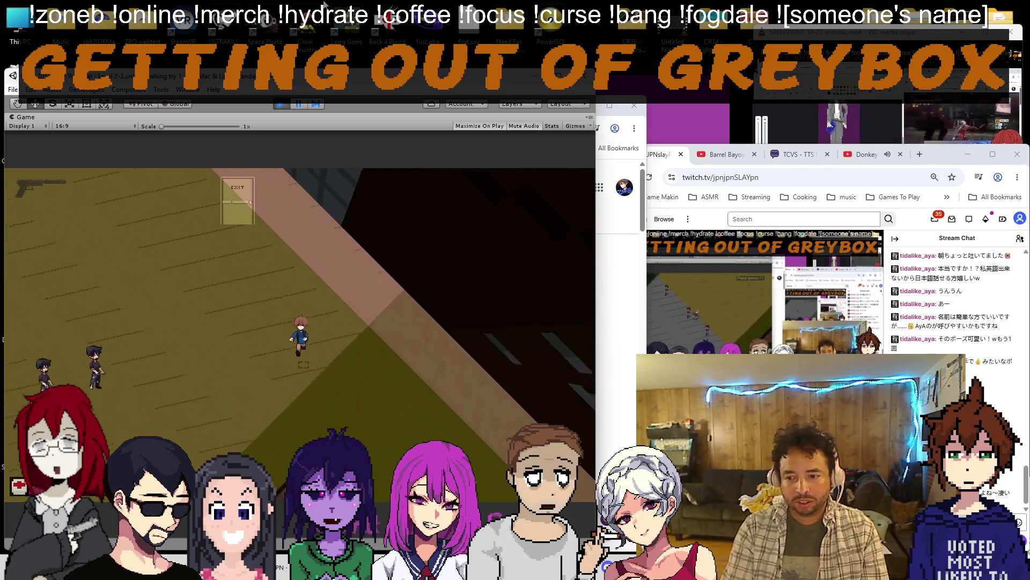
key("w")
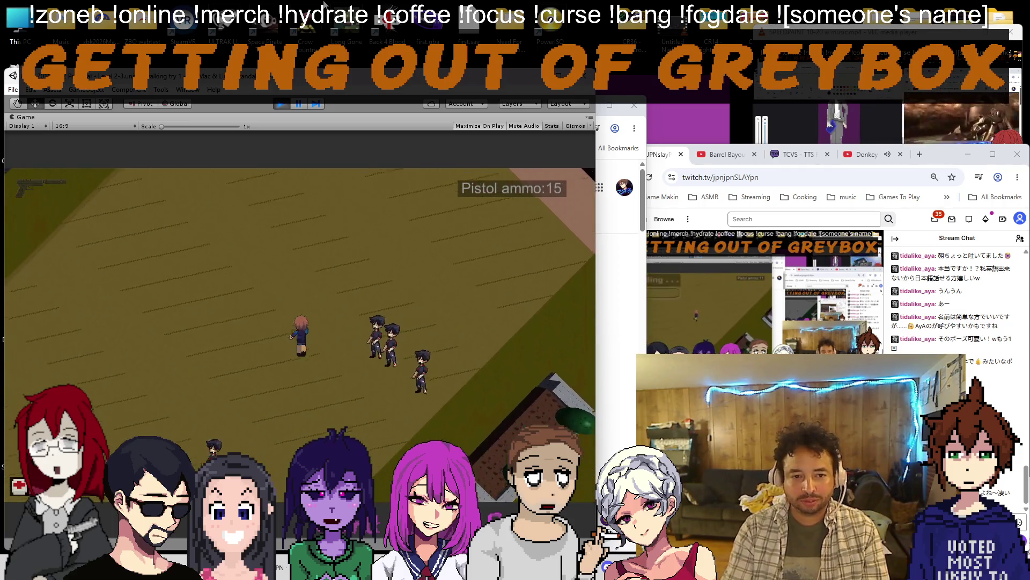
left_click(281, 103)
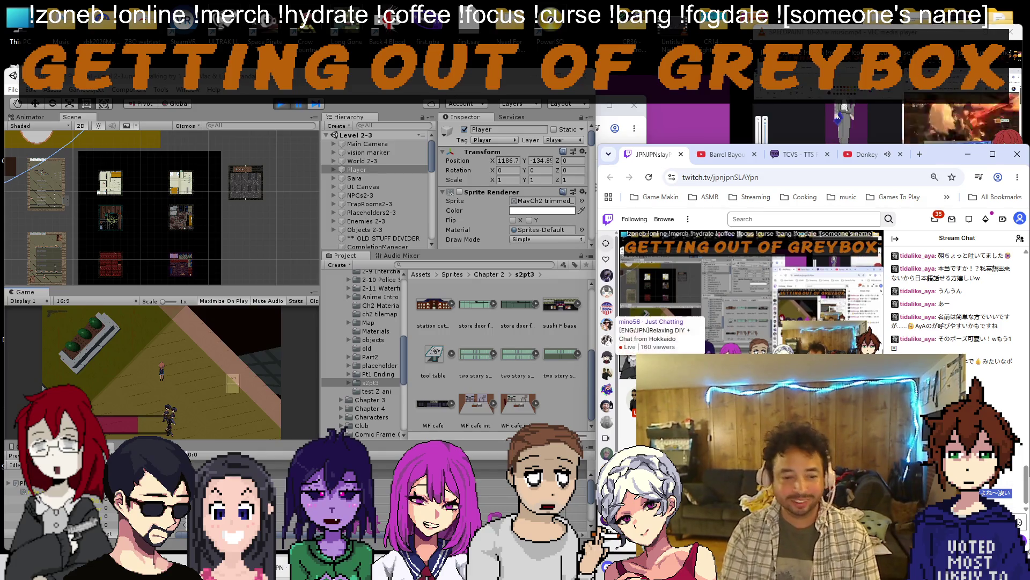
key("alt+Tab")
type("日本語上手ですよね〜凄いと思うので応援したい")
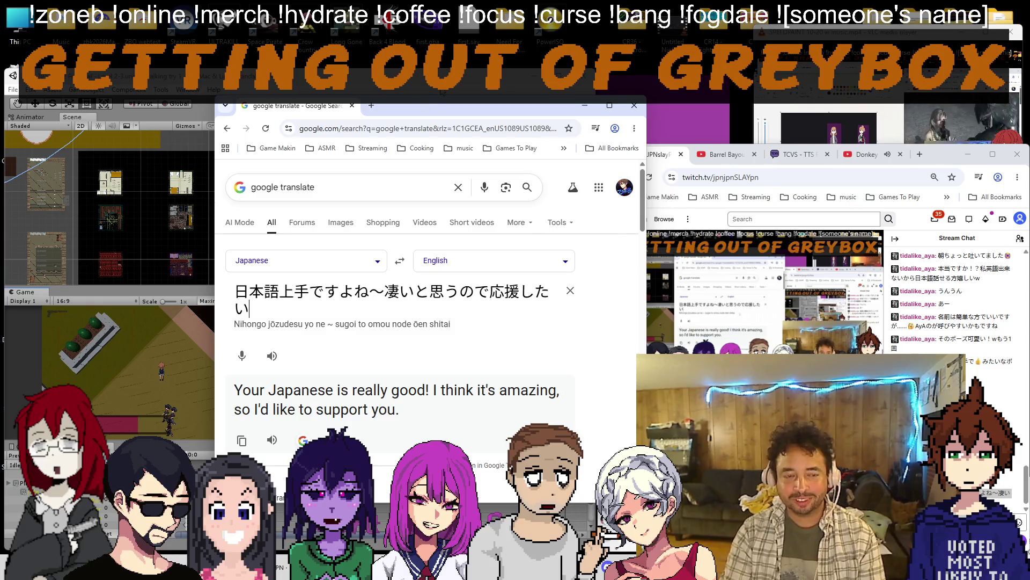
key("alt+Tab")
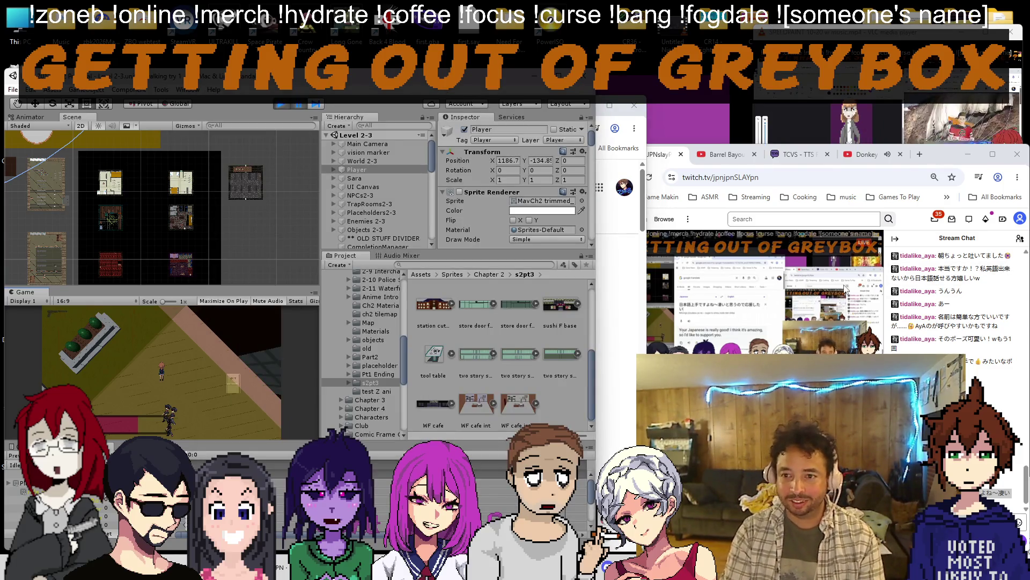
Run and stop a quick playtest, then orbit the scene into a 3D perspective view.
left_click(945, 158)
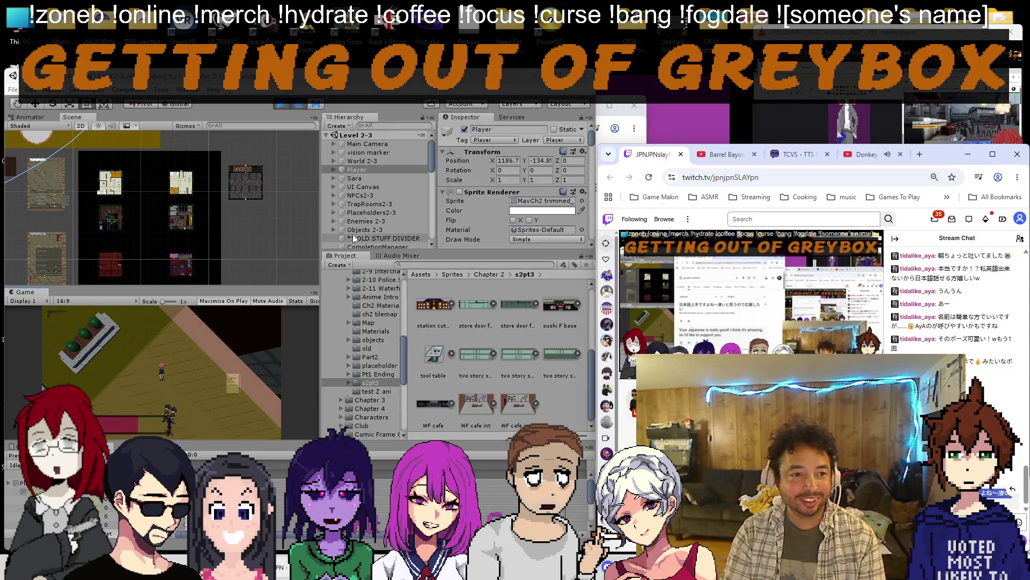
left_click(299, 104)
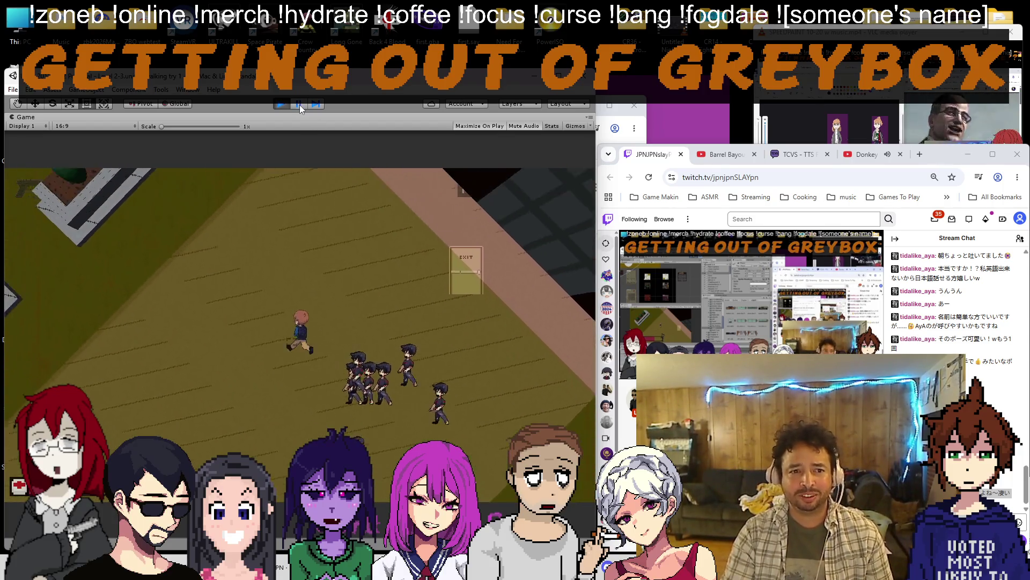
left_click(281, 104)
mouse_move(80, 126)
left_mouse_down()
mouse_move(261, 217)
mouse_move(187, 219)
mouse_move(52, 159)
left_mouse_up()
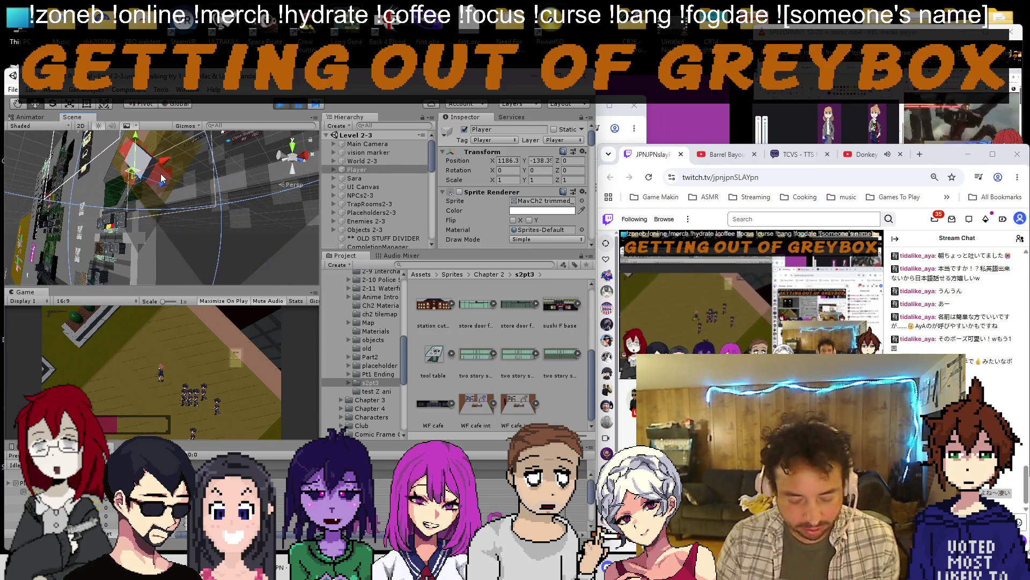
scroll(160, 173, "up", 5)
Select the Station Cube roof and undo its move back to Y -2.7.
mouse_move(189, 210)
left_mouse_down()
mouse_move(125, 229)
mouse_move(170, 175)
left_mouse_up()
scroll(162, 202, "down", 4)
left_click(169, 186)
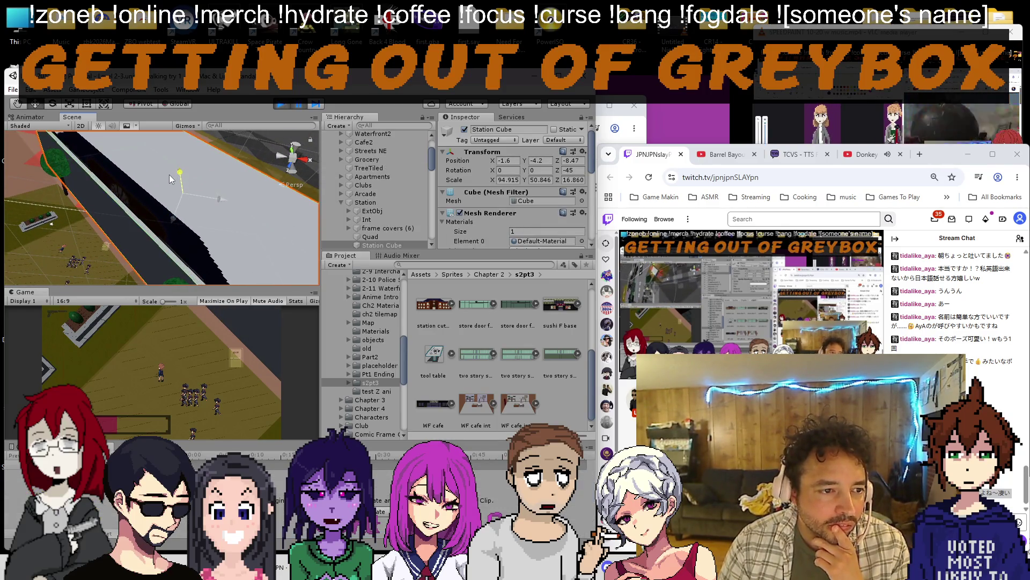
key("ctrl+z")
scroll(375, 197, "down", 3)
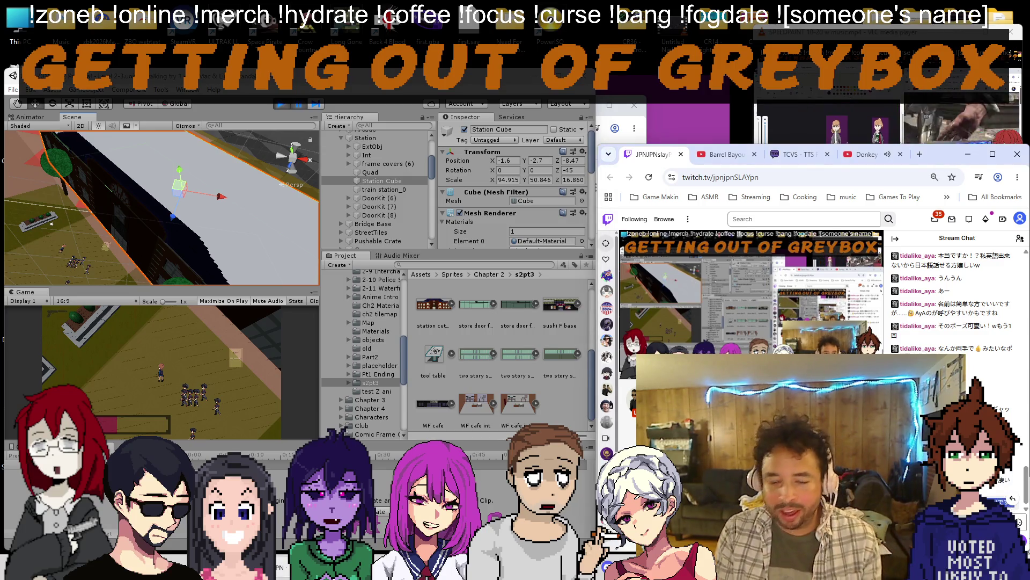
Paste a chat message into Google Translate, then return to the editor and orbit the station.
key("alt+Tab")
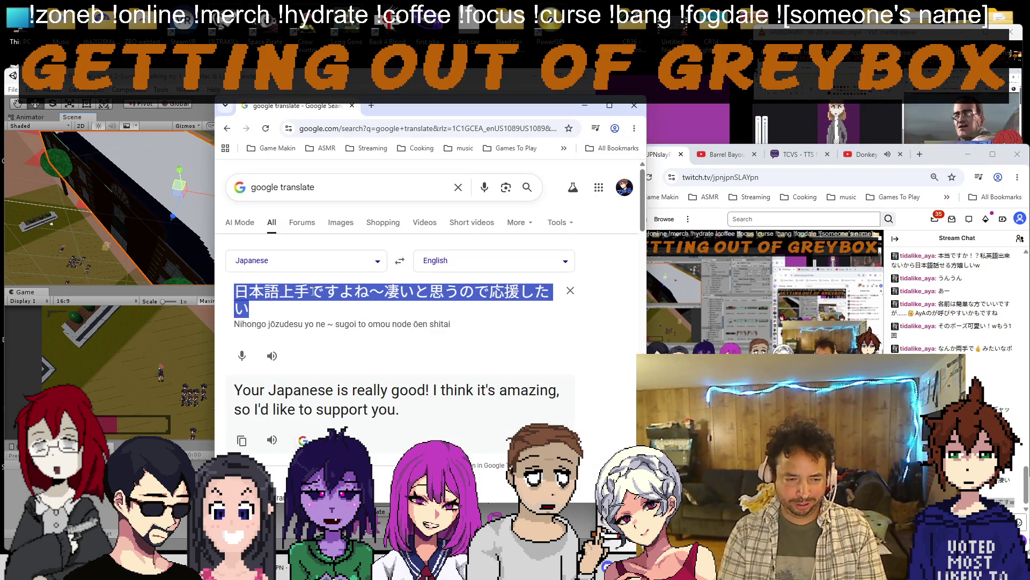
type("リアクションが可愛いですw")
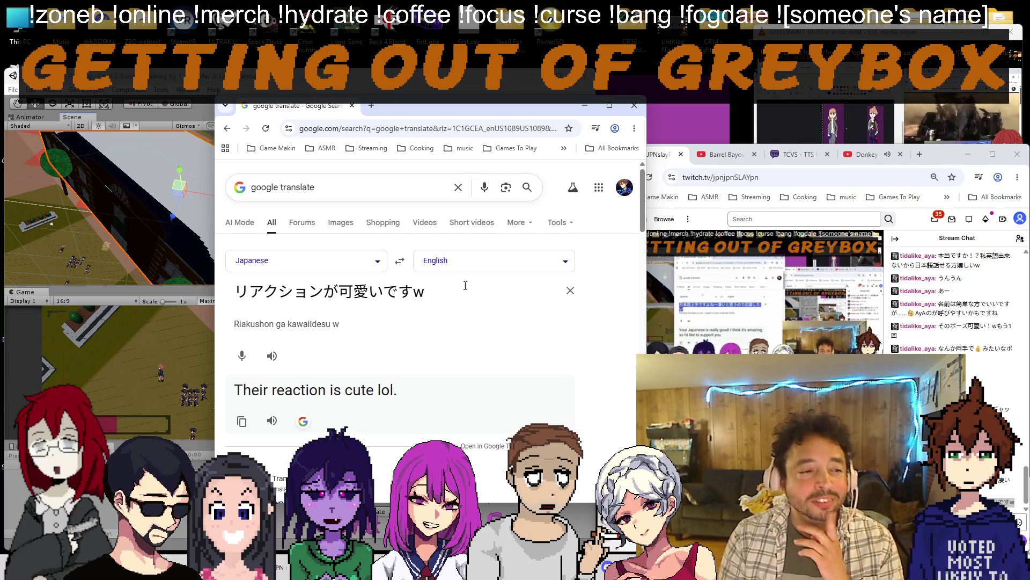
left_click(154, 170)
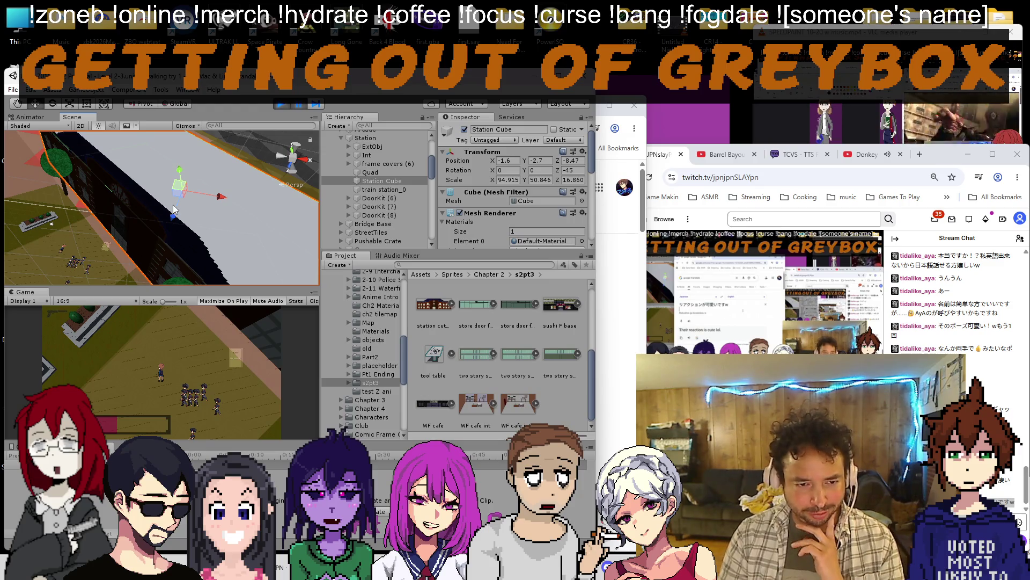
left_click_drag(174, 209, 152, 228)
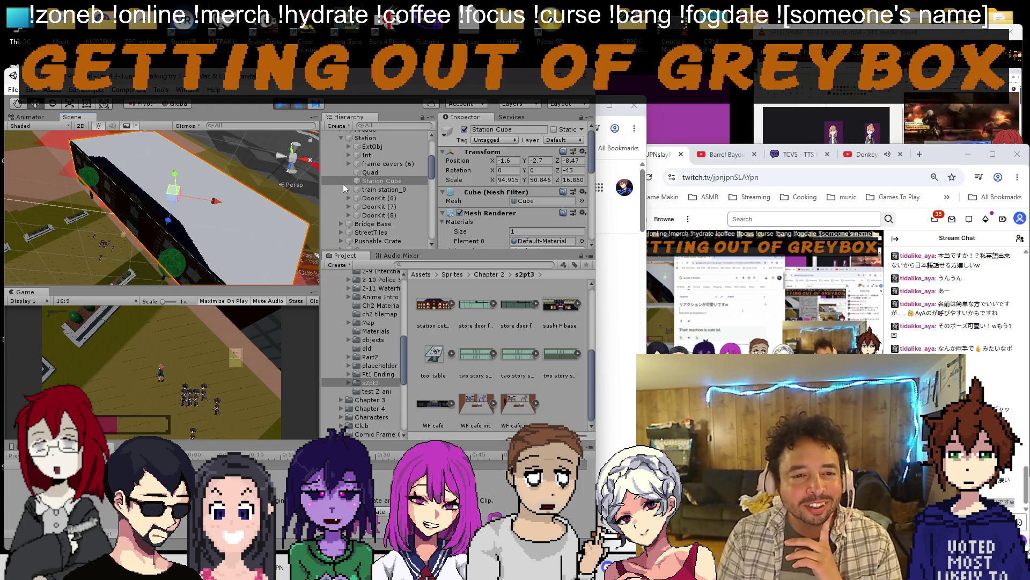
Reselect the Station Cube roof and shift it to a new position.
left_click(281, 105)
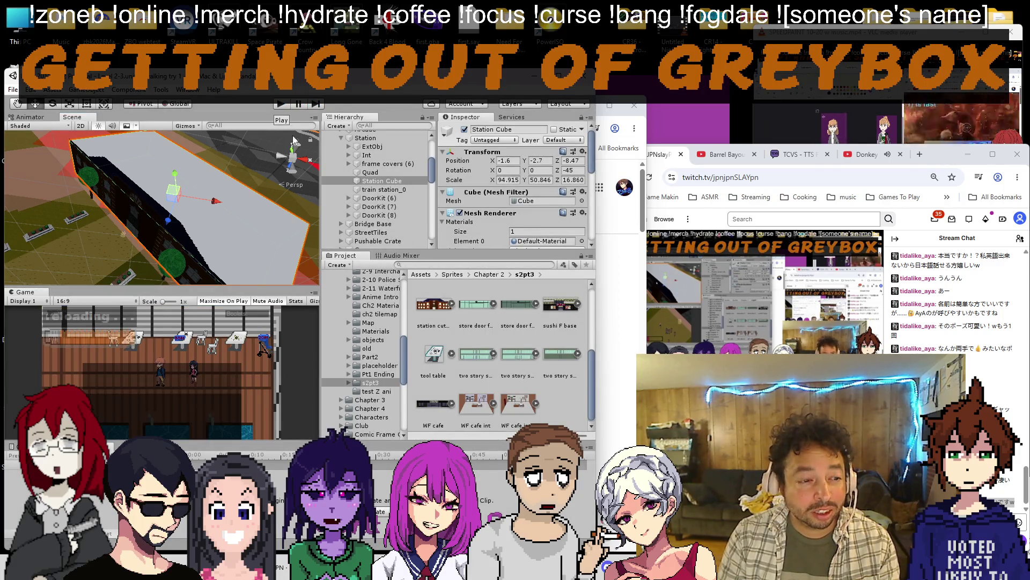
left_click(370, 171)
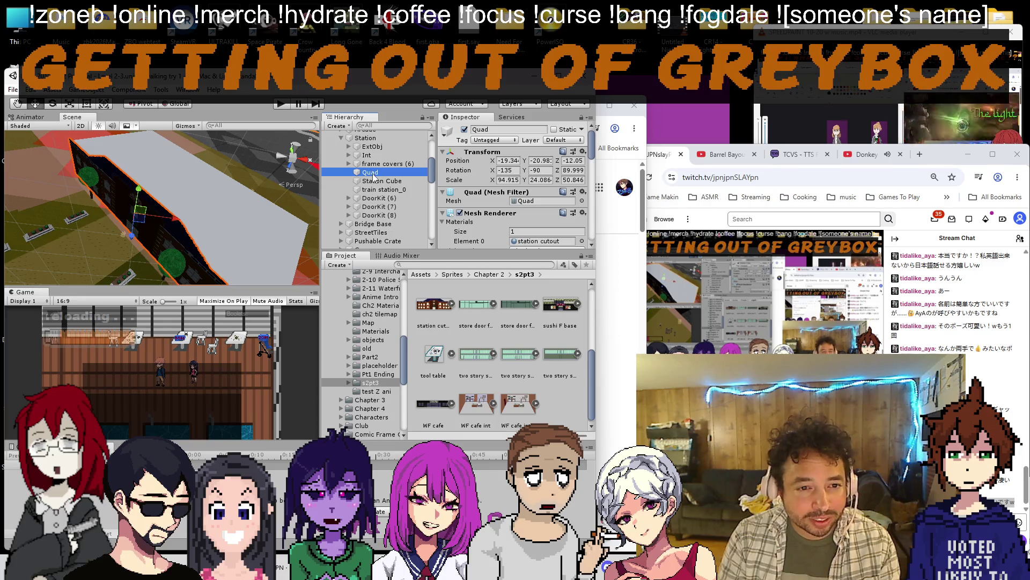
left_click(378, 181)
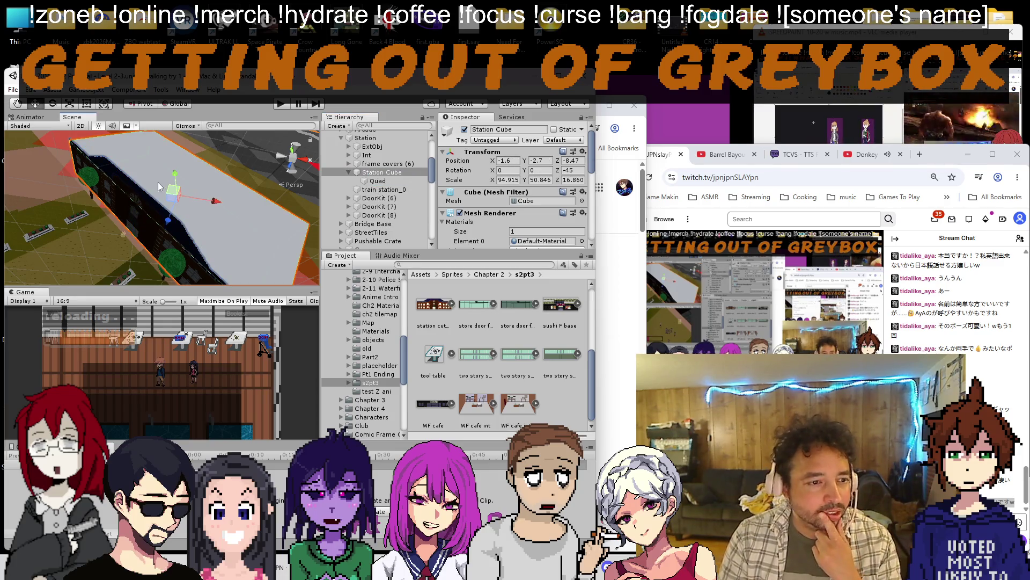
left_click_drag(169, 188, 211, 207)
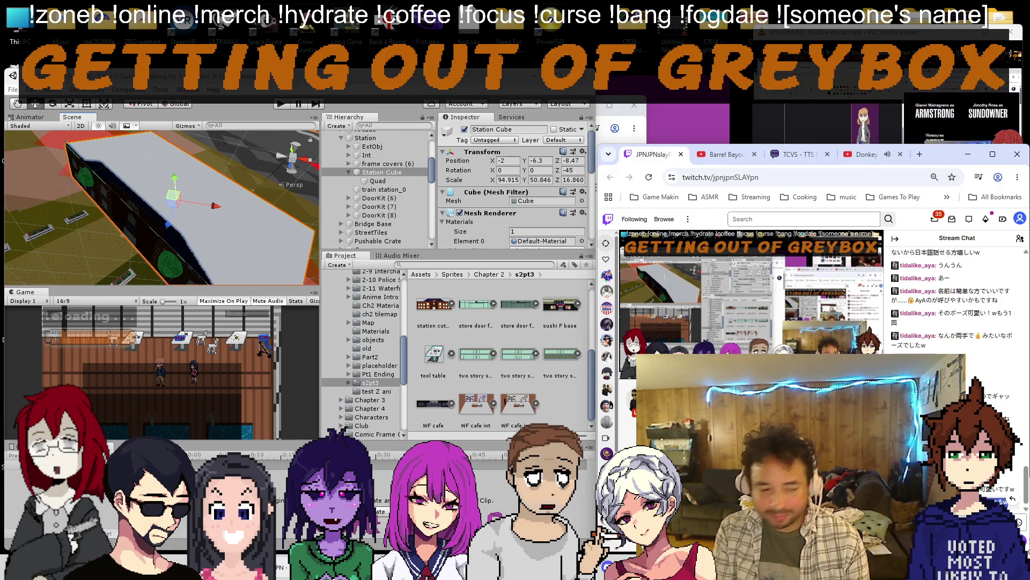
Translate another Japanese chat line in Google Translate and bring Unity back to the front.
key("alt+Tab")
key("ctrl+a")
type("あはははw声が低くなるw")
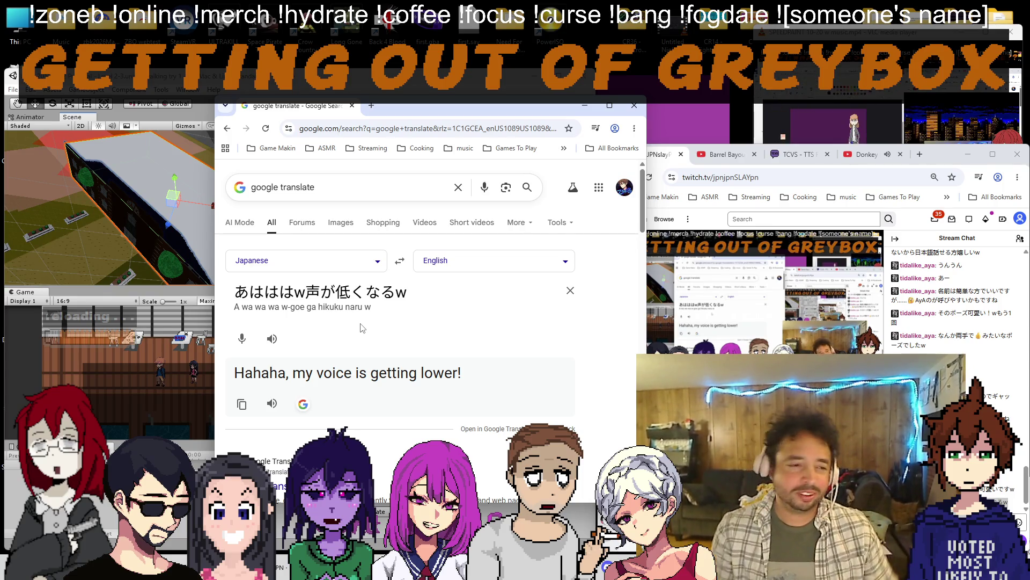
left_click(160, 266)
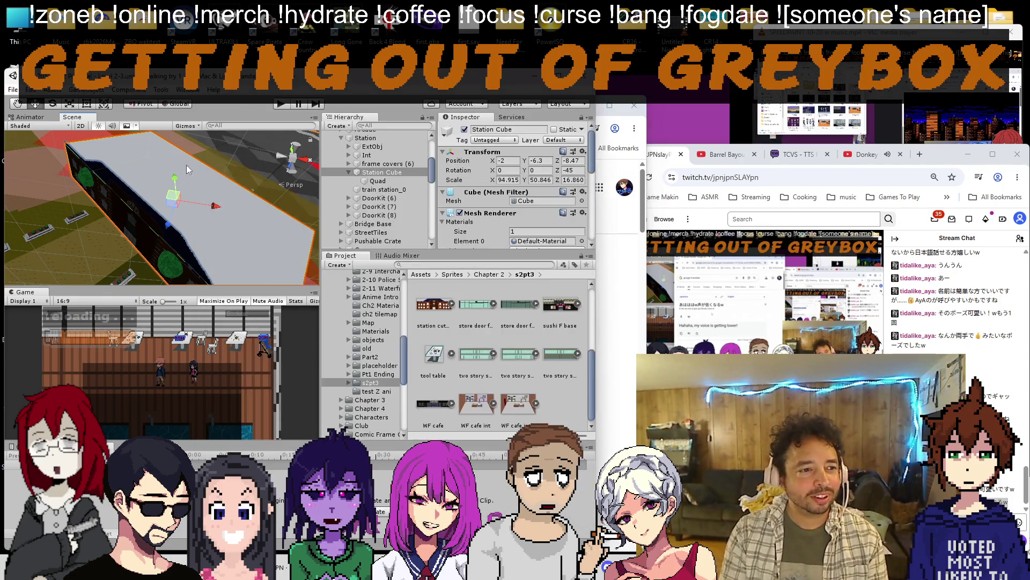
Move the Station Cube and nudge the Station object while orbiting the platform.
left_click_drag(160, 266, 184, 157)
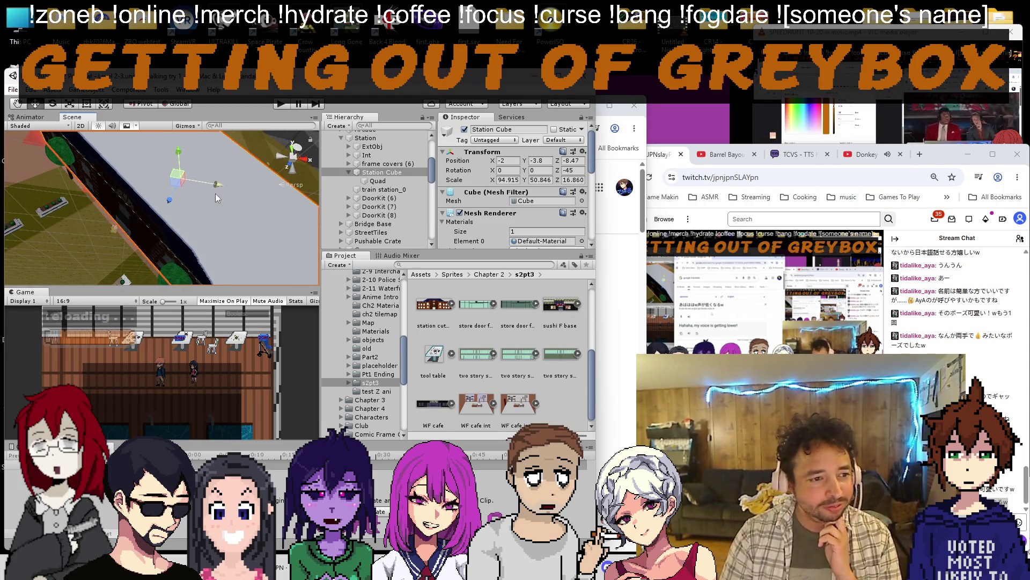
left_click_drag(215, 190, 207, 181)
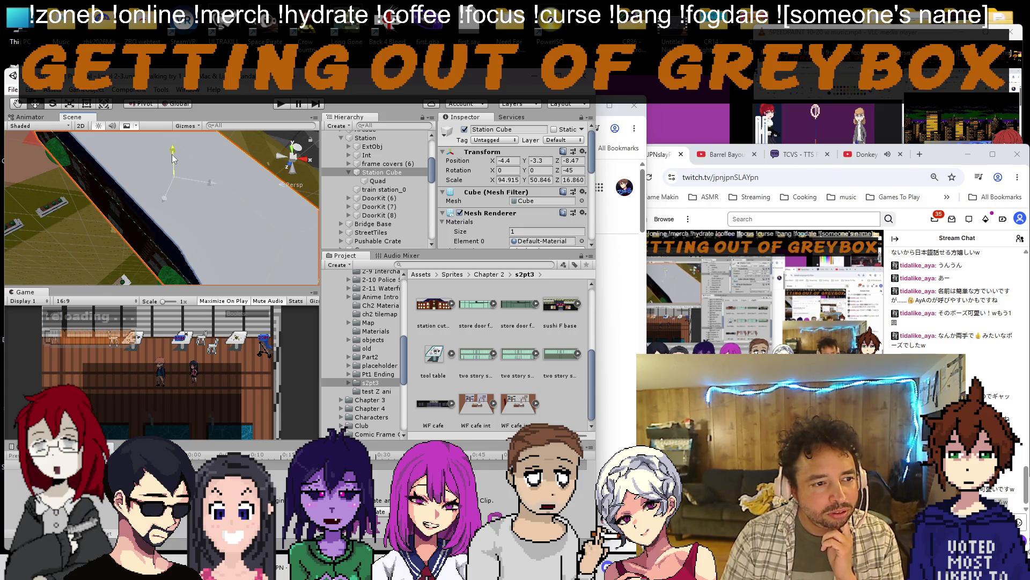
left_click_drag(173, 156, 177, 213)
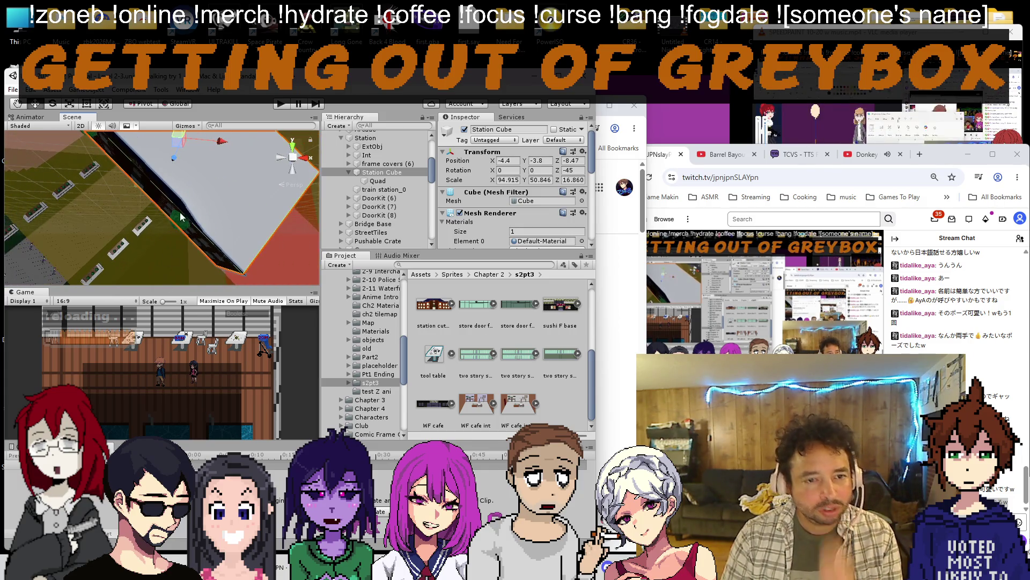
scroll(383, 157, "up", 3)
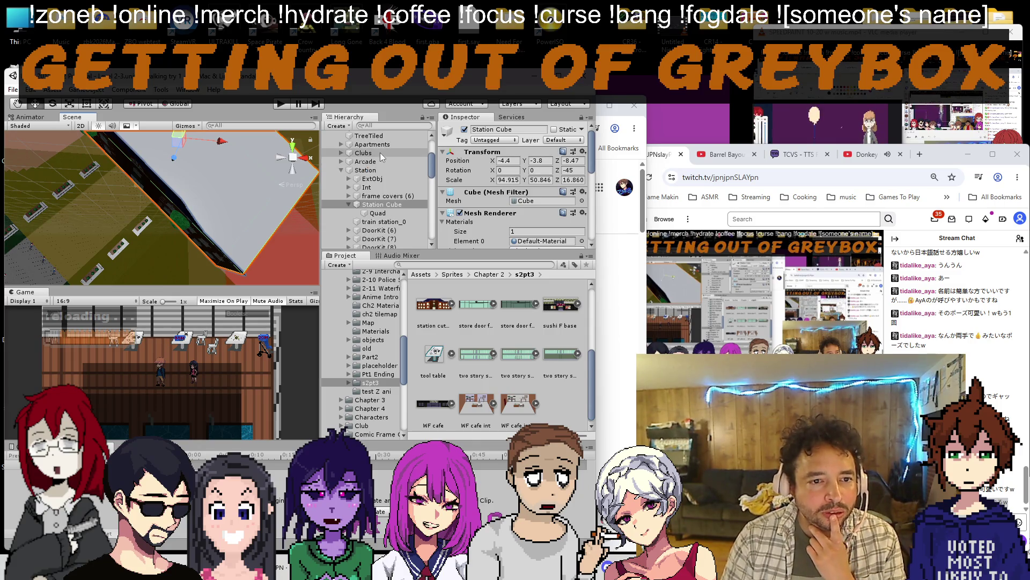
left_click(367, 169)
scroll(116, 227, "up", 5)
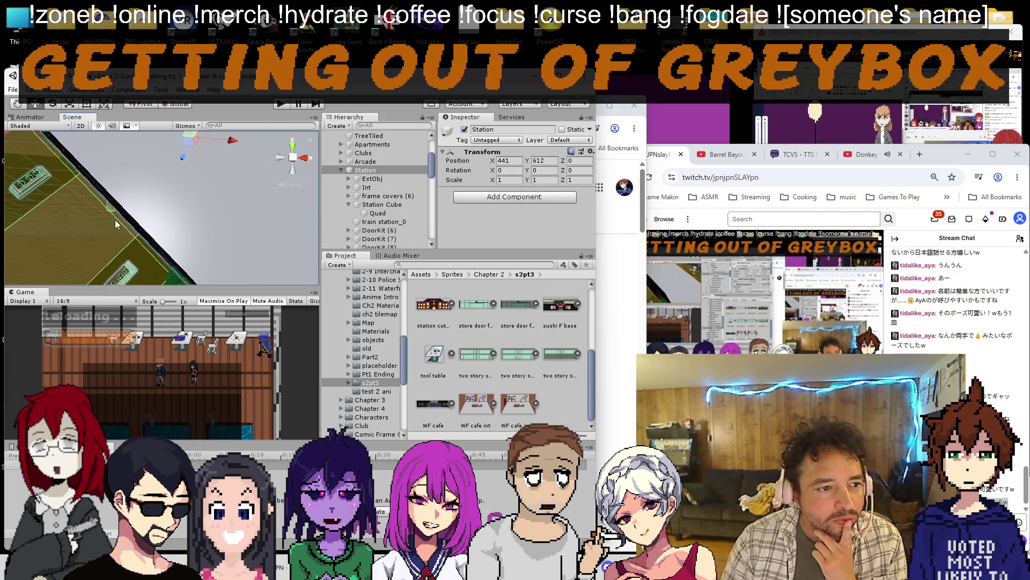
left_click_drag(115, 220, 184, 187)
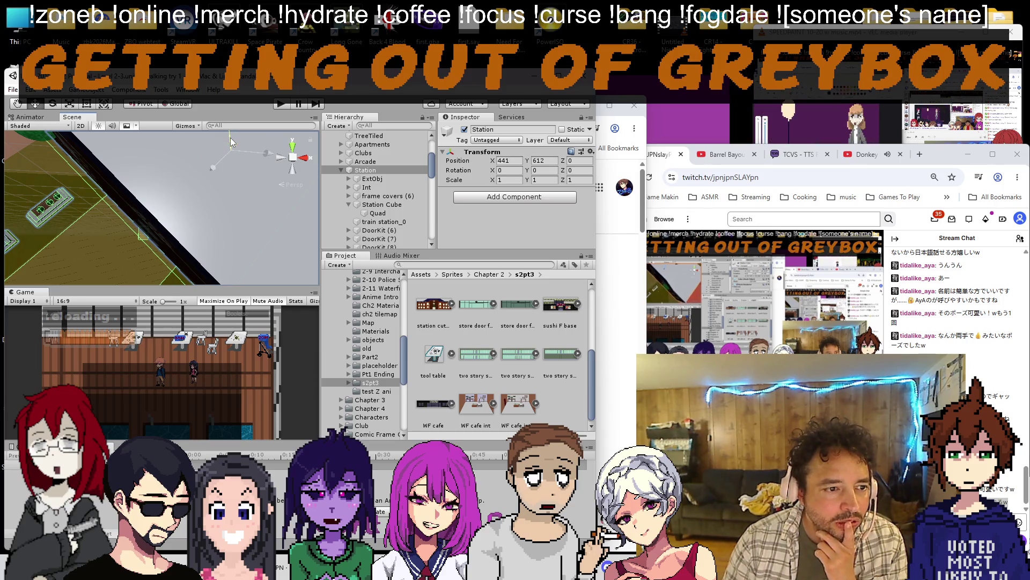
left_click_drag(232, 142, 231, 147)
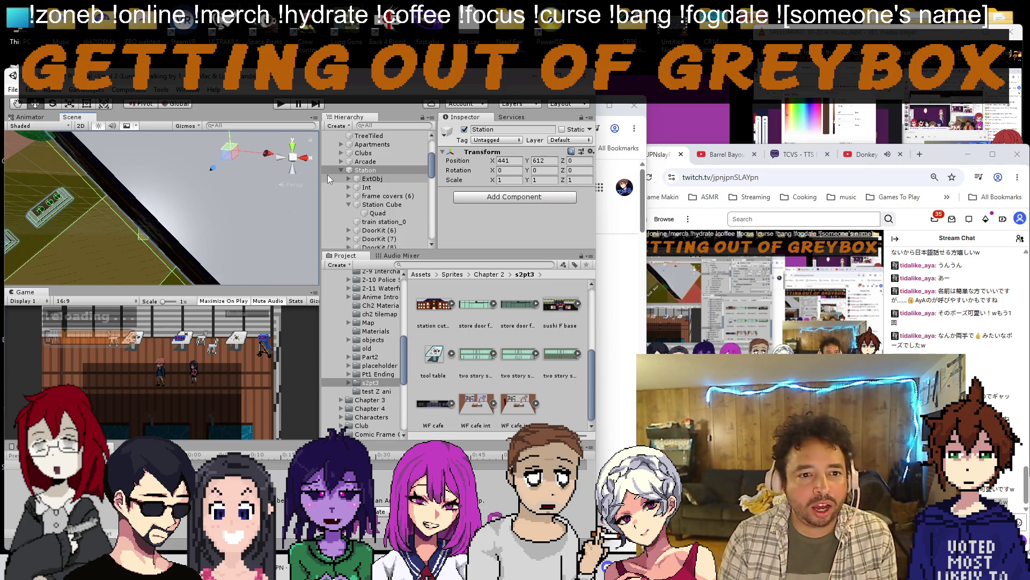
Move the Station Cube further along X to about X -5, Y -4.4 and frame the Station.
left_click(382, 204)
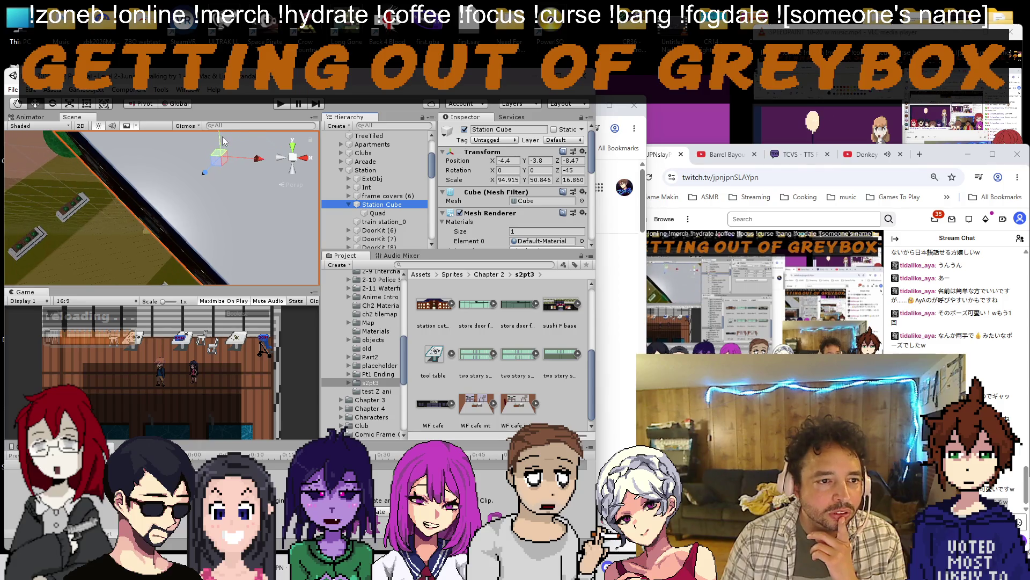
left_click(222, 136)
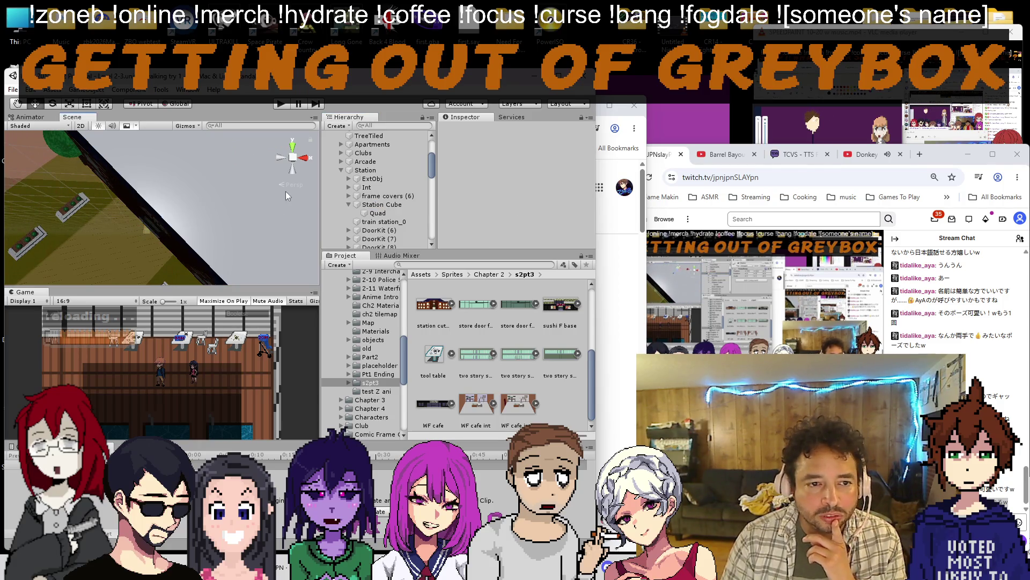
left_click(221, 158)
left_click_drag(257, 158, 258, 162)
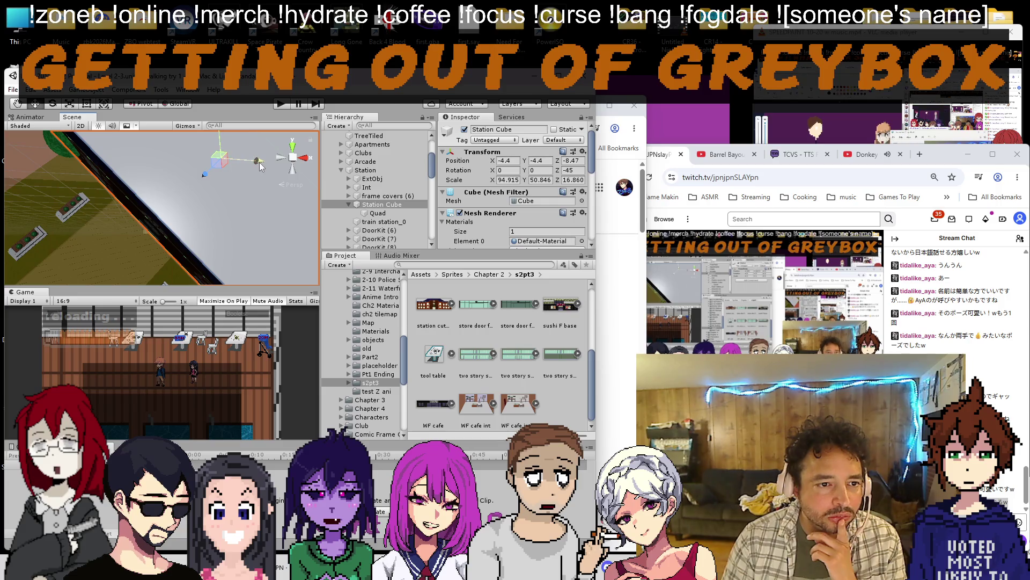
left_click(364, 170)
key("f")
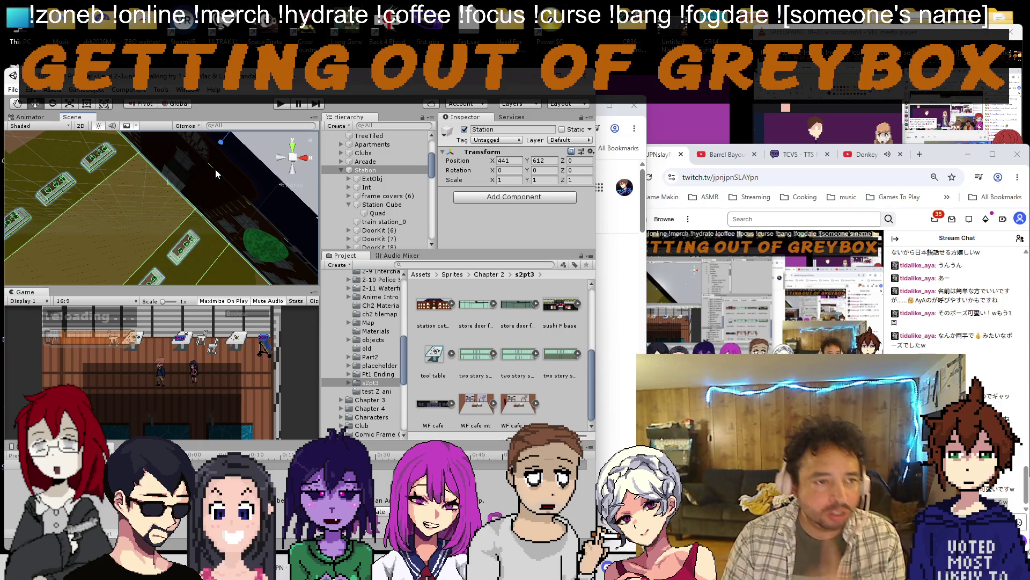
View the level flat in 2D, then set Translate to English→Japanese and select the old text.
left_click(81, 127)
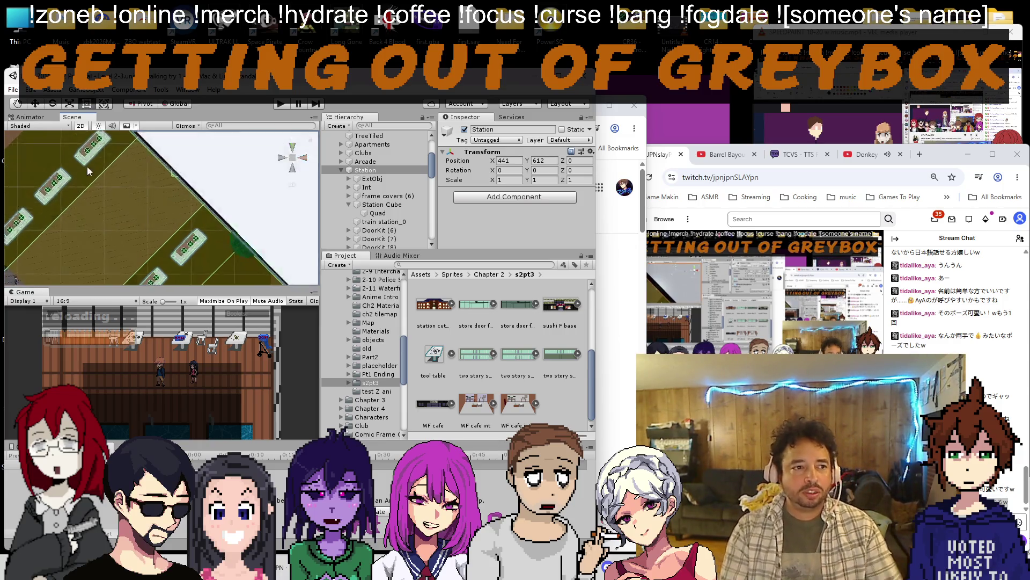
scroll(98, 235, "down", 5)
scroll(135, 241, "down", 3)
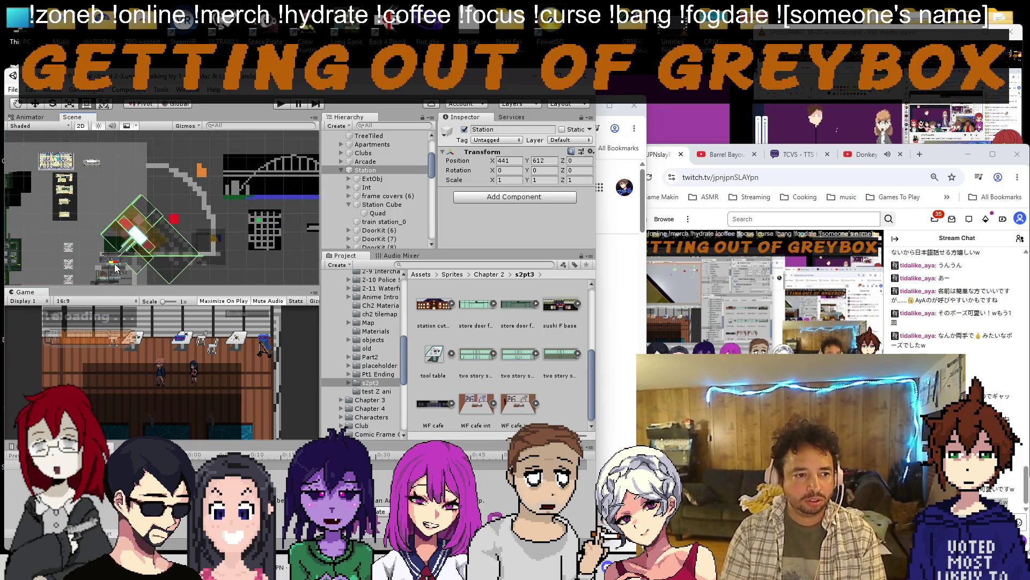
scroll(135, 233, "down", 3)
scroll(141, 226, "down", 3)
scroll(177, 185, "down", 3)
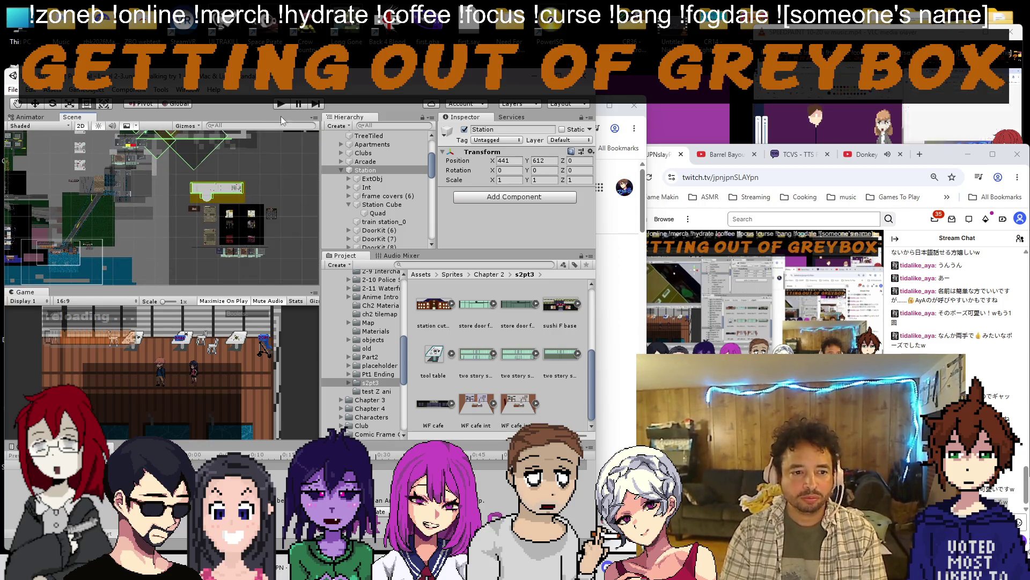
scroll(378, 177, "up", 5)
key("Left")
left_click(636, 115)
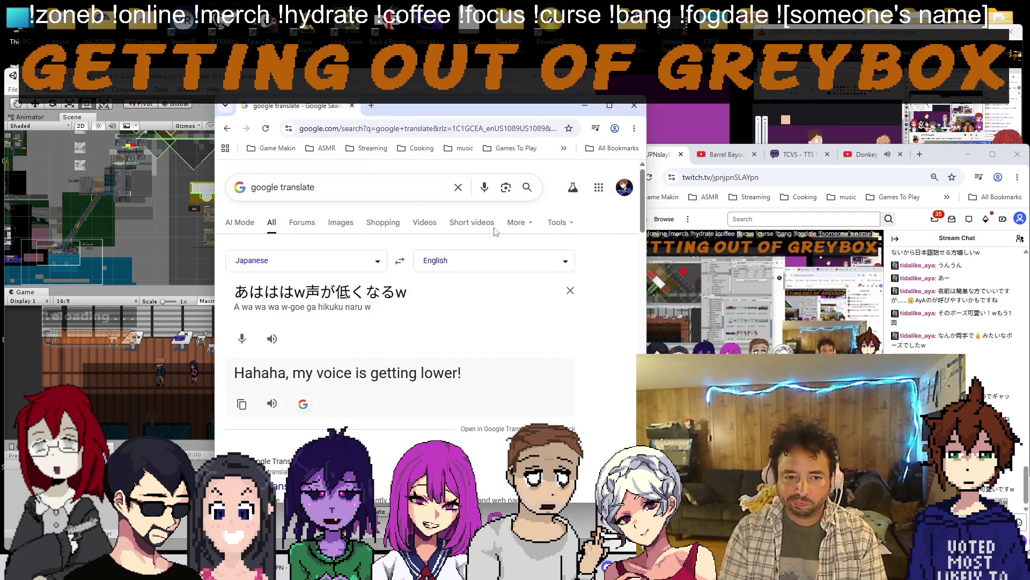
left_click(398, 260)
triple_click(350, 292)
type("yeah its")
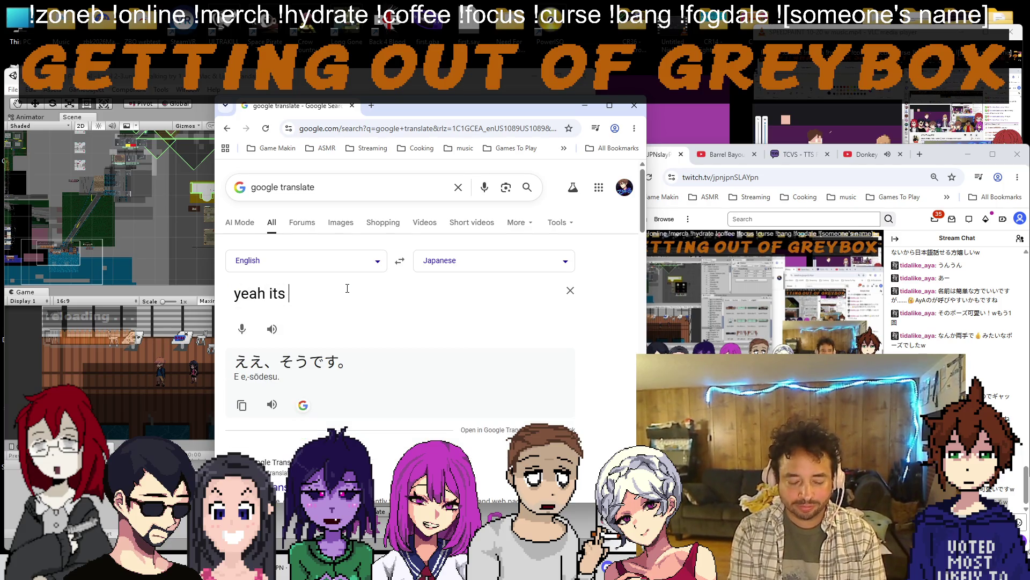
type(" kind of a shame i s")
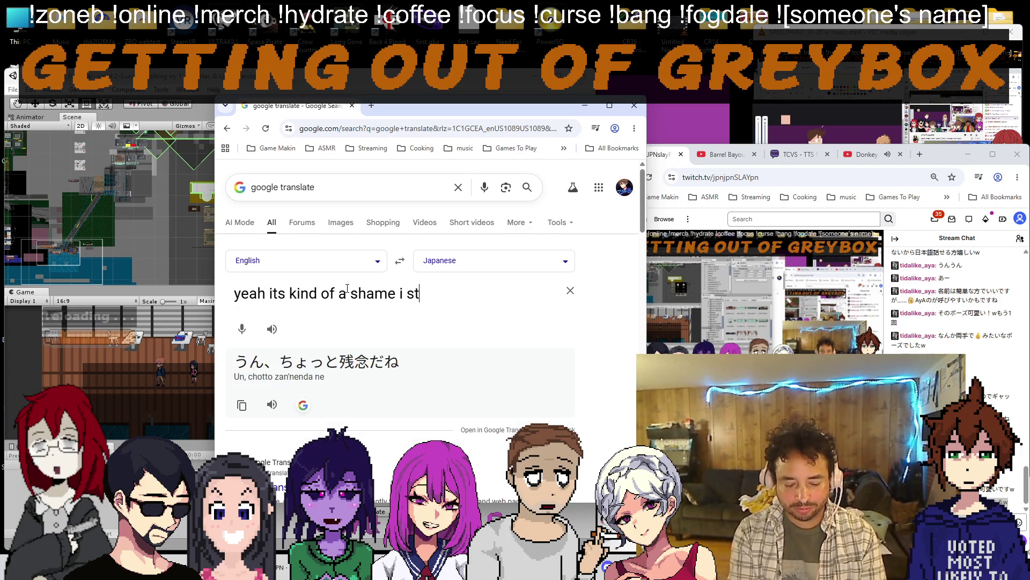
Fix typos in the English reply about learning Japanese from anime, then swap to read the Japanese back.
key("BackSpace")
type("learned a lot of japanese from anime so man")
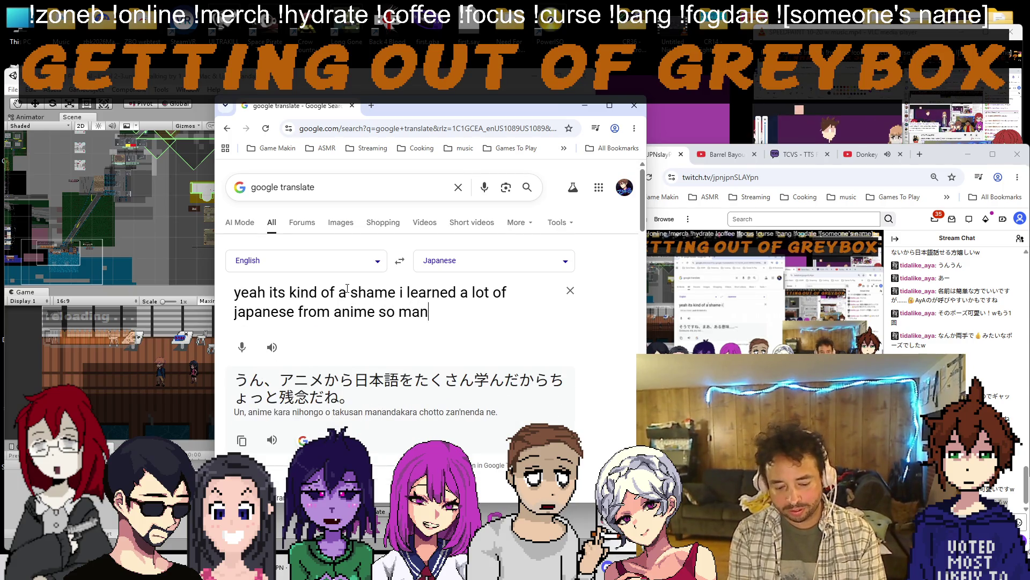
type("y hapan")
key("BackSpace")
key("BackSpace")
key("BackSpace")
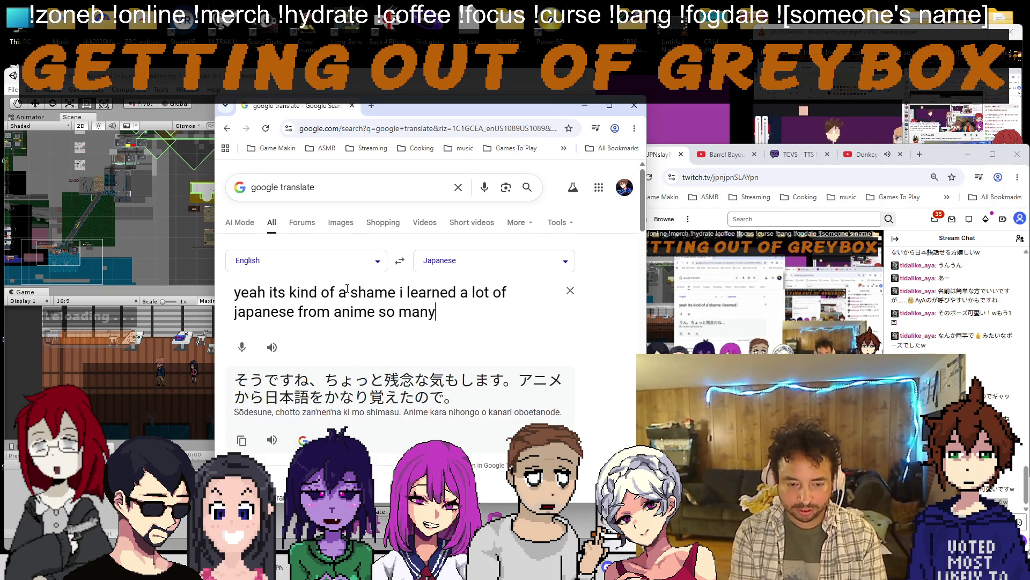
type("japanese people tell me i")
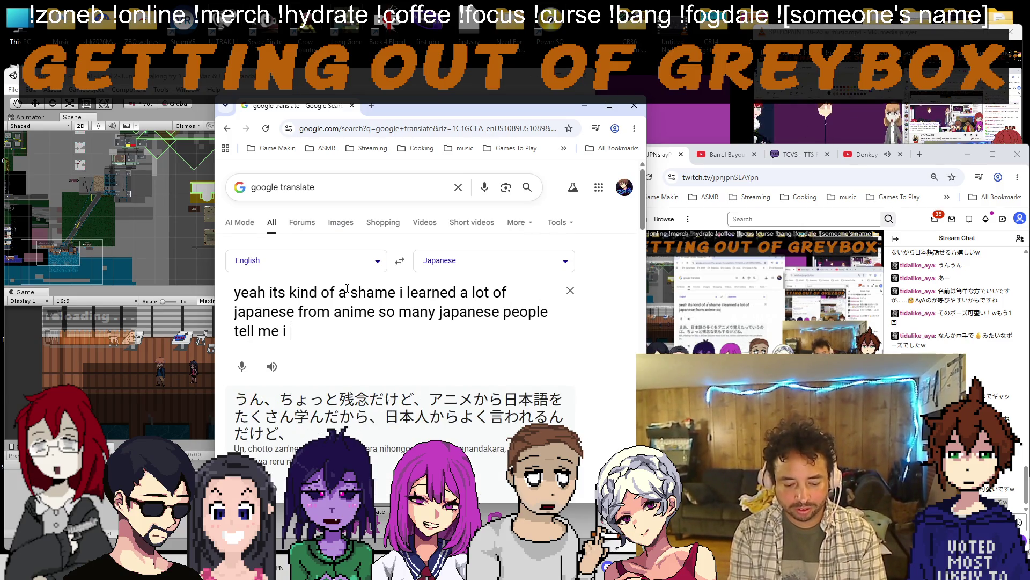
type(" speak like a woman ww")
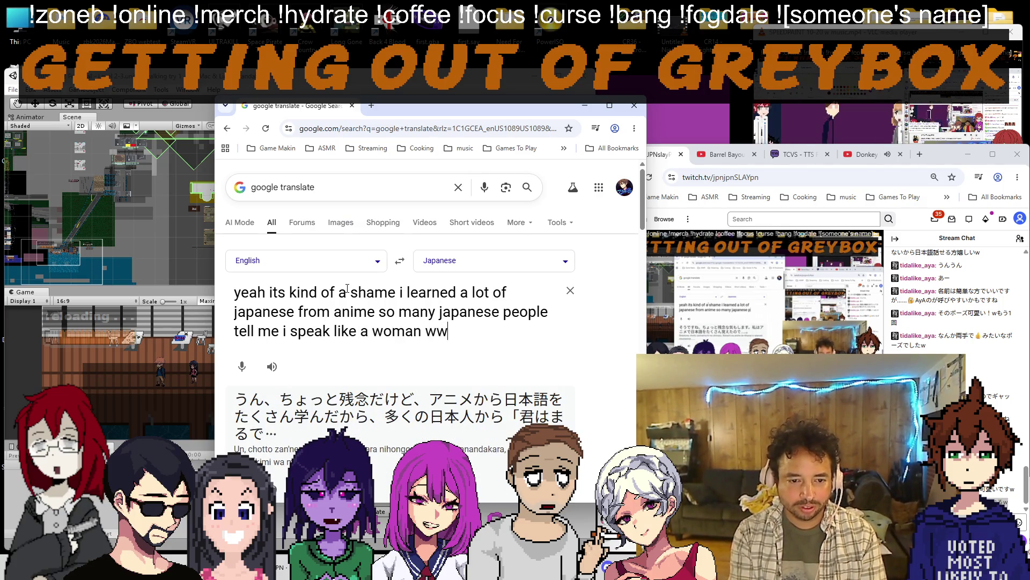
type("ww")
left_click(399, 260)
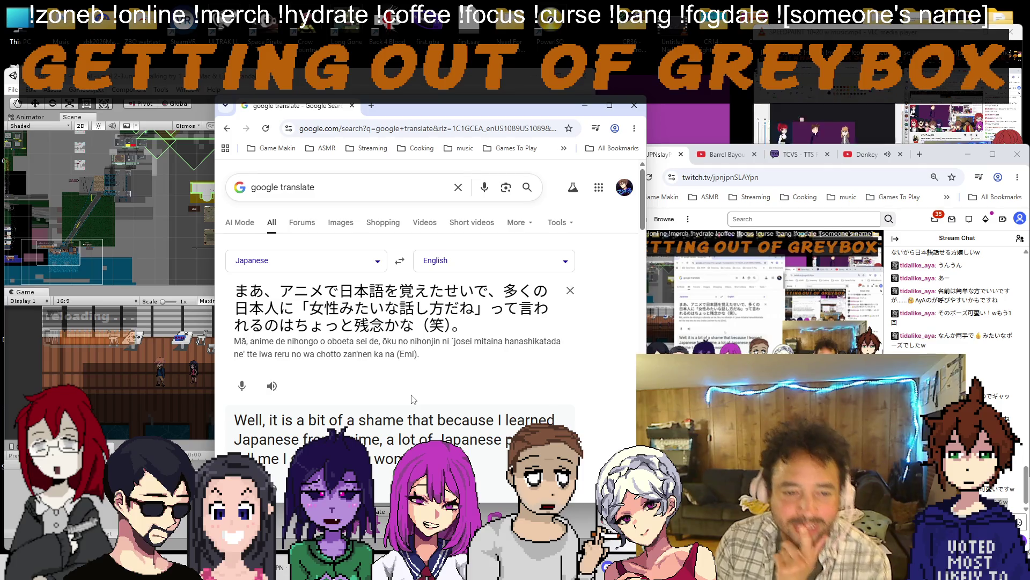
Swap the translation direction twice to read the revised reply back in English.
left_click(398, 260)
left_click(400, 262)
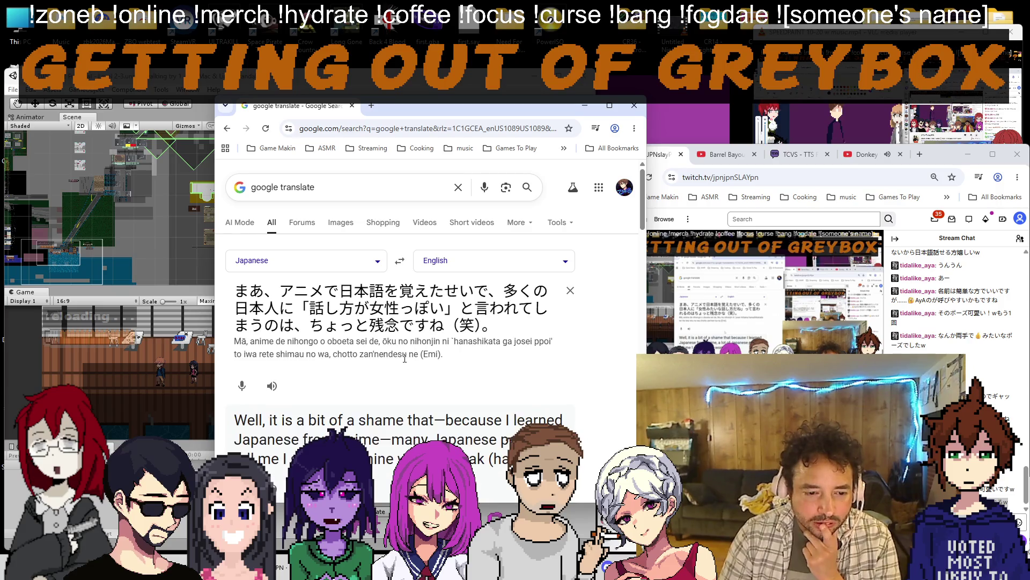
scroll(376, 360, "down", 1)
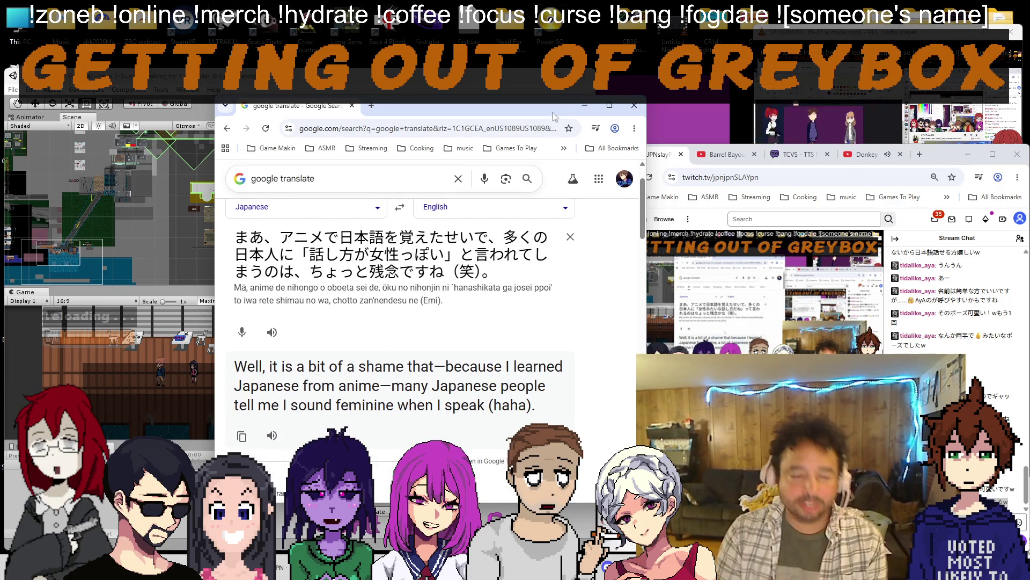
Select the Player in the Hierarchy to check its position, then launch a playtest.
key("alt+Tab")
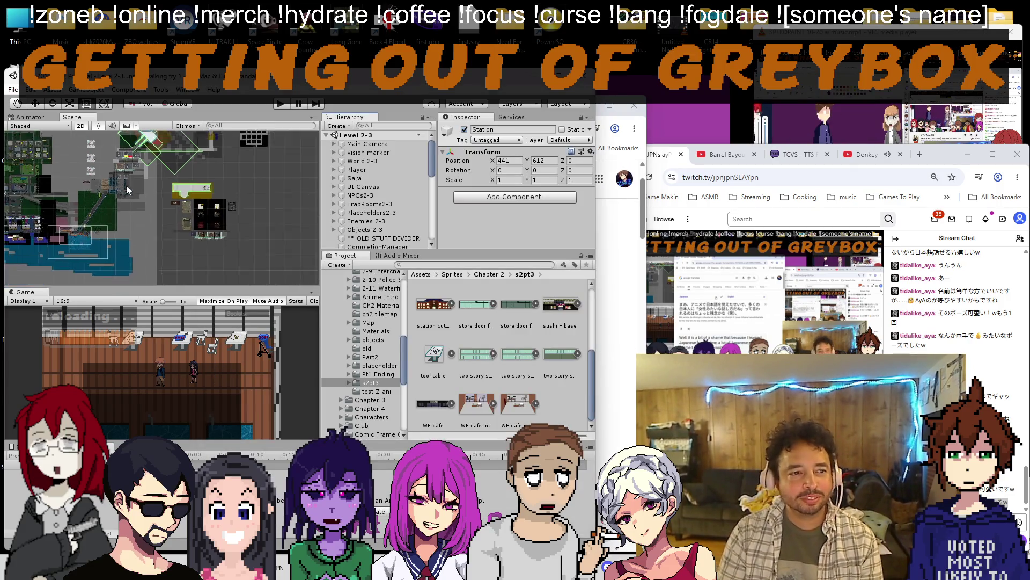
scroll(125, 187, "down", 4)
scroll(124, 187, "down", 2)
left_click(357, 170)
scroll(166, 241, "down", 3)
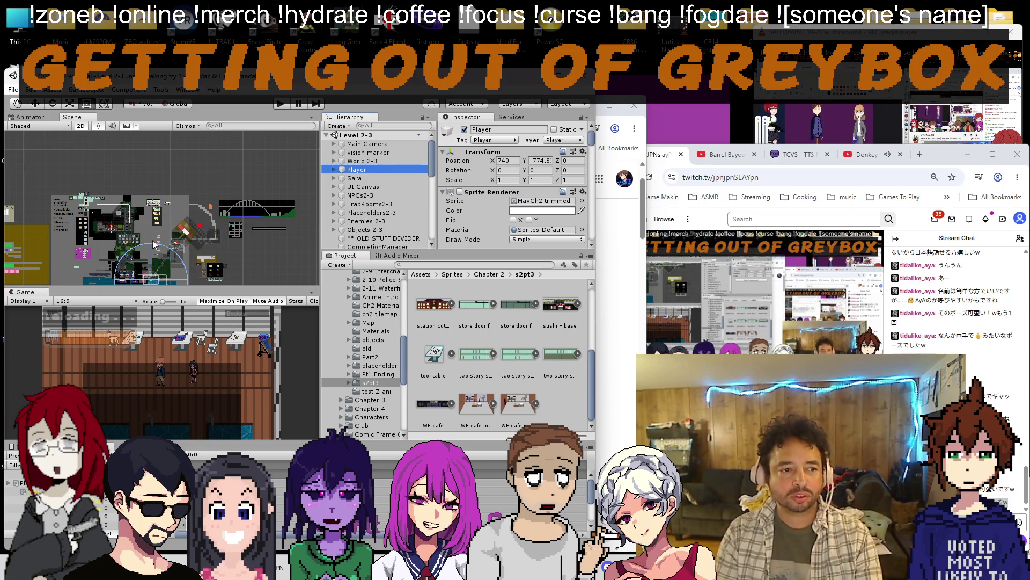
left_click_drag(165, 241, 161, 202)
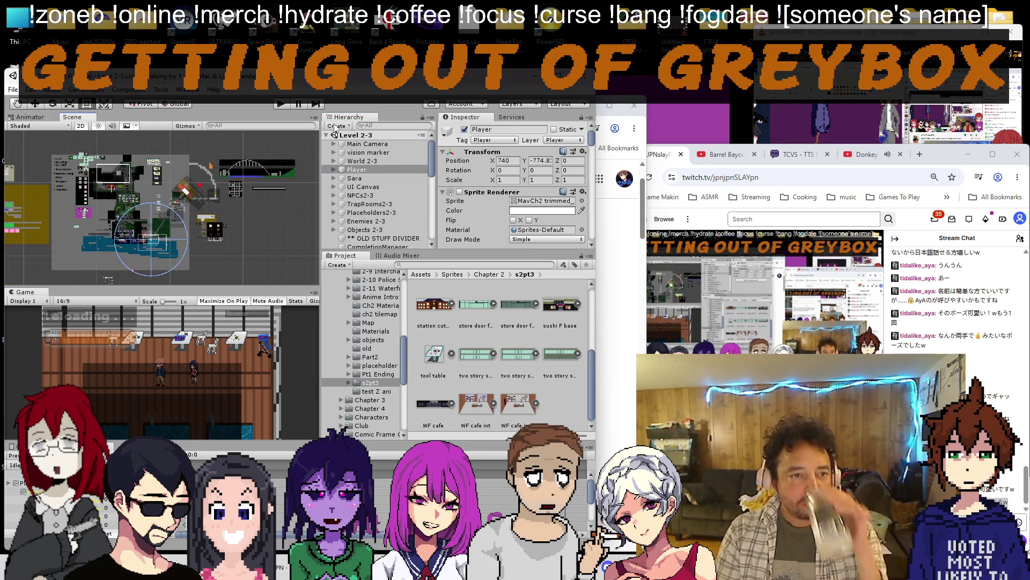
left_click(300, 105)
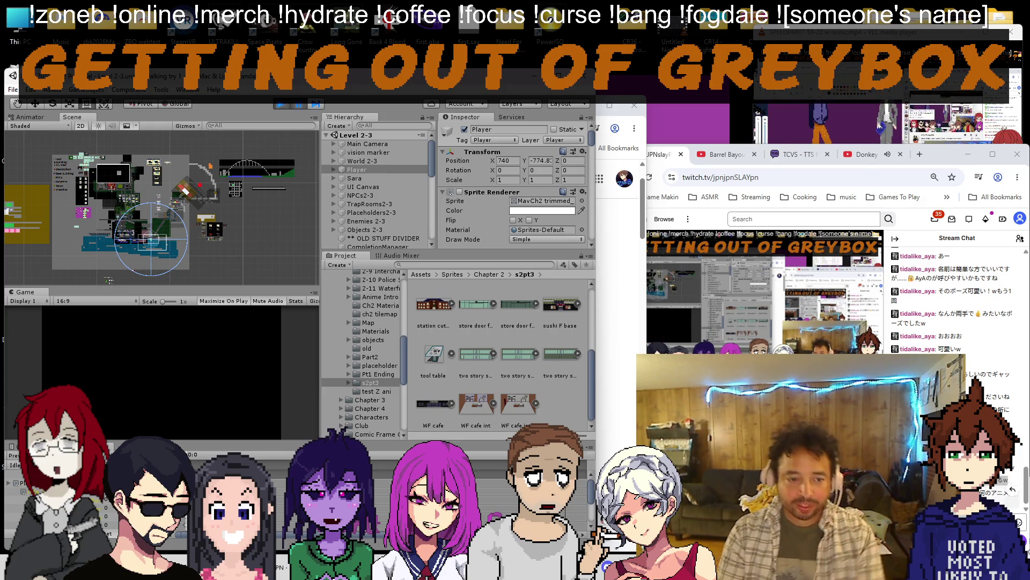
scroll(181, 242, "up", 4)
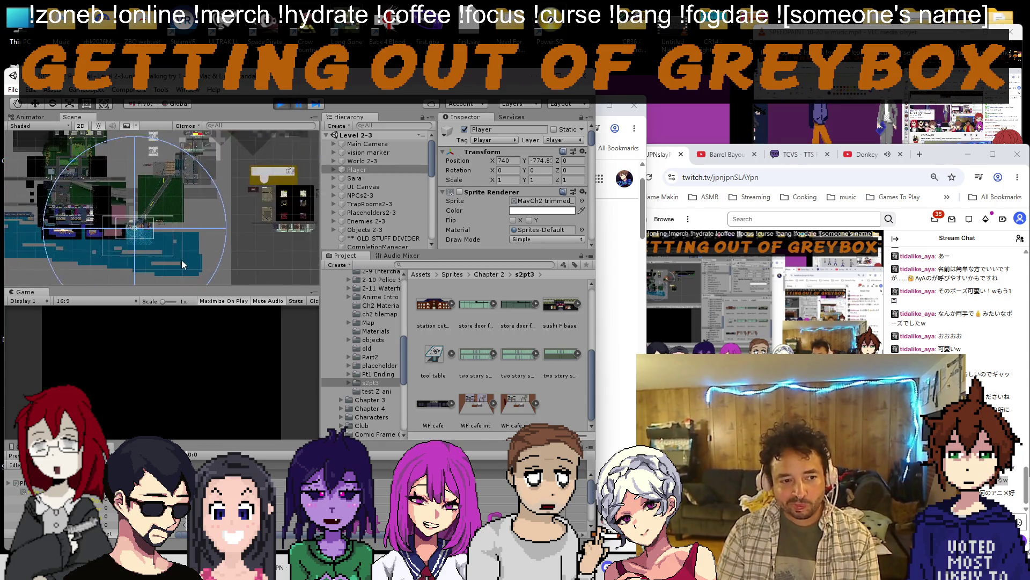
scroll(181, 260, "up", 4)
scroll(180, 260, "up", 3)
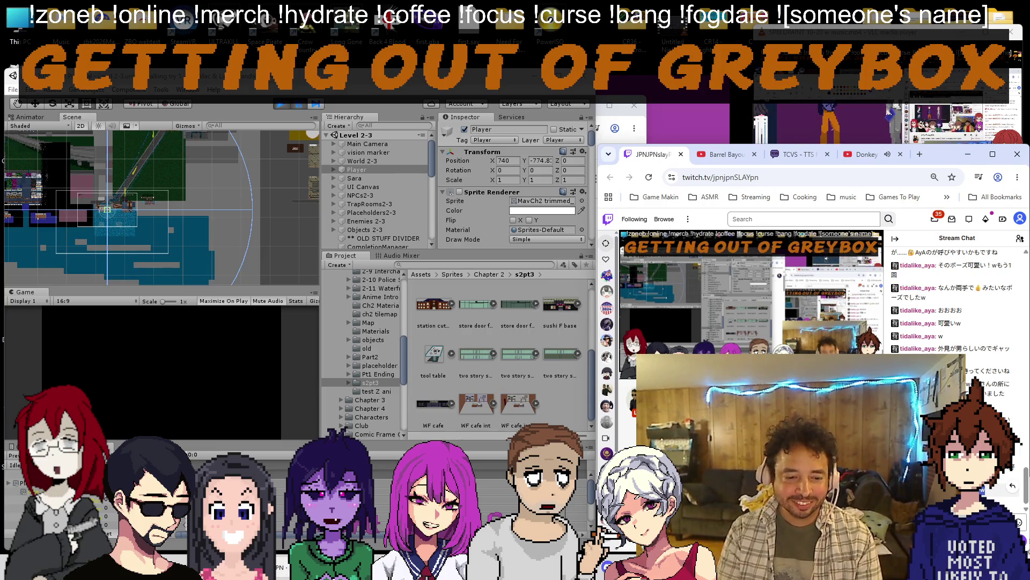
Paste 若く見えますがw into Google Translate, read 'You look young, lol.', and return to Unity.
key("alt+Tab")
key("ctrl+a")
type("若く見えますがw")
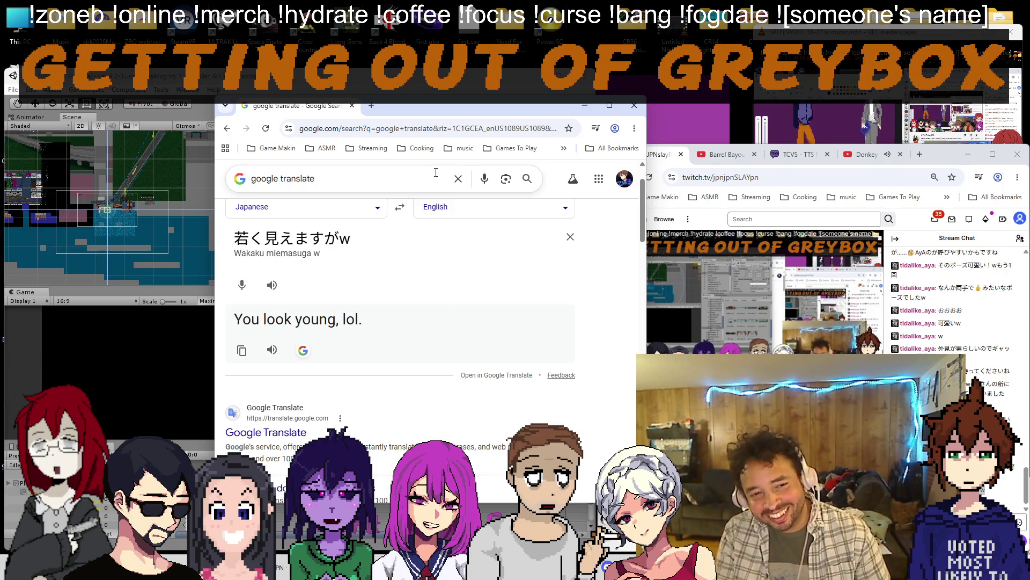
key("alt+Tab")
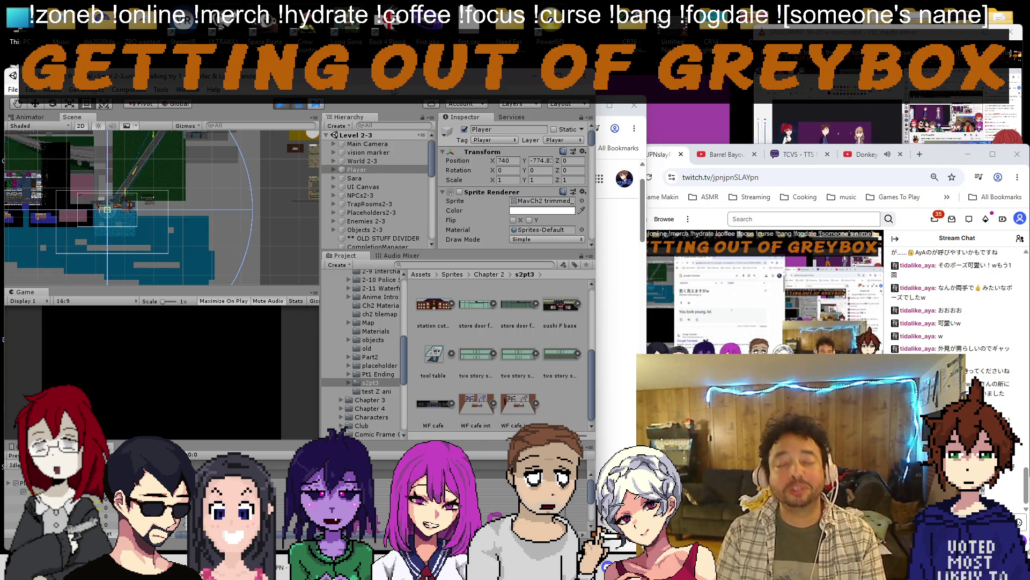
scroll(189, 207, "down", 5)
scroll(189, 207, "down", 3)
scroll(178, 237, "down", 4)
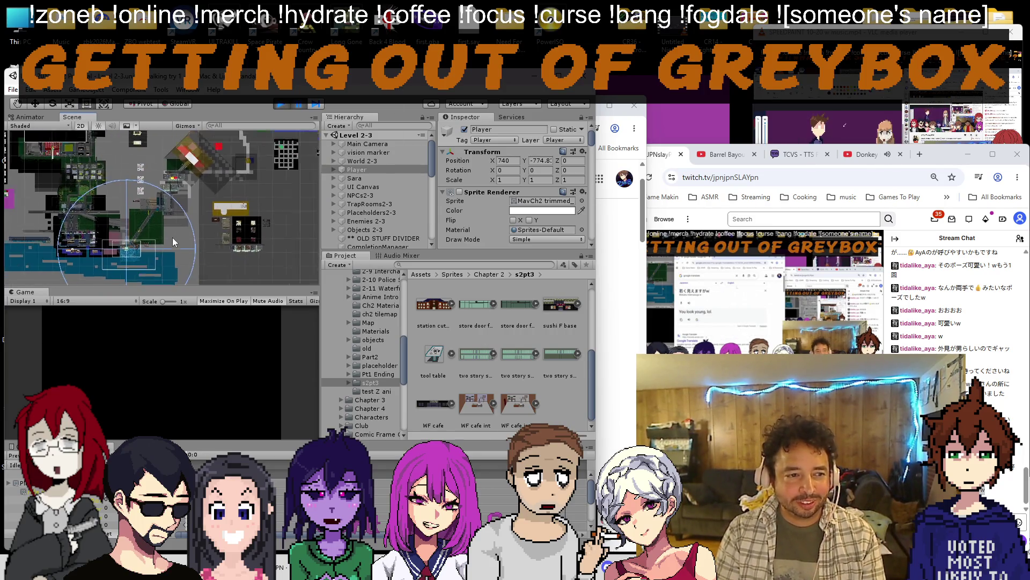
scroll(177, 237, "down", 2)
scroll(178, 236, "up", 2)
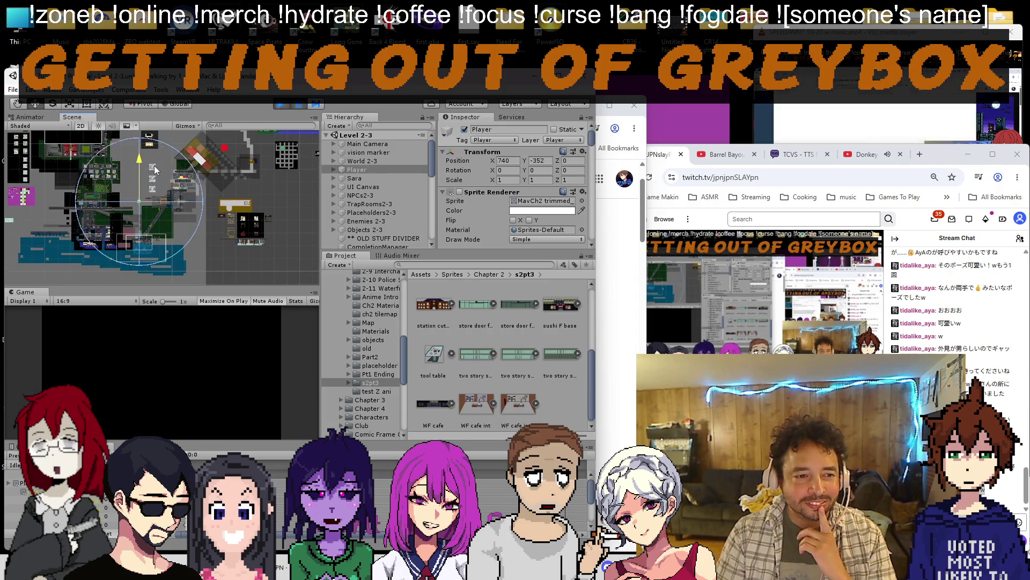
Drag the Player to about X 1752, Y -591 beside the station building and start playing.
left_click_drag(141, 206, 306, 217)
scroll(171, 216, "up", 4)
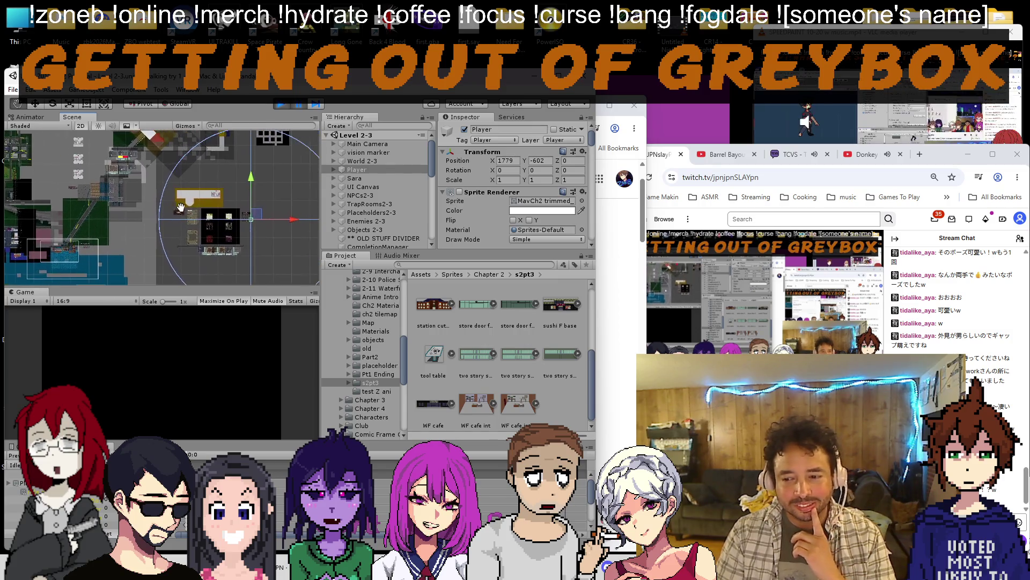
scroll(172, 217, "up", 3)
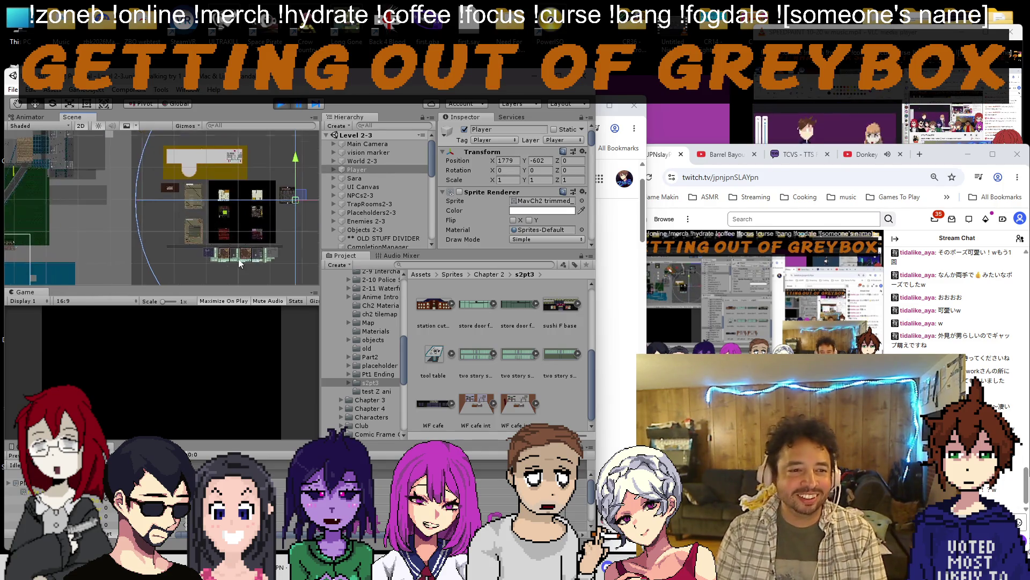
scroll(173, 201, "up", 3)
scroll(173, 200, "up", 3)
left_click_drag(178, 153, 195, 149)
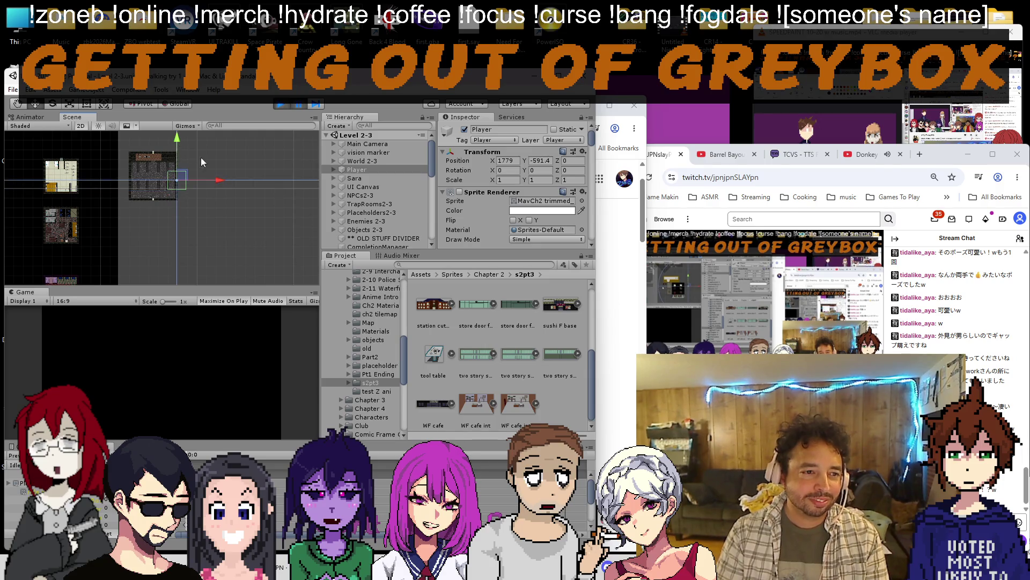
left_click(299, 107)
key("Up")
key("Up")
key("Up")
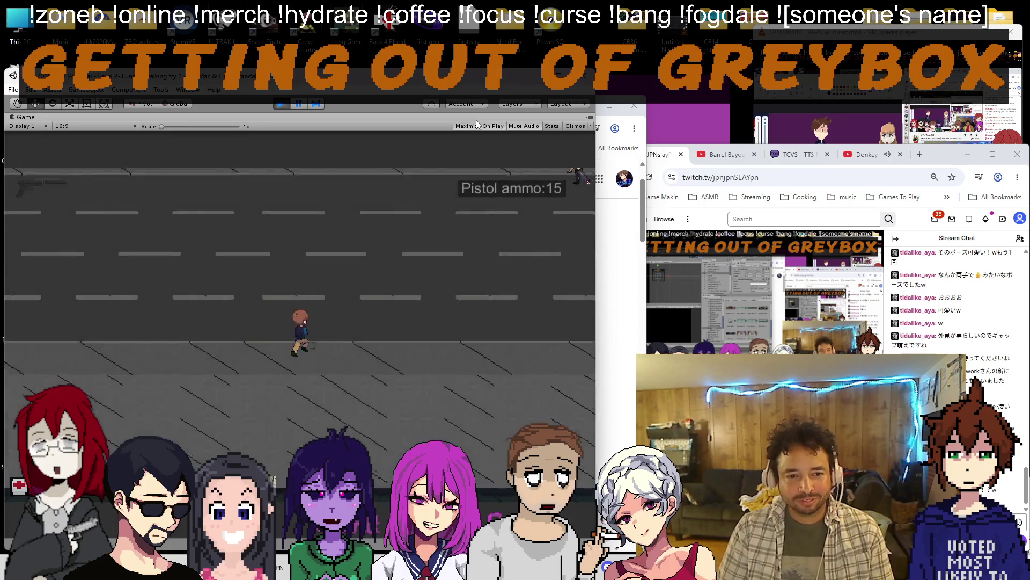
Walk the player along the street into the plaza and back with followers trailing.
key("Up")
key("Up")
key("Up")
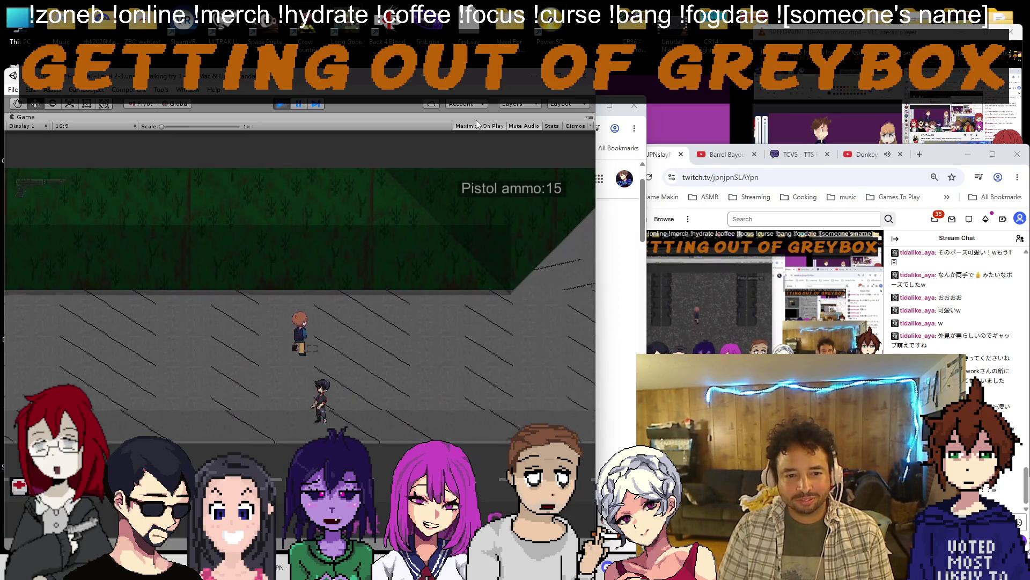
key("Up")
key("Up")
key("Up")
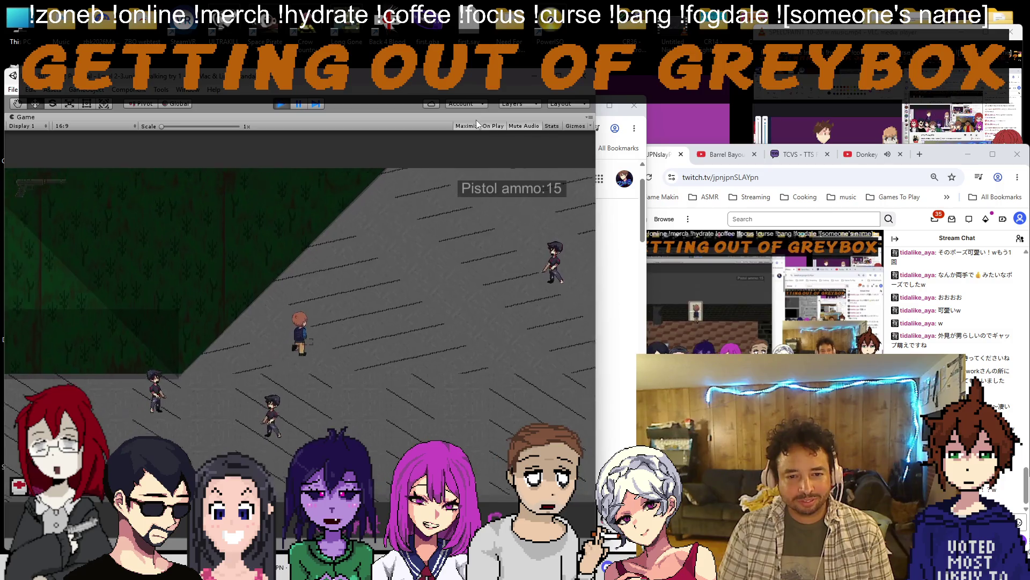
key("Up")
key("Up")
key("Up")
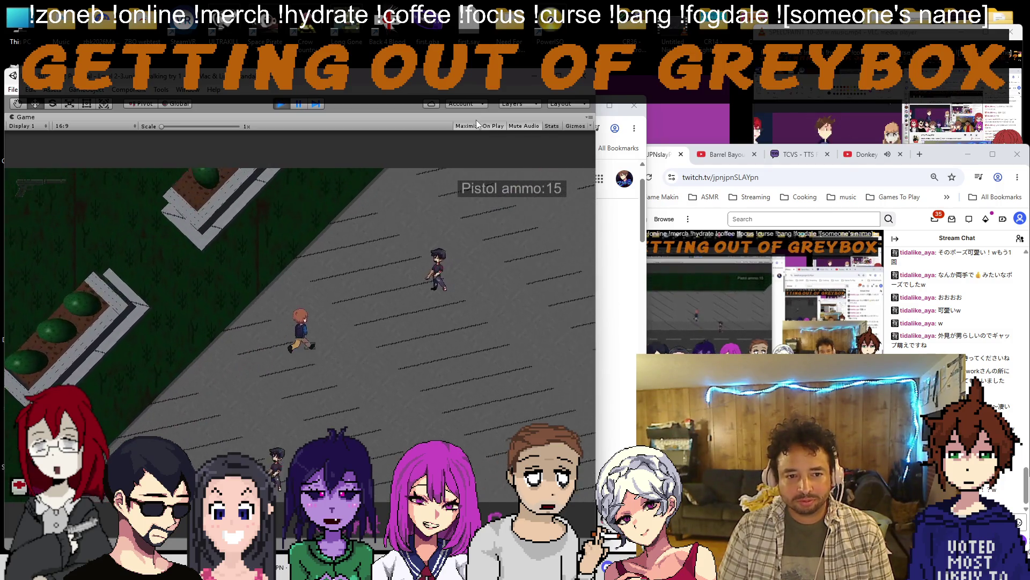
key("Up")
key("Up")
key("Up")
key("Up")
key("Up")
key("Up")
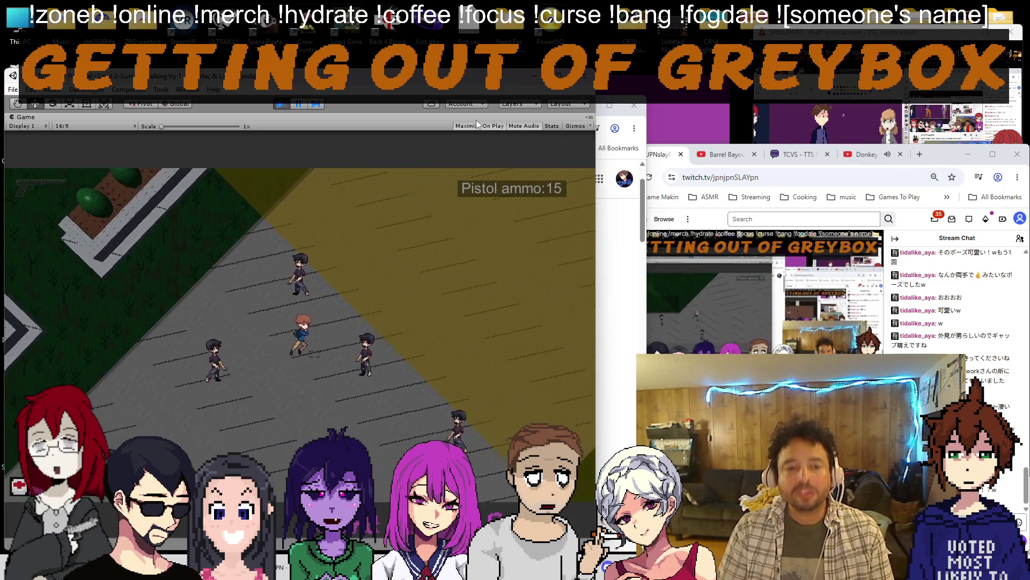
key("Up")
key("Up")
key("Up")
key("Up")
key("Up")
key("Up")
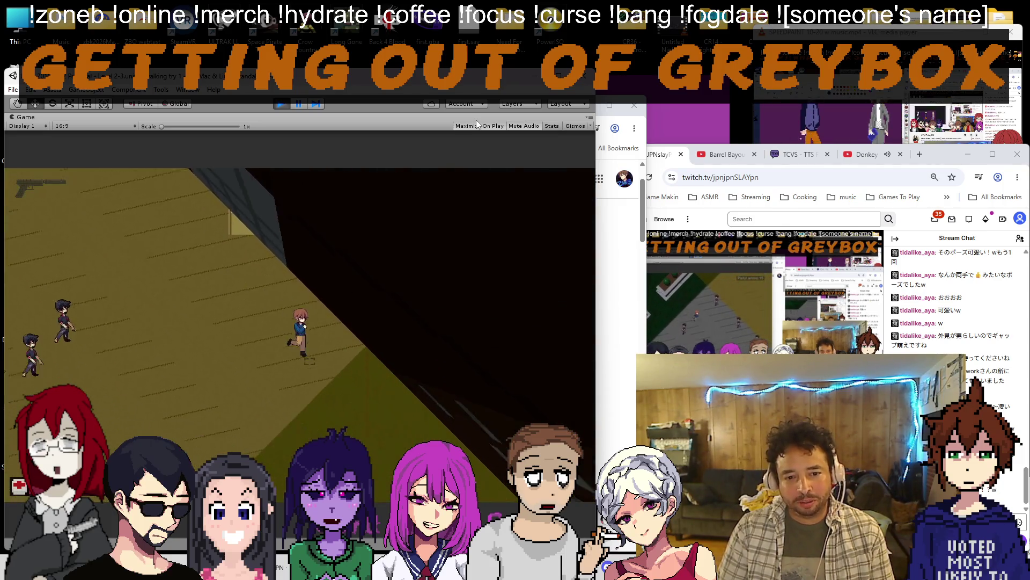
key("Up")
key("Up")
key("Up")
key("Down")
key("Down")
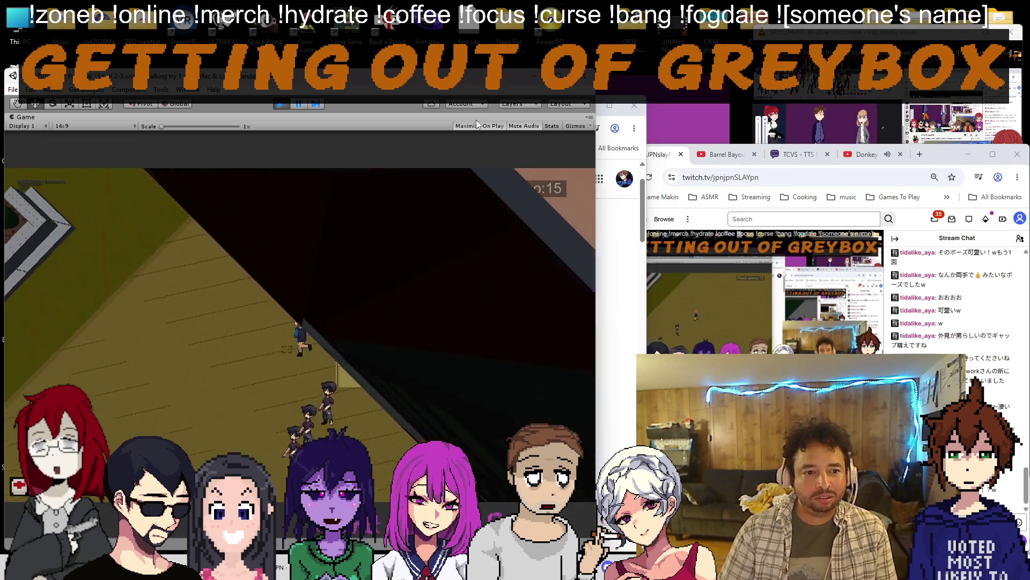
key("Down")
key("Down")
key("Right")
key("Right")
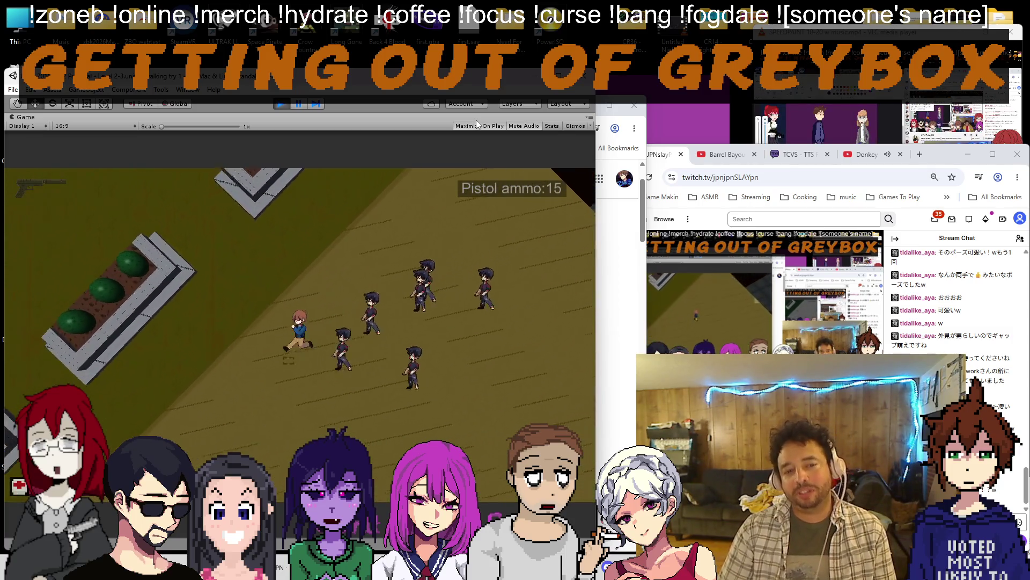
key("Right")
key("Right")
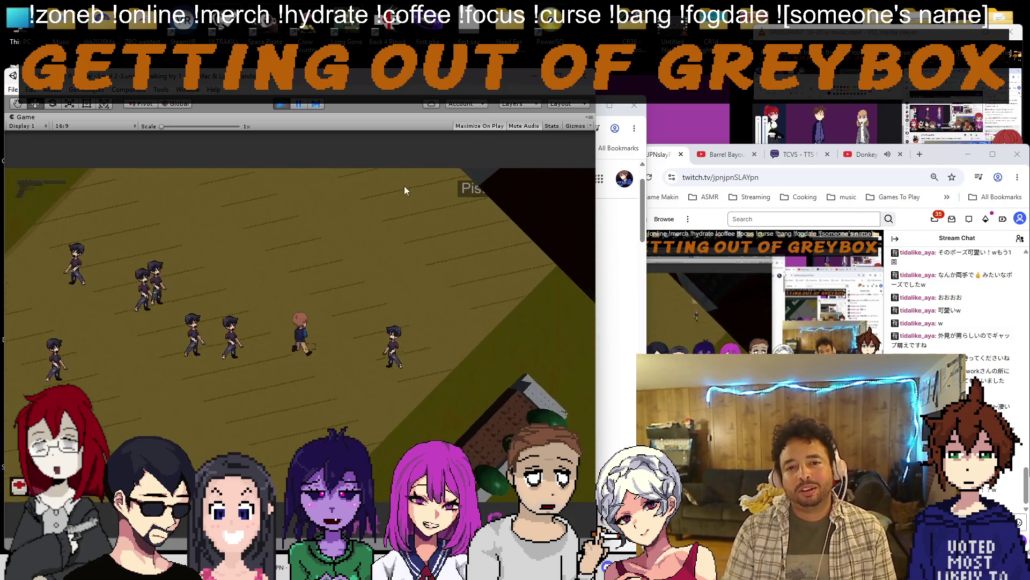
Stop the playtest and open the station building sprite for editing.
left_click(298, 103)
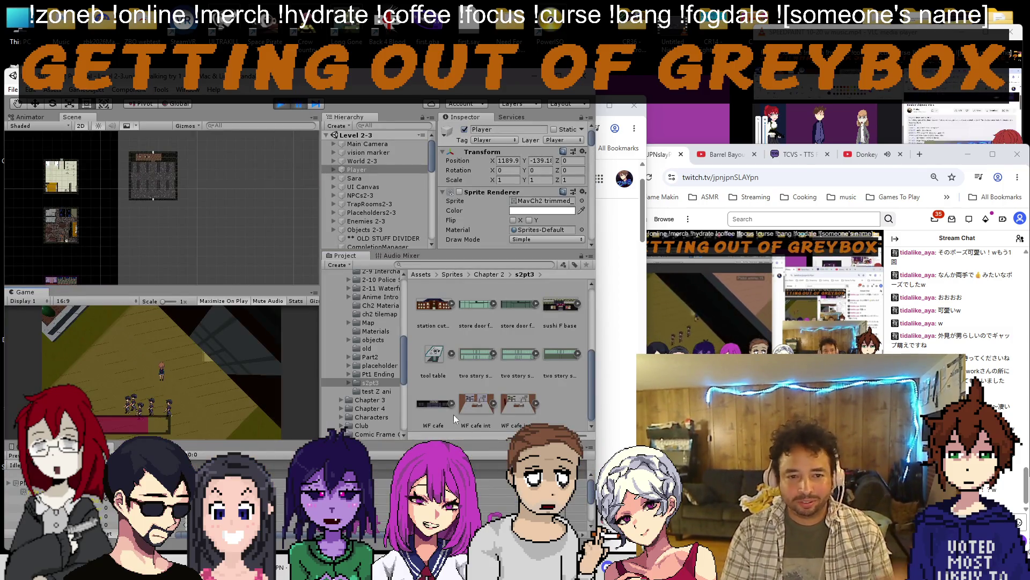
left_click(435, 325)
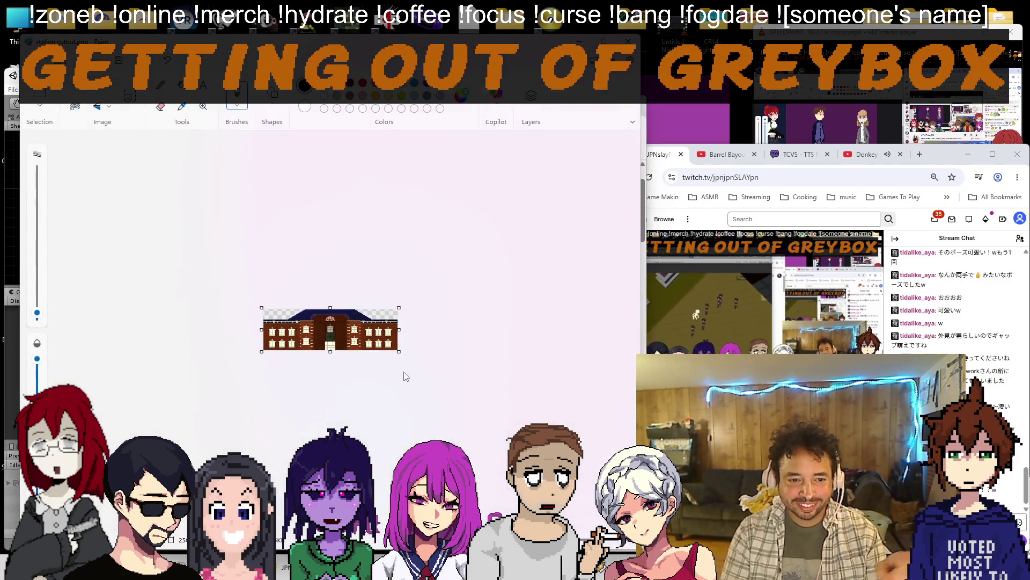
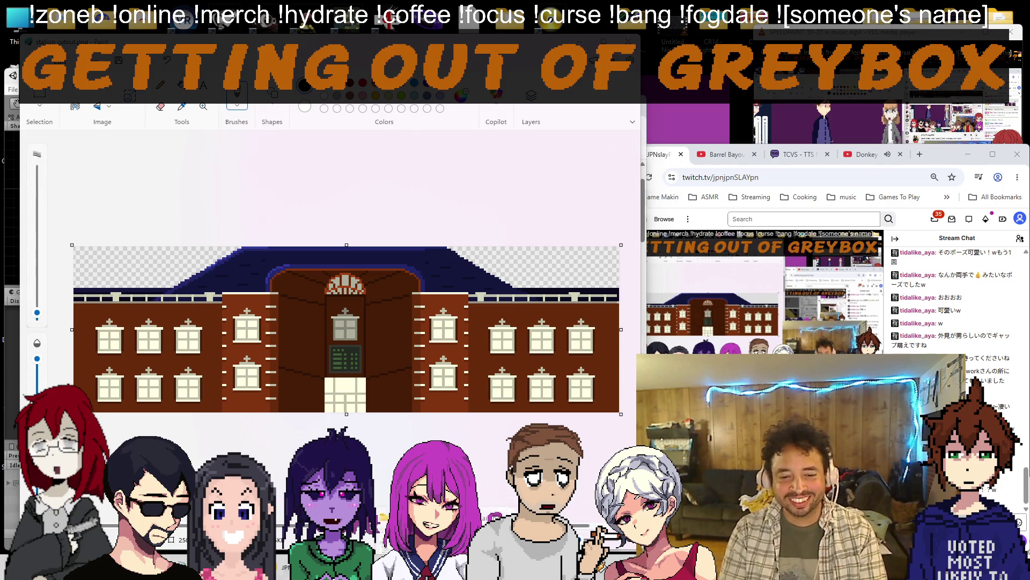
Browse from Spritesheets into the Chapter 1 overhaul 1-8int folder and view the 1-8 intro frame 1 ref.png.
key("alt+Tab")
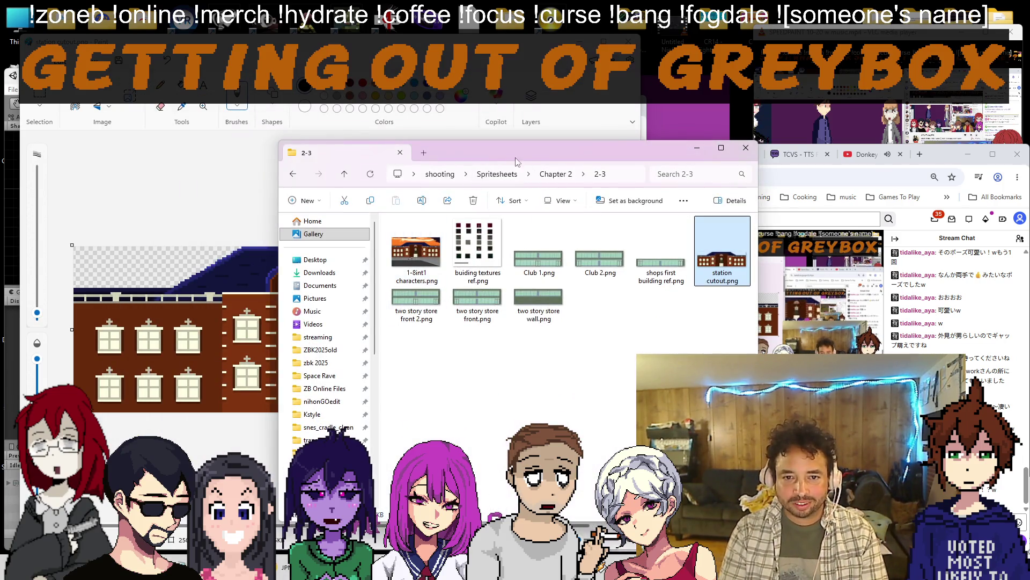
left_click_drag(515, 155, 614, 151)
left_click(597, 169)
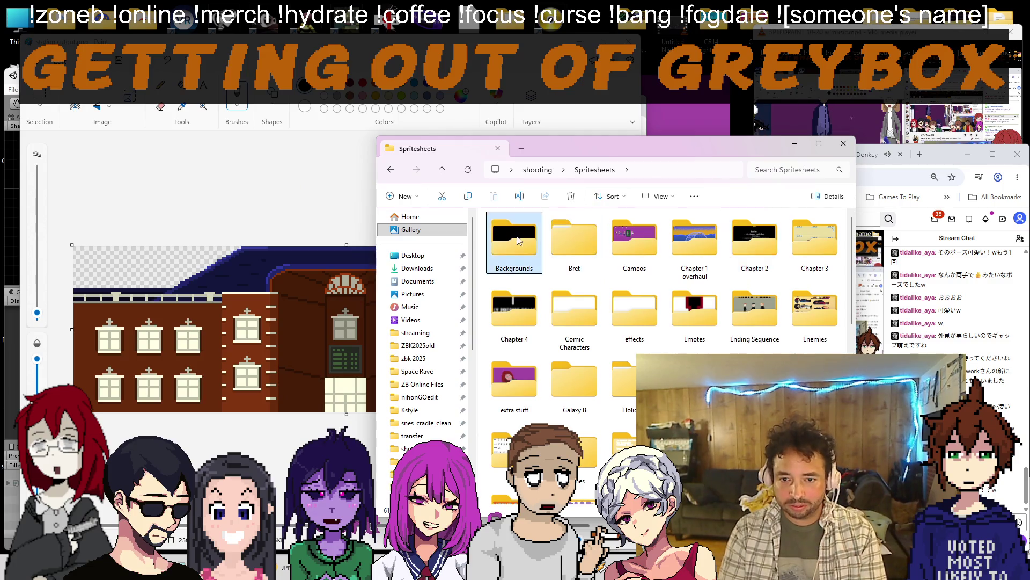
double_click(518, 241)
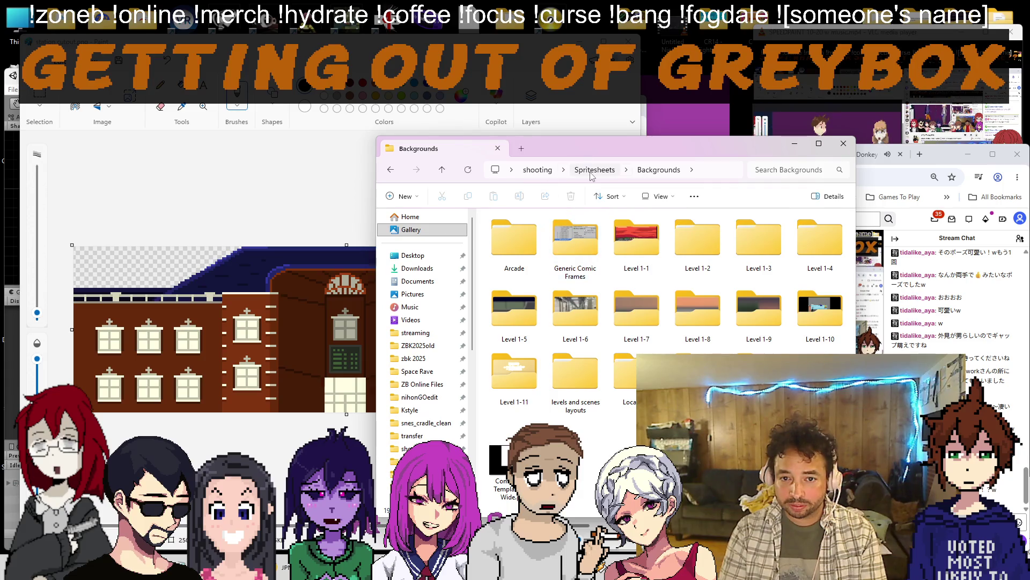
key("alt+Left")
double_click(702, 247)
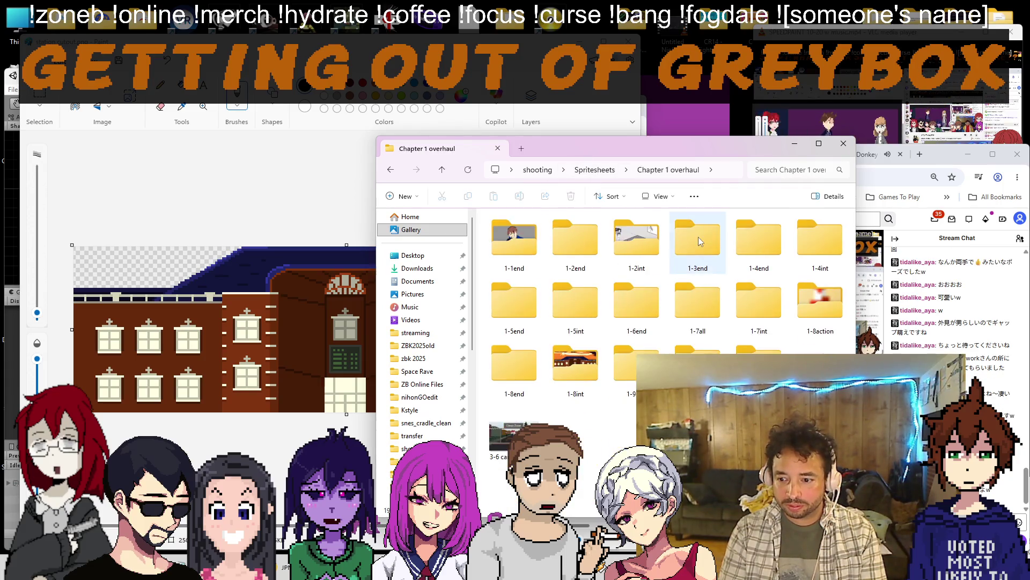
left_click(577, 358)
double_click(576, 358)
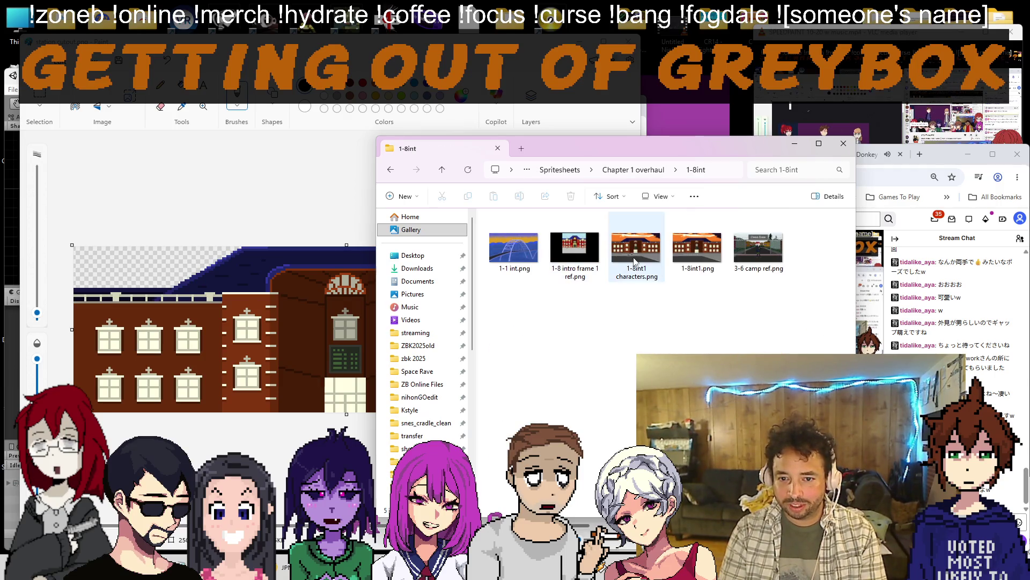
double_click(575, 250)
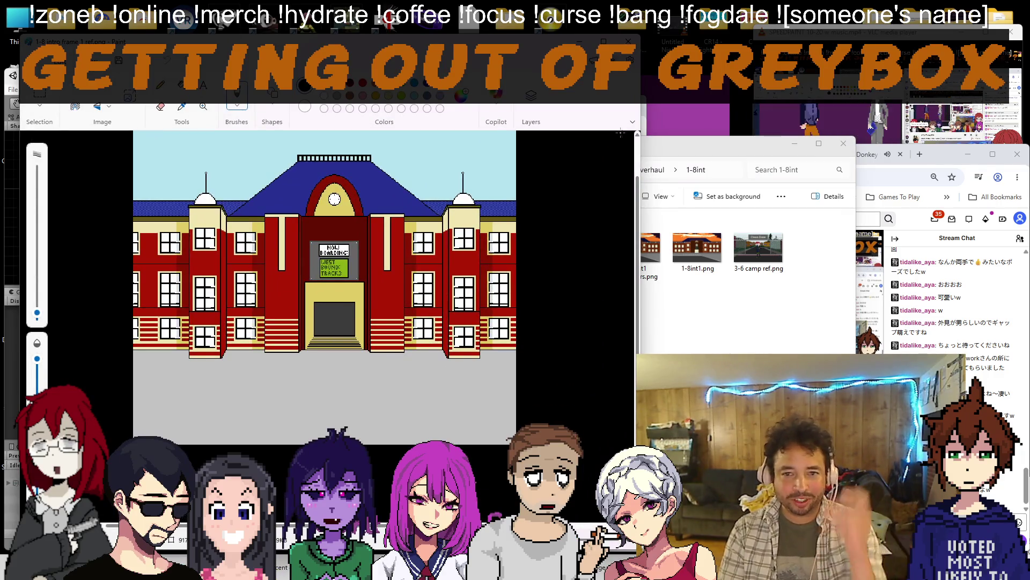
Browse the Backgrounds folders through Level 1-1, Level 1-8 and the 1-8 intro ref folder.
key("alt+Tab")
key("BackSpace")
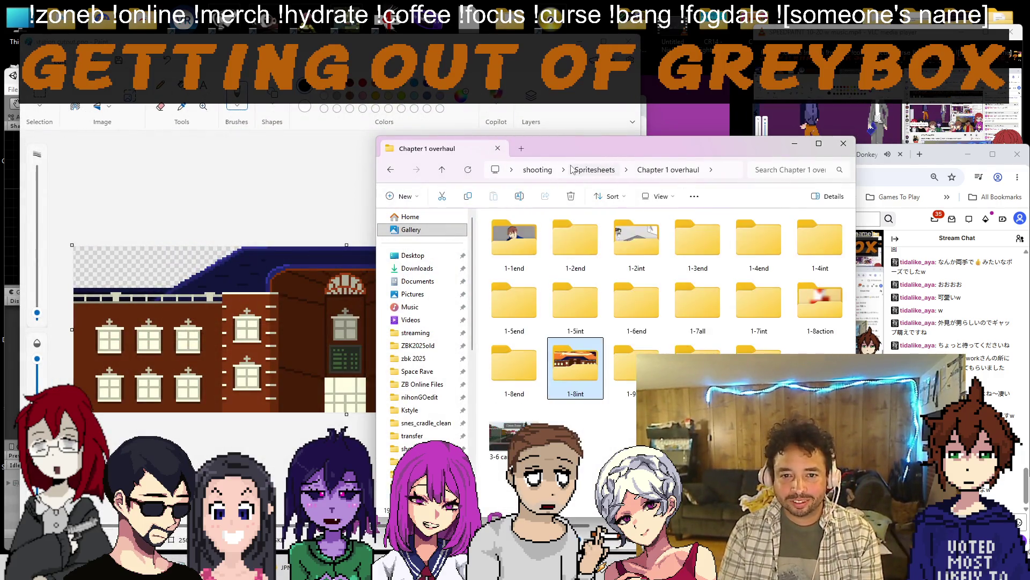
key("BackSpace")
double_click(513, 245)
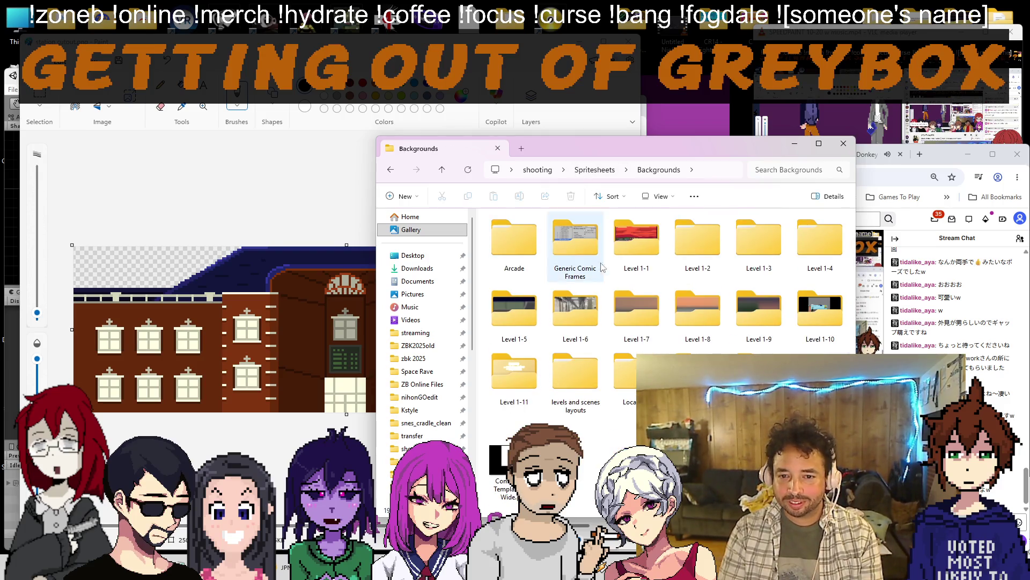
double_click(636, 245)
key("BackSpace")
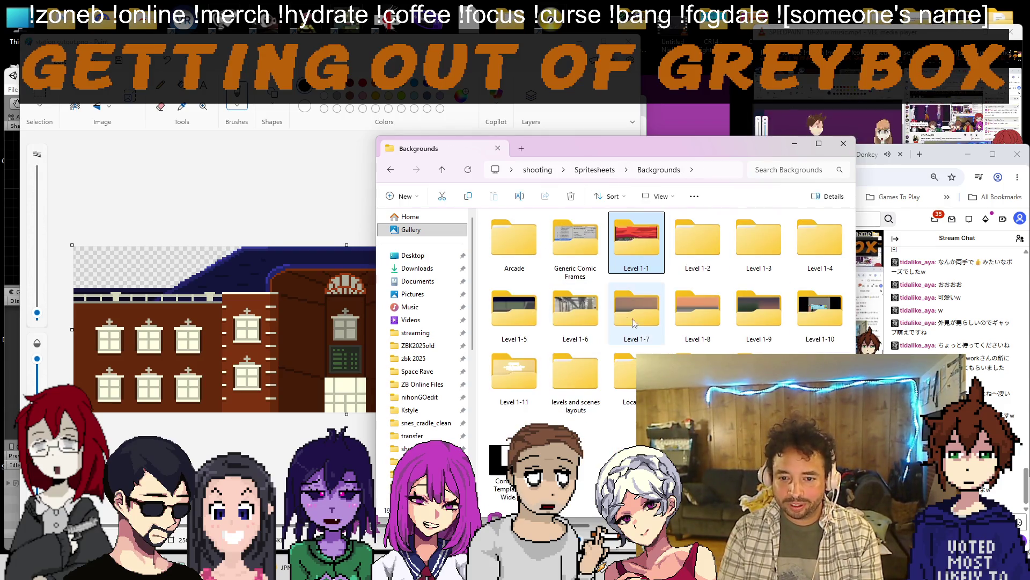
double_click(697, 310)
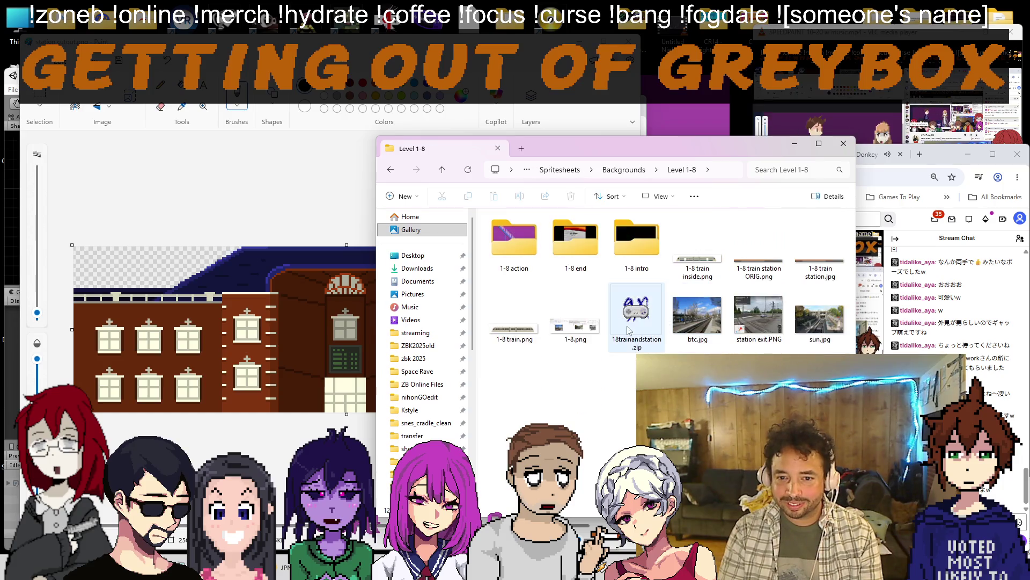
double_click(634, 242)
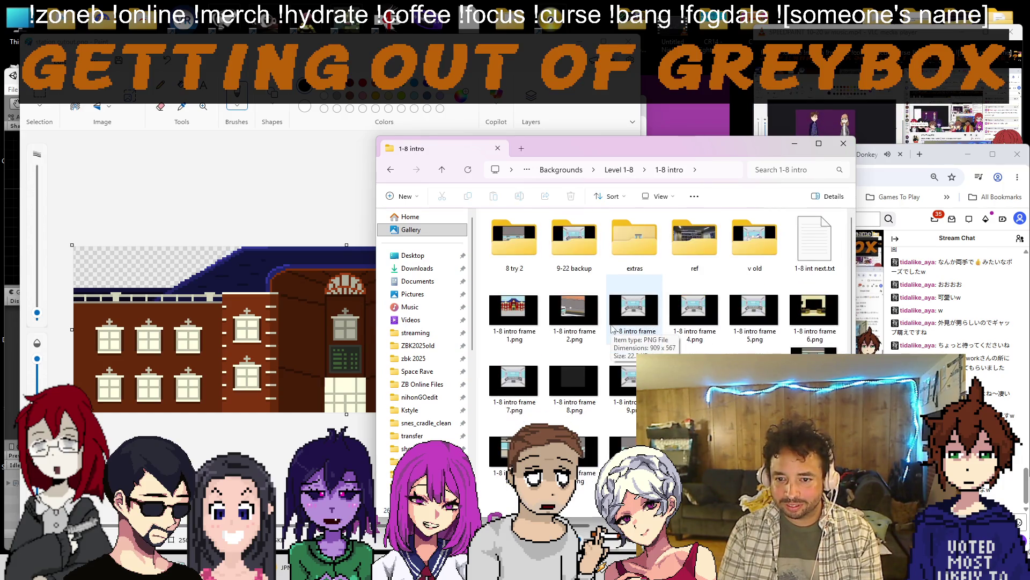
double_click(695, 241)
key("BackSpace")
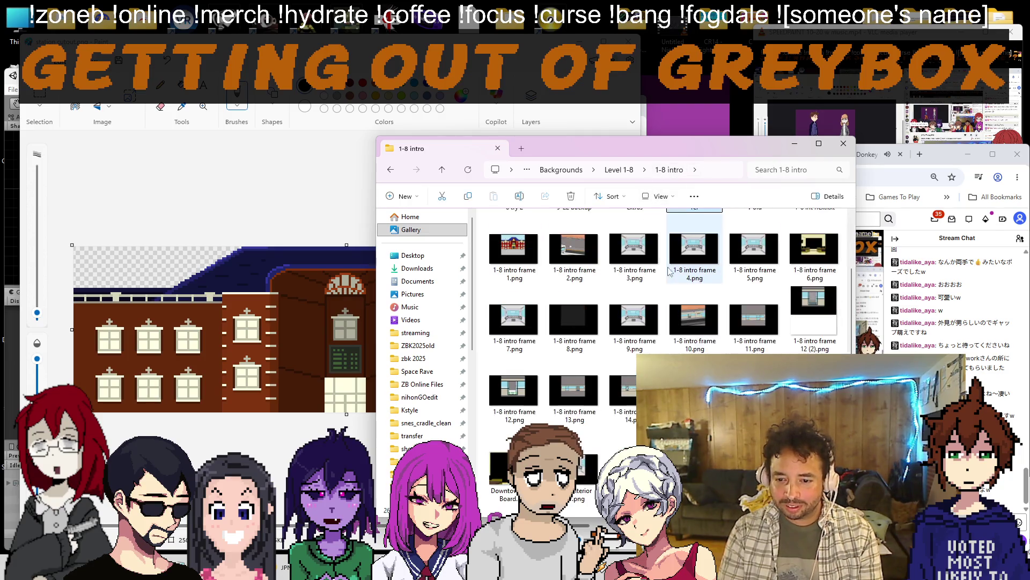
scroll(665, 297, "up", 2)
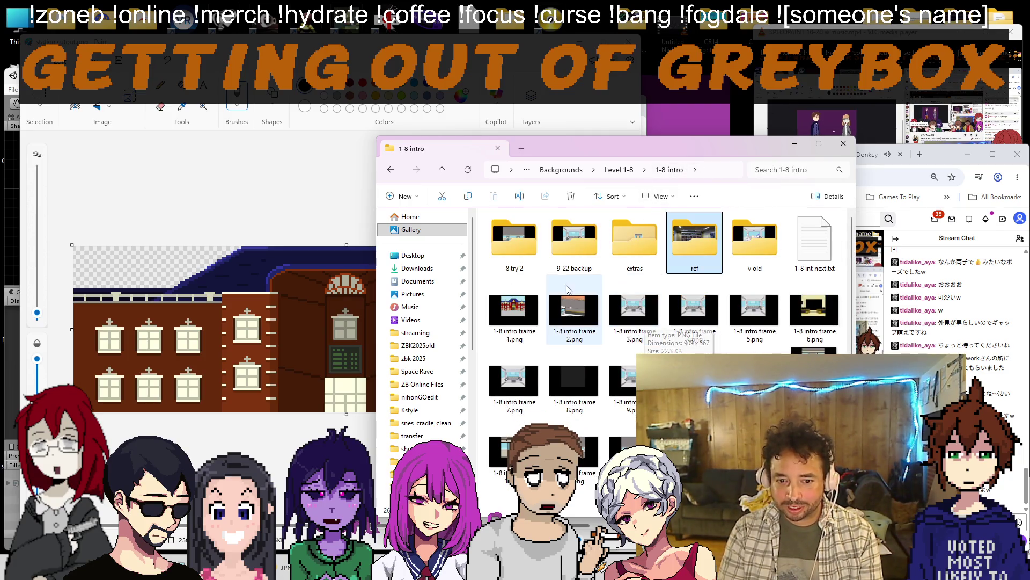
Go up to Spritesheets and open the References buildings folder holding the Tokyo station photo.
left_click(562, 170)
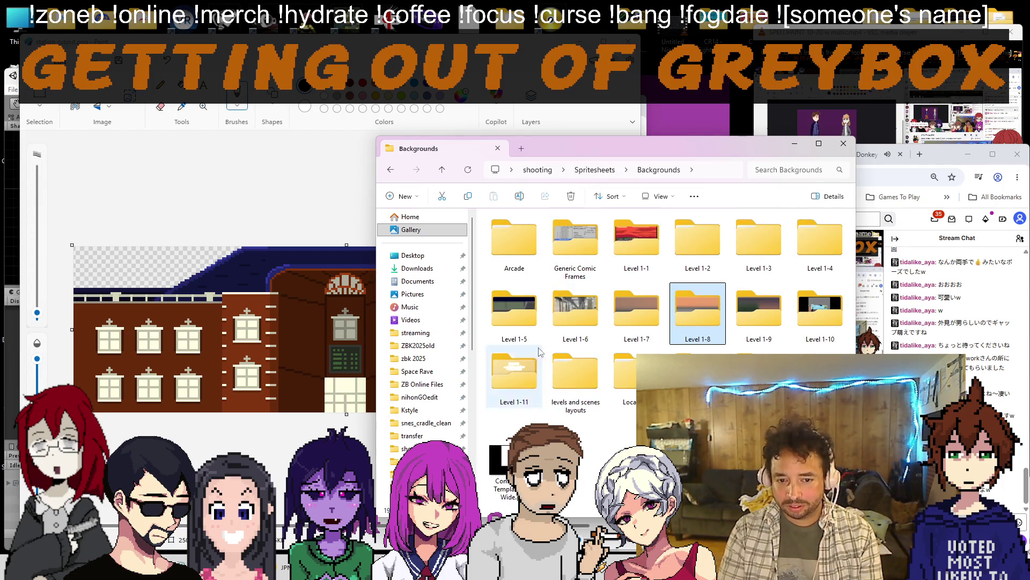
left_click(594, 169)
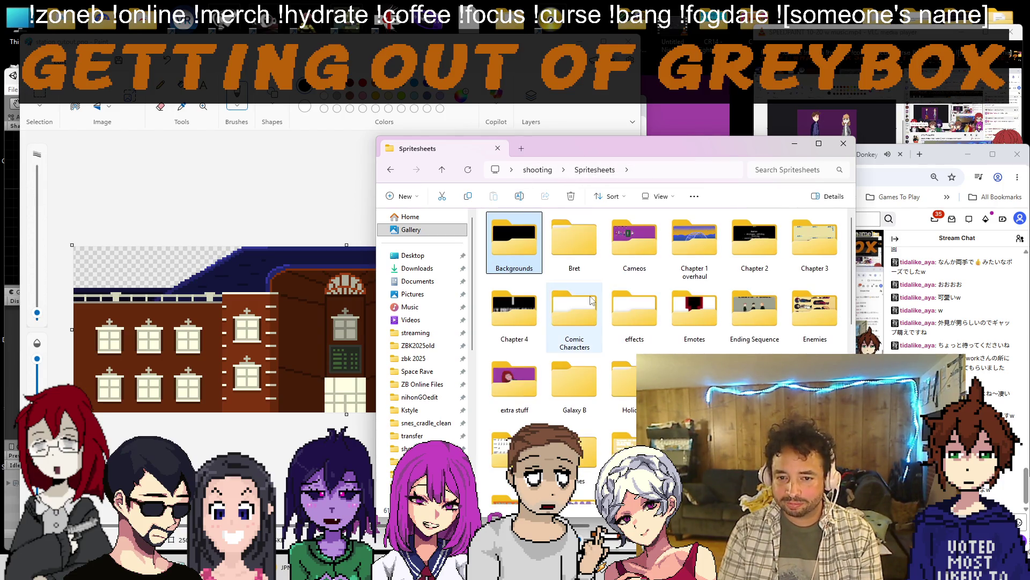
double_click(575, 310)
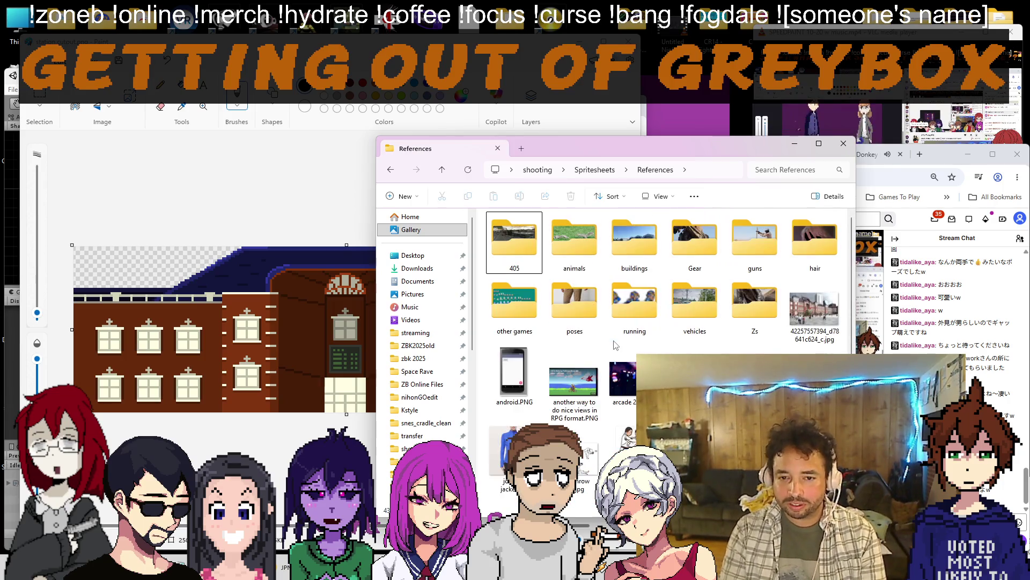
scroll(615, 345, "down", 5)
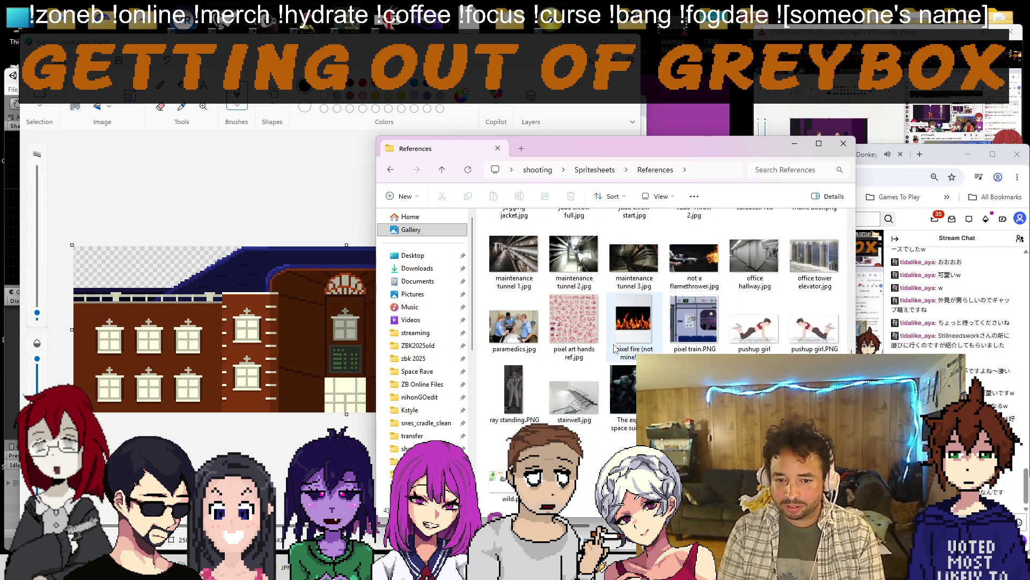
scroll(615, 346, "up", 5)
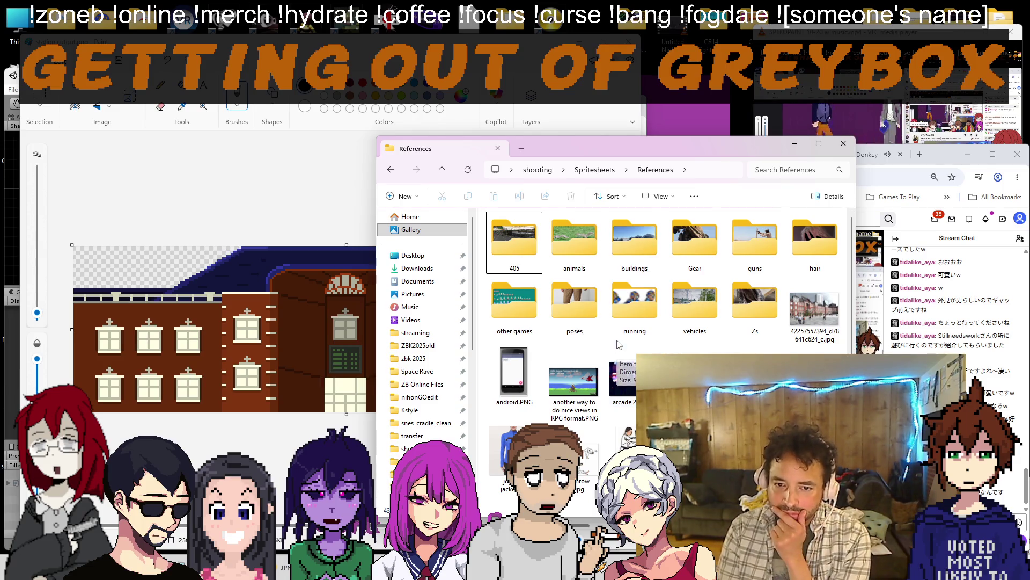
double_click(634, 241)
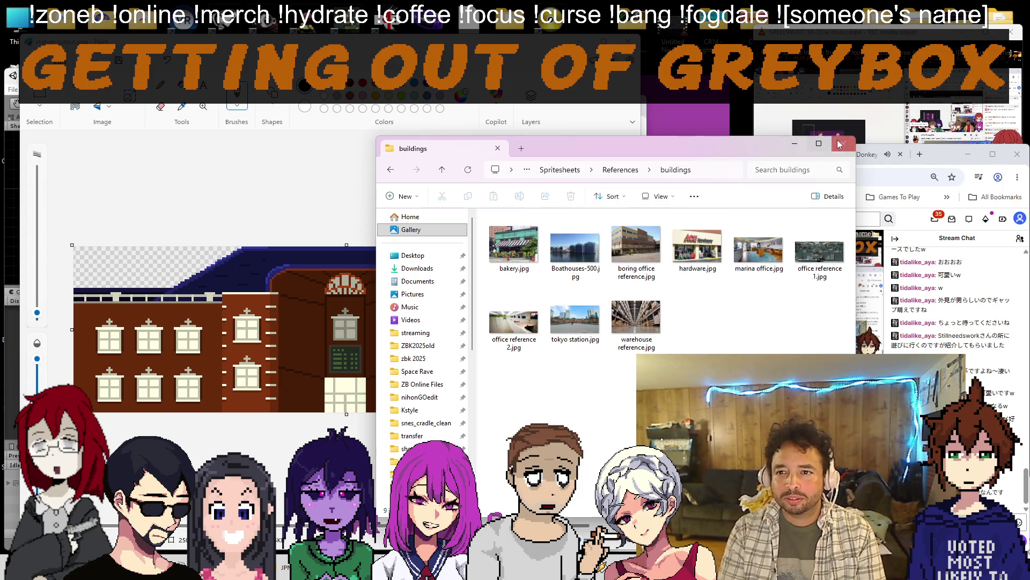
left_click(793, 146)
Search Google Images for Tokyo Station and open the Wikipedia photo full size.
key("ctrl+n")
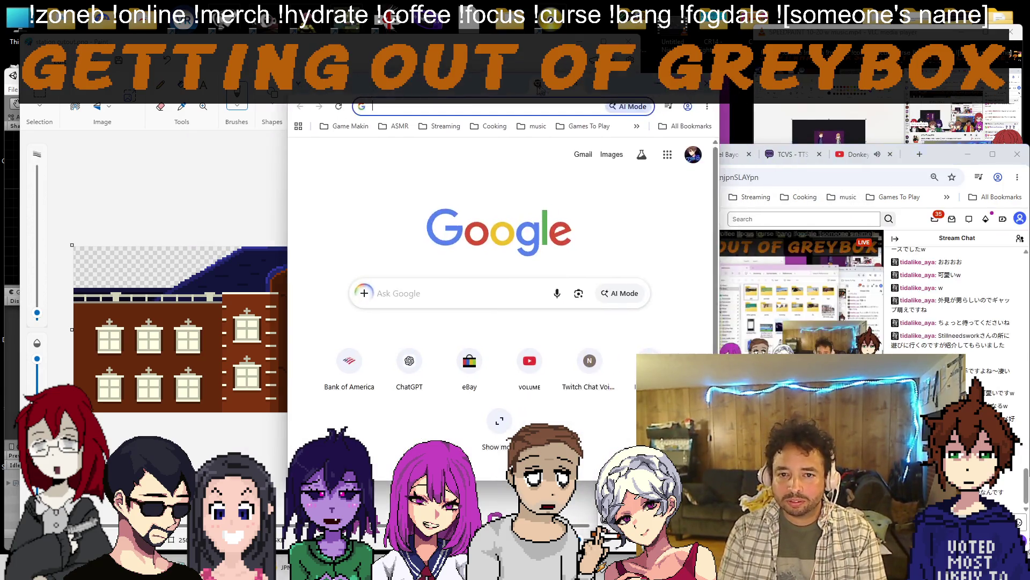
type("tokyo")
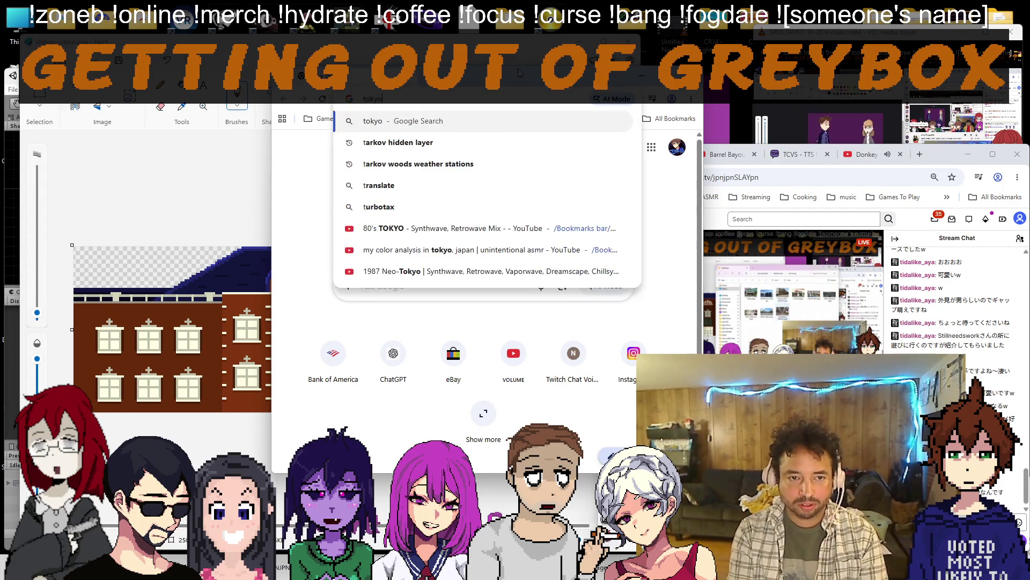
type(" station")
key("Return")
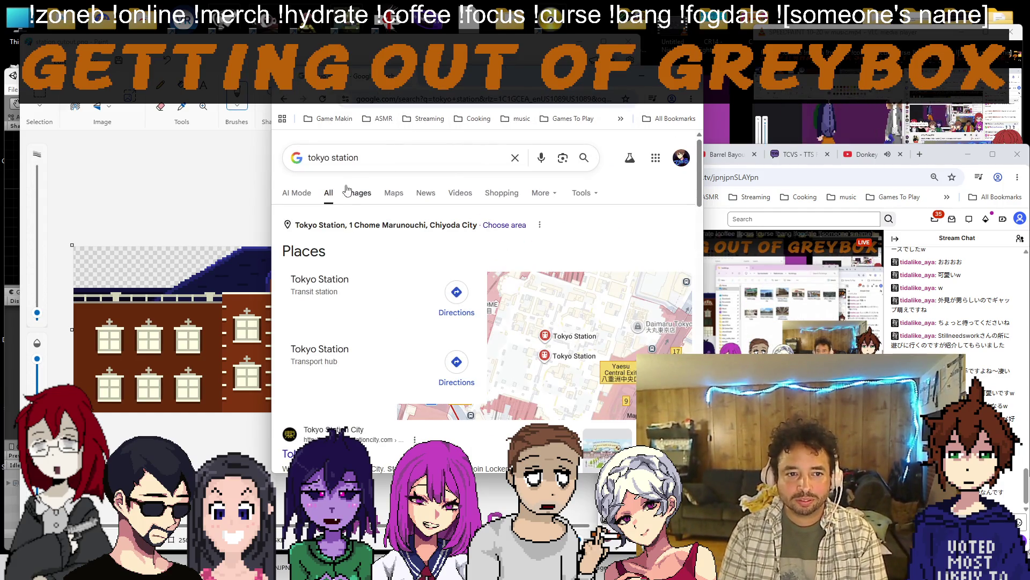
left_click(361, 187)
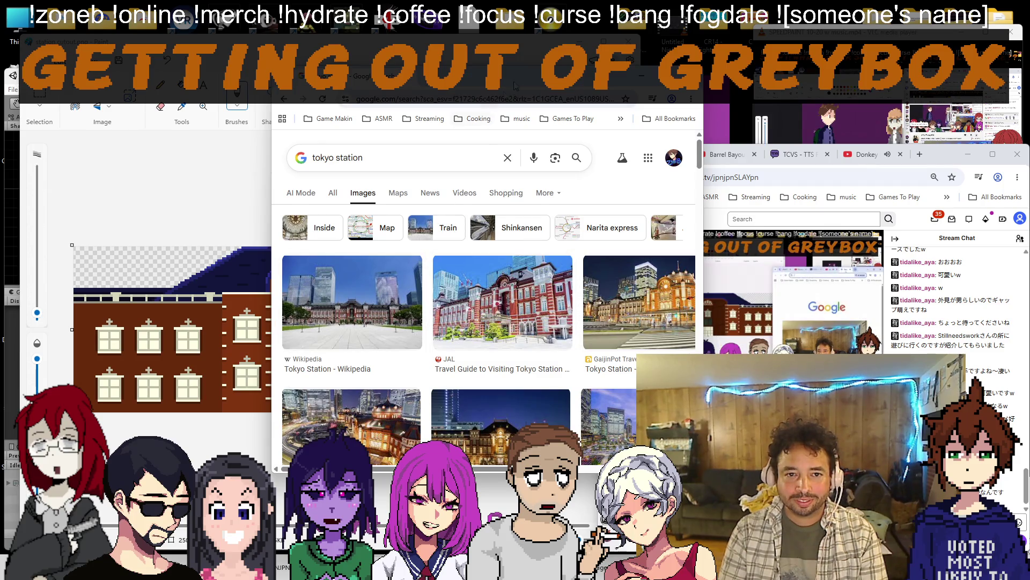
left_click(571, 284)
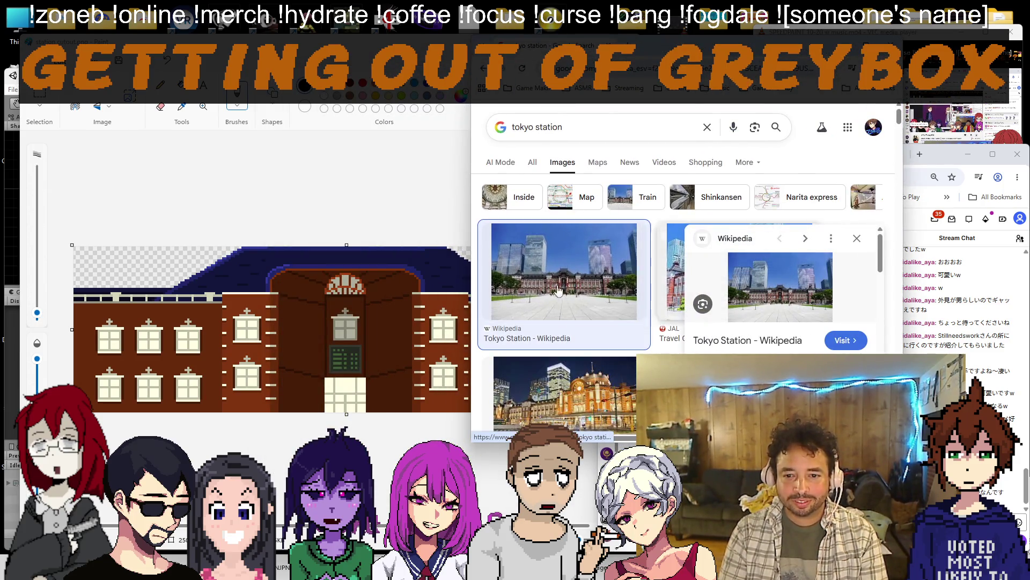
right_click(780, 284)
left_click(814, 266)
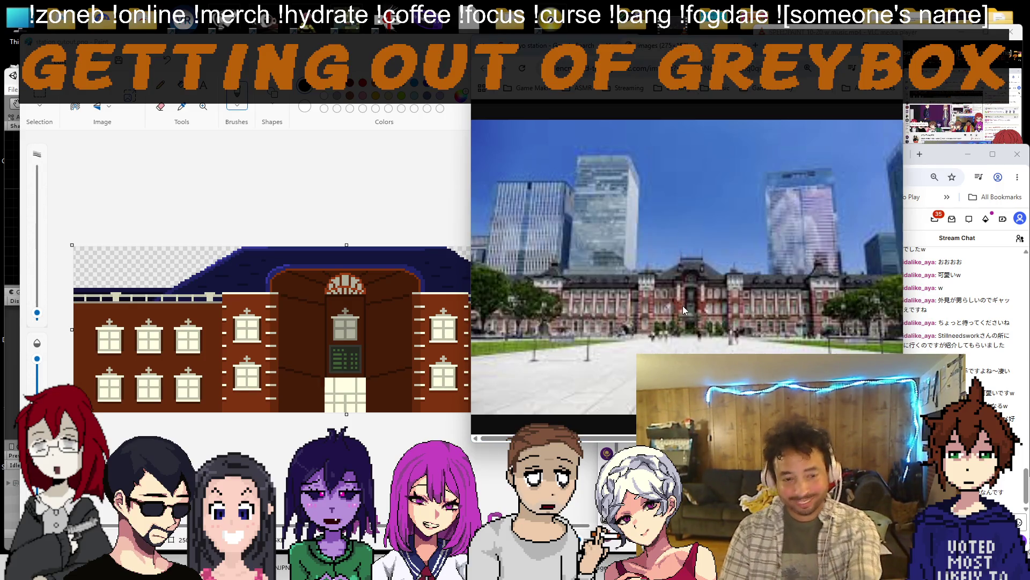
Compare the photo against the pixel-art station drawing, then switch back to the Unity editor.
key("alt+Tab")
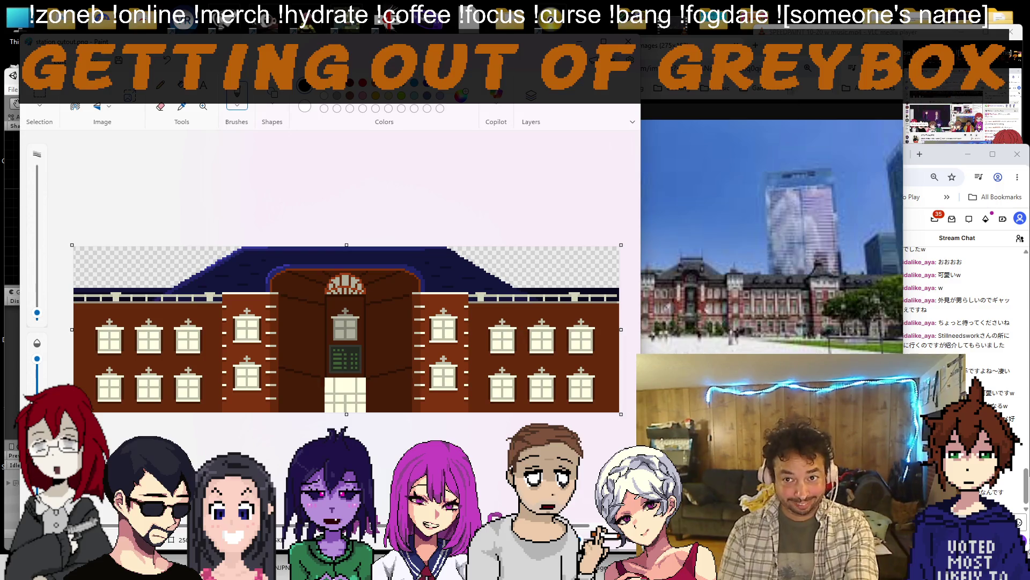
key("alt+Tab")
key("alt+Tab")
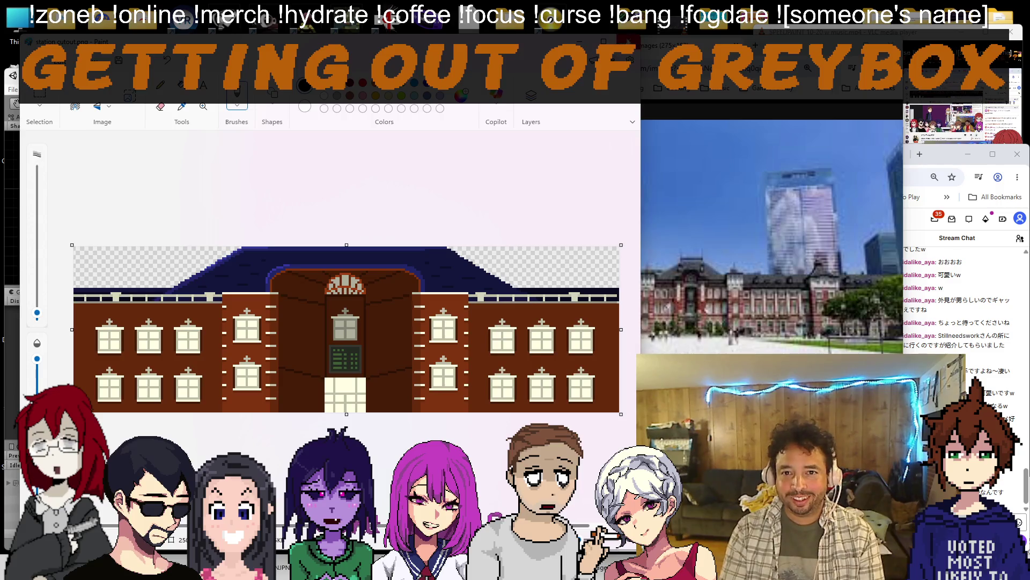
key("alt+Tab")
key("Escape")
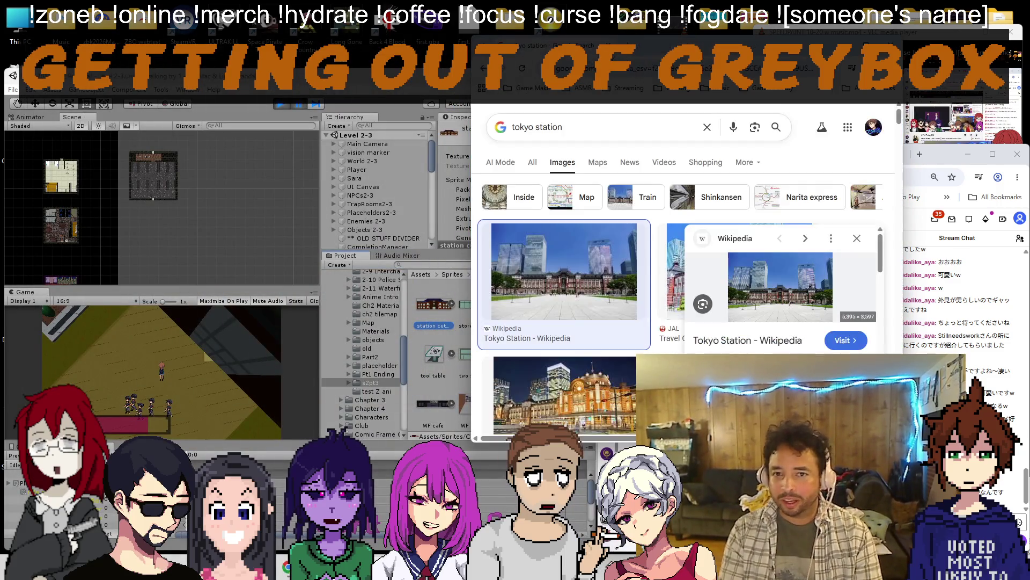
Paste the new Japanese chat message into Google Translate.
key("alt+Tab")
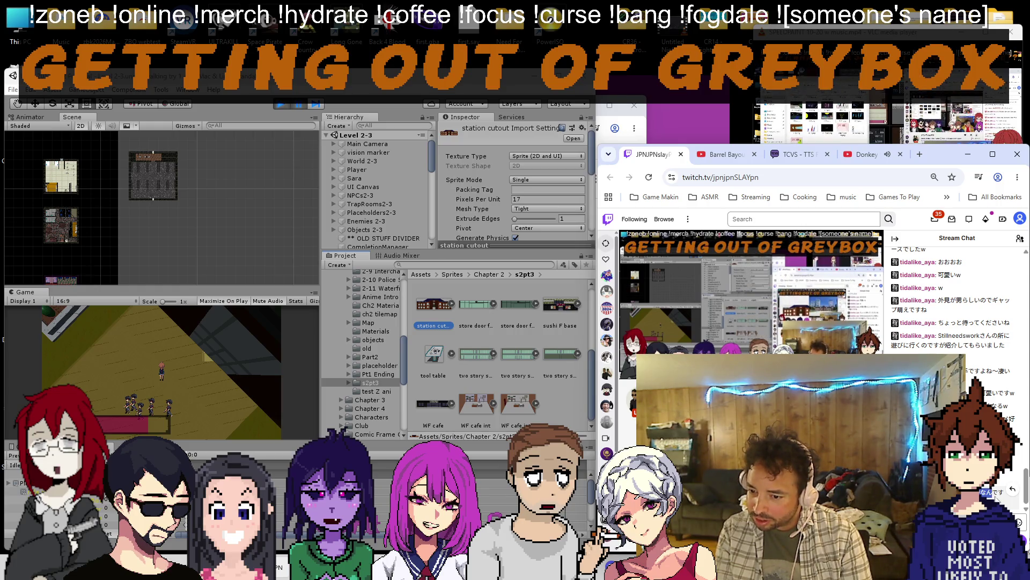
key("alt+Tab")
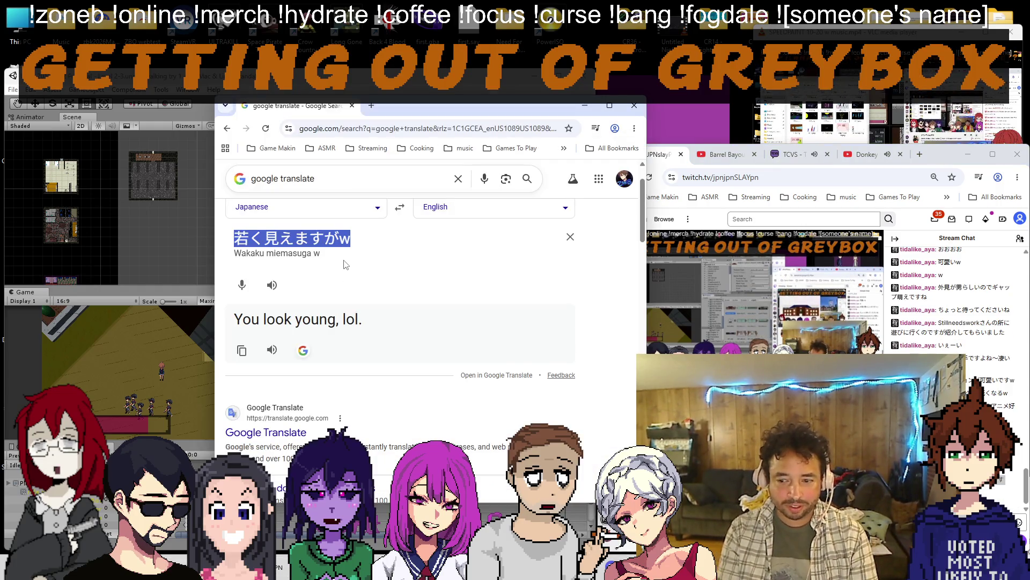
type("今そちらは何時なんですか？")
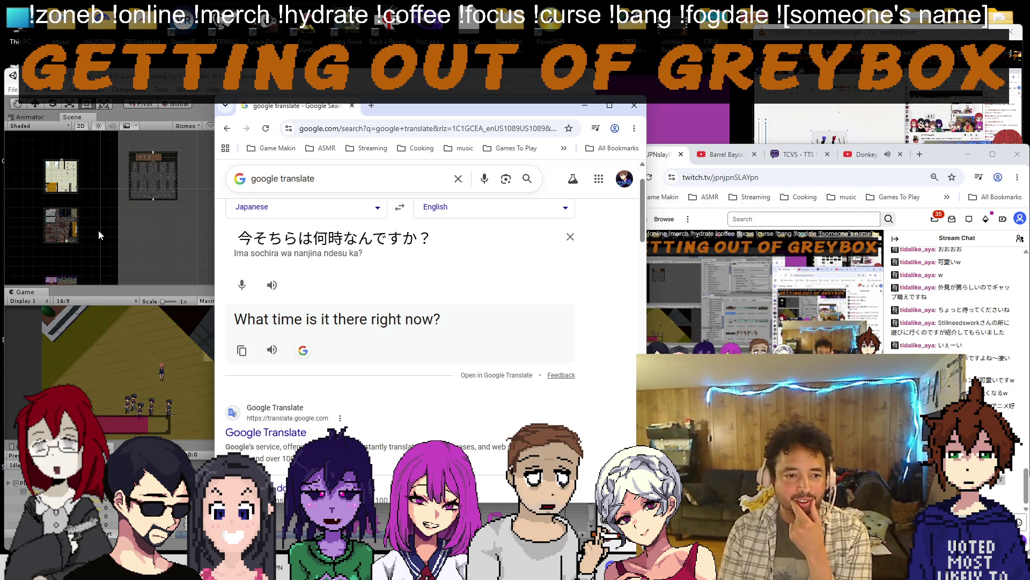
Search the current time in Portland in a new tab, then return to Google Translate.
left_click(397, 128)
type("what time")
key("ctrl+a")
key("BackSpace")
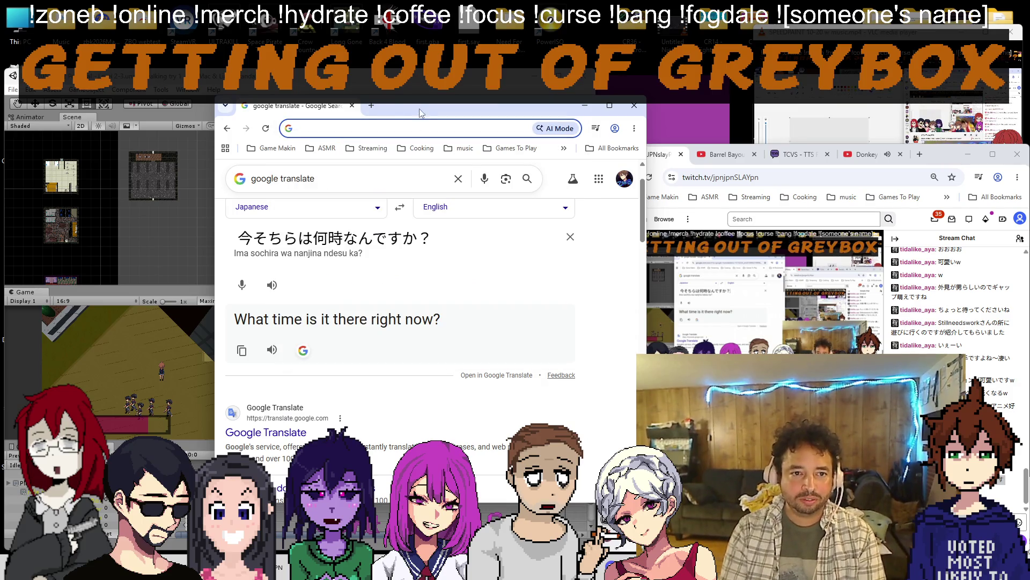
left_click(371, 106)
type("what ")
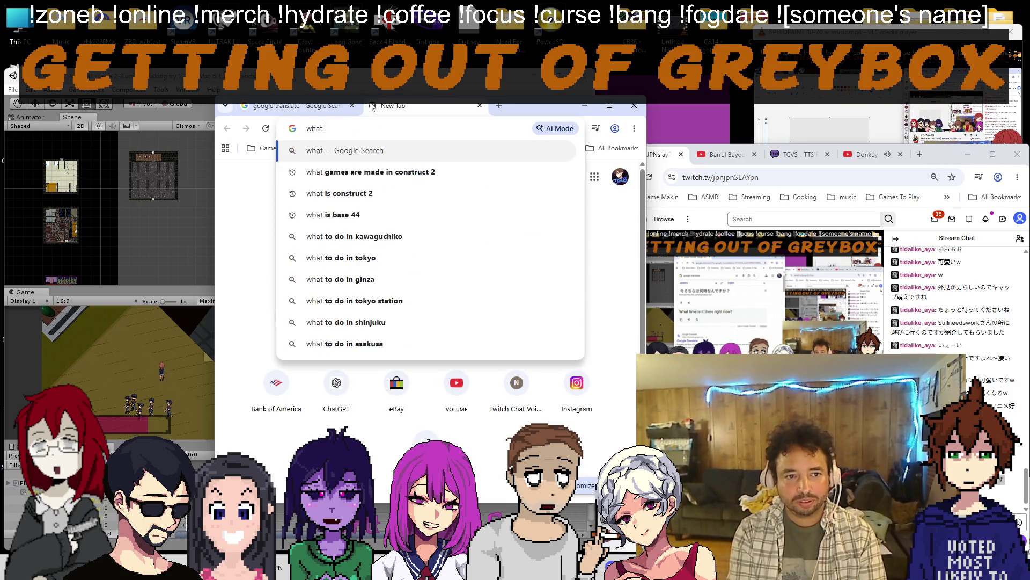
type("time is it in portland oregon")
key("Return")
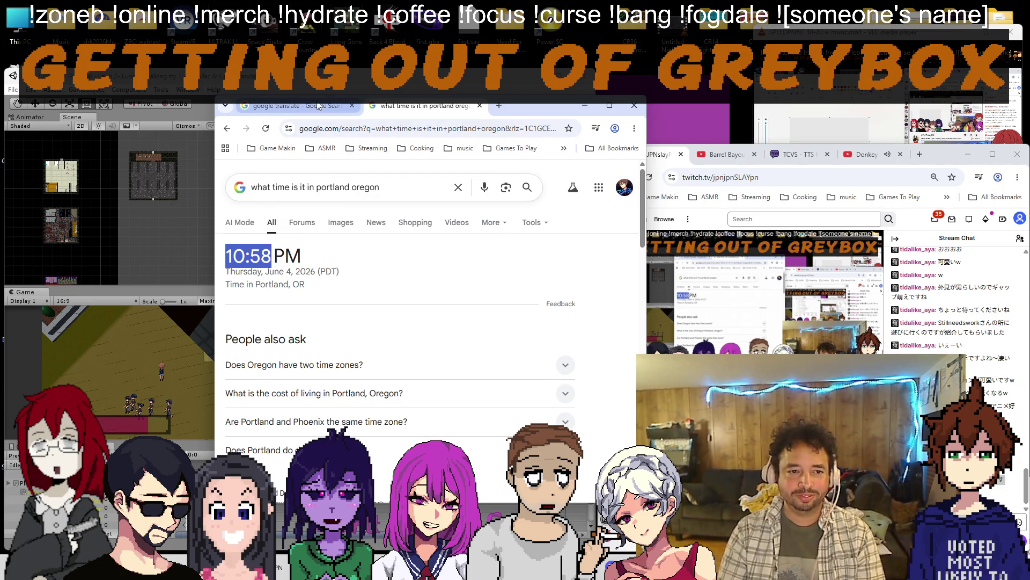
left_click(333, 109)
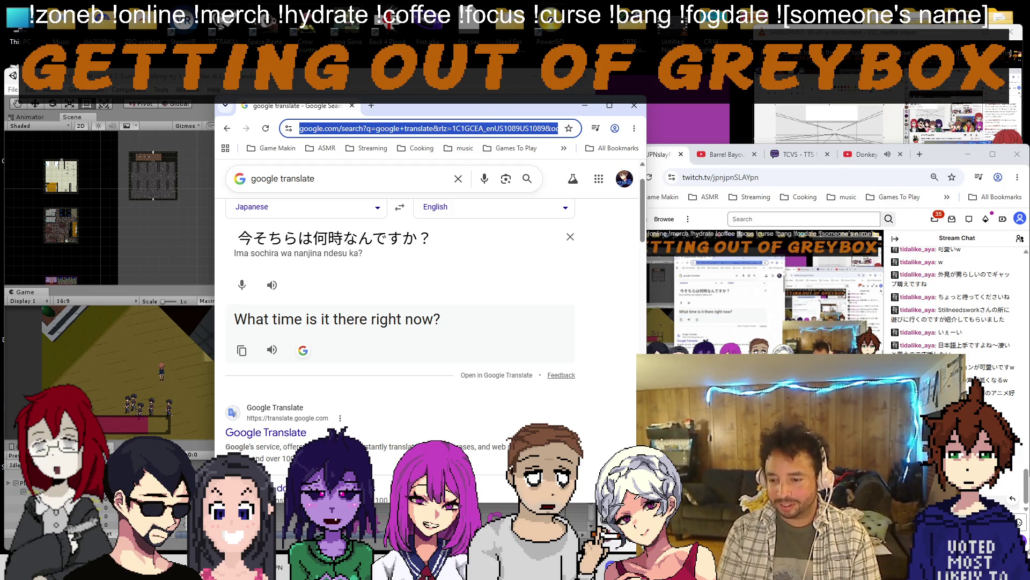
Replace the source text with the Japanese phrase for 11 PM and return to Unity.
left_click(306, 206)
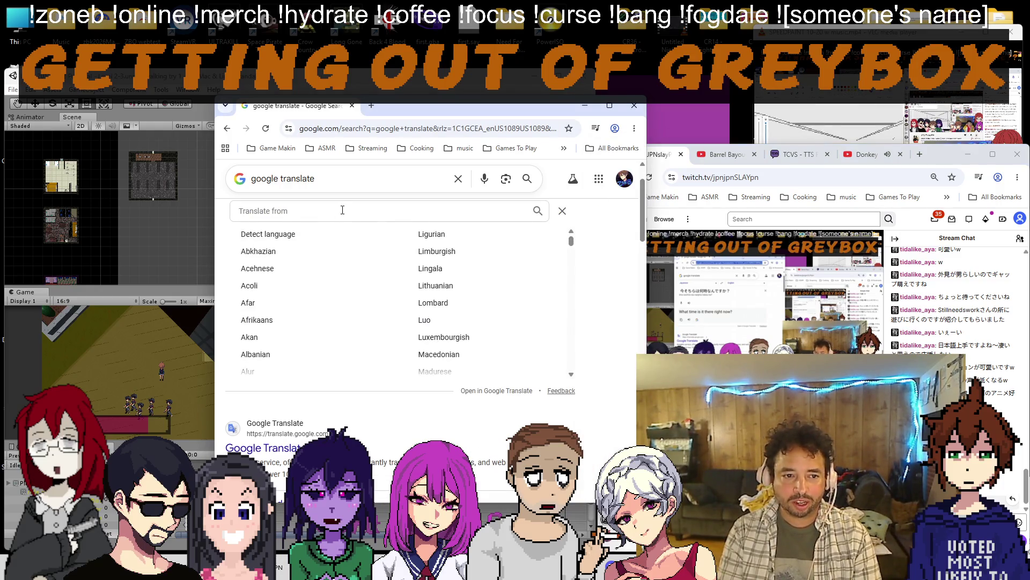
left_click(562, 209)
triple_click(333, 238)
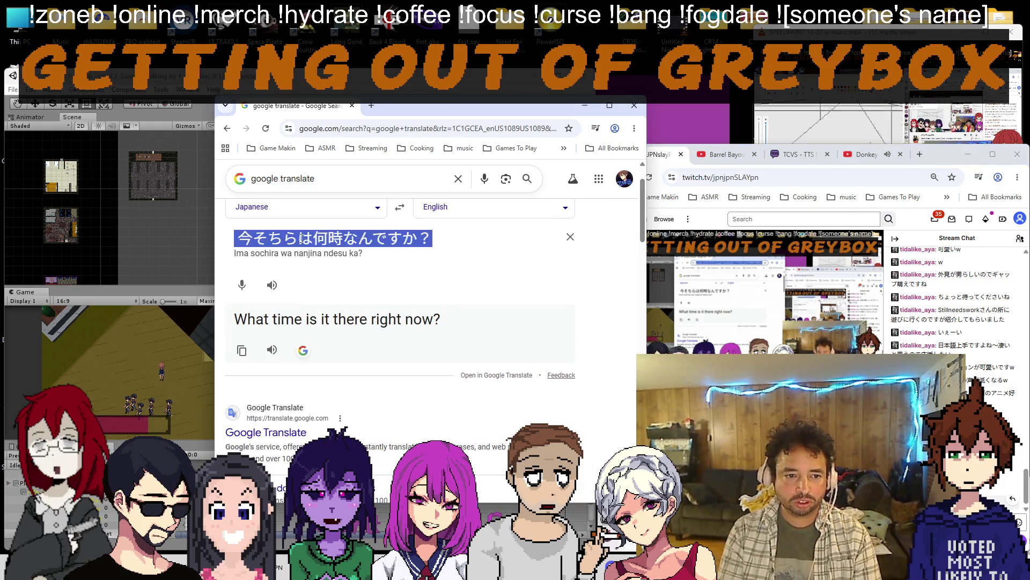
type("夜の23時か")
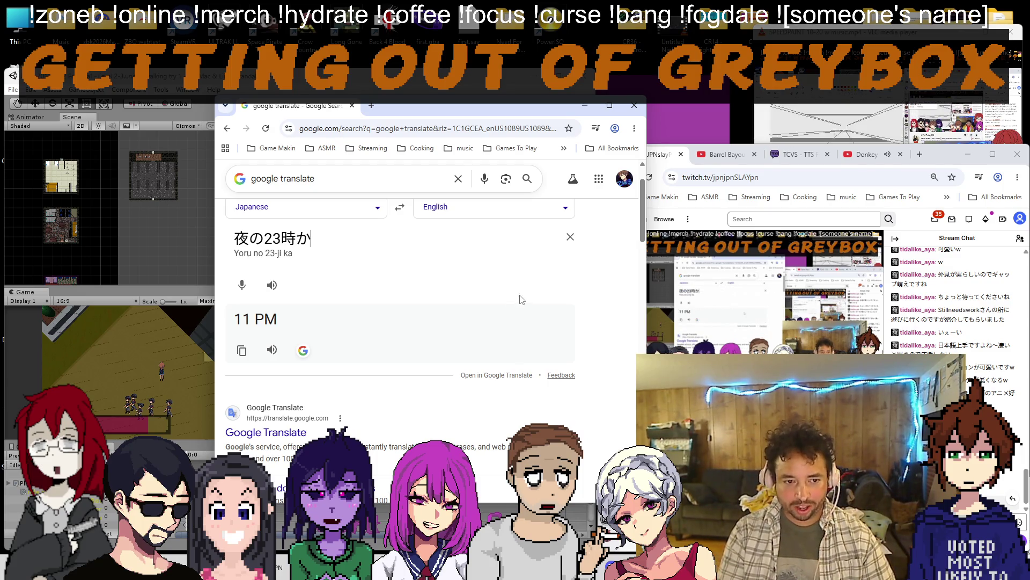
key("alt+Tab")
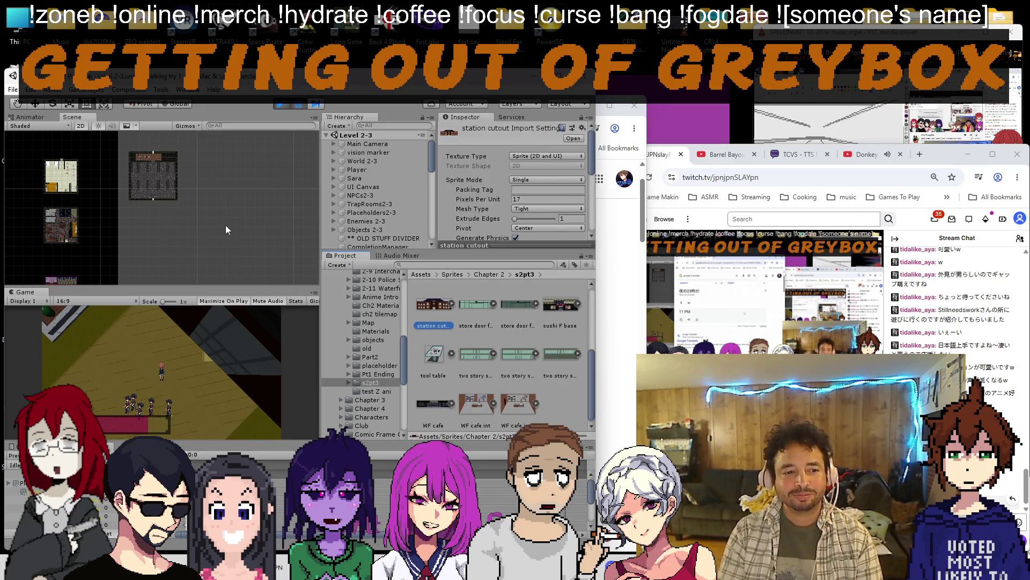
scroll(182, 241, "down", 3)
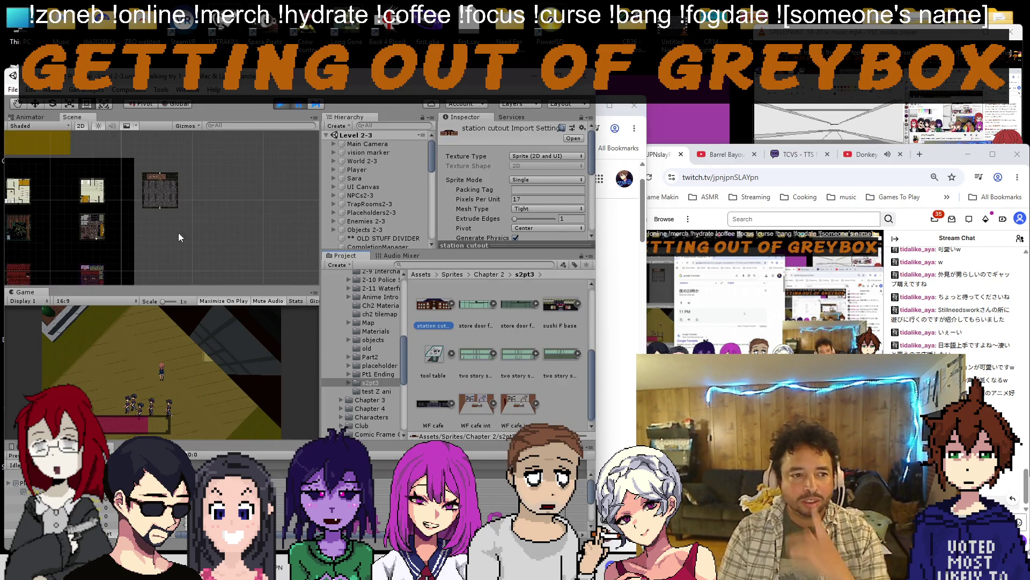
Switch the Scene view off 2D, frame the Player object and select the Station Cube building.
left_click(81, 126)
mouse_move(137, 228)
left_mouse_down()
mouse_move(68, 168)
mouse_move(201, 201)
left_mouse_up()
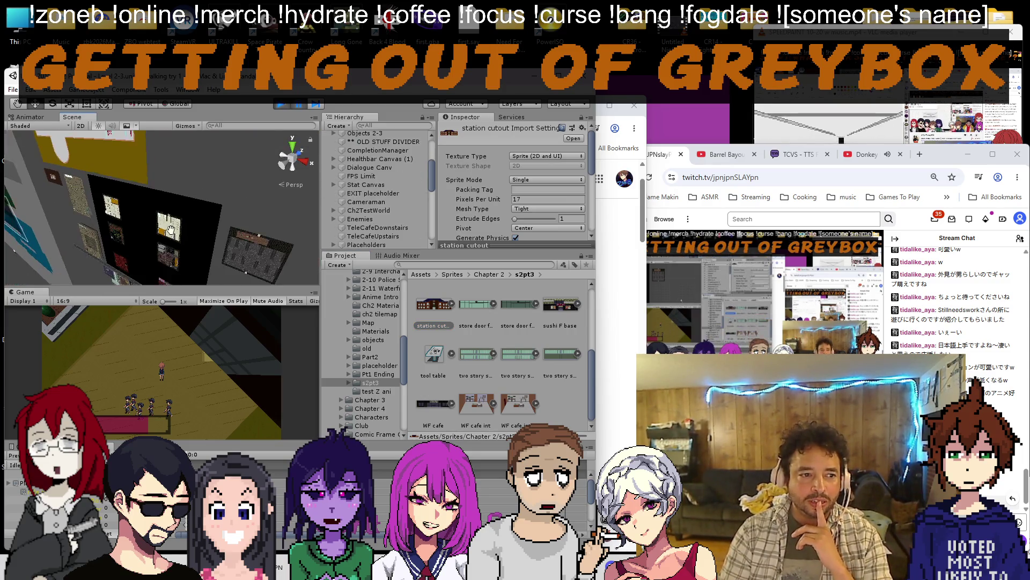
double_click(359, 169)
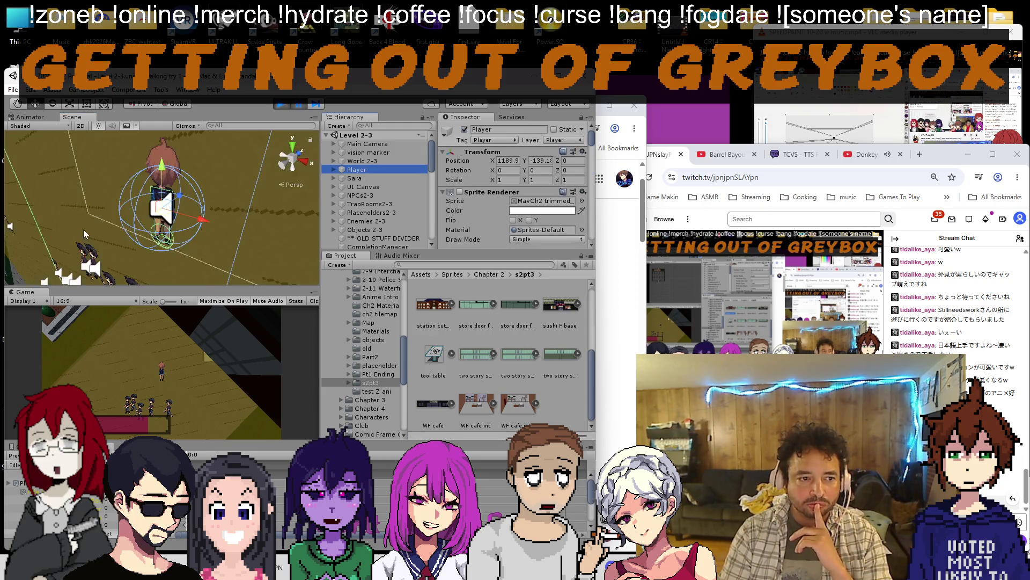
scroll(106, 208, "up", 3)
scroll(124, 187, "down", 5)
left_click_drag(151, 236, 214, 182)
left_click(213, 182)
scroll(201, 184, "down", 3)
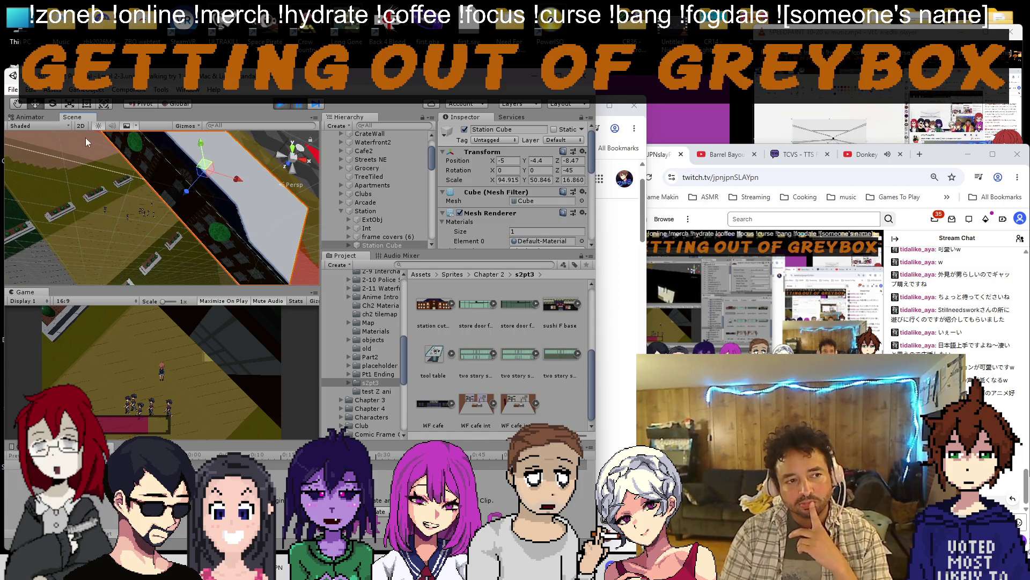
left_click_drag(209, 226, 138, 157)
scroll(156, 176, "up", 4)
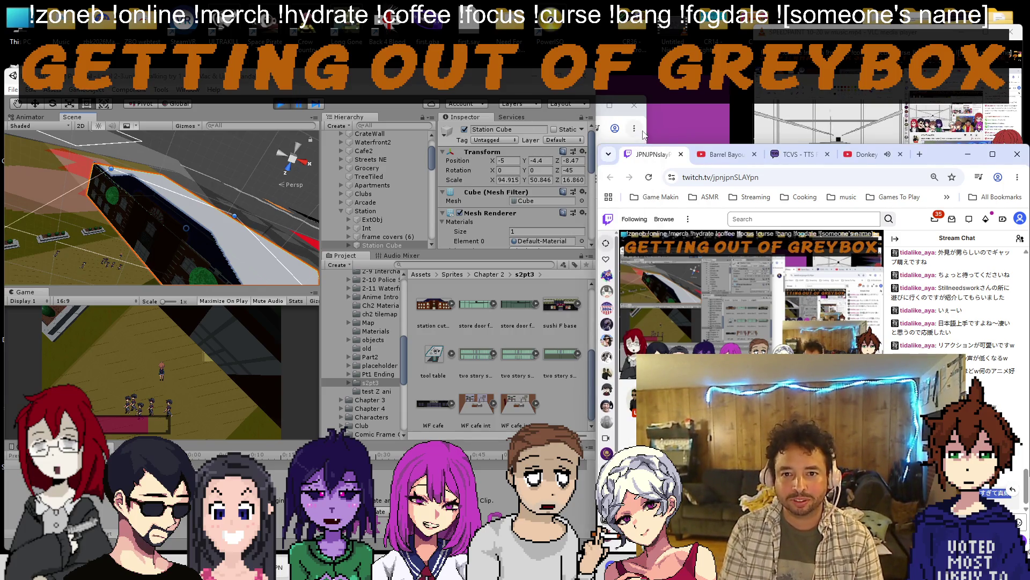
Clear the old phrase in Google Translate, close it and orbit around the Station Cube in Unity.
left_click(329, 243)
left_click_drag(311, 238, 234, 238)
key("BackSpace")
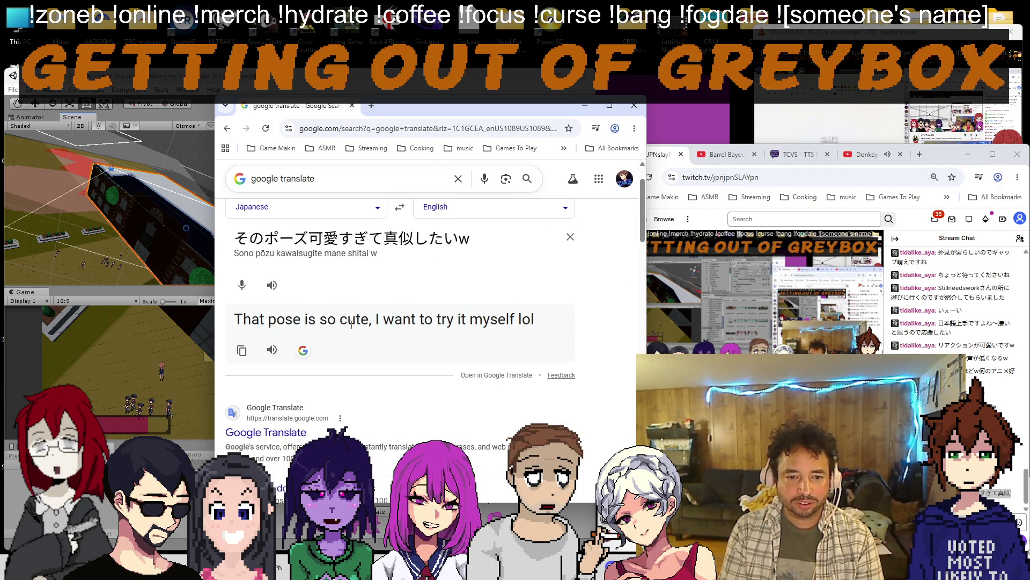
left_click(586, 106)
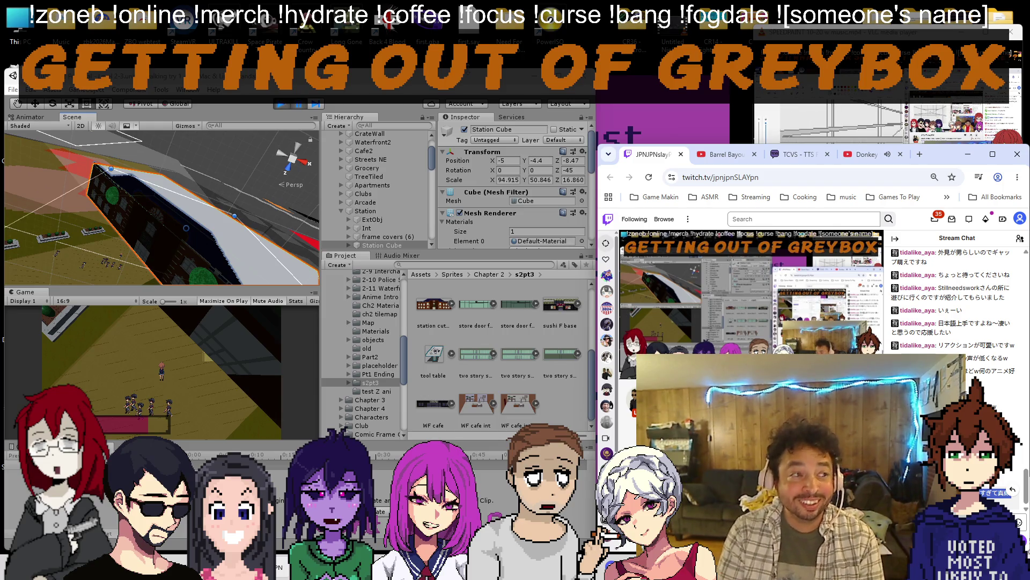
mouse_move(205, 215)
left_mouse_down()
mouse_move(117, 157)
mouse_move(161, 192)
mouse_move(152, 212)
left_mouse_up()
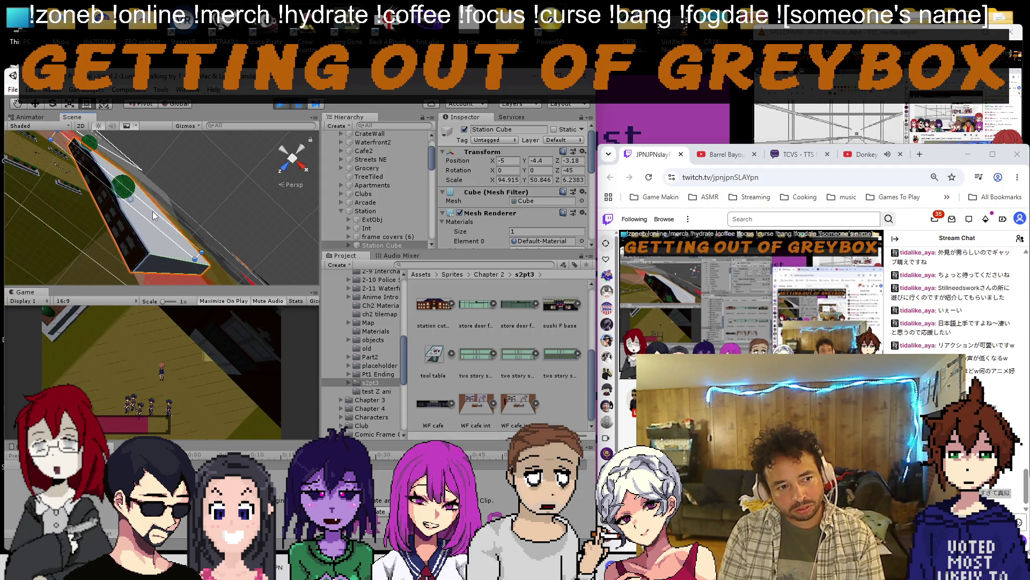
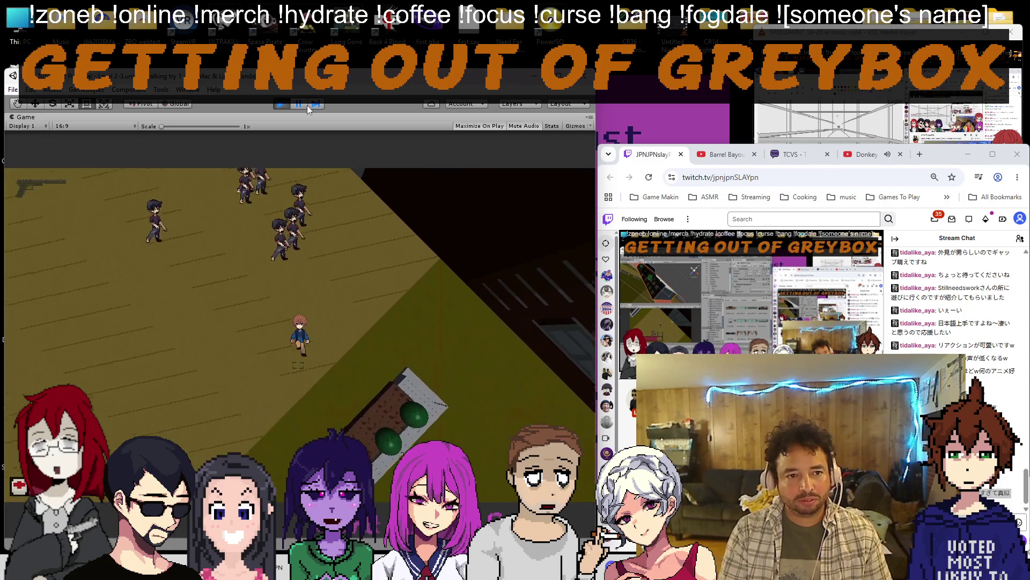
Leave the maximized Game view, inspect Station Cube from a few angles, then start play-testing.
left_click(305, 105)
left_click_drag(152, 216, 107, 170)
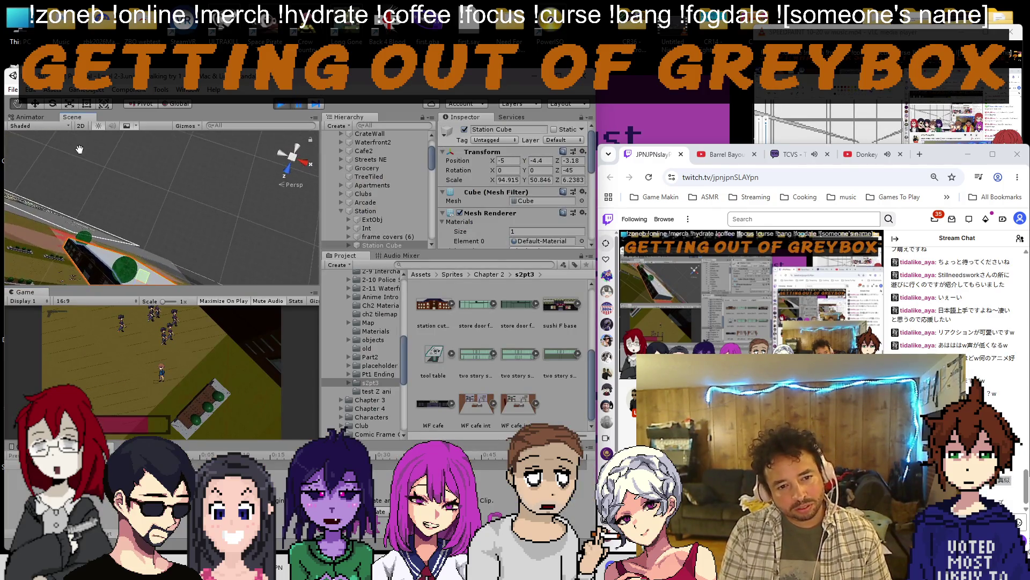
scroll(107, 169, "up", 3)
mouse_move(99, 160)
left_mouse_down()
mouse_move(116, 210)
mouse_move(186, 242)
left_mouse_up()
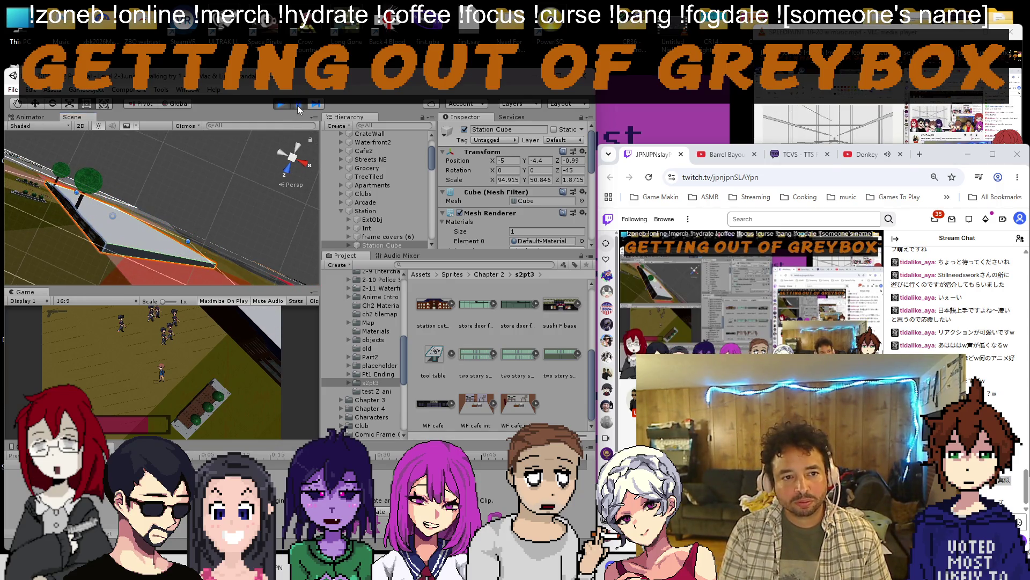
left_click(298, 106)
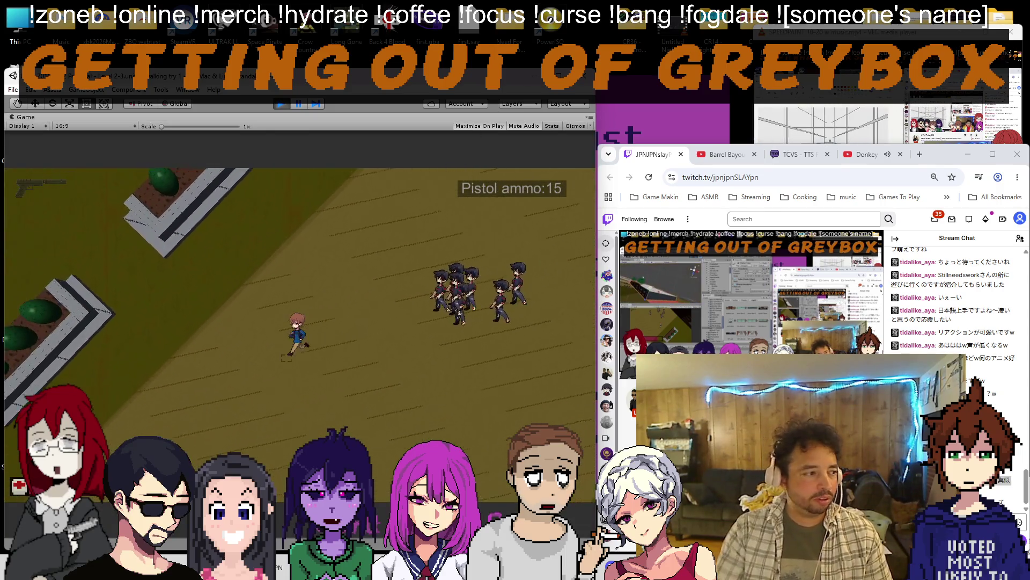
Move the player through the level while shooting and reloading against the approaching enemies.
key("s")
key("s")
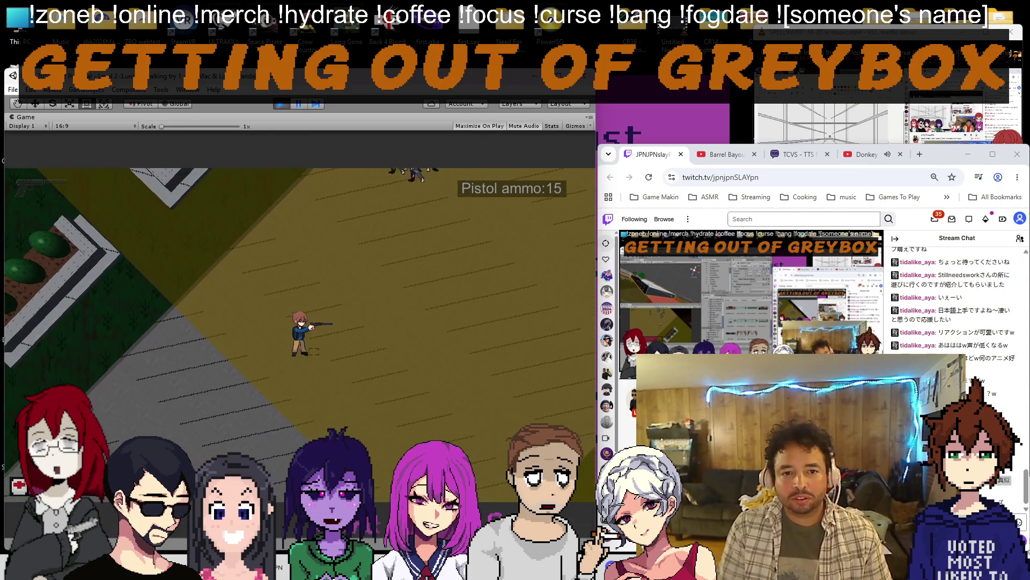
left_click(362, 210)
left_click(362, 209)
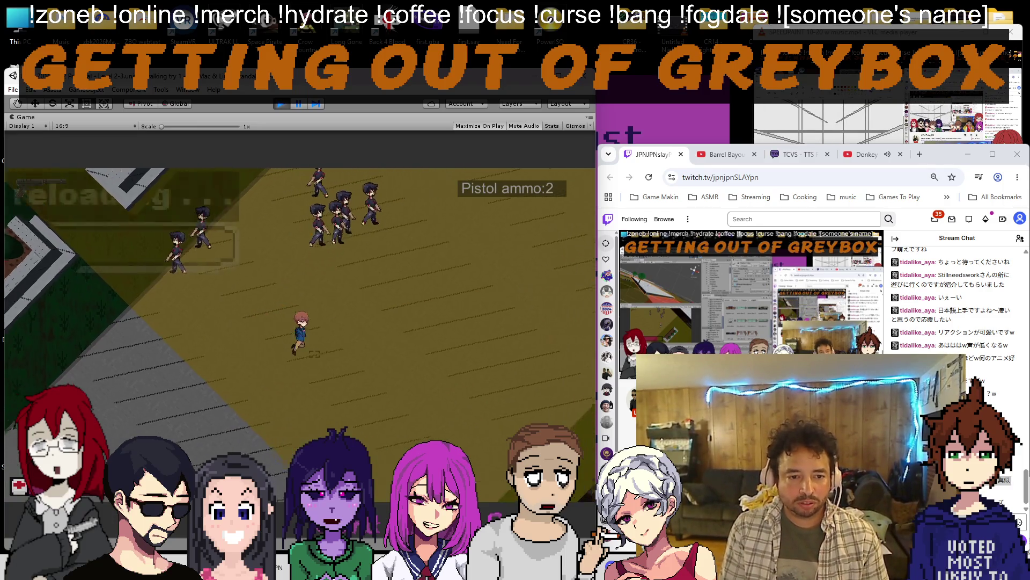
key("r")
key("d")
left_click(161, 282)
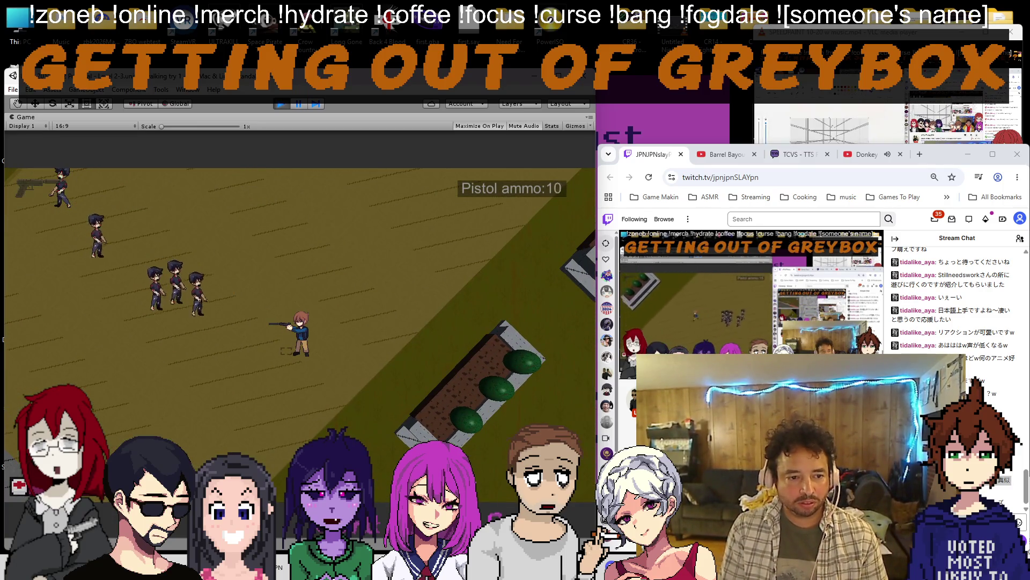
left_click(161, 282)
key("r")
key("s")
key("s")
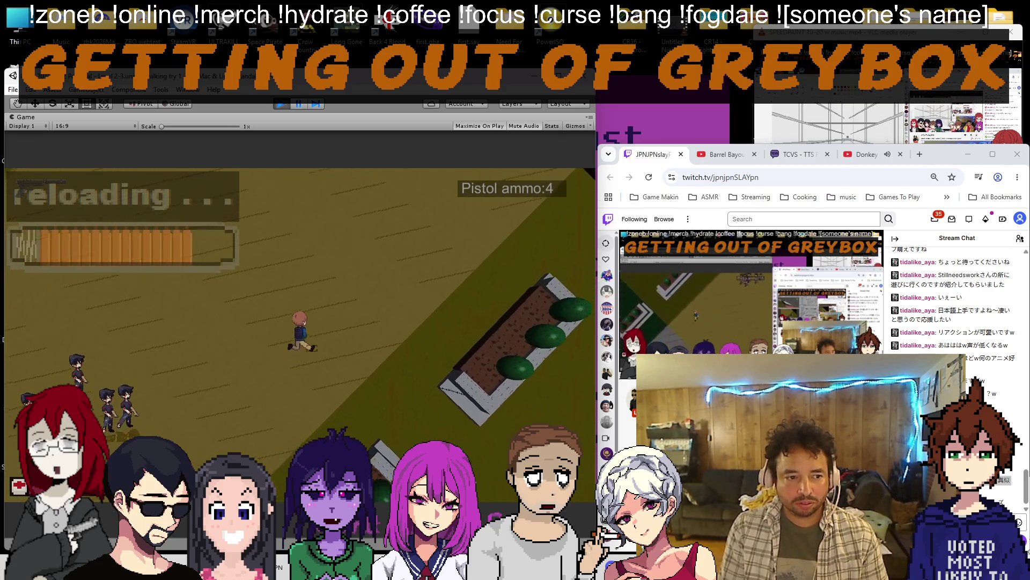
key("d")
left_click(161, 379)
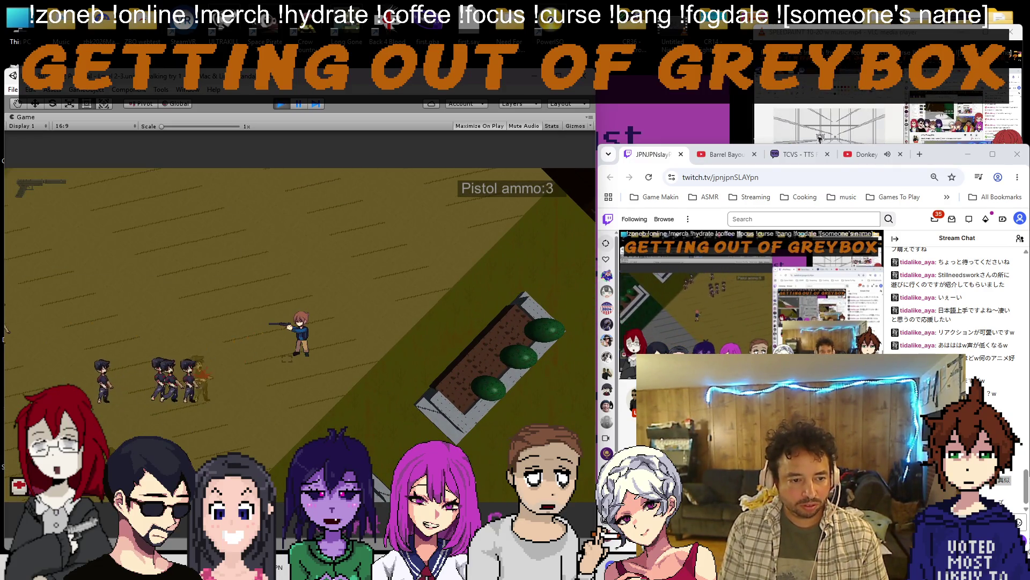
Walk the player up to the station and along its wall, then stop the game.
key("r")
key("w")
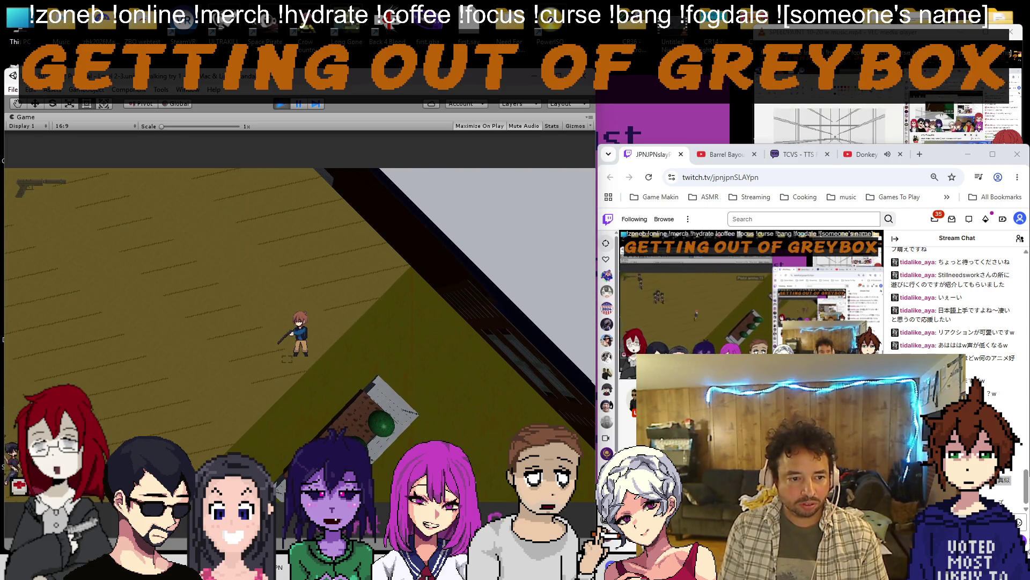
key("r")
key("w")
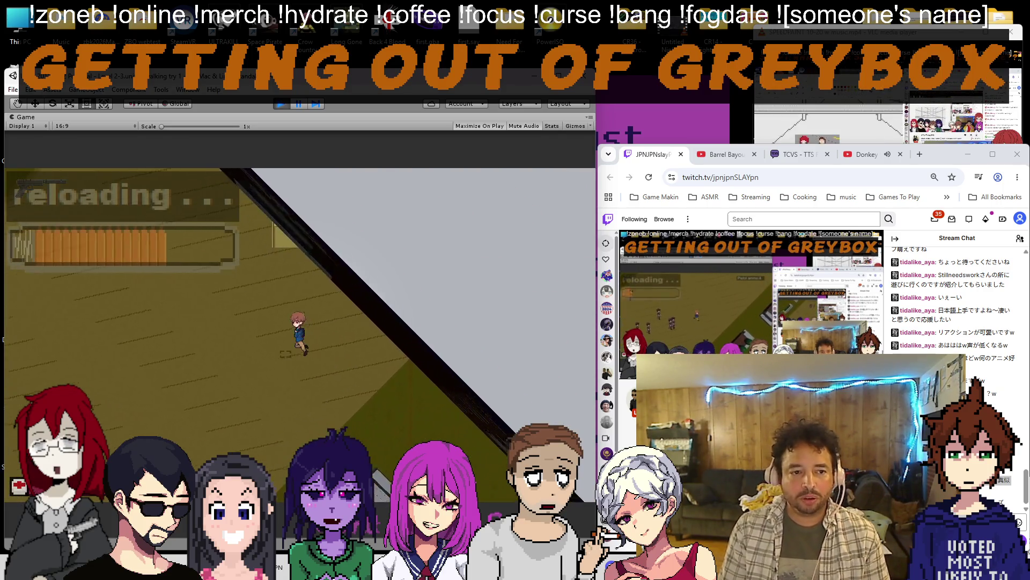
key("w")
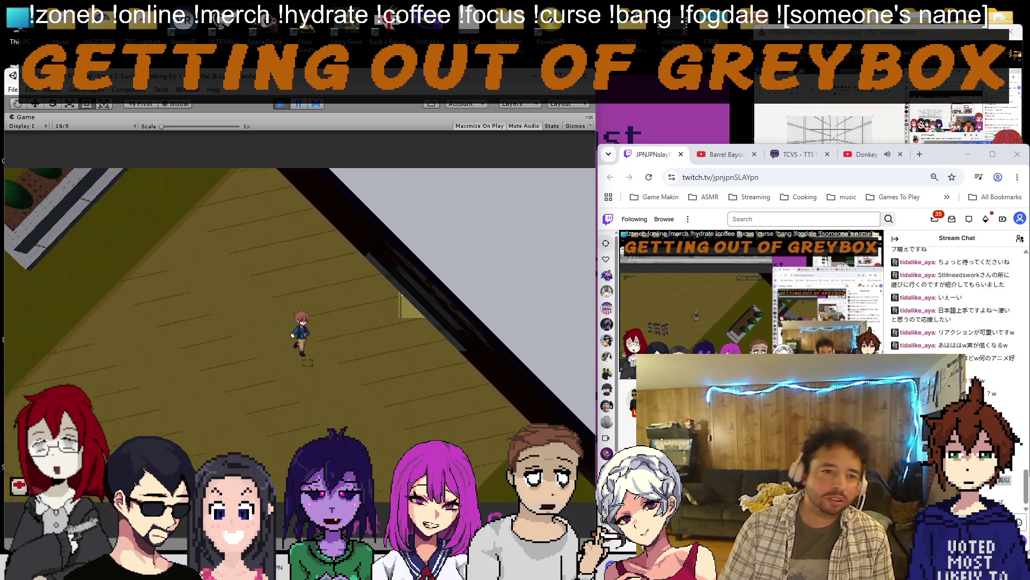
key("w")
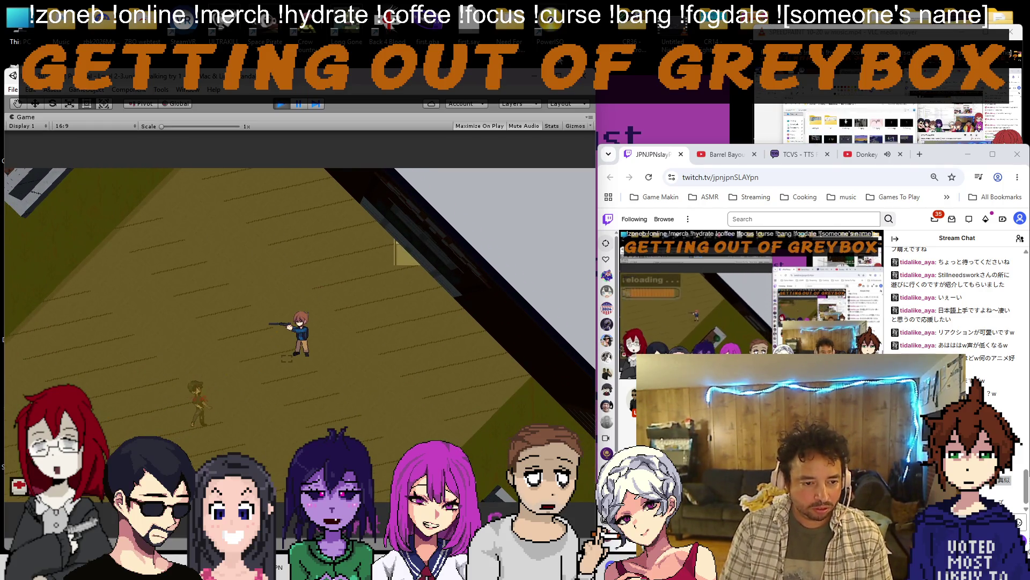
key("r")
key("ctrl+p")
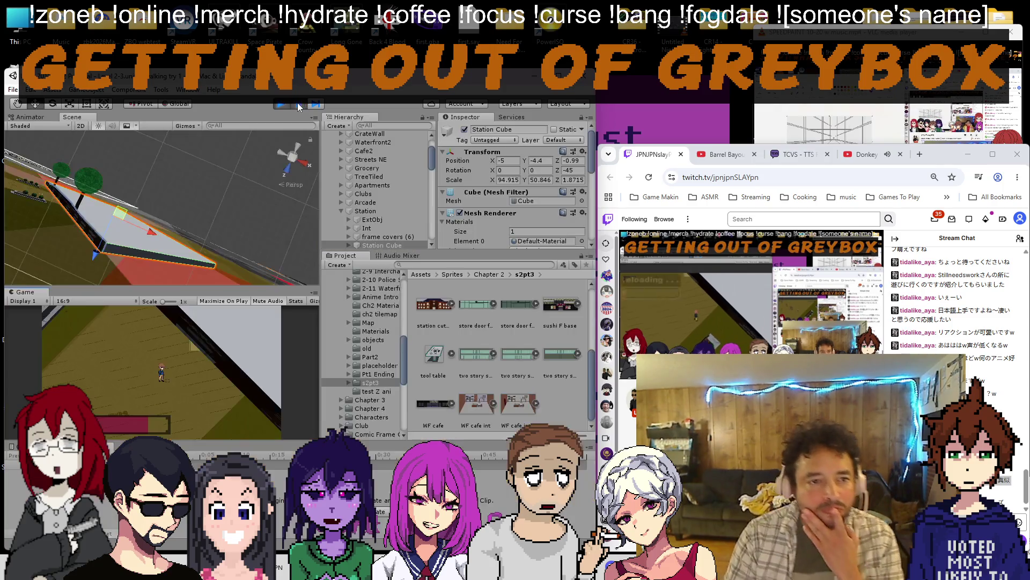
scroll(182, 210, "up", 3)
scroll(196, 221, "up", 2)
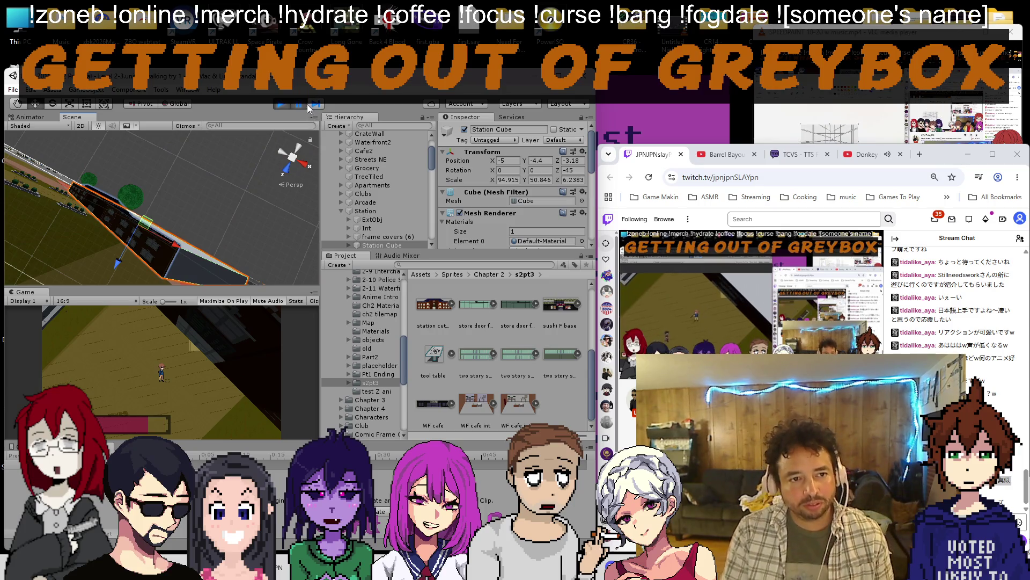
Play-test again, shooting the enemies and walking past the station wall, then stop the game.
left_click(281, 105)
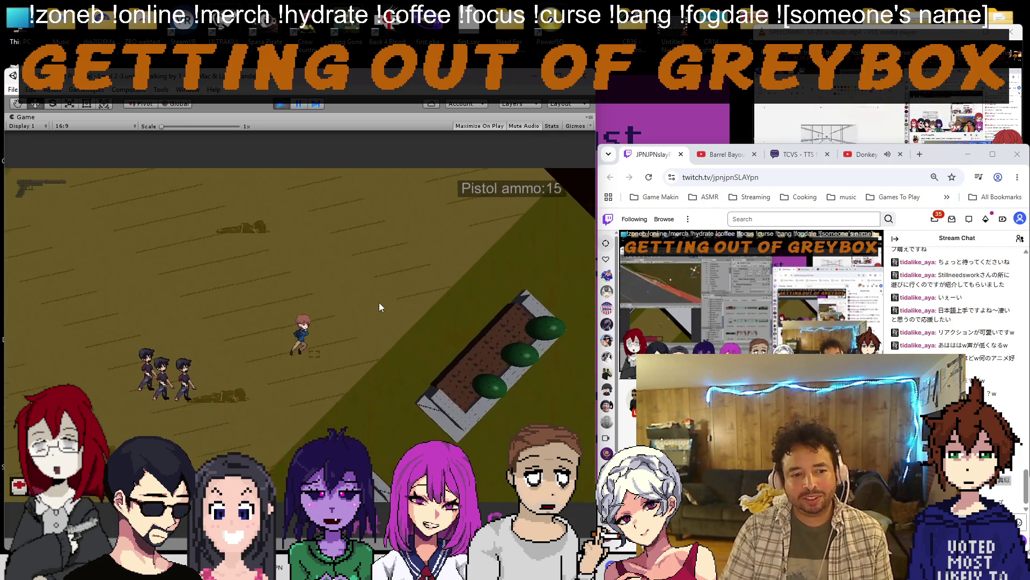
left_click(379, 302)
left_click(379, 302)
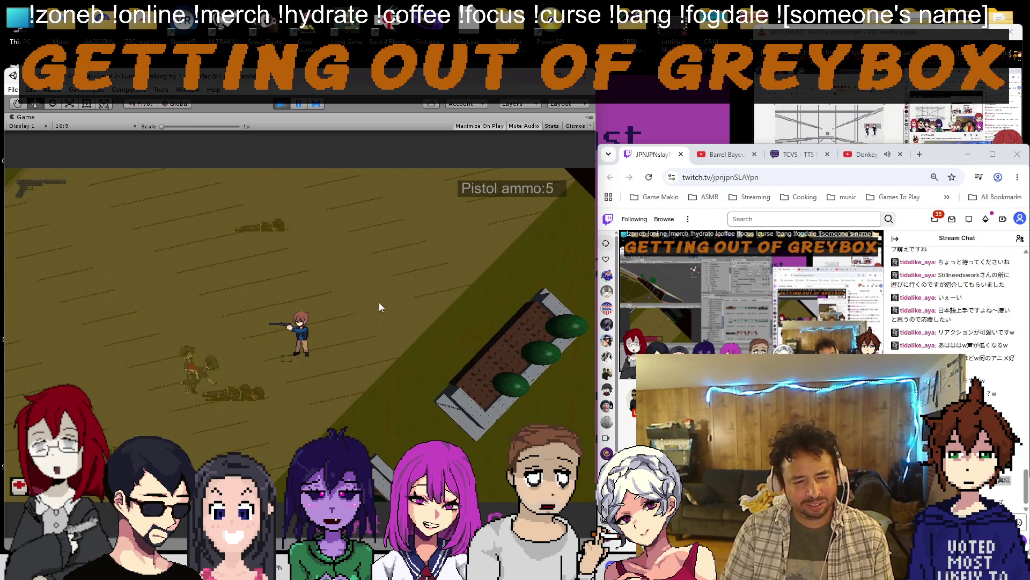
left_click(379, 302)
key("w")
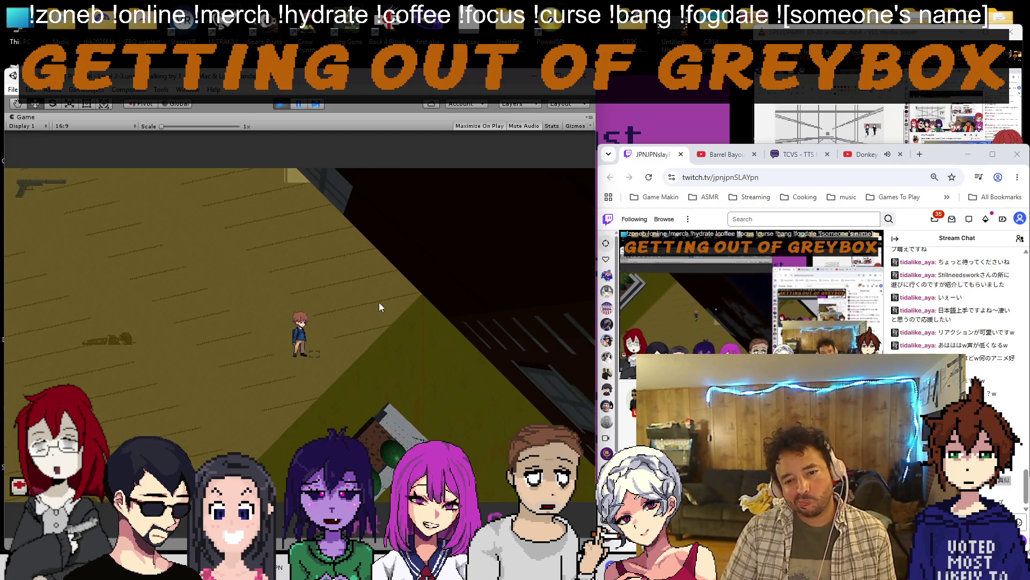
key("w")
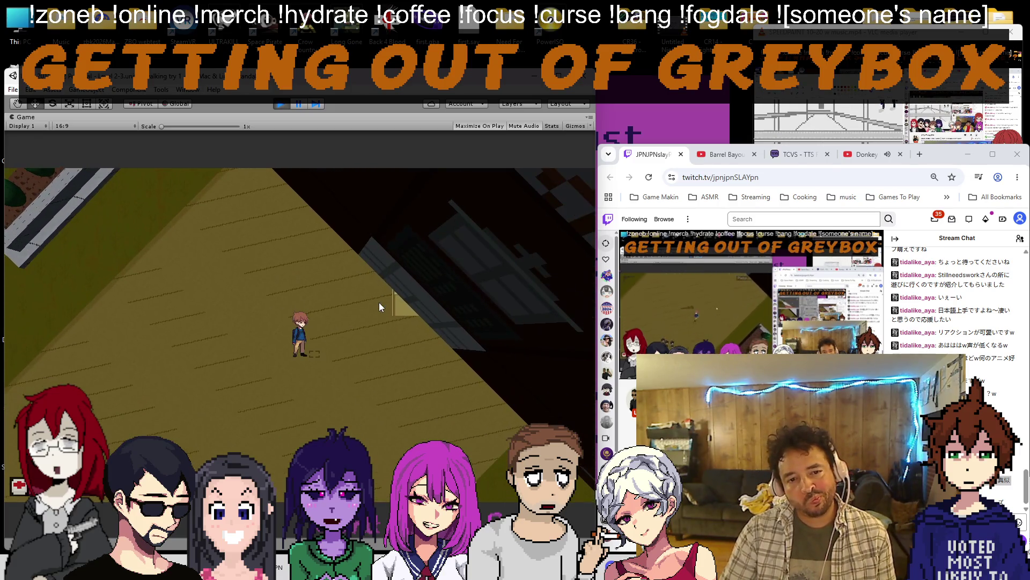
key("ctrl+p")
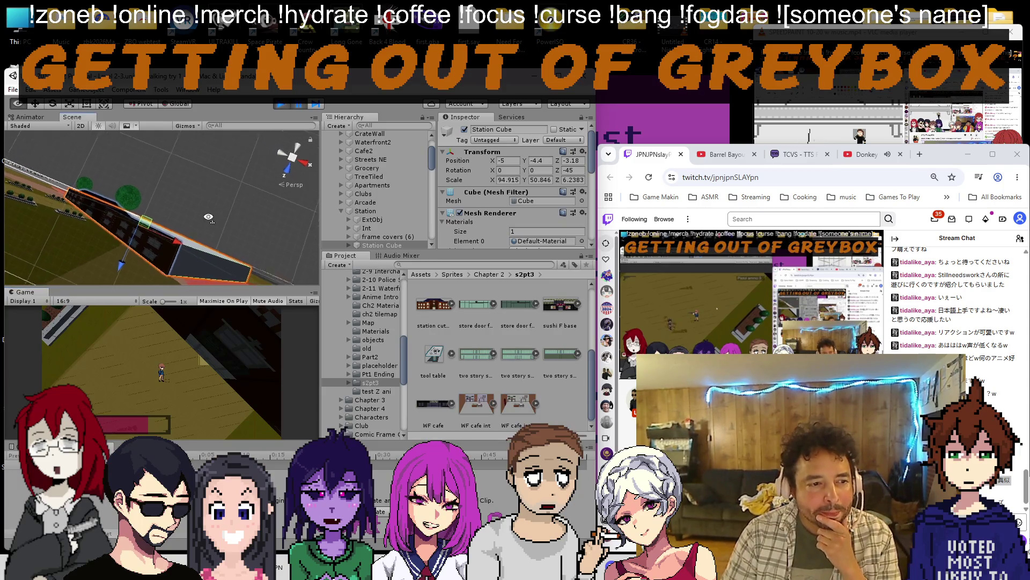
View the station cube side-on, adjust it to Z -2.31 with Z scale 4.4916, and start playing again.
left_click_drag(210, 218, 70, 124)
mouse_move(202, 225)
left_mouse_down()
mouse_move(141, 247)
mouse_move(148, 194)
left_mouse_up()
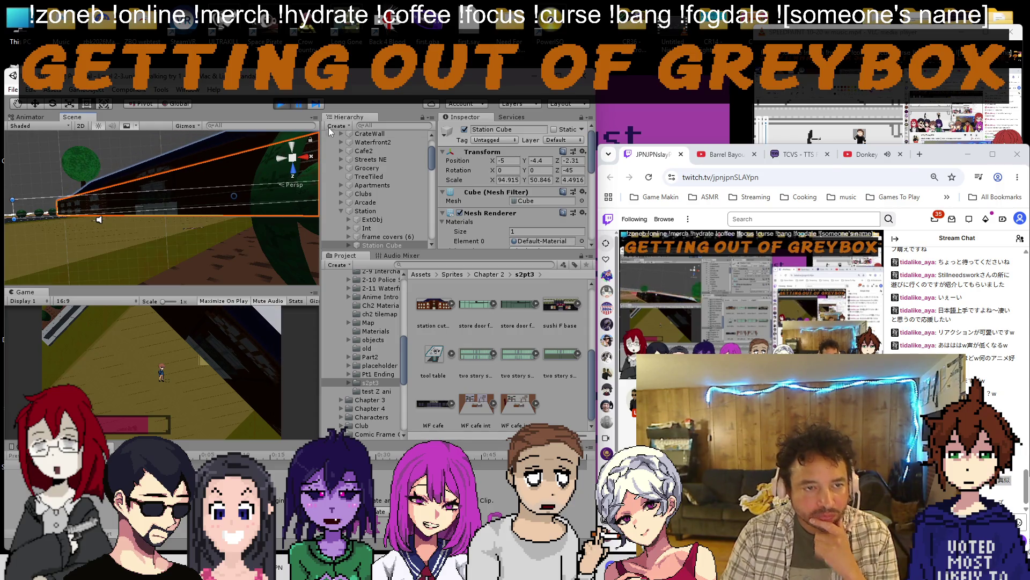
left_click(300, 106)
left_click_drag(309, 301, 373, 311)
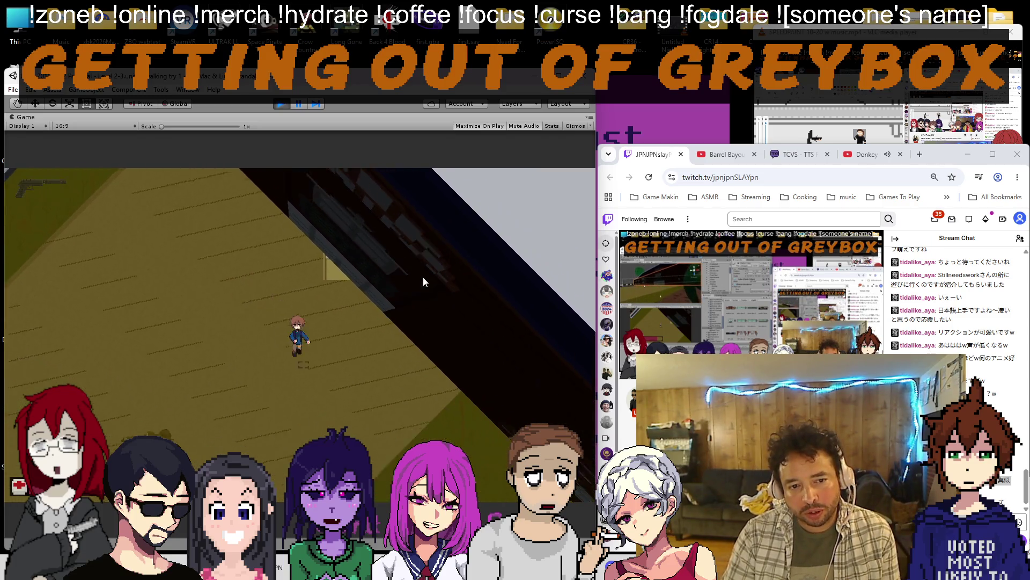
Walk the player along the station wall with the camera swung toward it, then stop the game.
left_click_drag(422, 285, 371, 242)
key("s")
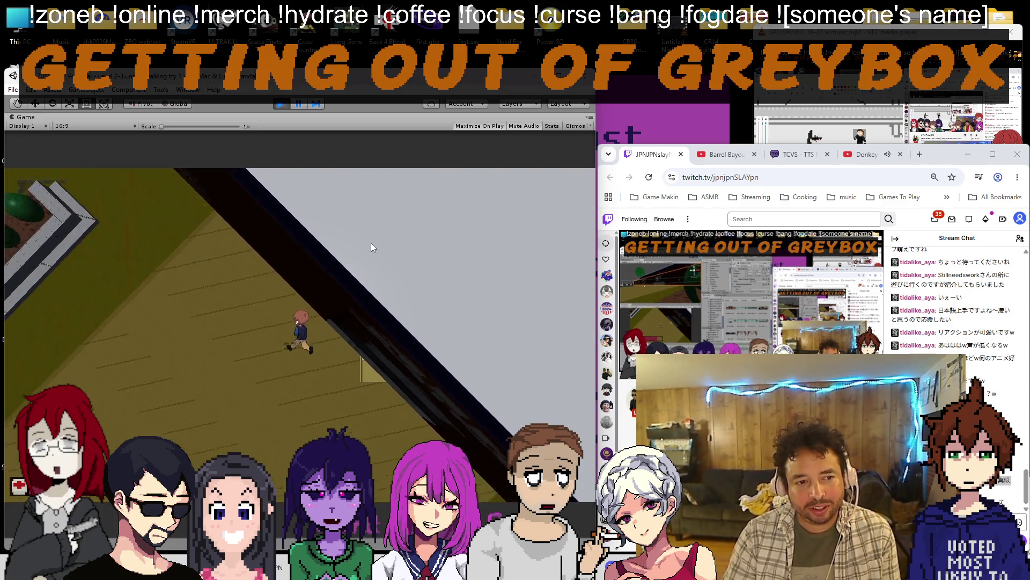
key("s")
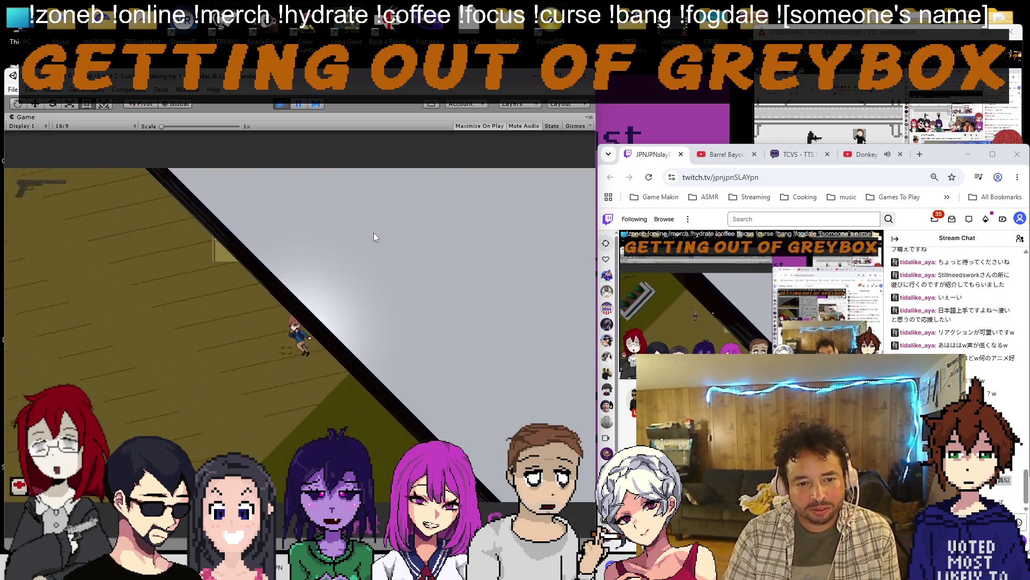
left_click_drag(374, 233, 439, 188)
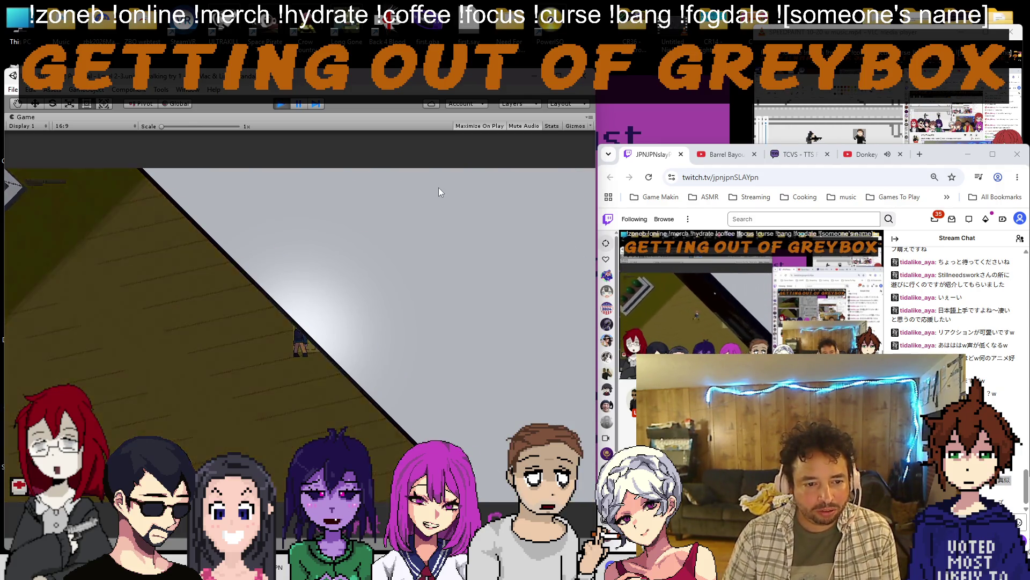
left_click(305, 105)
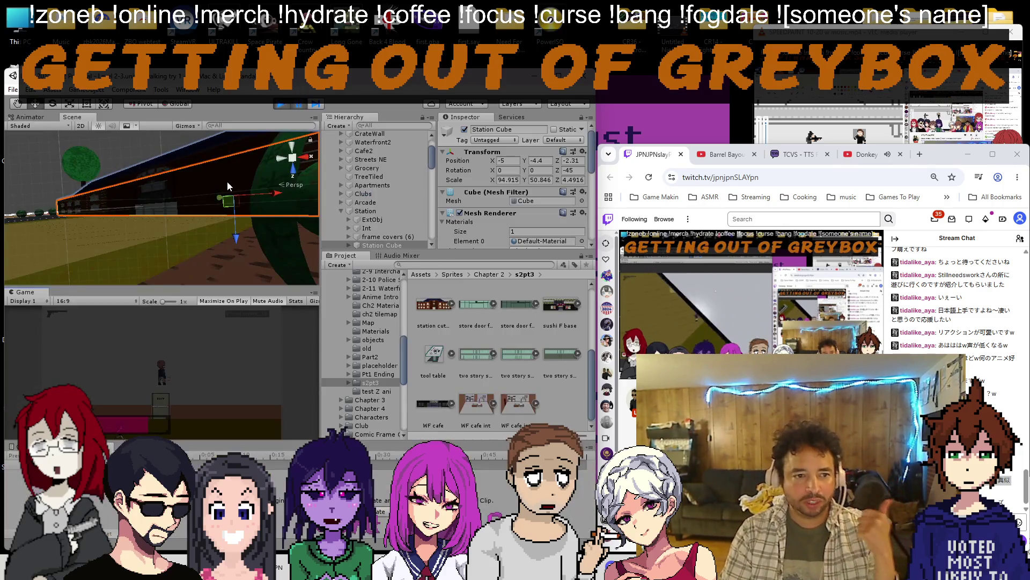
Copy Station Cube's transform values via its context menu, then select the 'station cutout' sprite in the Project panel.
mouse_move(227, 181)
left_mouse_down()
mouse_move(177, 183)
mouse_move(242, 193)
left_mouse_up()
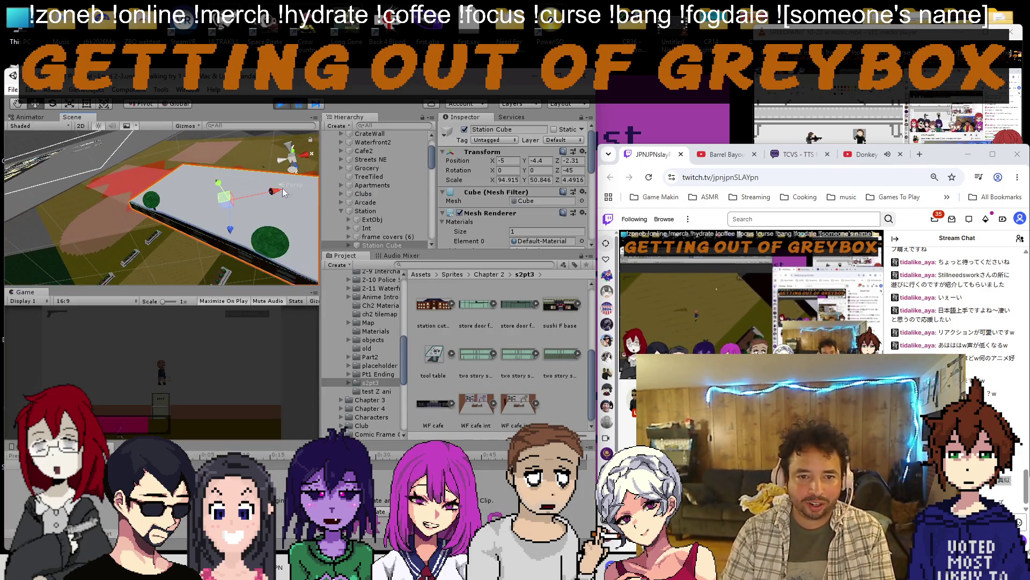
right_click(588, 151)
left_click(624, 203)
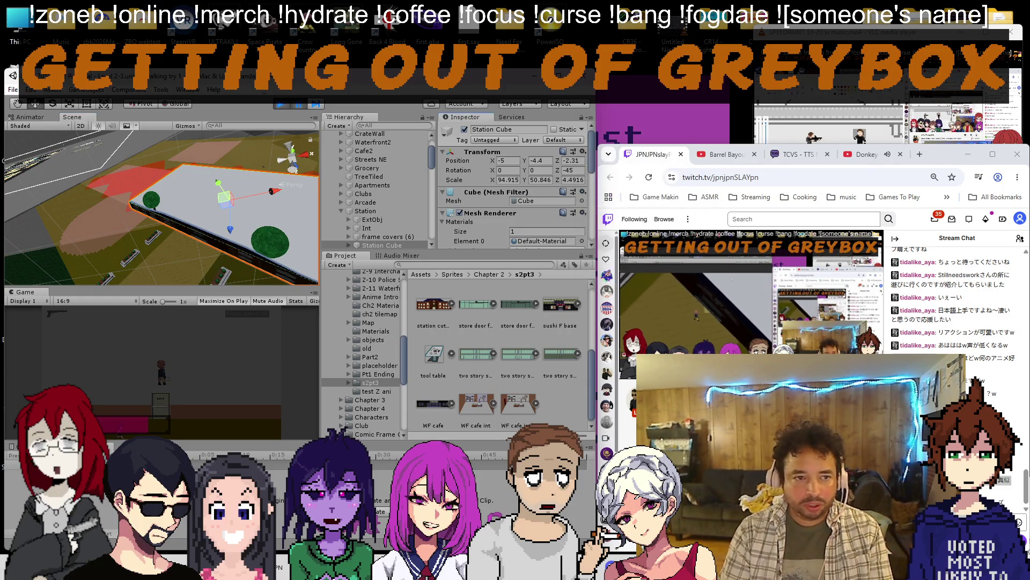
right_click(587, 153)
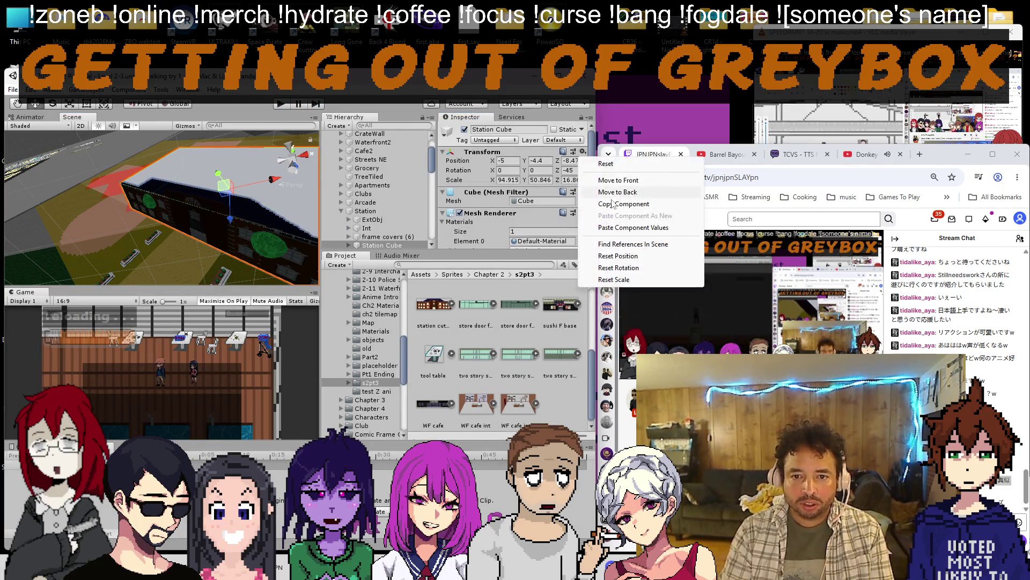
left_click(620, 210)
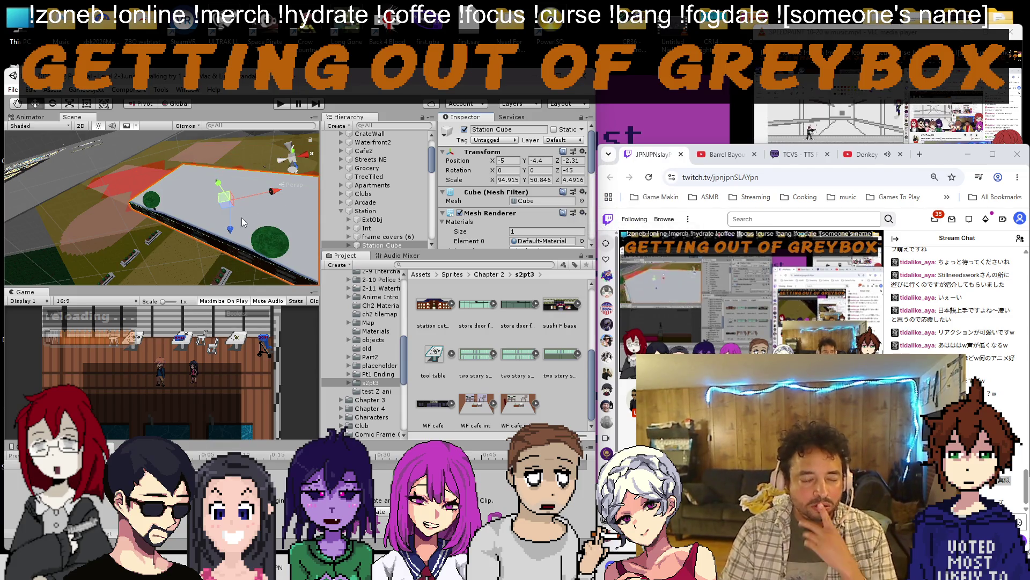
mouse_move(241, 217)
left_mouse_down()
mouse_move(231, 220)
mouse_move(241, 210)
mouse_move(259, 224)
left_mouse_up()
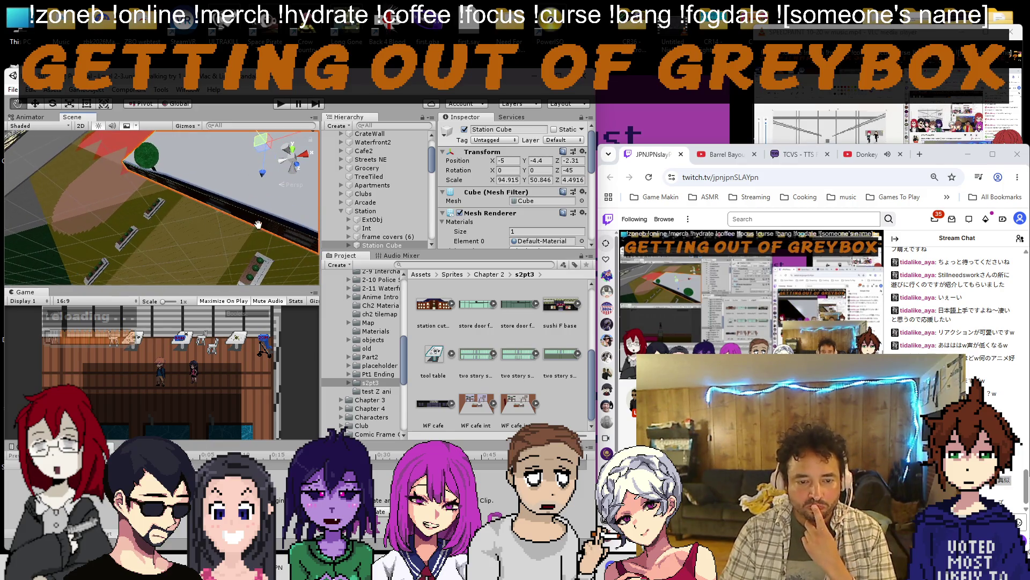
left_click(435, 318)
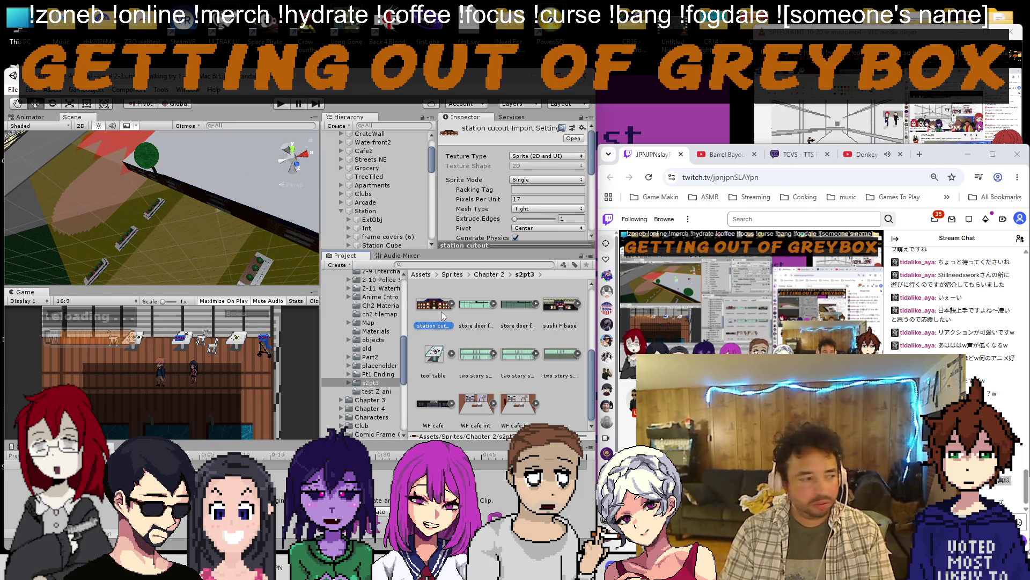
Duplicate the station cutout sprite and rename the copy 'station roof'.
key("ctrl+d")
right_click(471, 352)
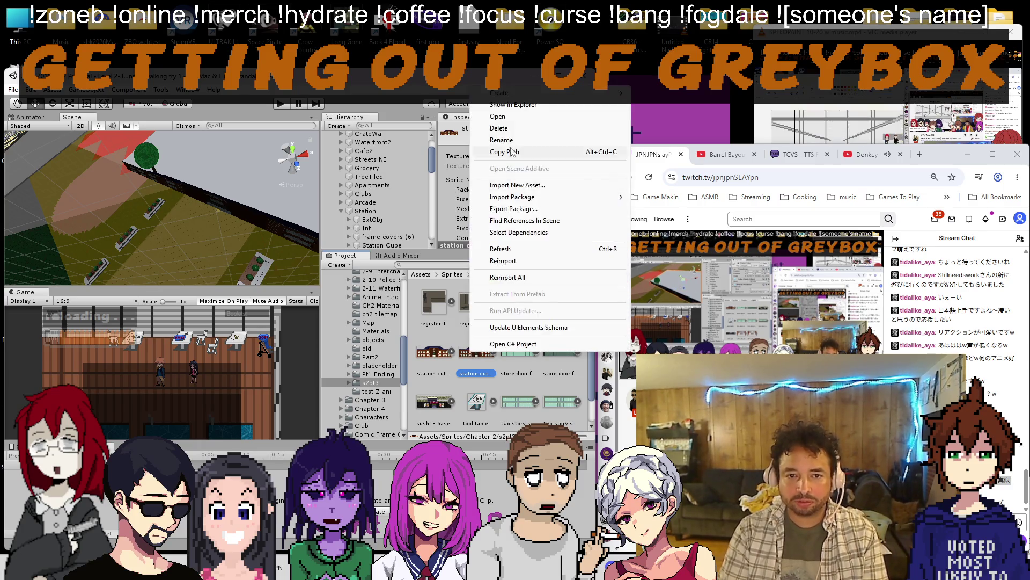
left_click(512, 142)
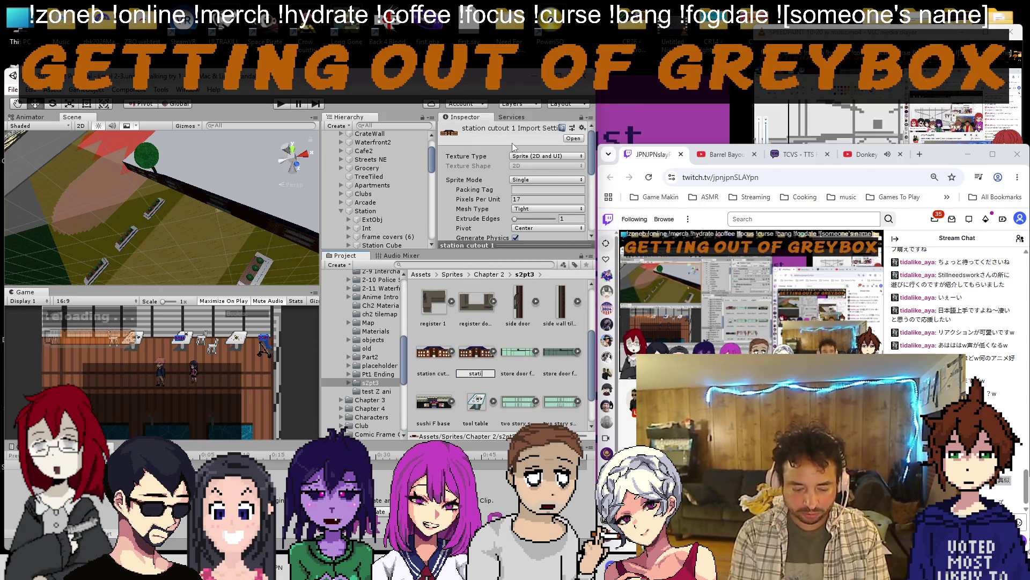
key("Return")
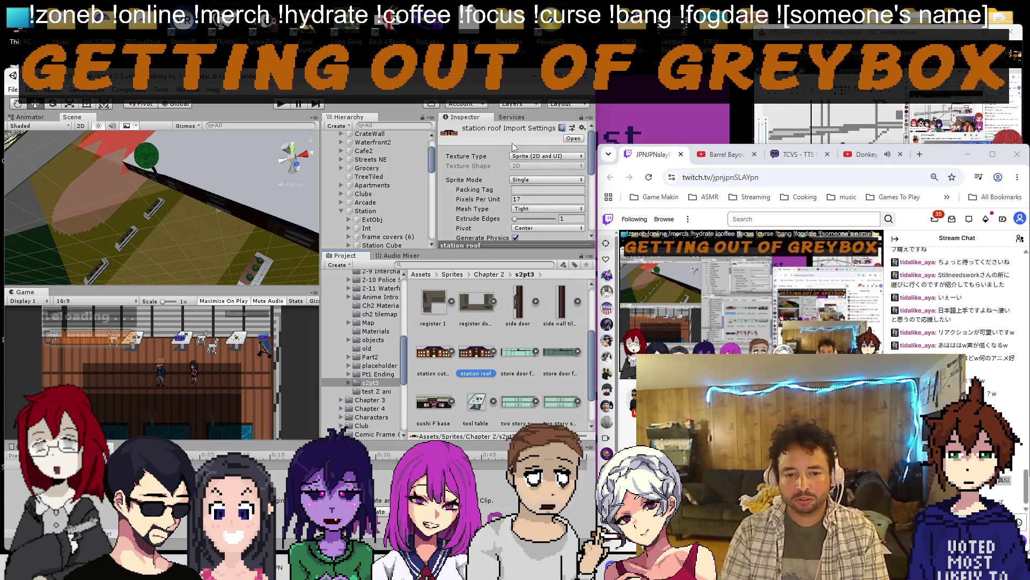
scroll(418, 281, "up", 4)
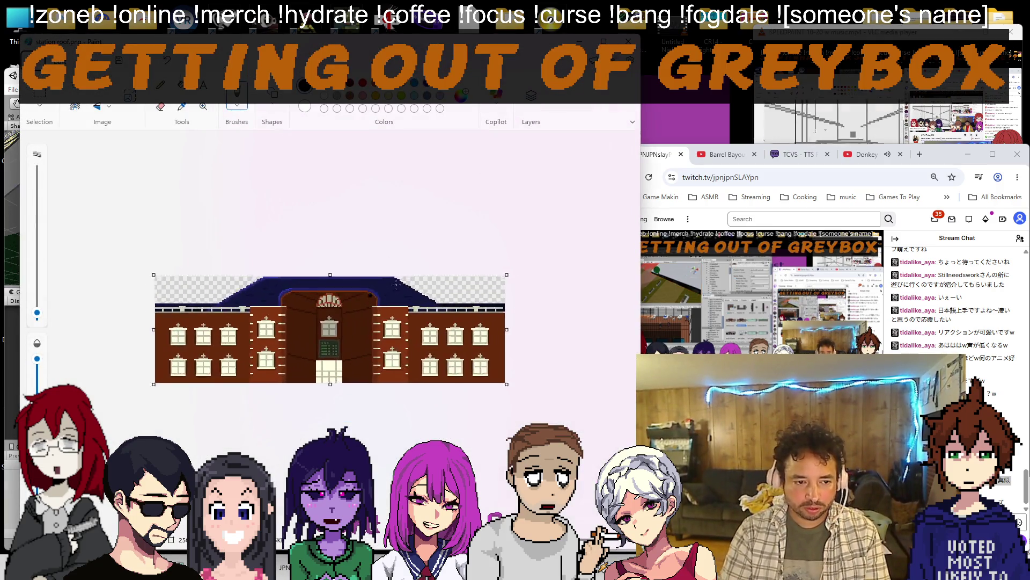
Shift the station artwork down the canvas and draw a vertical dark-blue line above the roof.
key("Down")
key("Down")
key("Down")
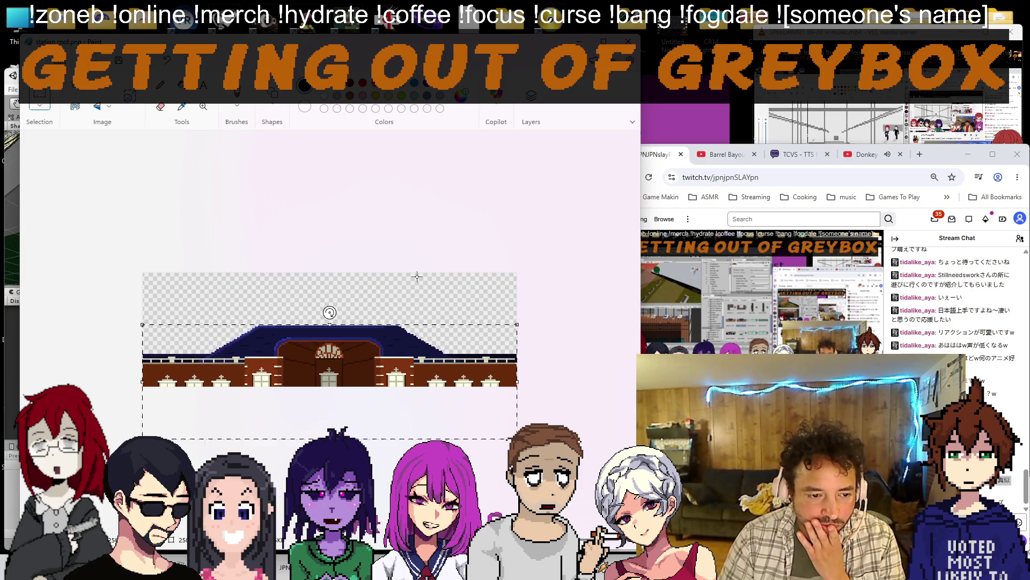
key("Down")
key("Down")
key("Down")
key("Down")
key("Down")
key("Down")
key("Down")
key("Down")
key("Down")
key("Down")
key("Down")
key("Down")
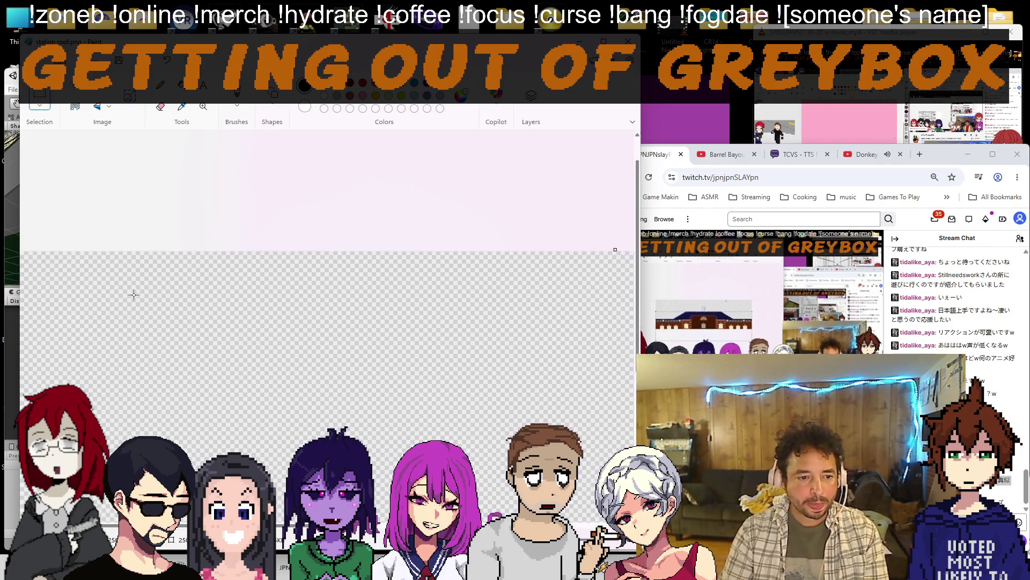
scroll(230, 234, "up", 3, "ctrl")
scroll(322, 258, "left", 3)
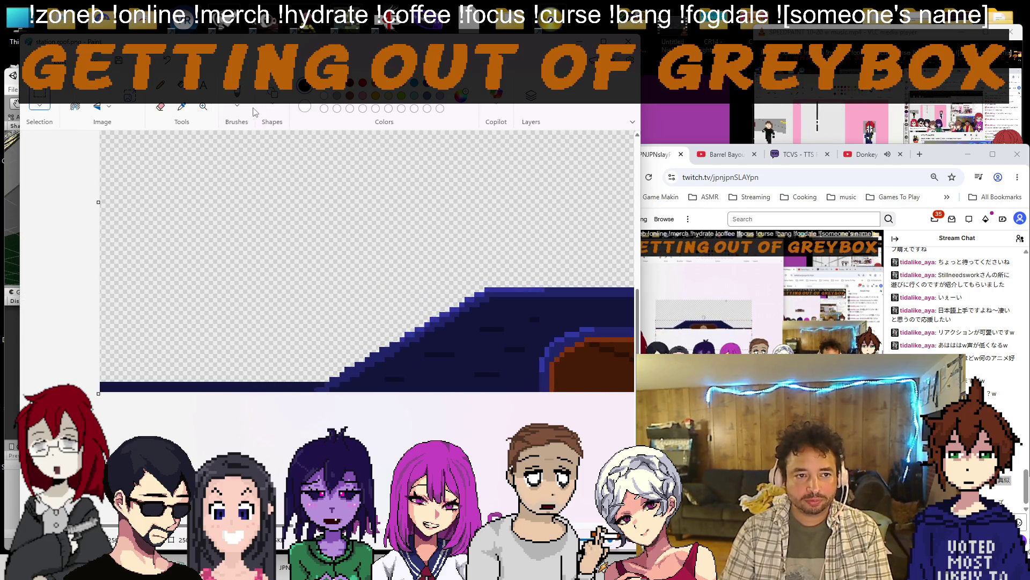
left_click(274, 107)
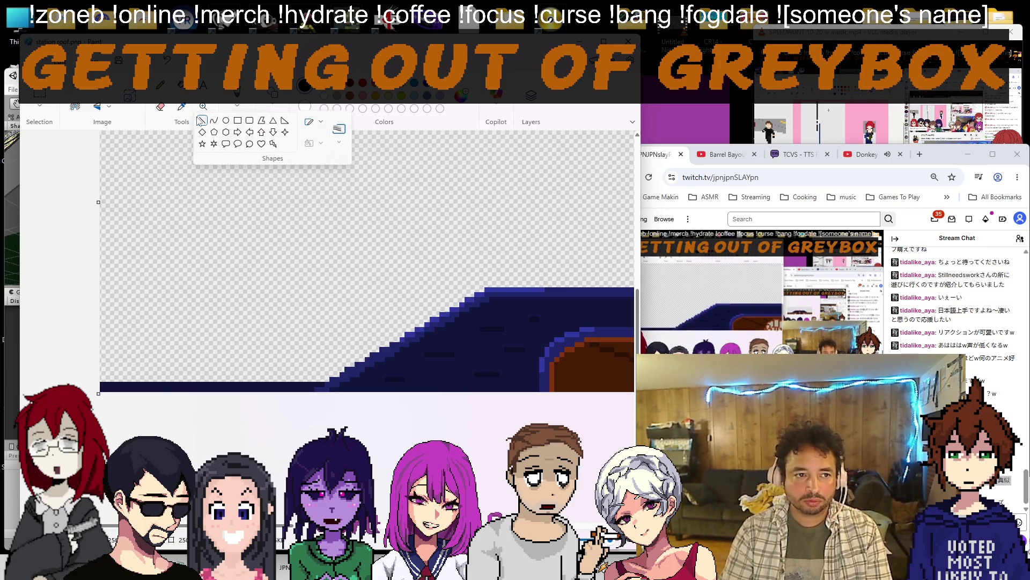
left_click(93, 162)
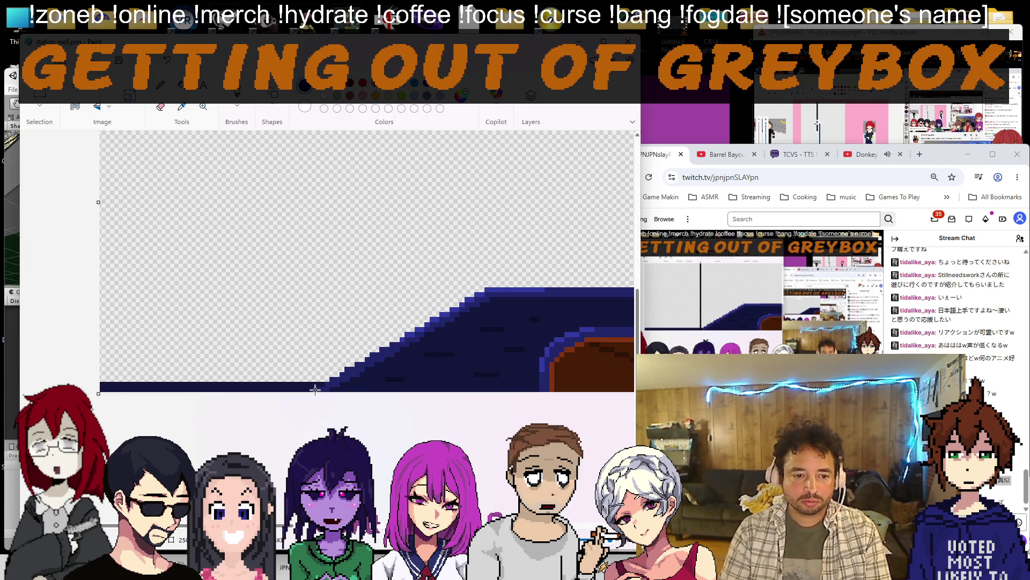
scroll(499, 400, "up", 3)
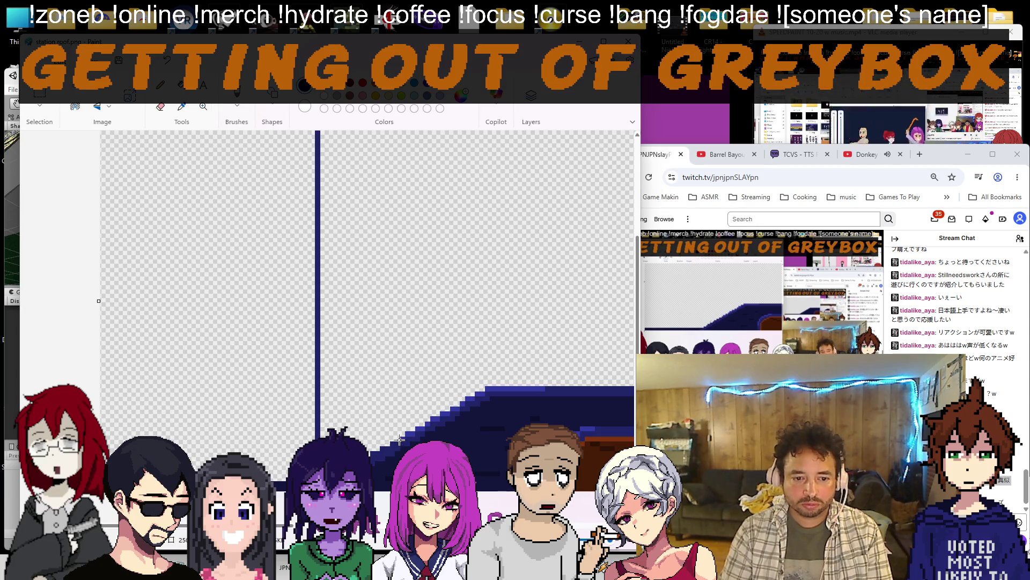
left_click_drag(396, 133, 396, 439)
Try the colour picker and Brushes menu, then switch the browser to the video tab.
left_click(182, 108)
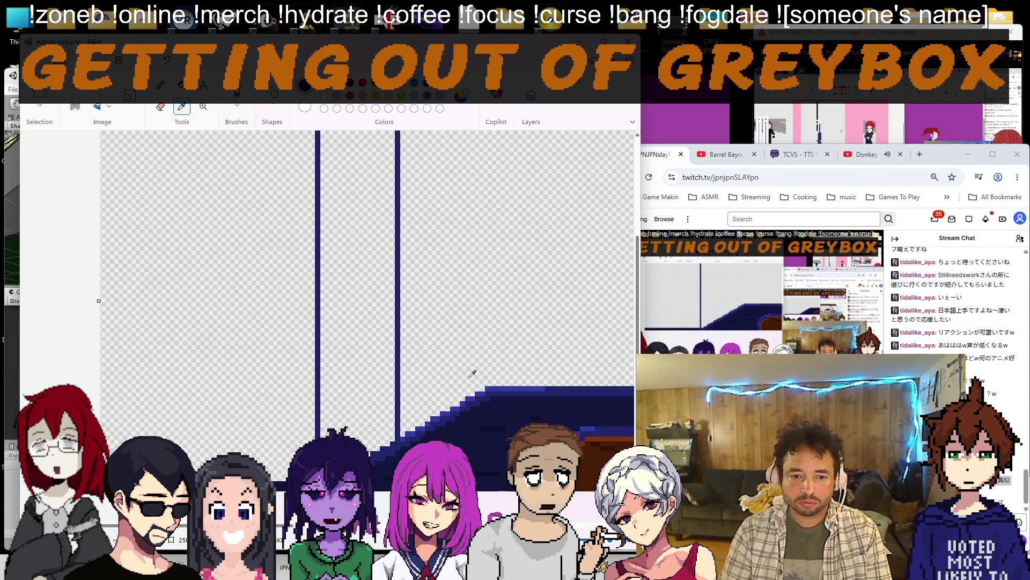
scroll(196, 256, "up", 3)
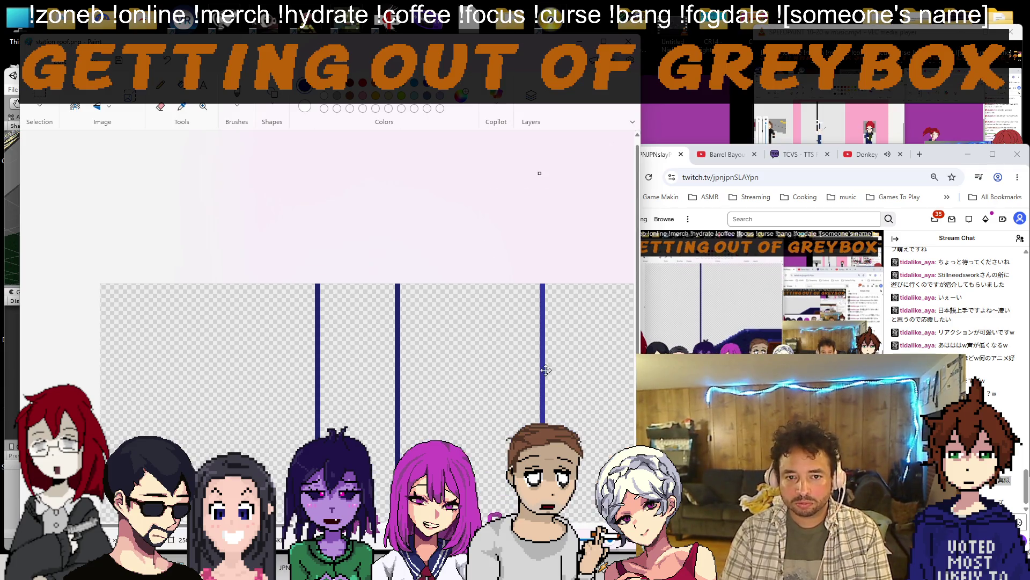
scroll(195, 256, "down", 5)
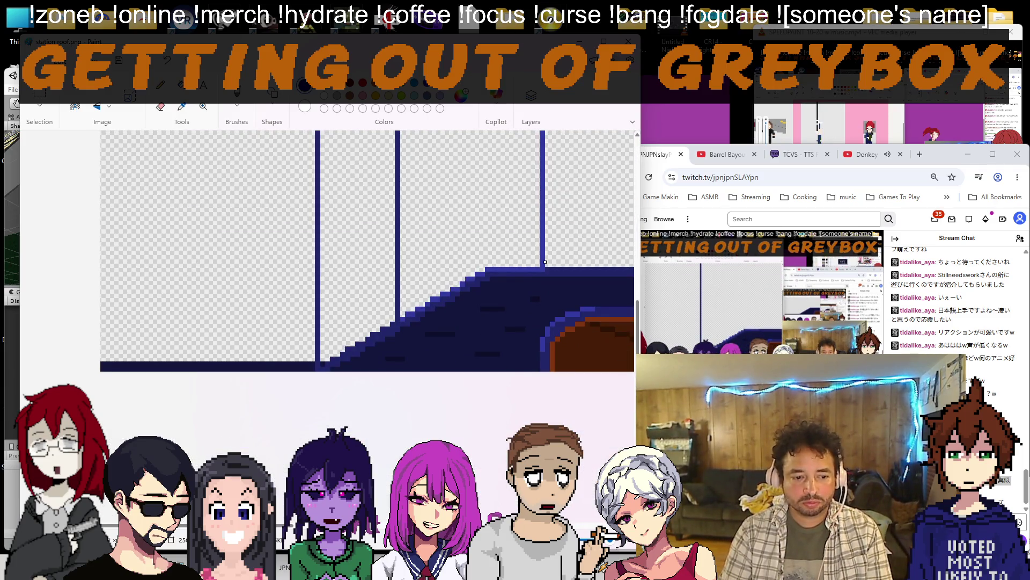
scroll(322, 250, "right", 5)
scroll(322, 250, "left", 3)
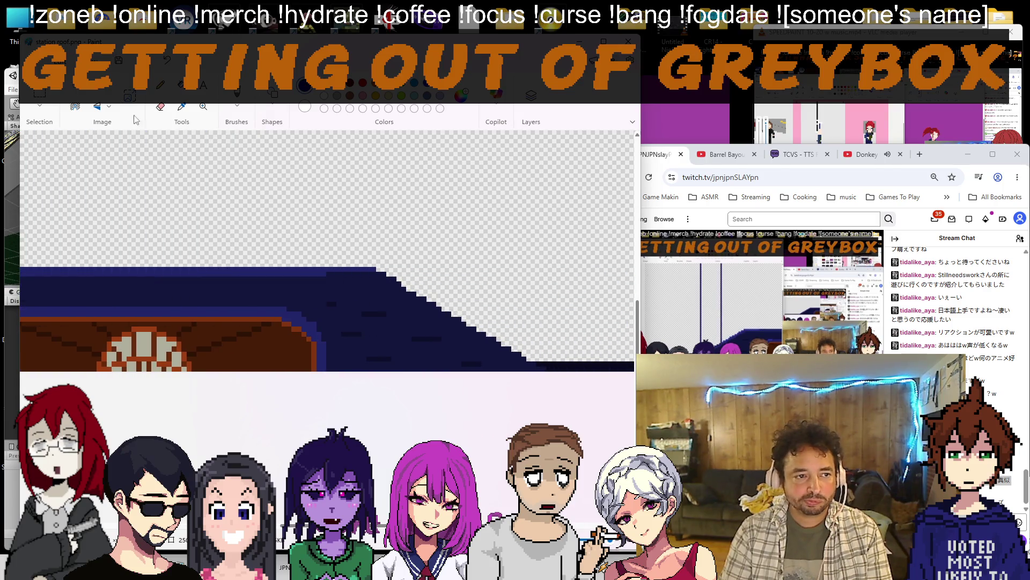
scroll(351, 220, "up", 3)
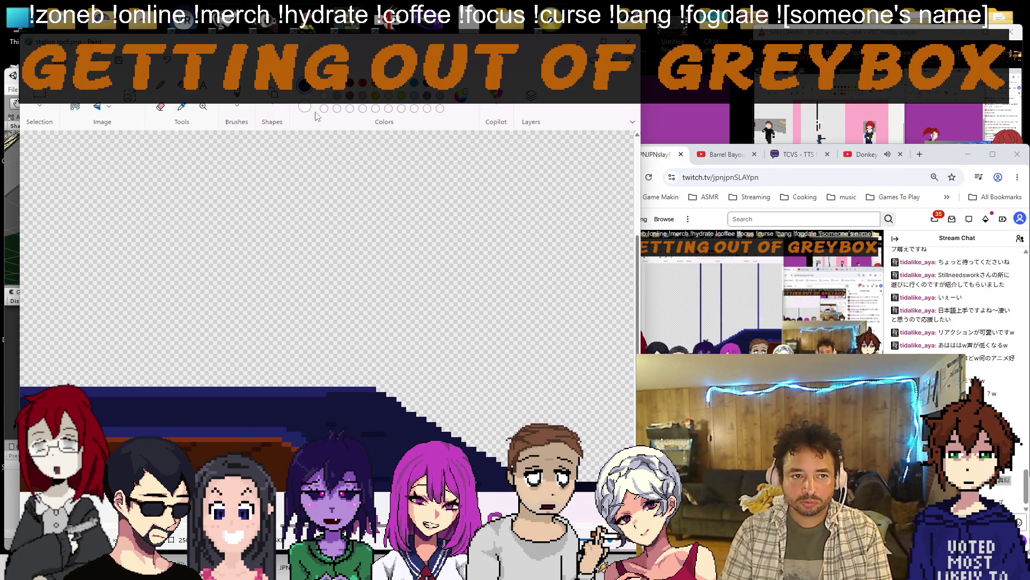
left_click(252, 117)
left_click(253, 166)
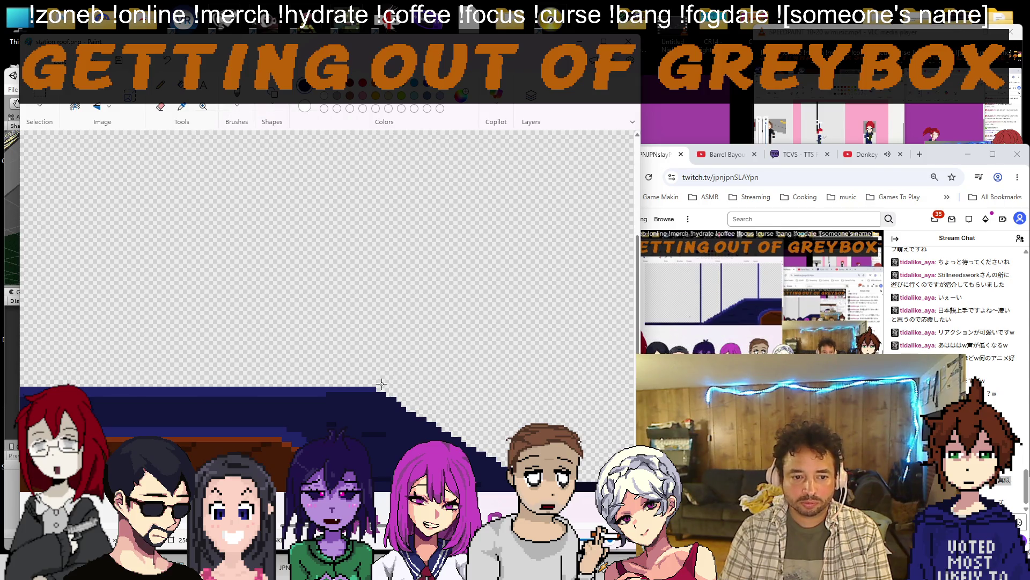
left_click(866, 154)
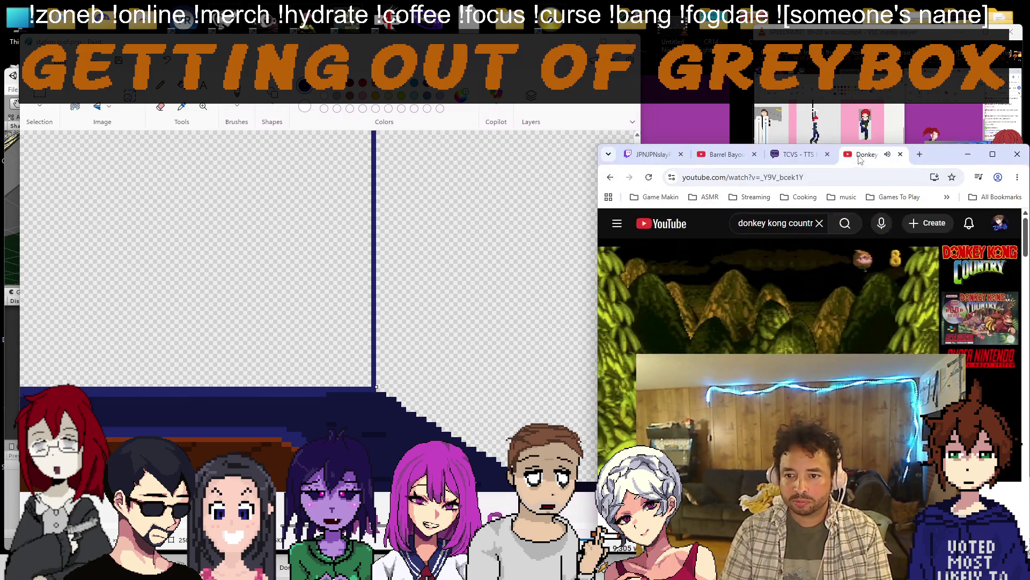
scroll(484, 322, "down", 3)
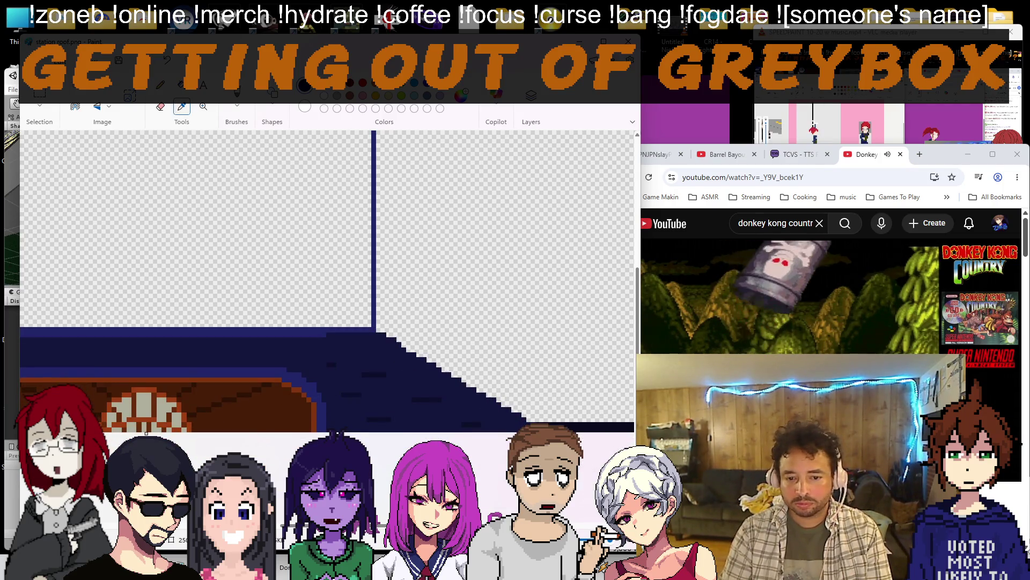
scroll(484, 322, "up", 3)
Pick the Line shape again in Paint, then return the browser to the stream chat.
left_click(272, 120)
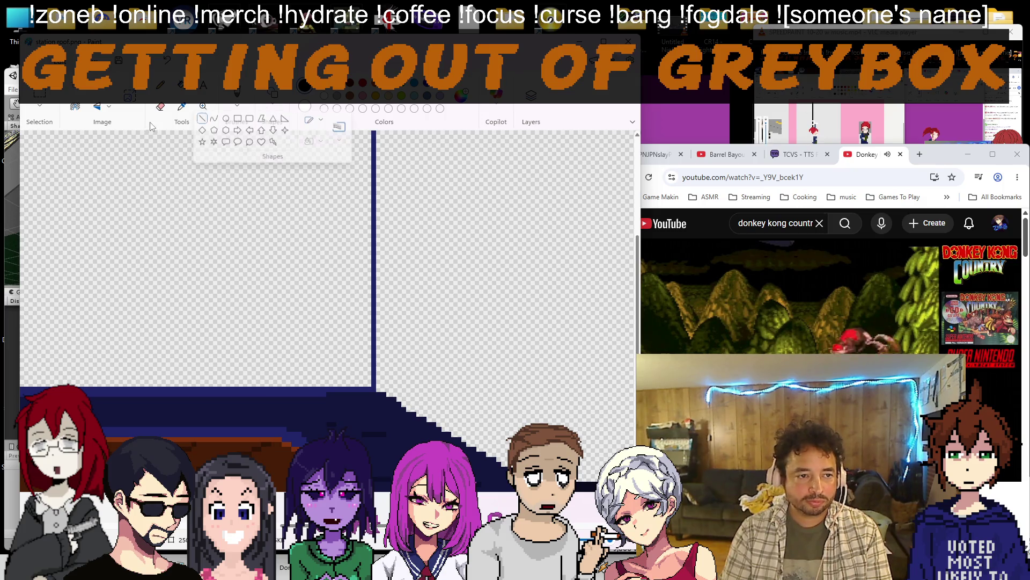
left_click(200, 128)
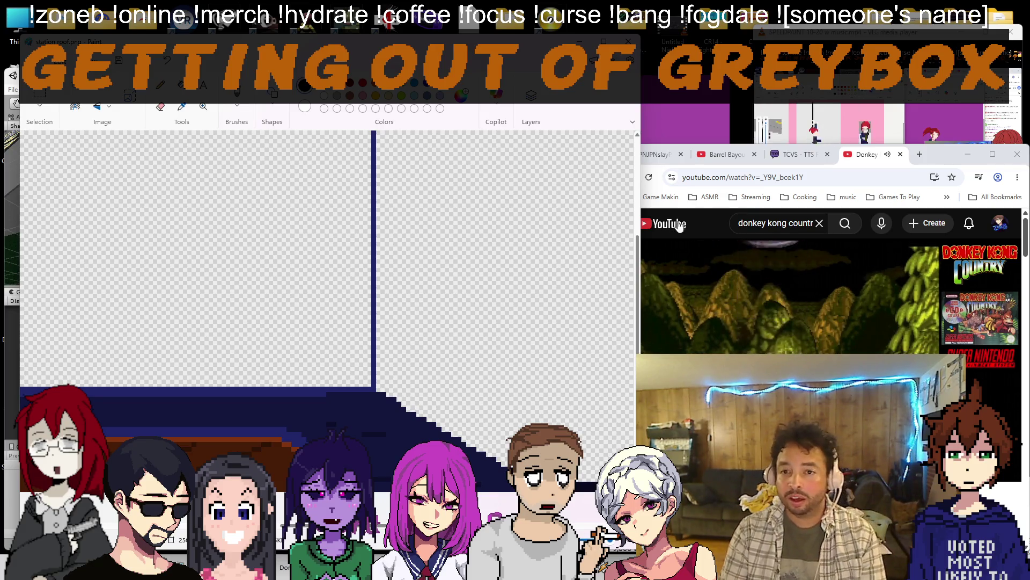
key("ctrl+1")
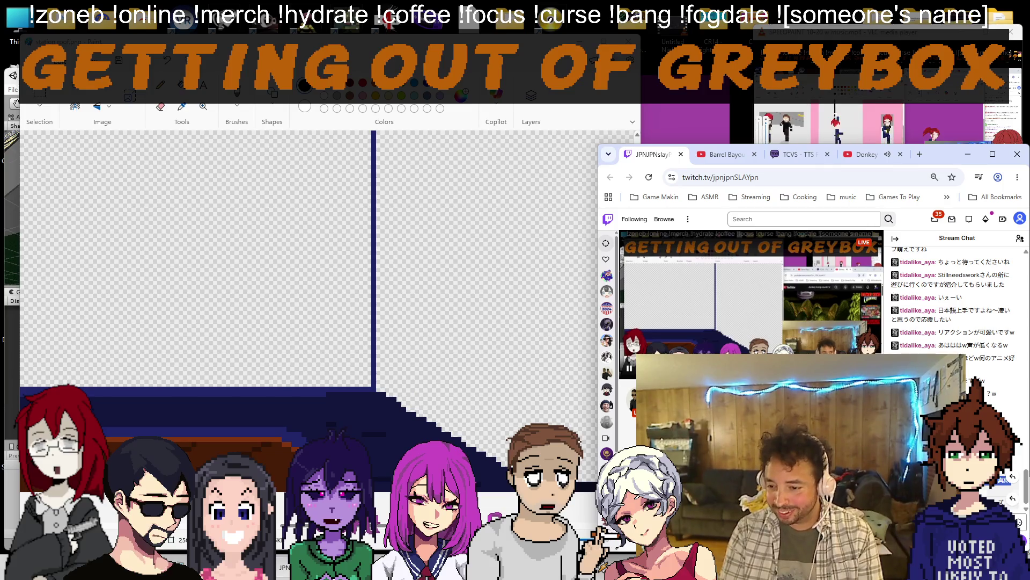
Paste the Japanese chat message into Google Translate for an English reading, then return to Paint.
key("alt+Tab")
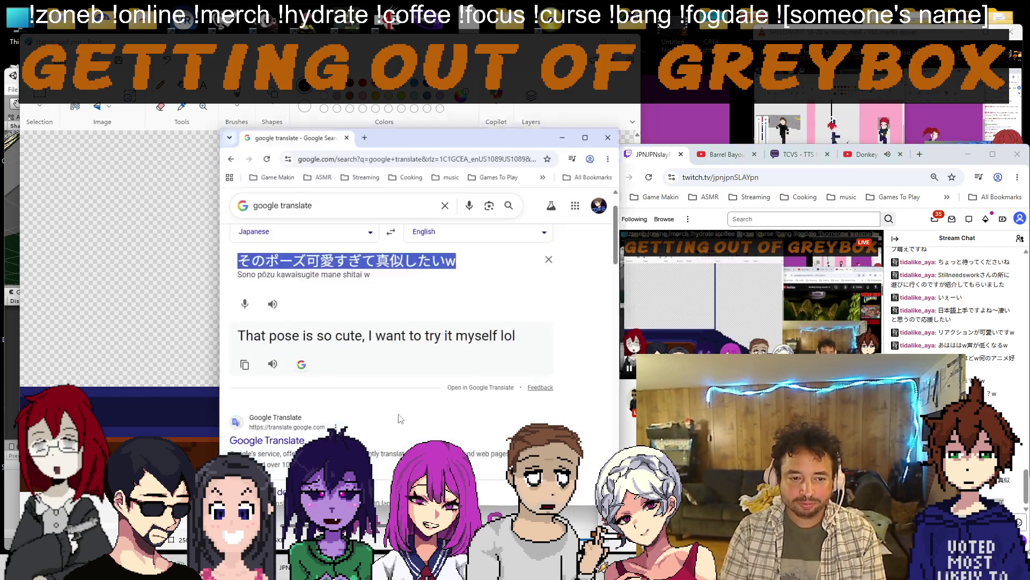
type("両手のグッジョブポーズ")
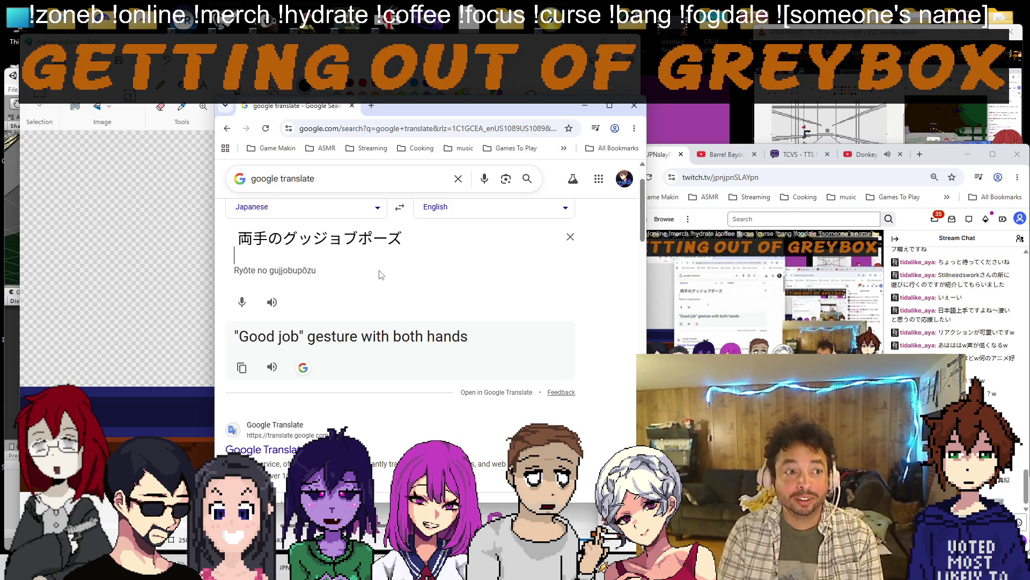
key("alt+Tab")
scroll(423, 256, "down", 3)
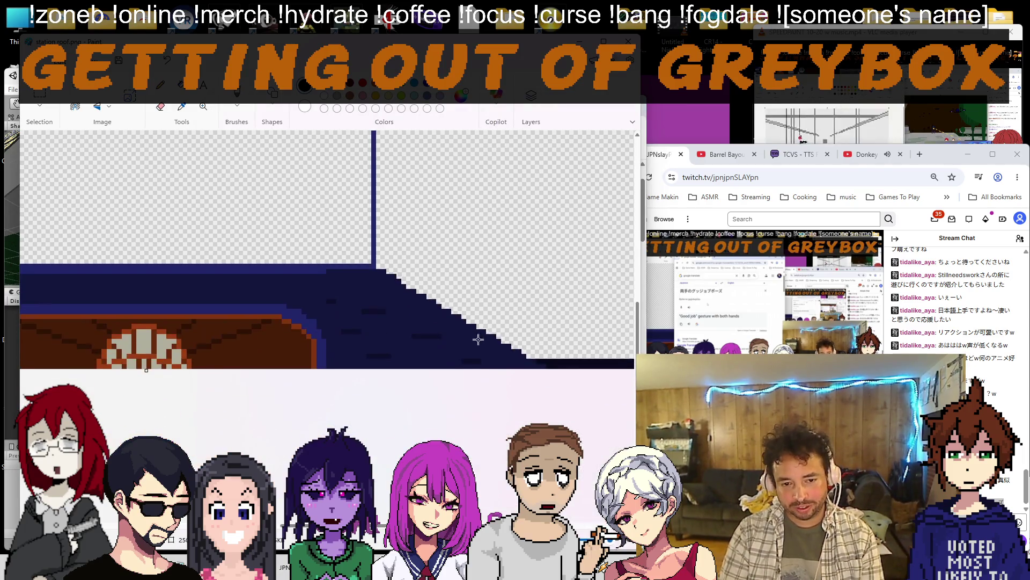
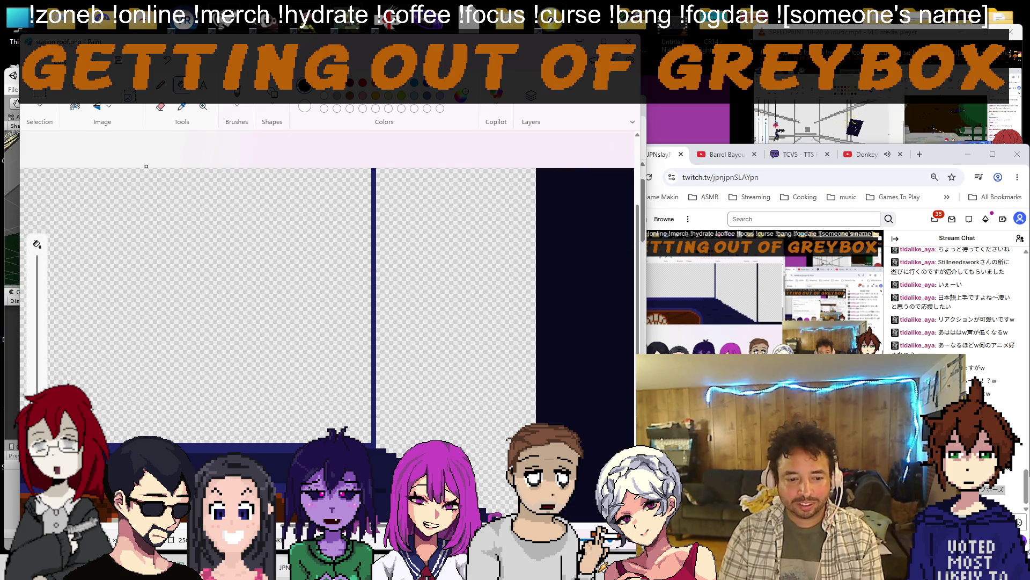
Translate the 'forget what you do on camera' sentence into Japanese, back-translate it, and return to Paint.
key("alt+Tab")
left_click(399, 207)
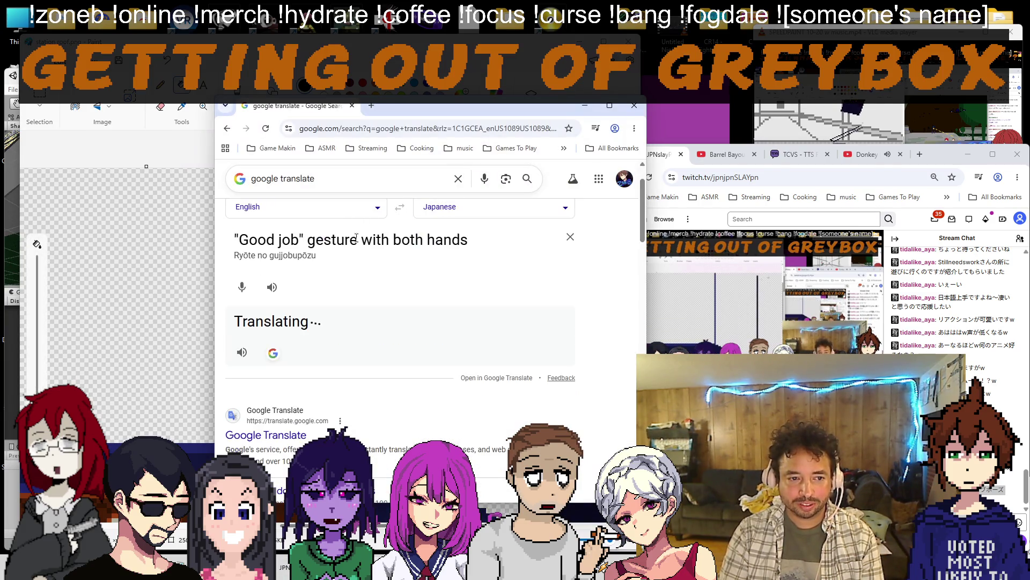
type("when i am on ")
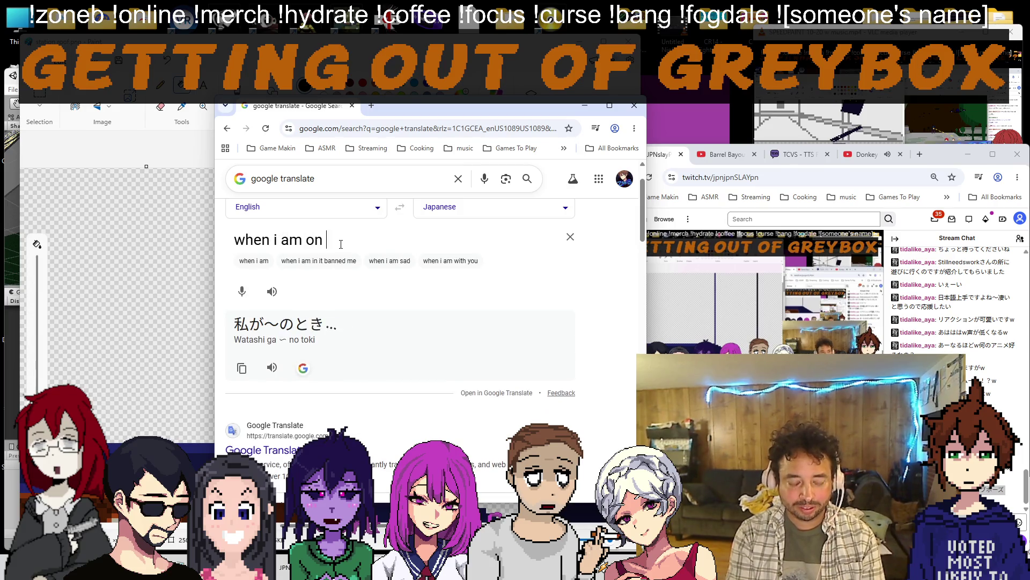
type("cmaer a i just")
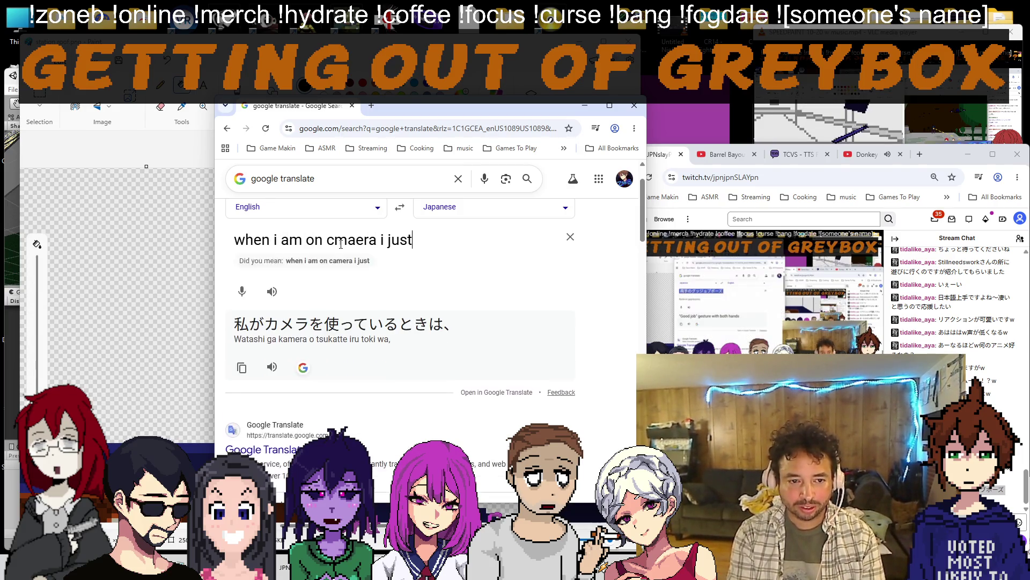
key("BackSpace")
key("BackSpace")
key("BackSpace")
key("BackSpace")
key("BackSpace")
key("BackSpace")
key("BackSpace")
key("BackSpace")
type("amera i just do")
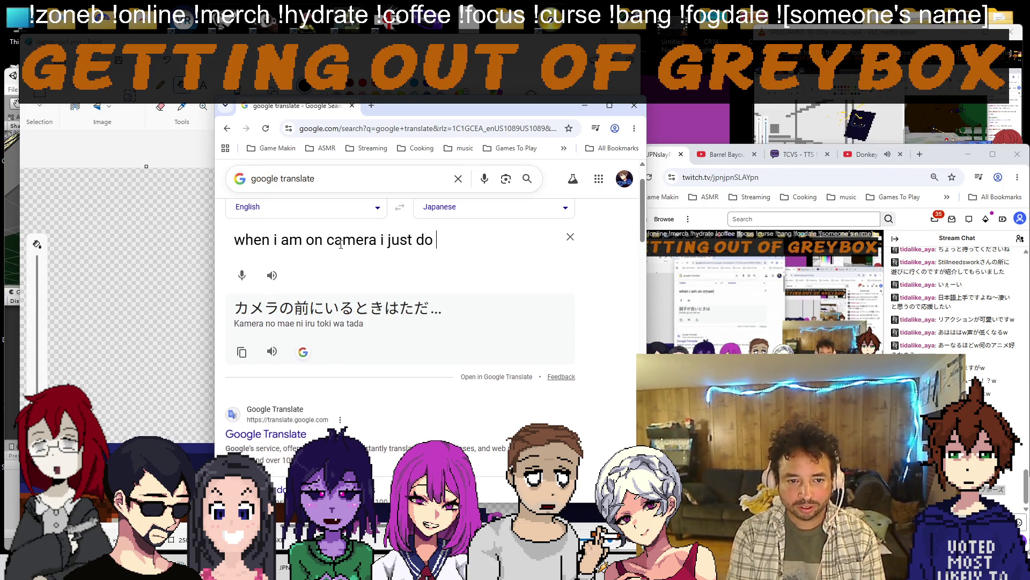
type(" things i dont remember ")
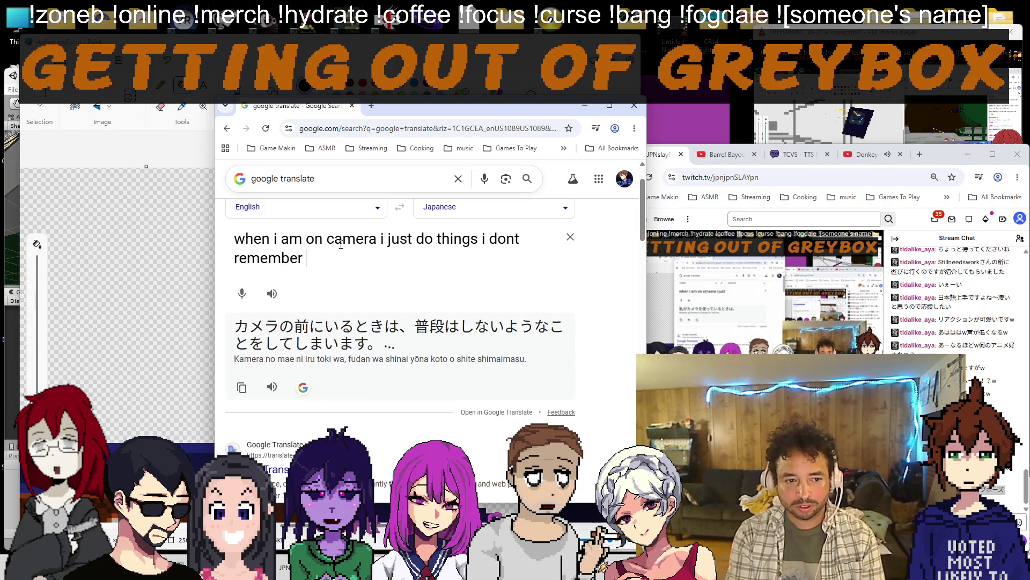
type("what i am doing")
key("ctrl+shift+s")
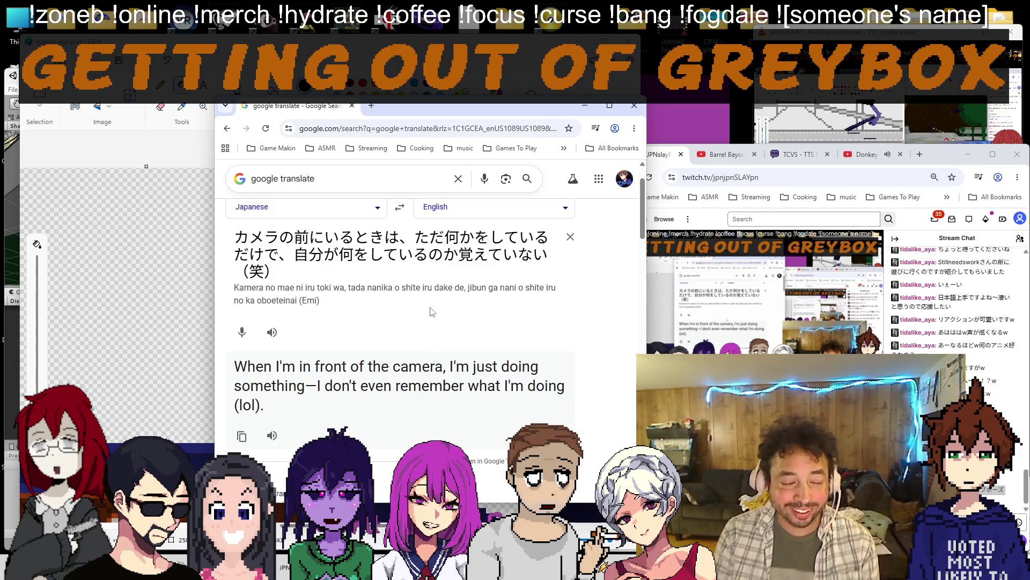
key("alt+Tab")
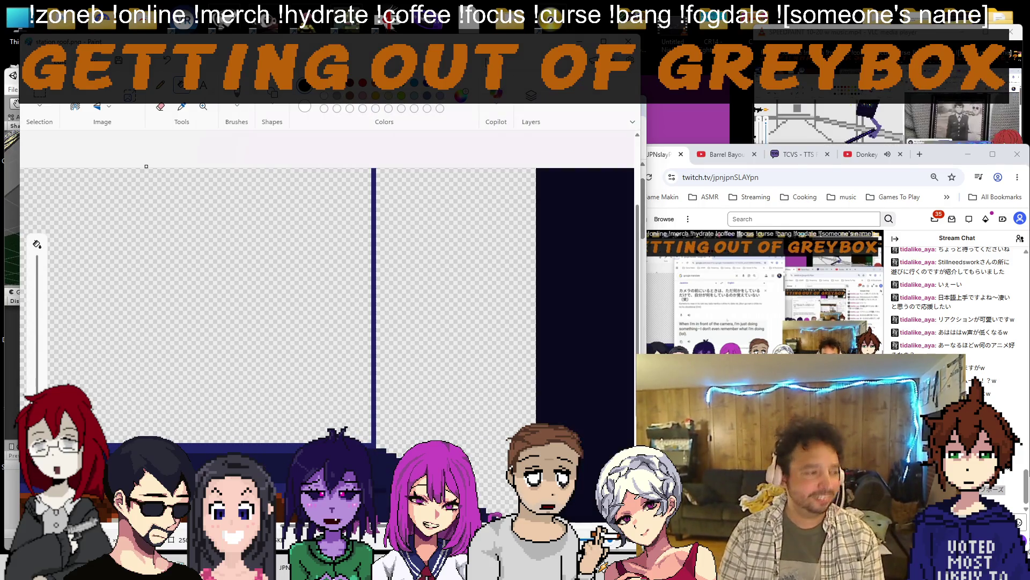
scroll(91, 251, "down", 3)
scroll(161, 210, "up", 3)
scroll(226, 170, "down", 2)
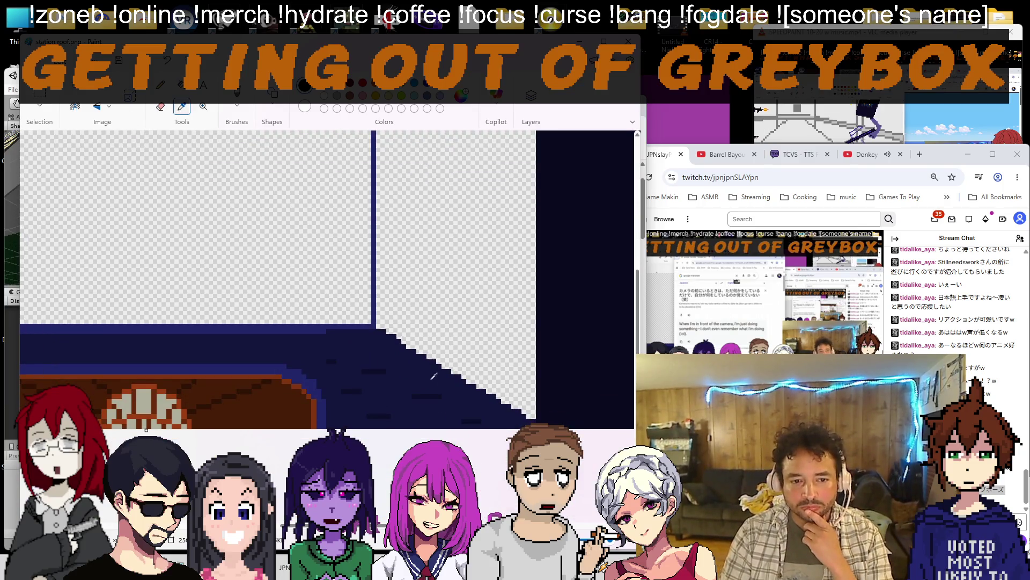
Fill the transparent areas navy, then sample the wall blue and fill the strips between the vertical lines.
left_click(416, 195)
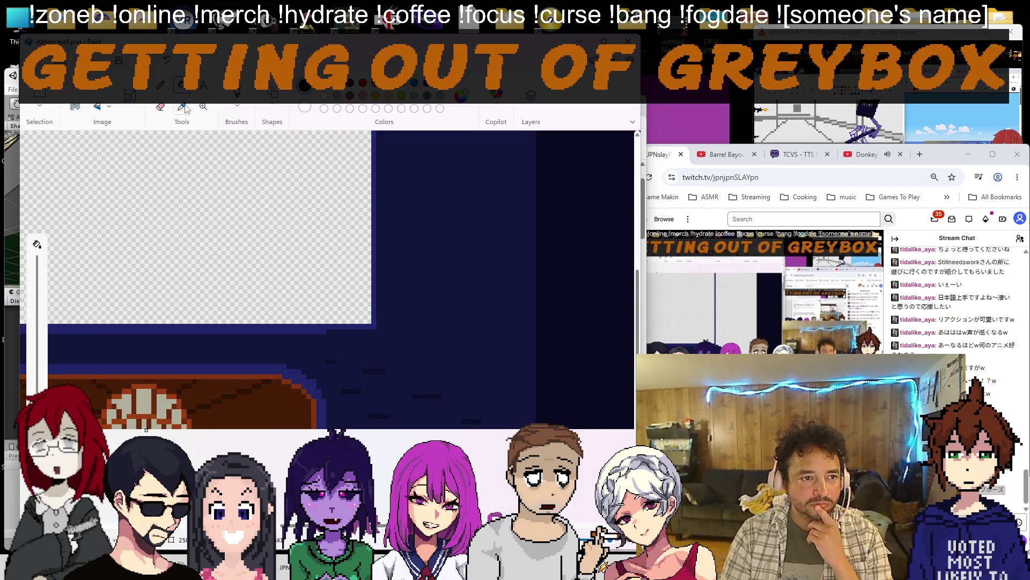
left_click(182, 242)
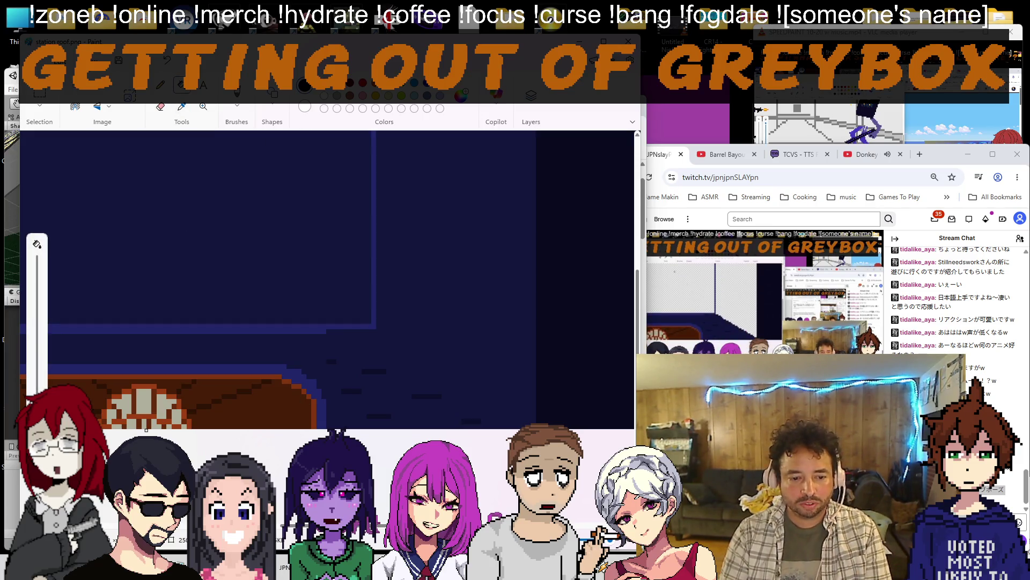
scroll(228, 257, "up", 5)
left_click(182, 106)
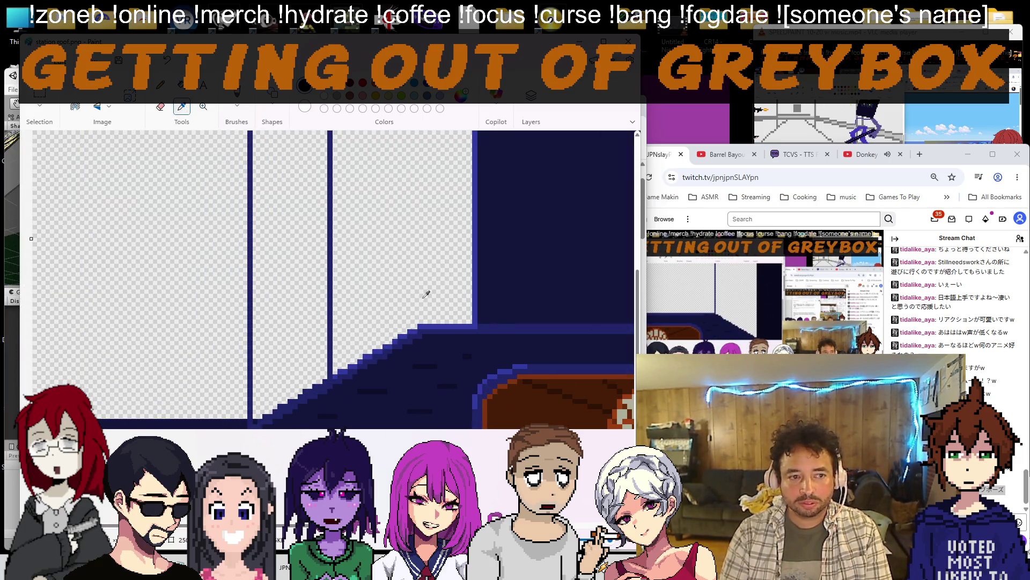
left_click(431, 325)
left_click(386, 258)
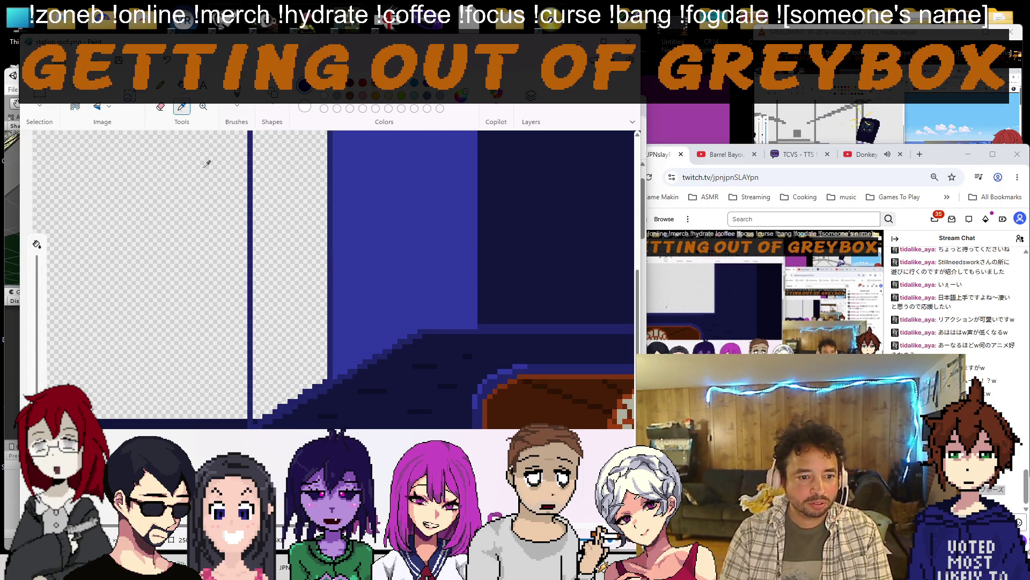
left_click(318, 388)
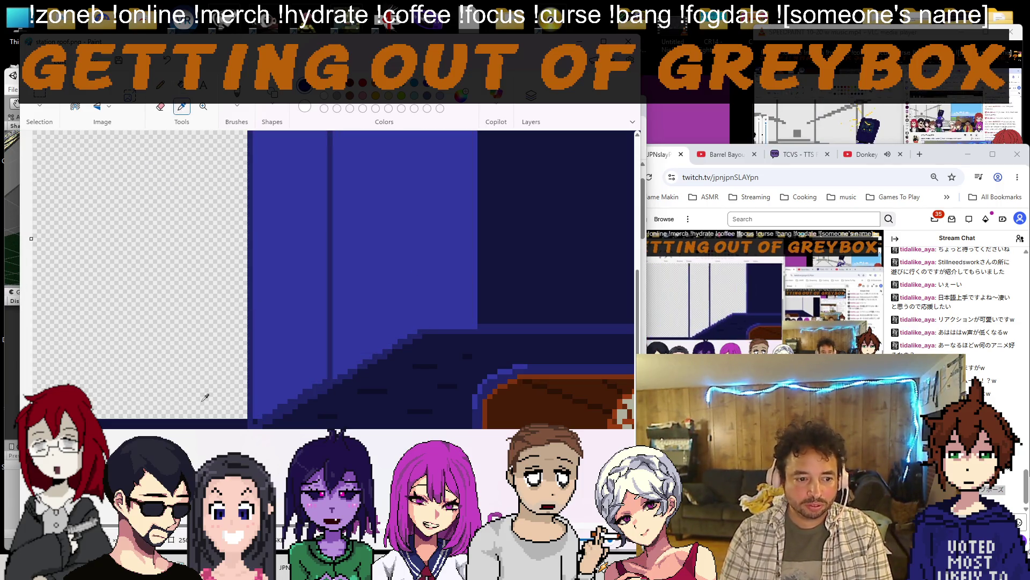
left_click(186, 311)
scroll(322, 282, "down", 5)
scroll(332, 242, "up", 4)
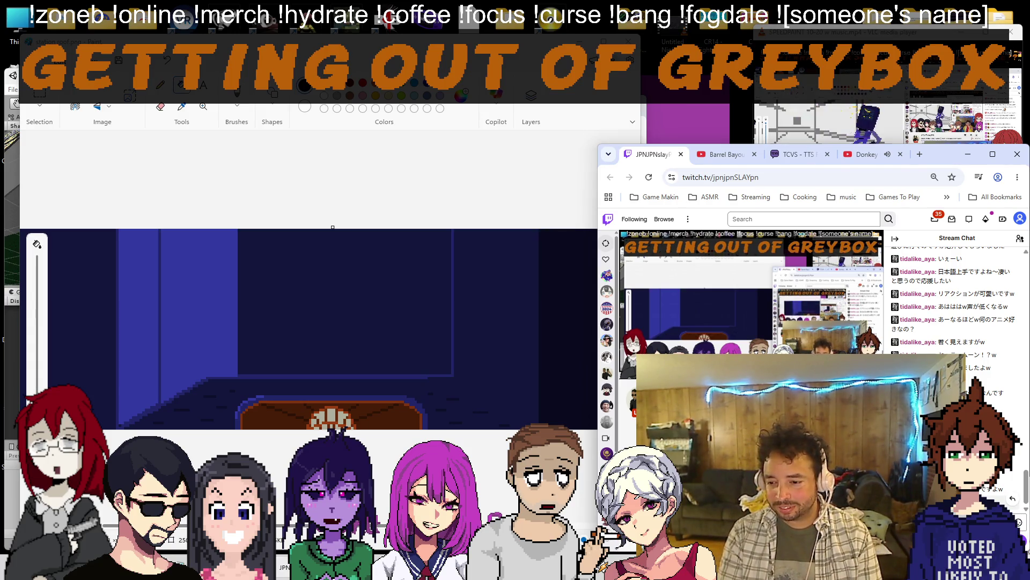
Paste 最高です！w into Google Translate to read 'It's the best! lol', then return to Paint.
key("alt+Tab")
key("ctrl+a")
type("最高です！w")
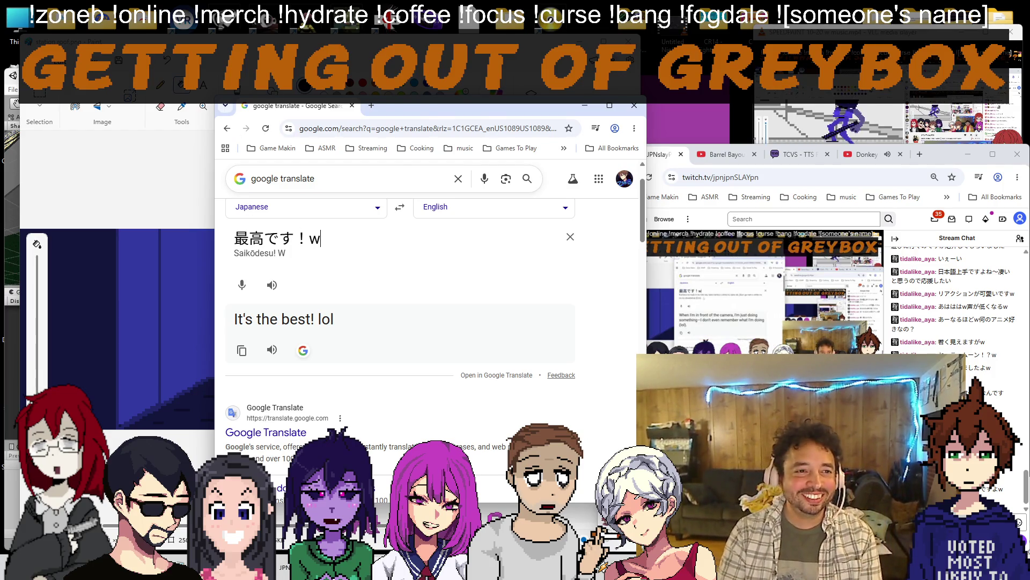
key("alt+Tab")
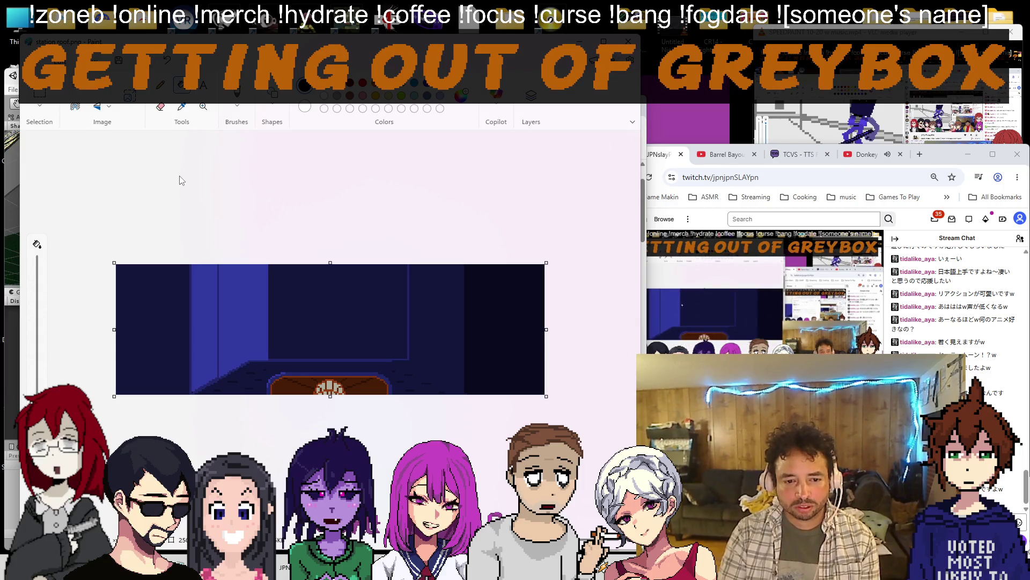
Undo the wall fills, then trial-fill the six wall panels pink.
key("ctrl+z")
key("ctrl+z")
key("ctrl+z")
key("ctrl+z")
key("ctrl+z")
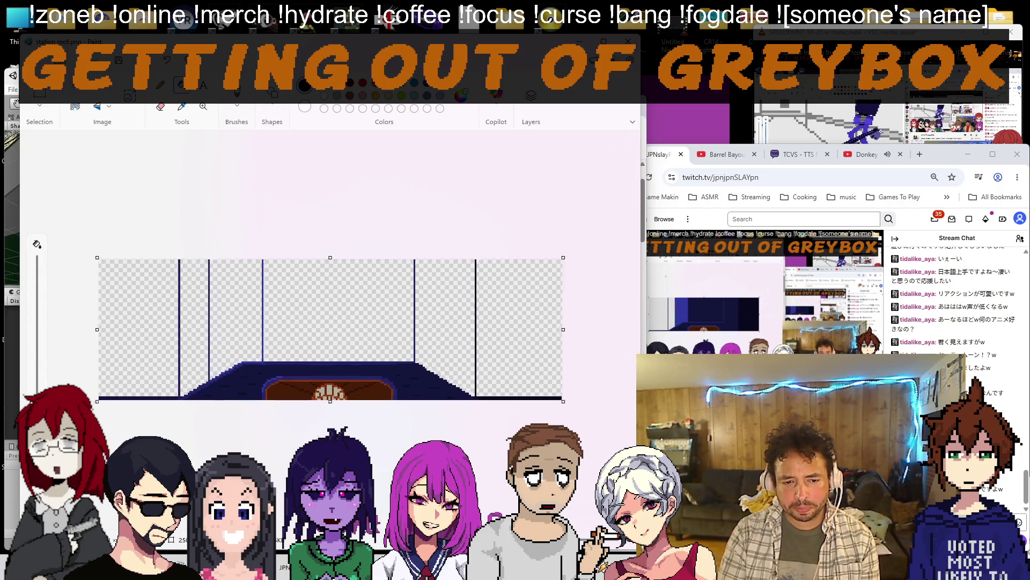
scroll(393, 422, "up", 1)
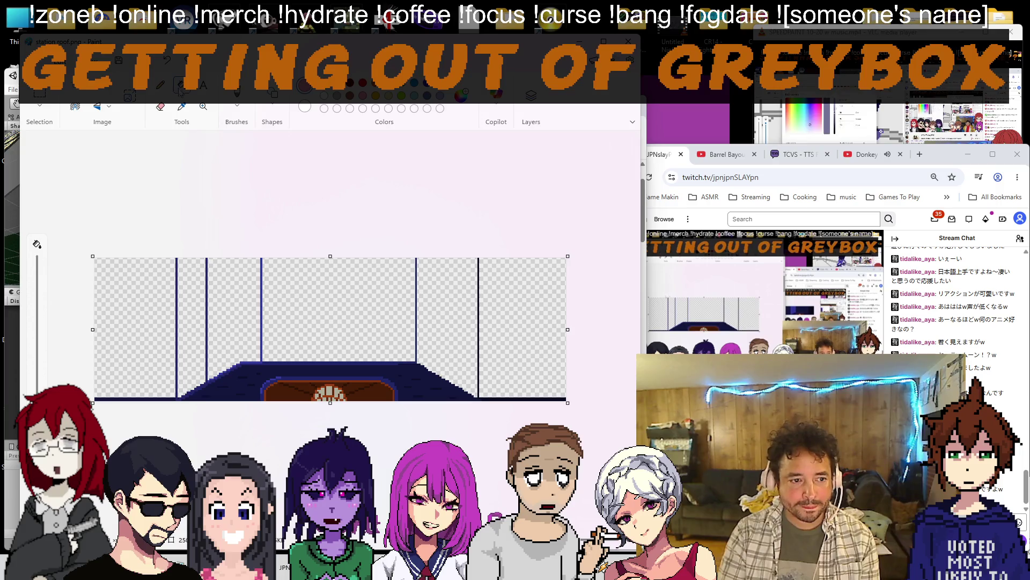
left_click(133, 322)
left_click(192, 322)
left_click(234, 314)
left_click(338, 306)
left_click(439, 292)
left_click(523, 318)
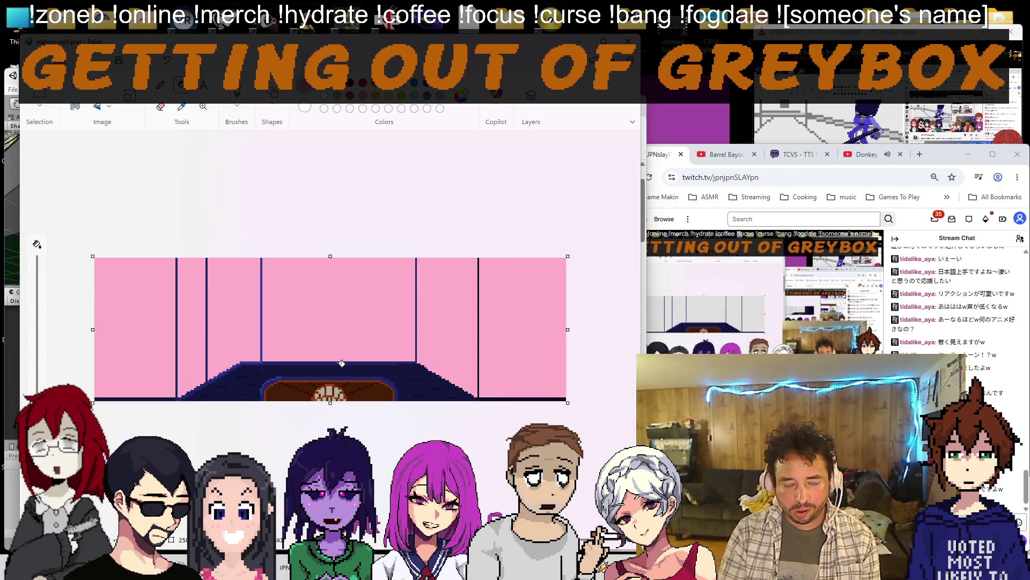
Undo the pink panel fills and widen the stream window to show its chat sidebar.
key("ctrl+z")
key("ctrl+z")
key("ctrl+z")
key("ctrl+z")
key("ctrl+z")
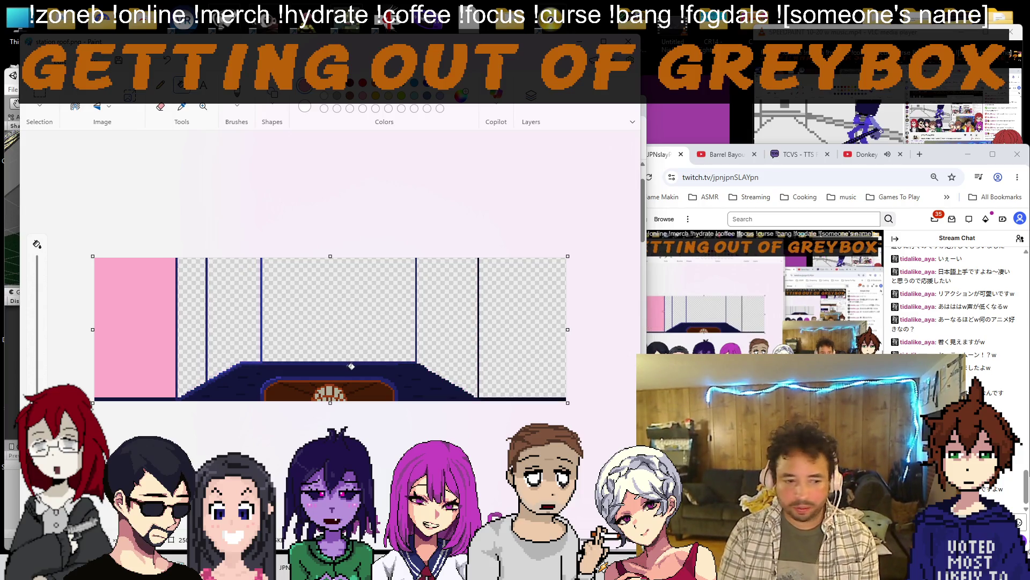
key("ctrl+z")
scroll(369, 412, "up", 1)
scroll(339, 387, "up", 1)
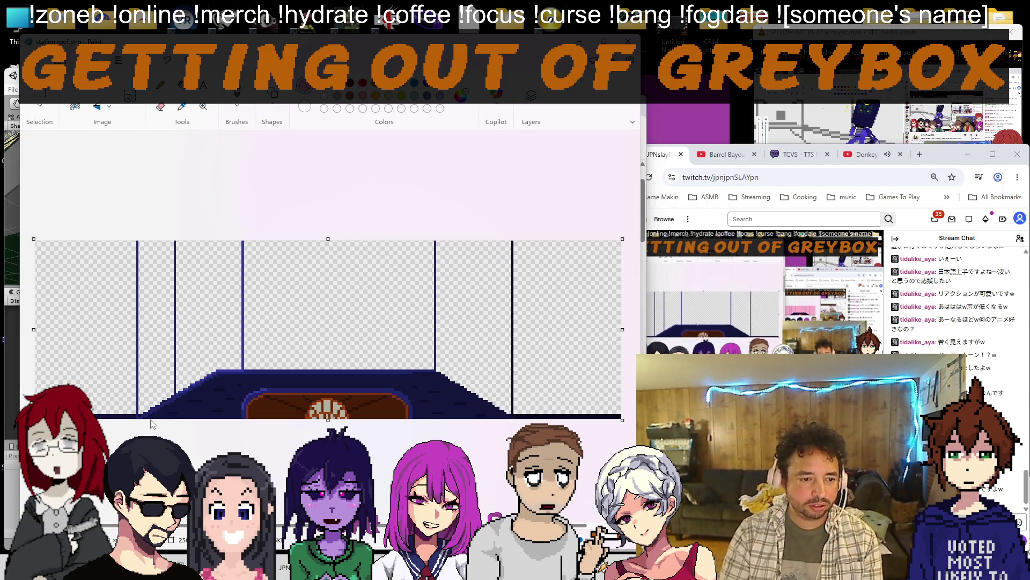
scroll(151, 424, "up", 2)
scroll(152, 423, "up", 2)
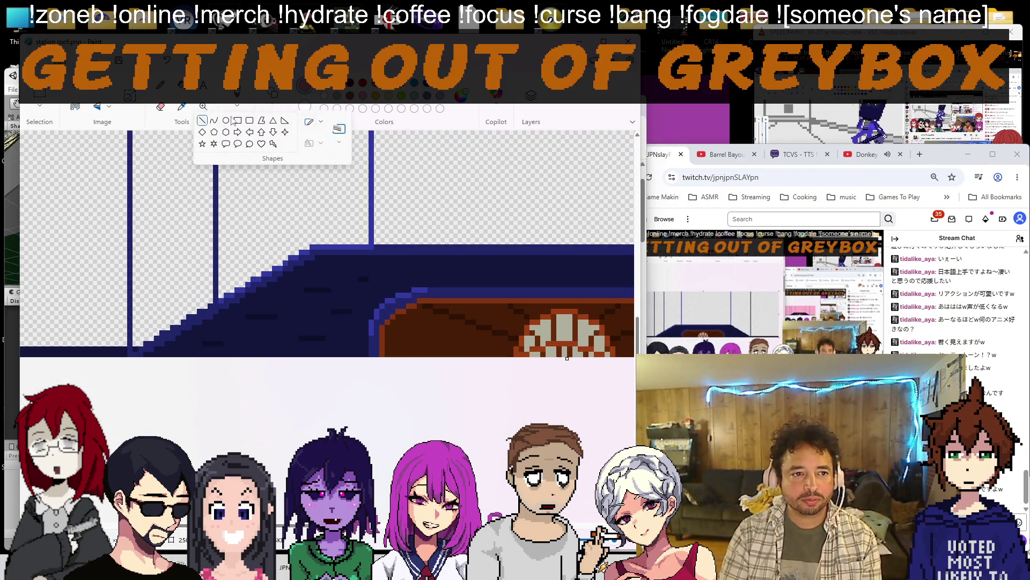
left_click(321, 272)
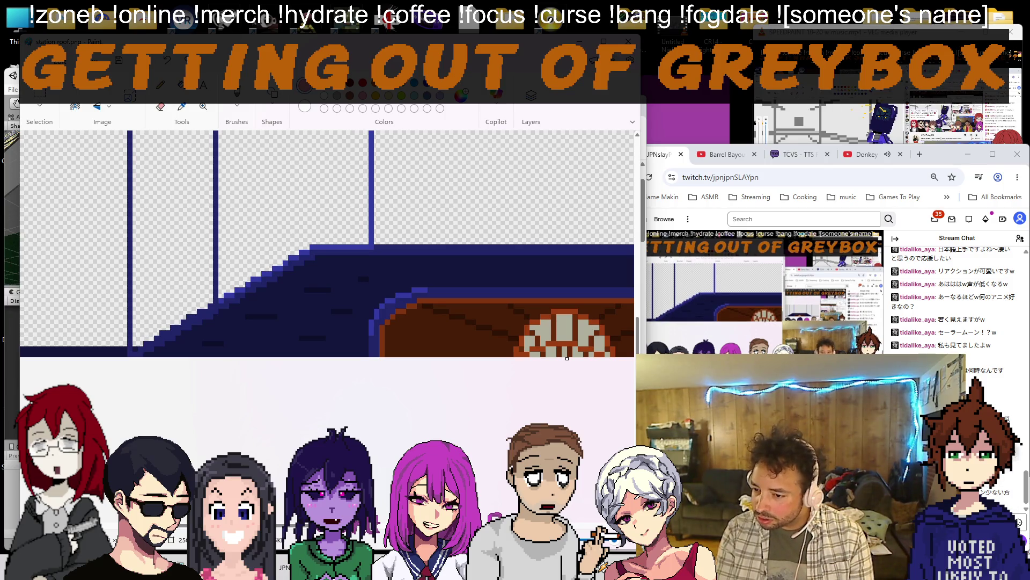
left_click_drag(644, 322, 599, 322)
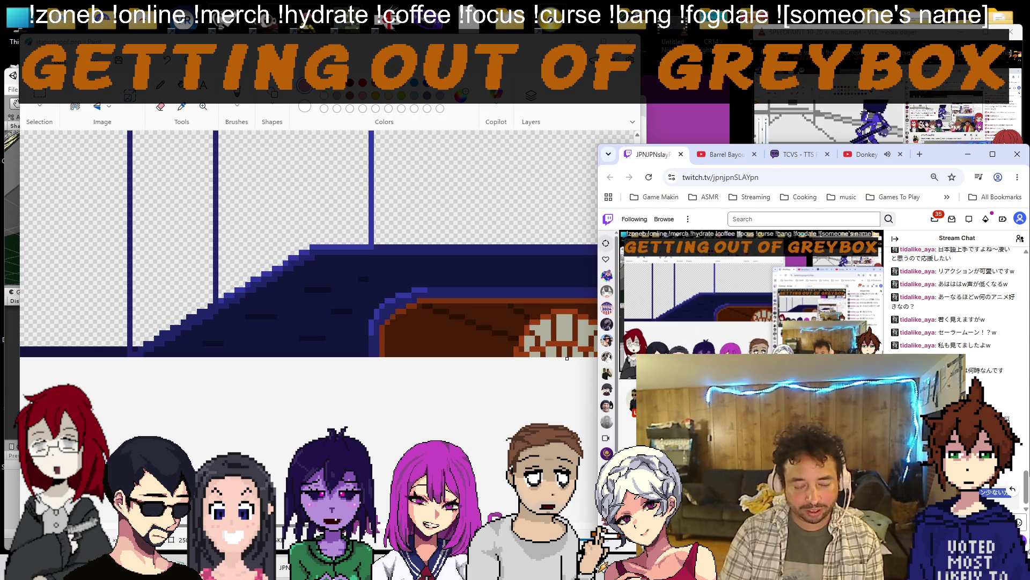
Paste the new chat message to read 'I don't really react much, so it's all good! lol', then return to Paint.
key("alt+Tab")
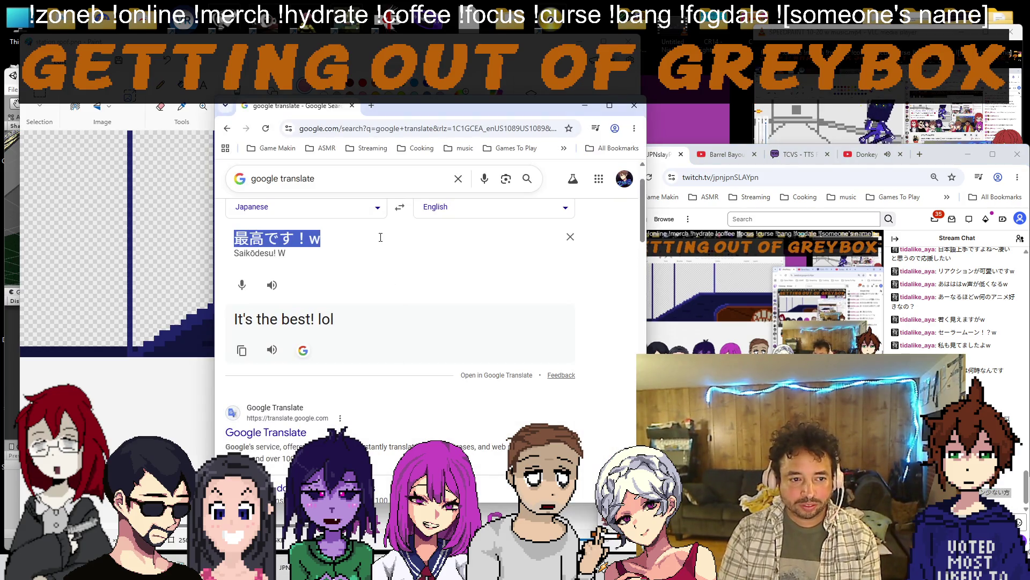
type("私はリアクション少ない方なので良きですよーw")
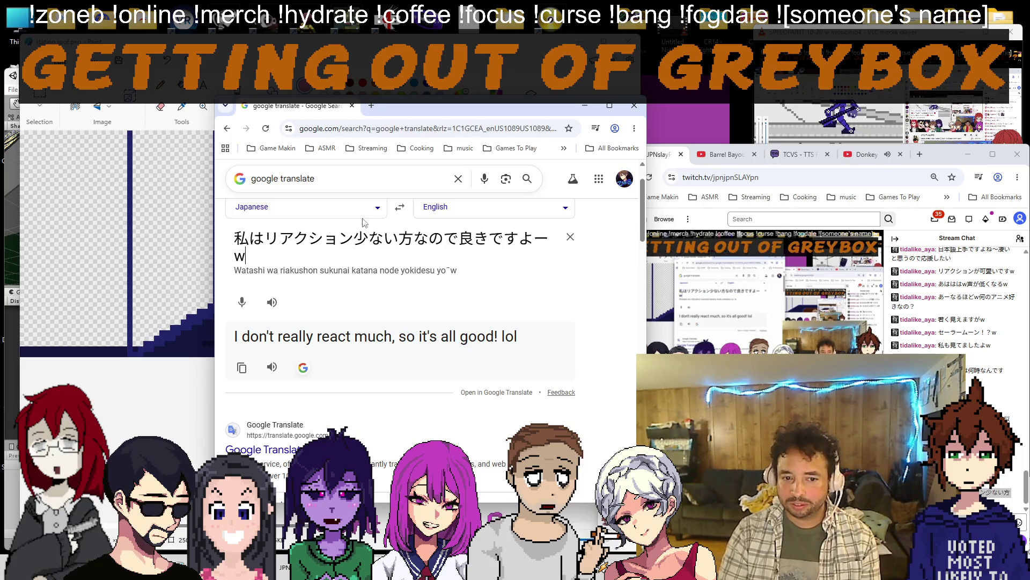
key("alt+Tab")
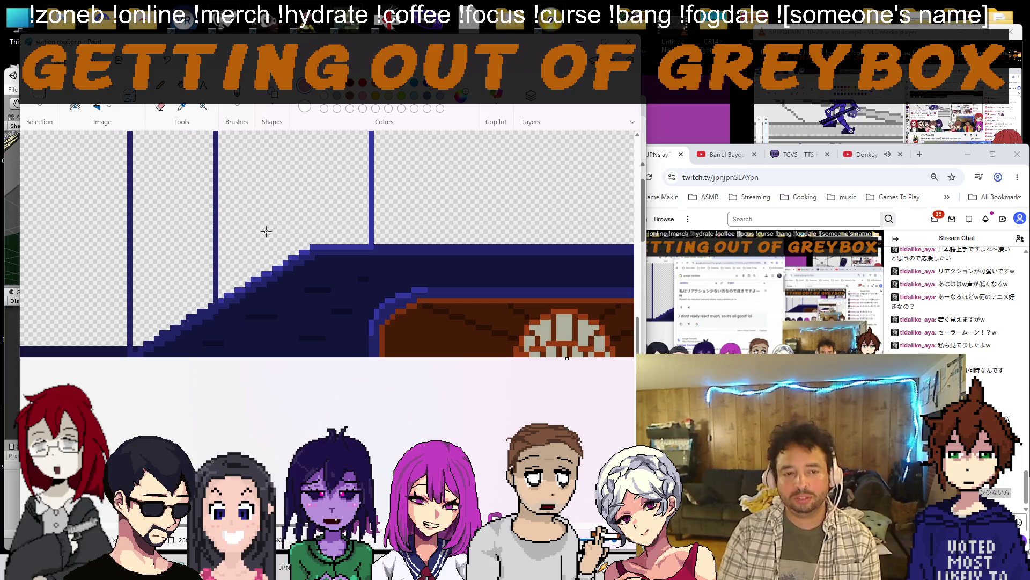
left_click(272, 121)
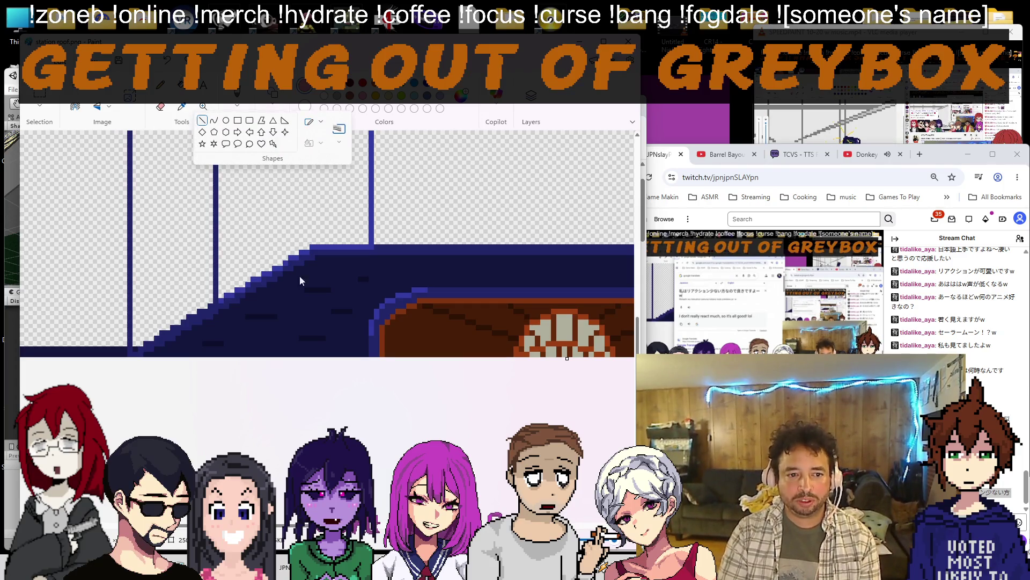
Draw pink lines along the left stair slope, the right stair edge and the floor's top edge.
left_click(202, 120)
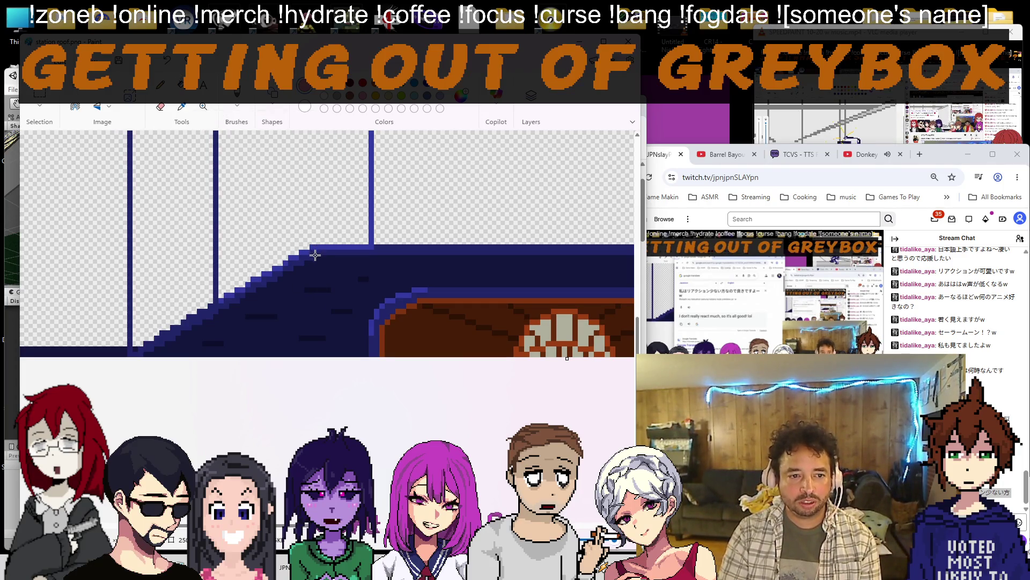
left_click_drag(315, 254, 110, 380)
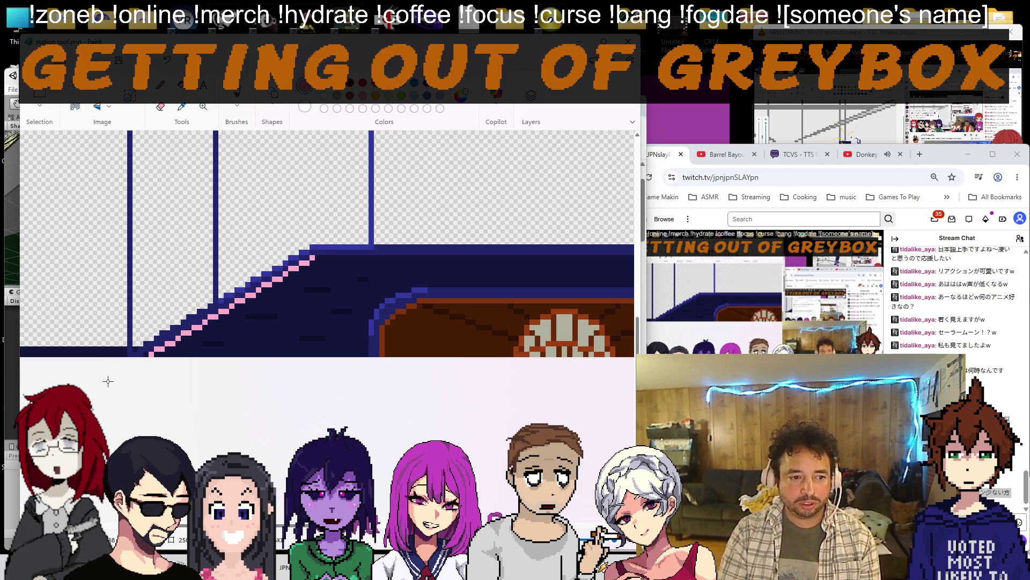
scroll(109, 380, "down", 2)
scroll(577, 375, "up", 2)
scroll(576, 376, "up", 1)
scroll(483, 322, "right", 2)
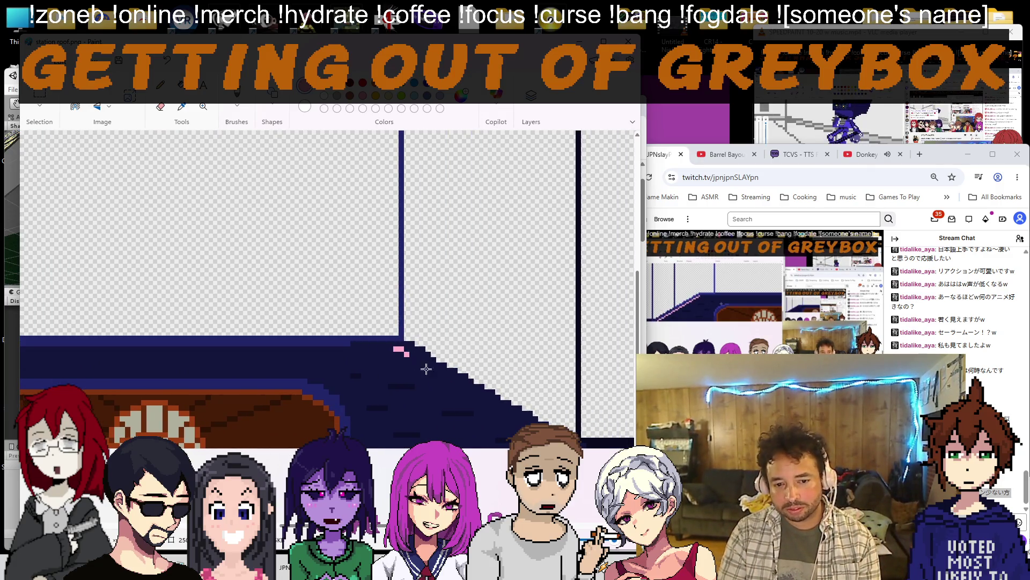
left_click_drag(398, 349, 525, 419)
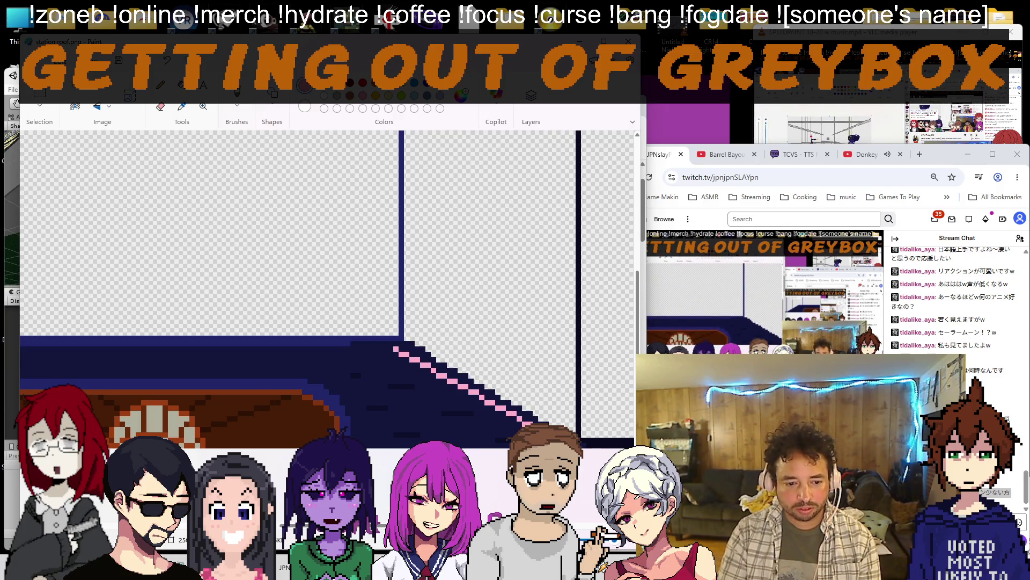
scroll(322, 322, "left", 3)
left_click_drag(117, 349, 539, 349)
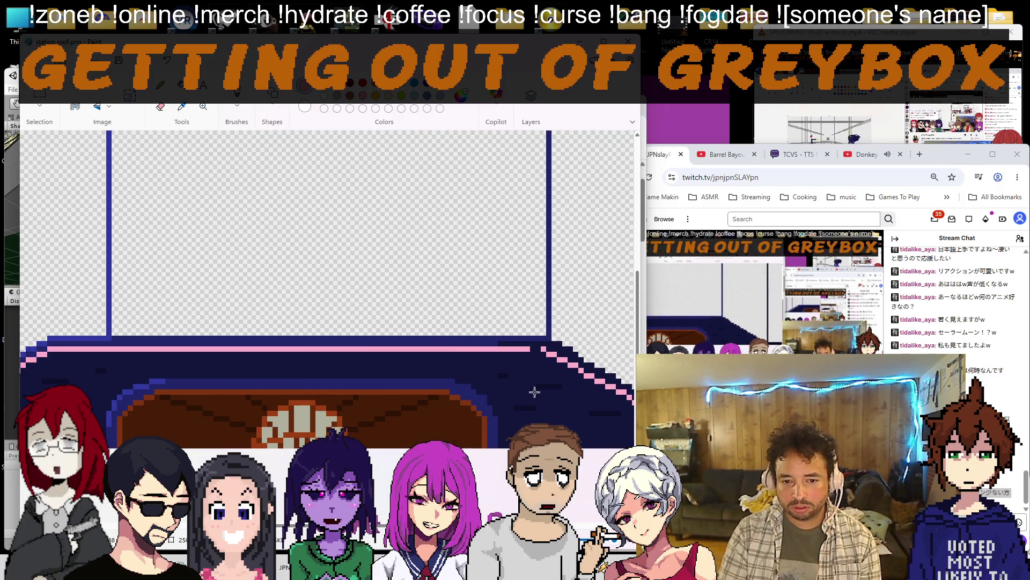
Fill the dark floor regions and the brown roof shapes with pink.
left_click(323, 378)
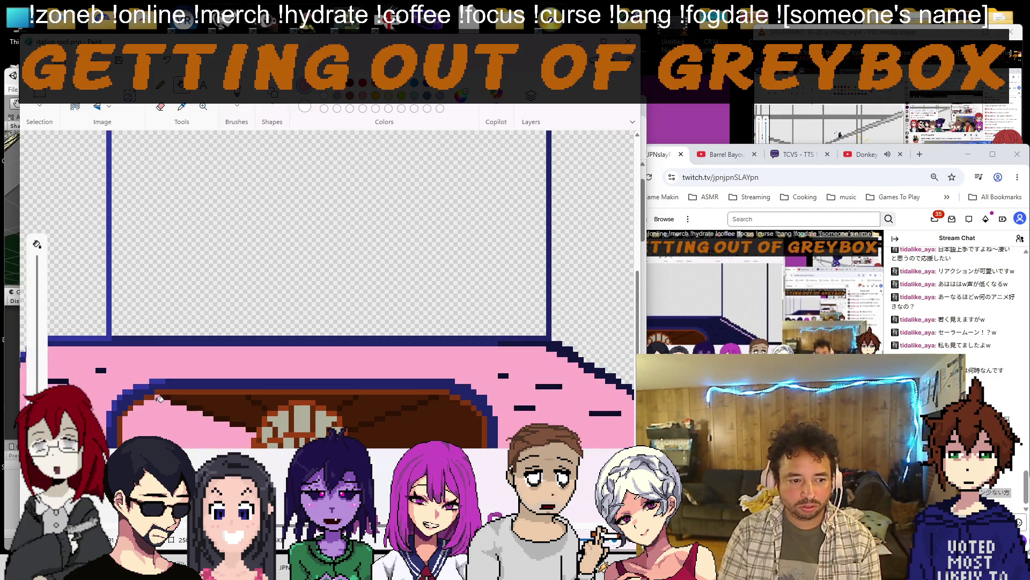
left_click(202, 411)
left_click(350, 421)
left_click(258, 403)
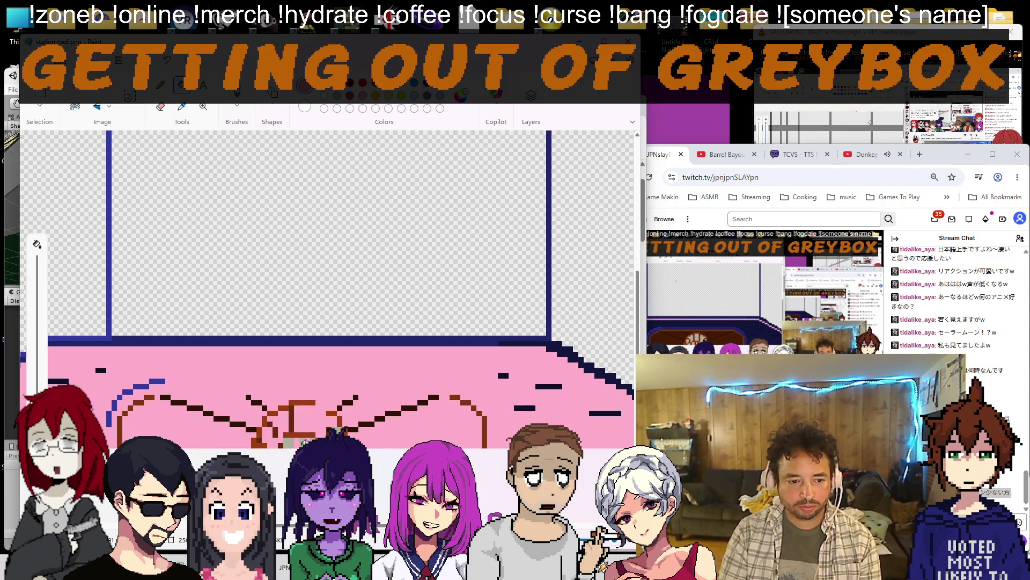
scroll(252, 434, "down", 3)
scroll(202, 387, "up", 3)
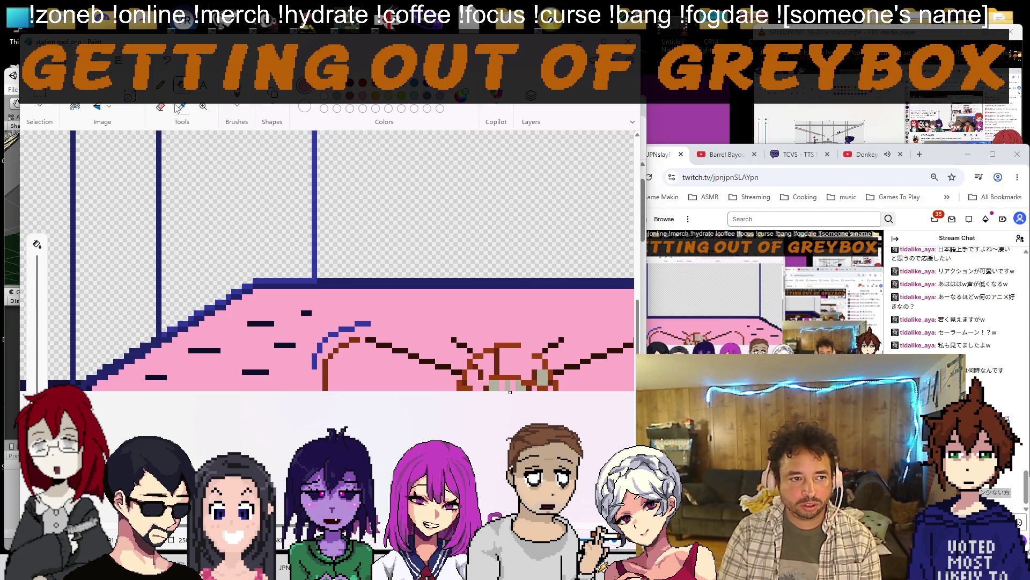
Erase the lower floor details and brown lines across the floor, then zoom out to the whole image.
mouse_move(286, 375)
left_mouse_down()
mouse_move(258, 346)
mouse_move(179, 379)
left_mouse_up()
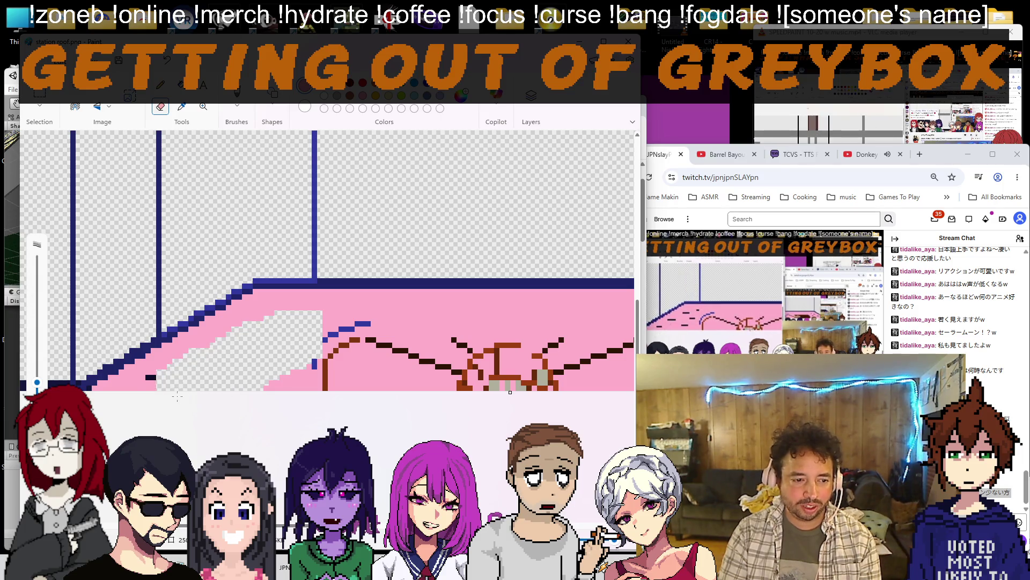
mouse_move(277, 379)
left_mouse_down()
mouse_move(522, 359)
mouse_move(580, 379)
left_mouse_up()
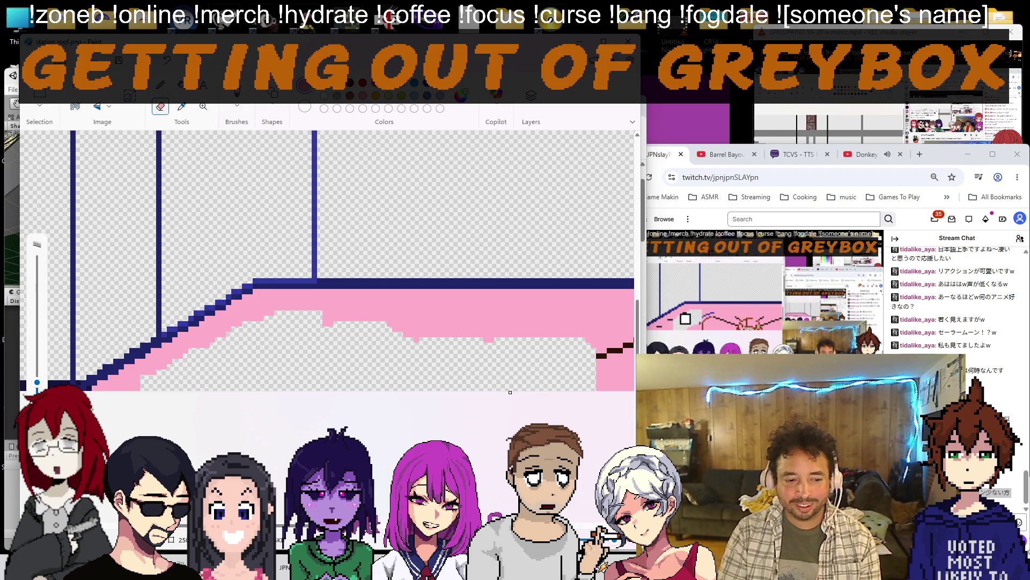
scroll(509, 392, "right", 5)
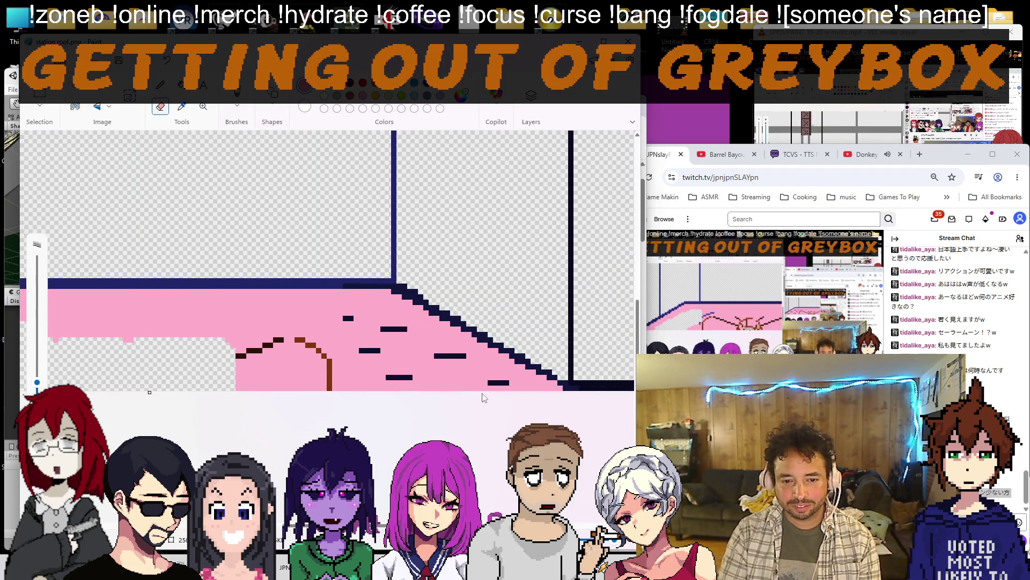
mouse_move(493, 385)
left_mouse_down()
mouse_move(338, 346)
mouse_move(412, 391)
left_mouse_up()
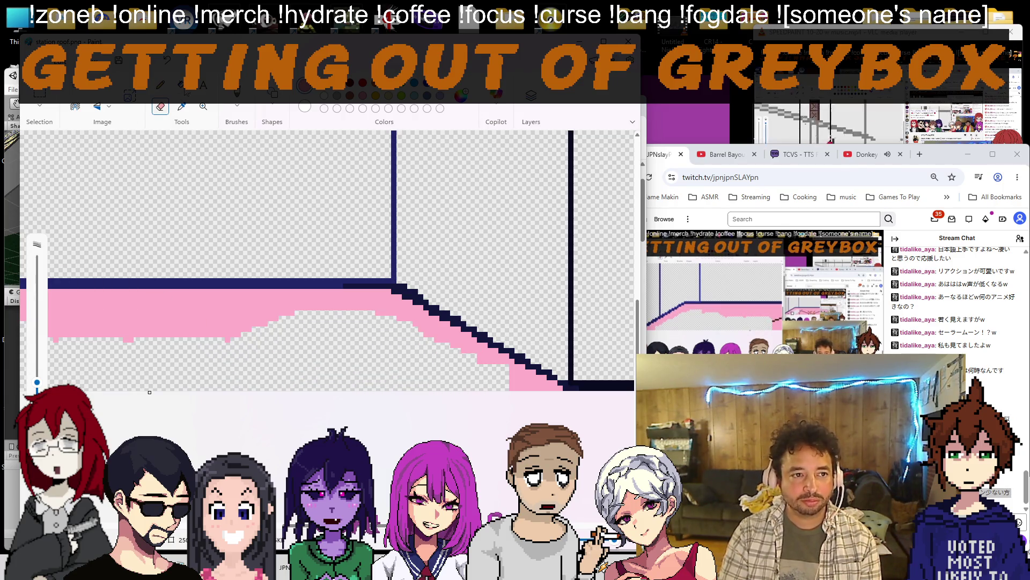
key("ctrl+Page_Down")
key("ctrl+Page_Down")
key("ctrl+Page_Down")
scroll(192, 141, "up", 3)
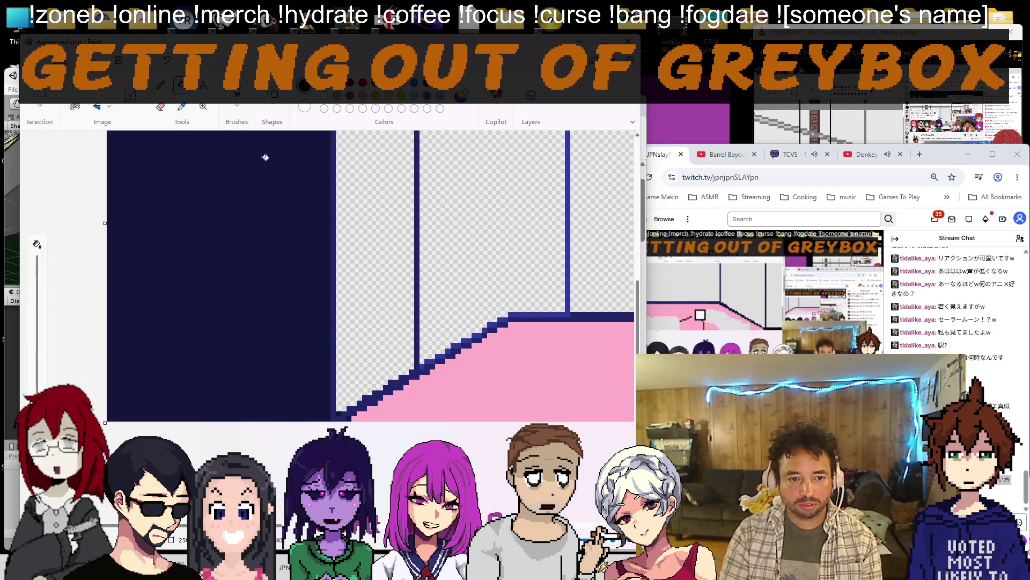
Fill the remaining transparent wall regions and the strip between wall lines with sampled navy.
left_click(271, 403)
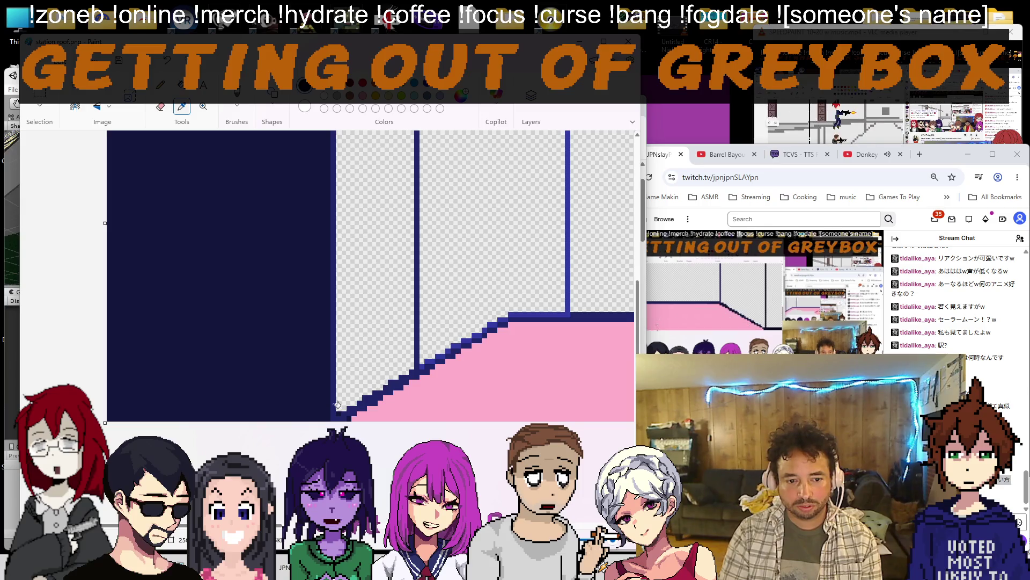
left_click(374, 241)
left_click(520, 308)
scroll(214, 154, "down", 3)
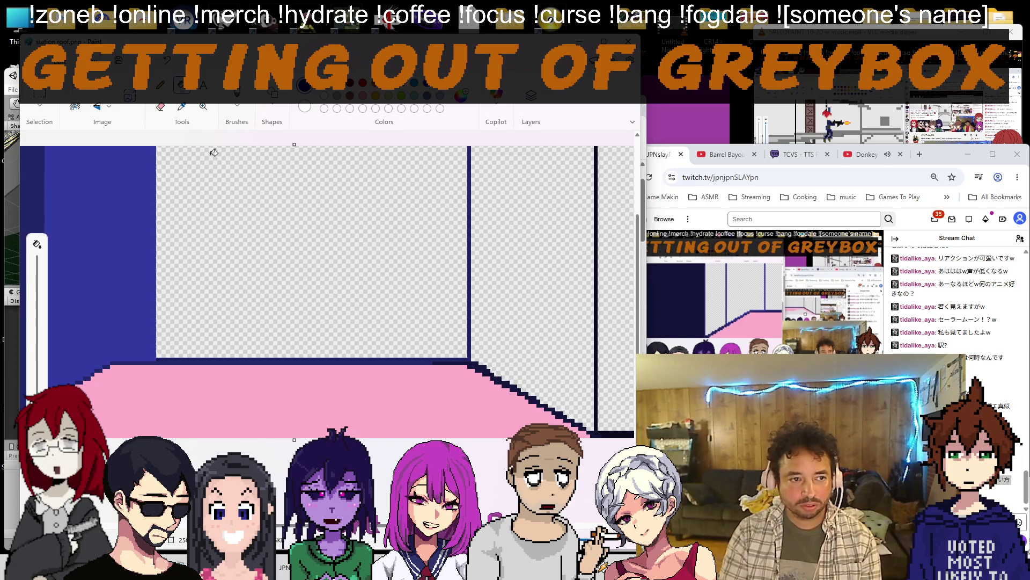
left_click(182, 107)
left_click(216, 338)
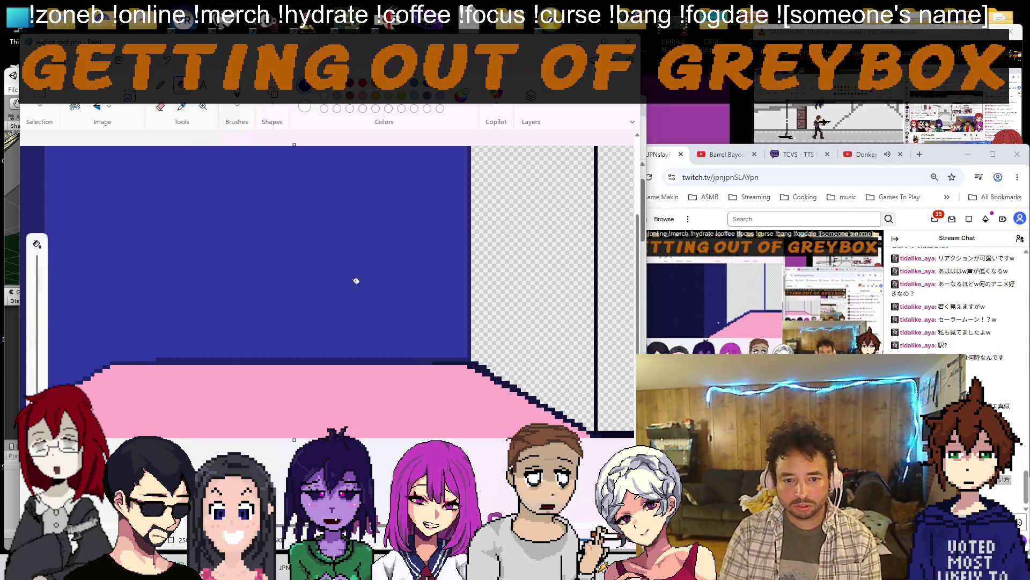
left_click(182, 107)
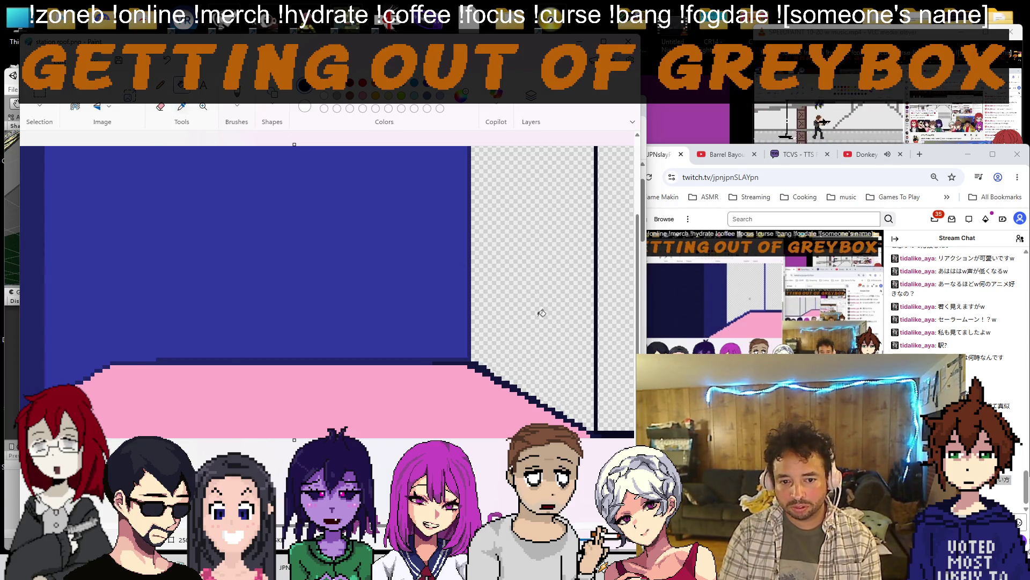
left_click(541, 313)
scroll(403, 281, "down", 5)
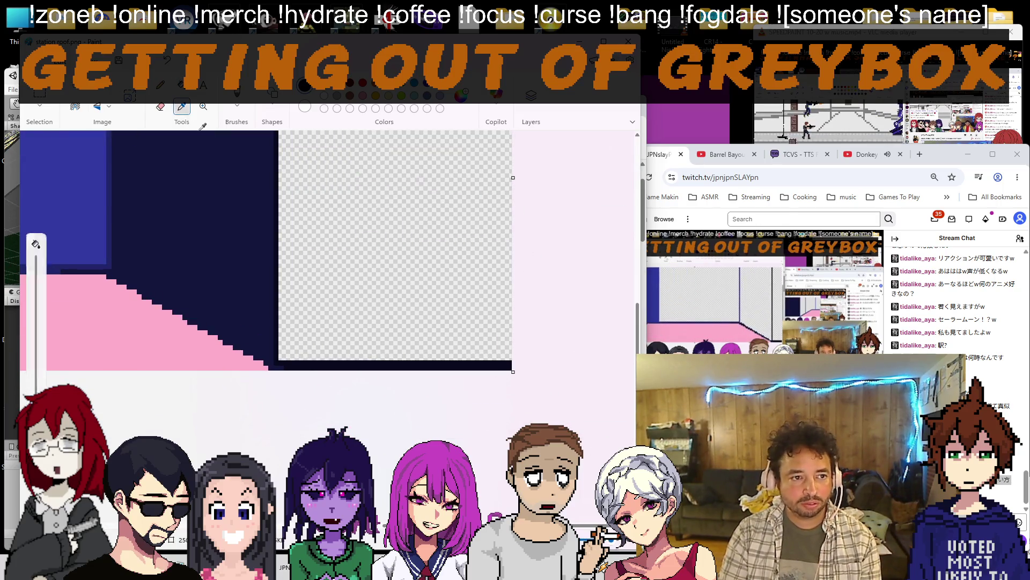
left_click(376, 301)
scroll(322, 283, "down", 5)
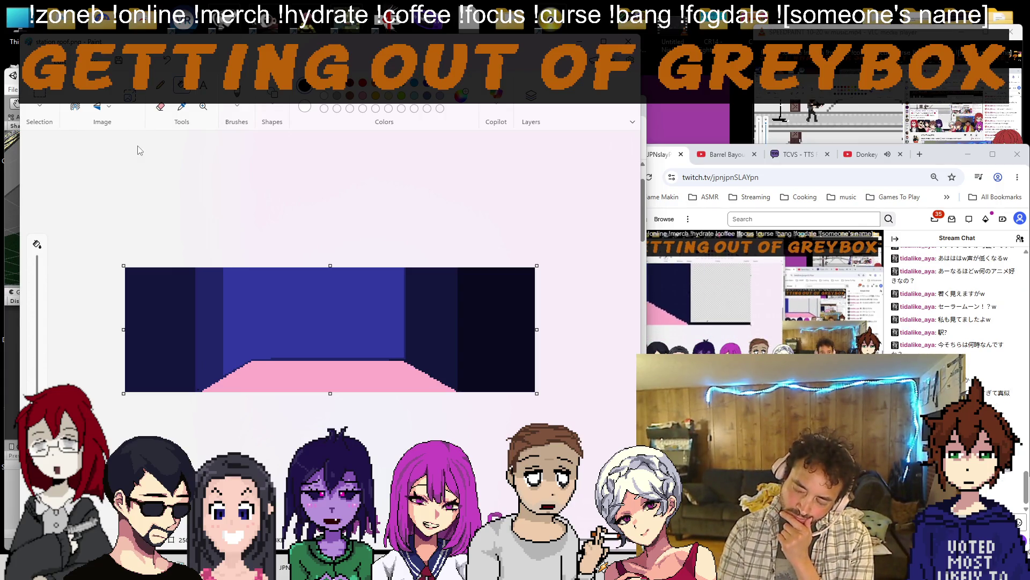
scroll(178, 346, "up", 5)
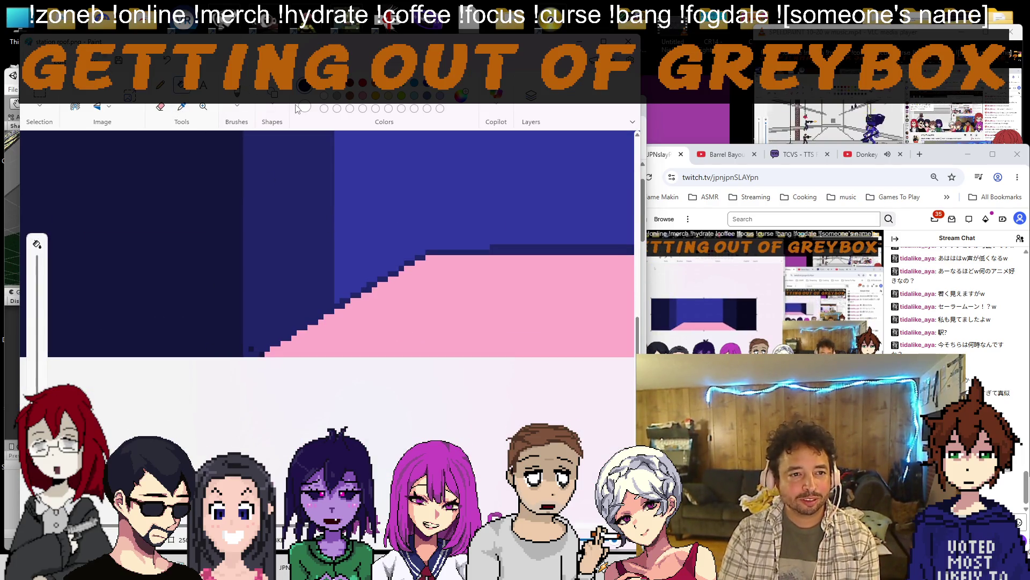
Draw a dark vertical line through the pink stairs and recolour the stairs left of it dark blue.
left_click(272, 117)
left_click(202, 122)
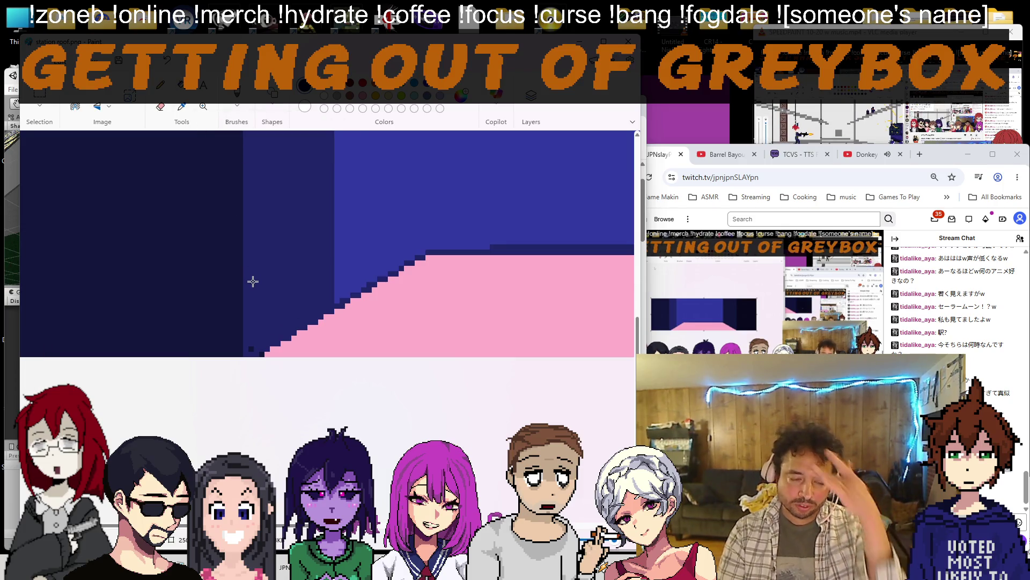
left_click_drag(330, 353, 330, 229)
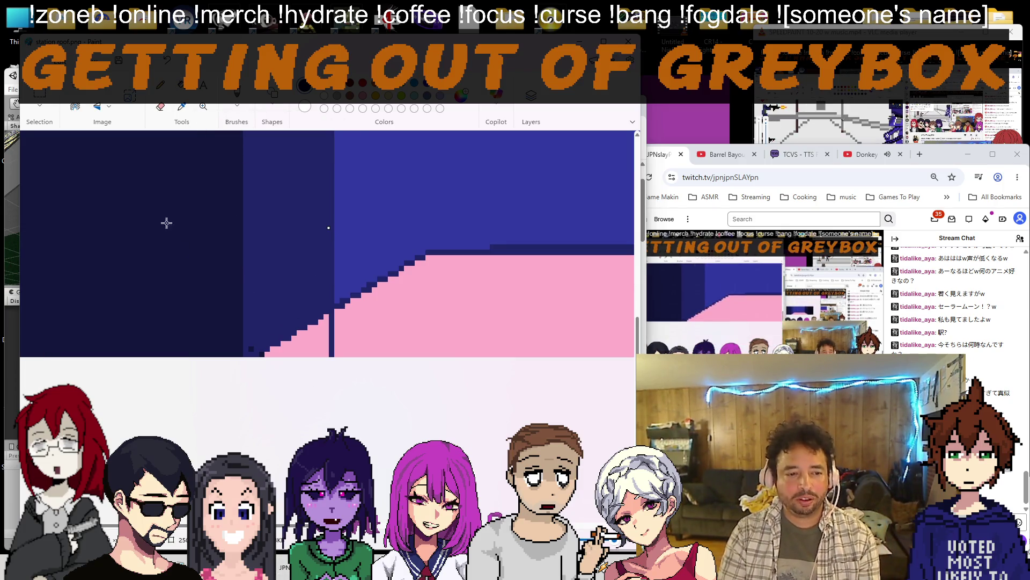
left_click(200, 112)
left_click(297, 334)
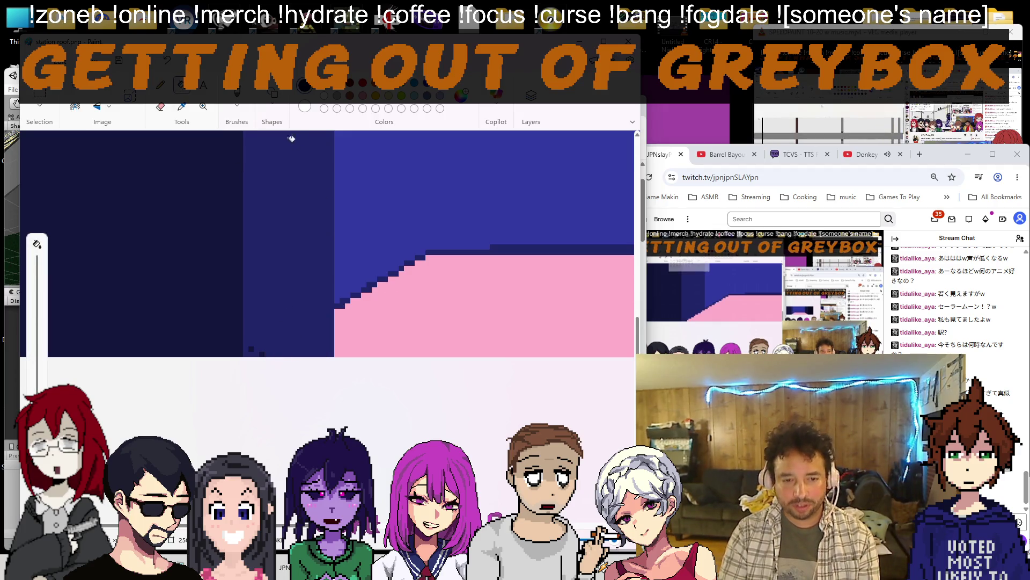
scroll(290, 141, "down", 1)
scroll(291, 141, "down", 1)
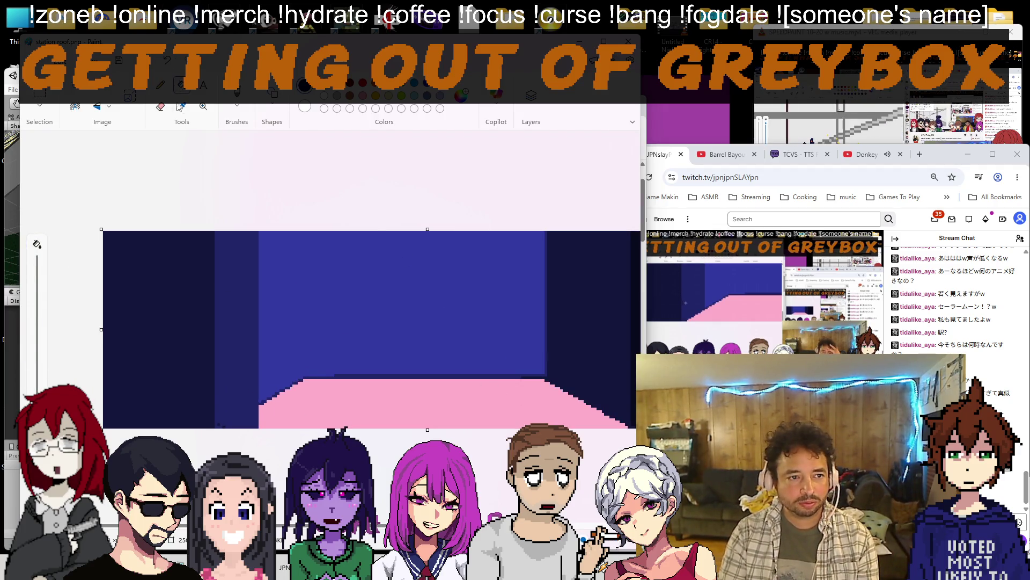
scroll(518, 379, "up", 1)
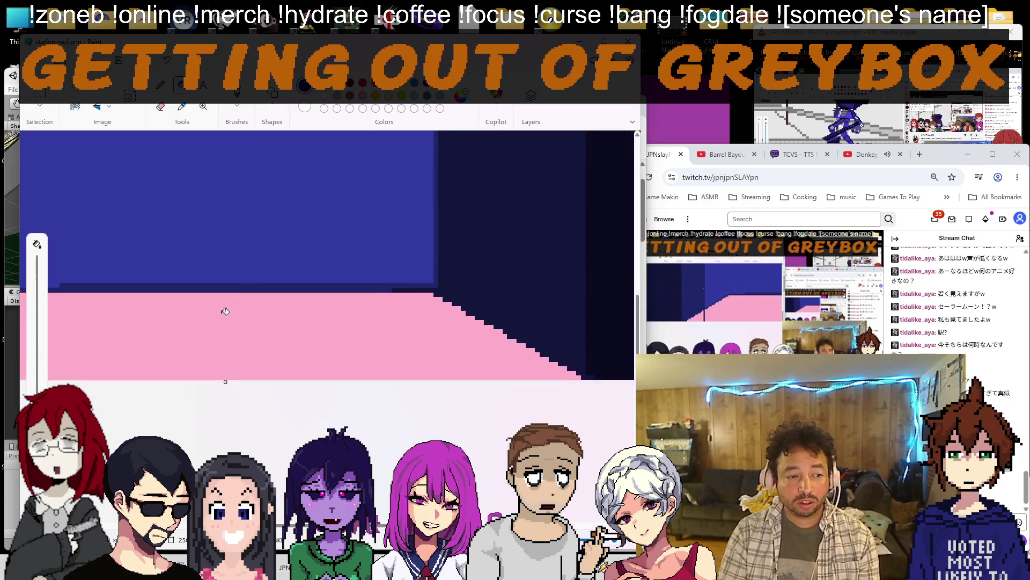
scroll(322, 322, "up", 1)
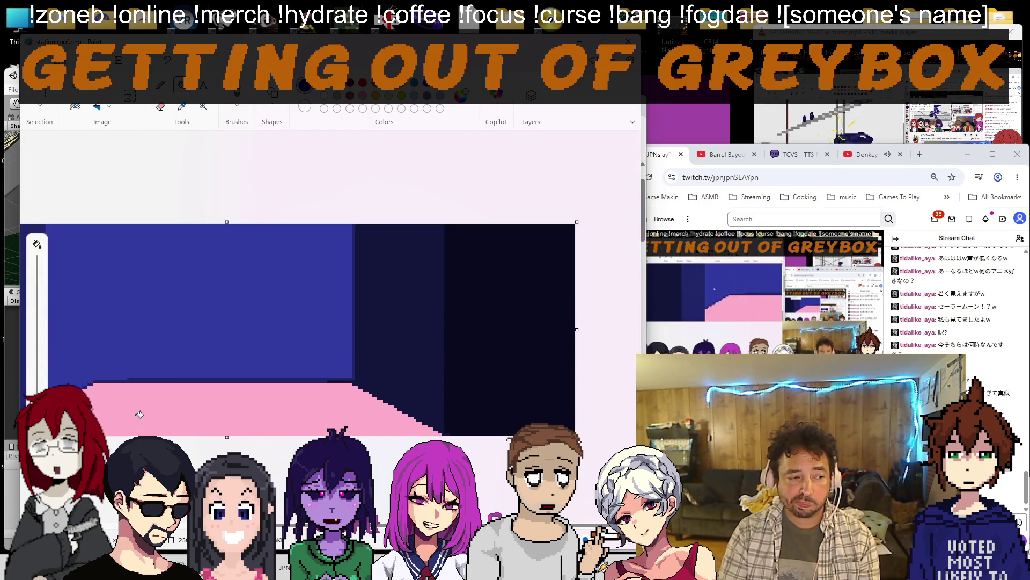
Fill the upper wall region with a darker blue, then bring the translator back up.
left_click(182, 107)
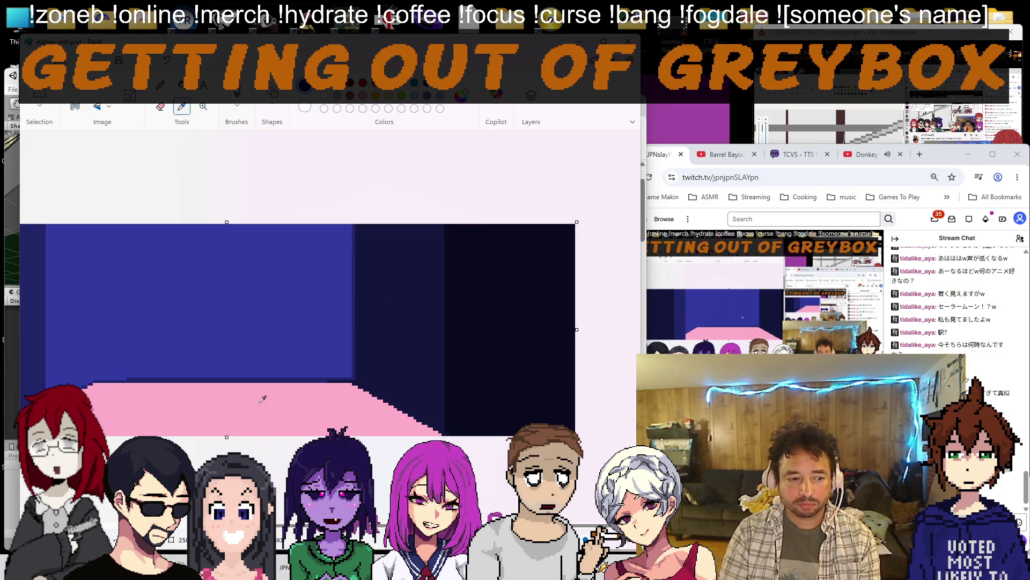
scroll(270, 399, "up", 3)
scroll(269, 399, "up", 1)
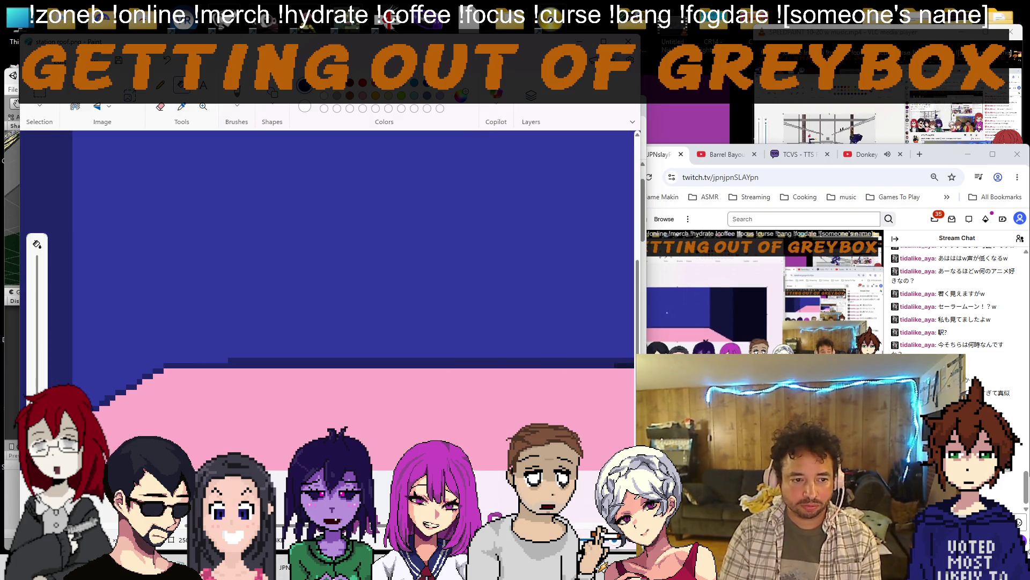
scroll(270, 363, "up", 3)
left_click(273, 121)
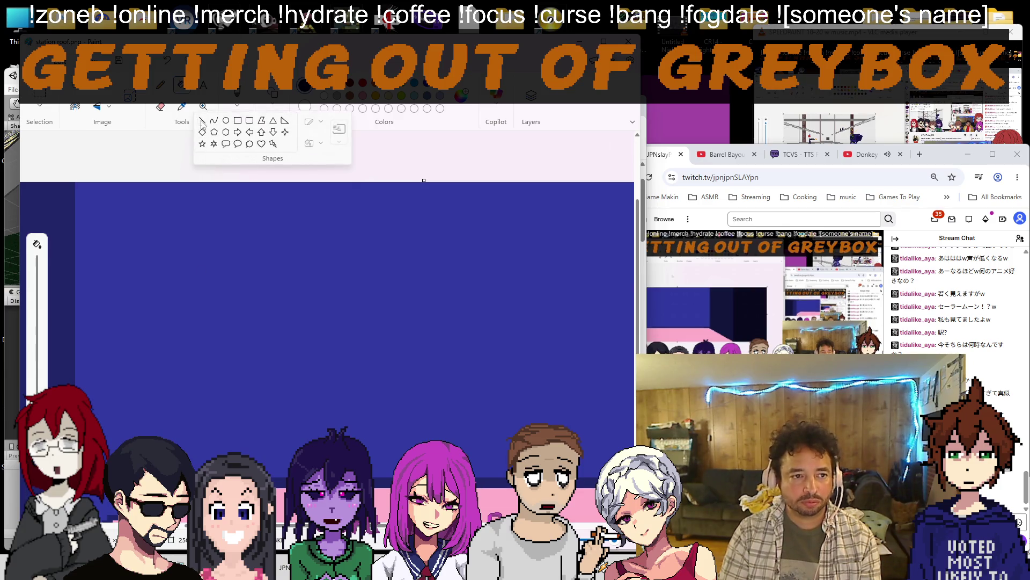
key("Escape")
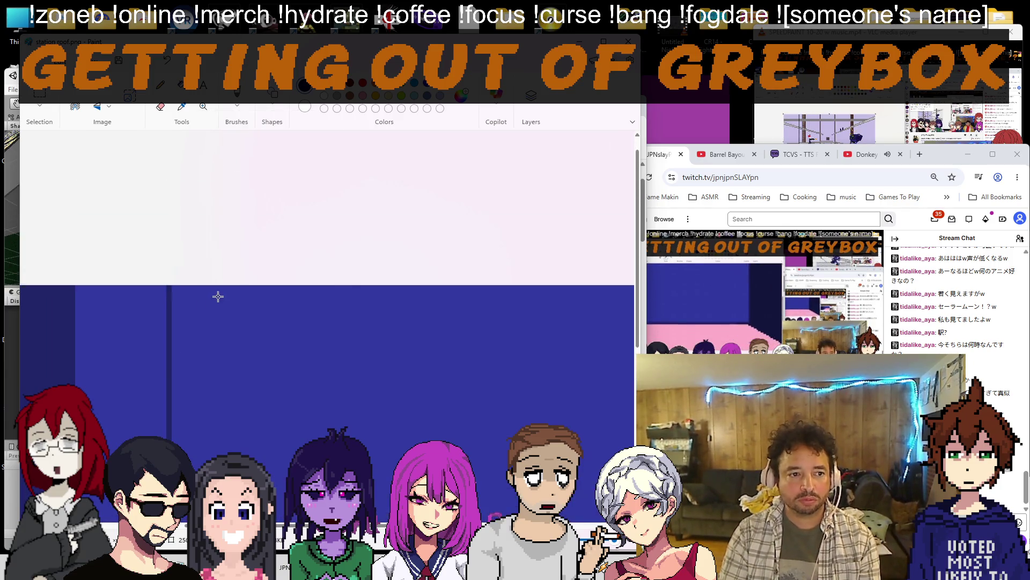
scroll(285, 346, "down", 3)
left_click(130, 282)
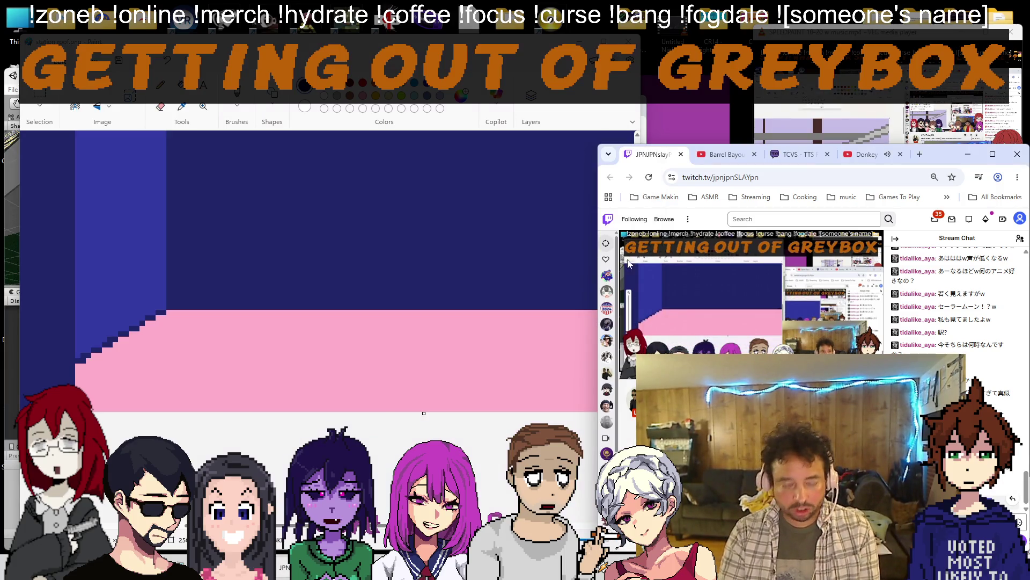
key("alt+Tab")
type("転スラ好きですよー")
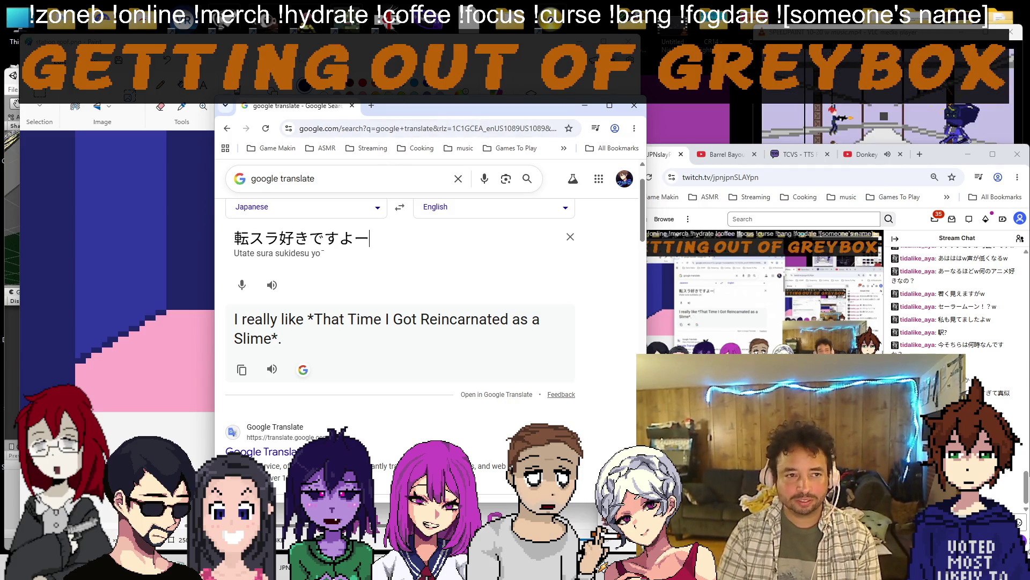
Return to Paint and pencil a dark vertical line down through the left of the pink floor.
left_click(585, 106)
left_click(236, 105)
left_click(154, 263)
left_click_drag(167, 312, 168, 409)
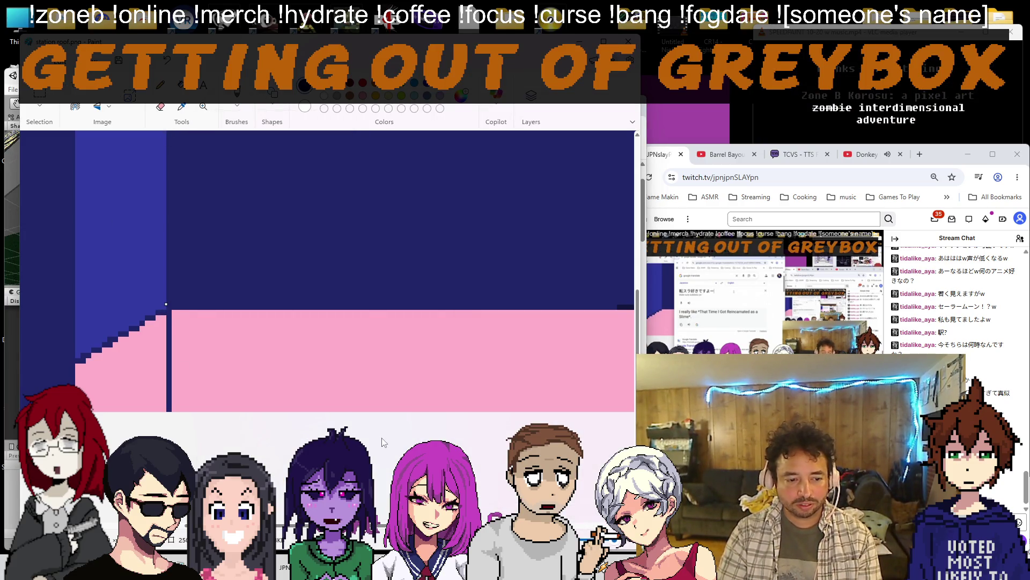
scroll(403, 281, "right", 5)
Draw a dark edge line beside the right stairs, fill the pink stairs dark blue, and undo the lower diagonal line.
left_click_drag(518, 347, 519, 435)
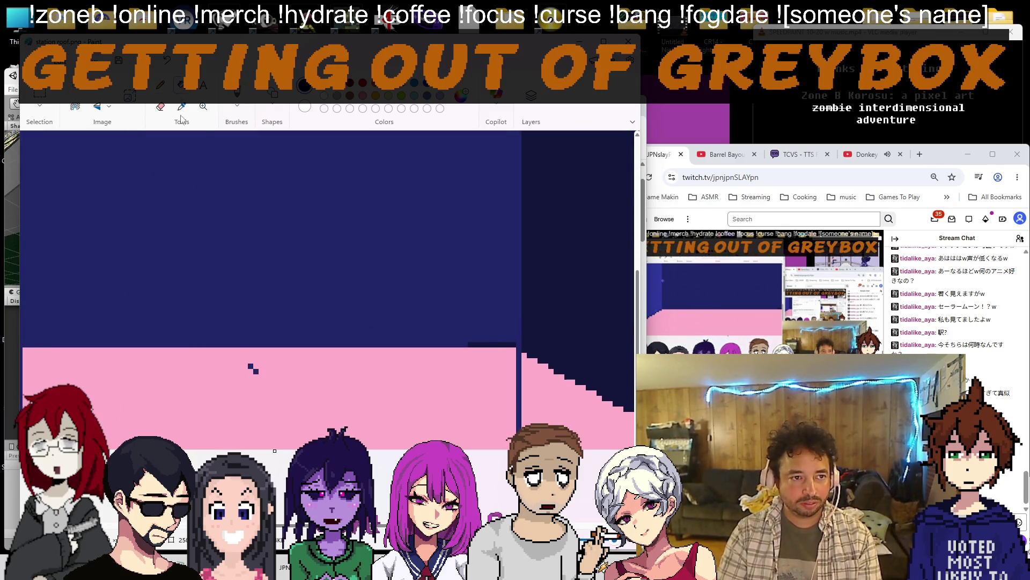
scroll(252, 367, "down", 3)
scroll(247, 236, "up", 3)
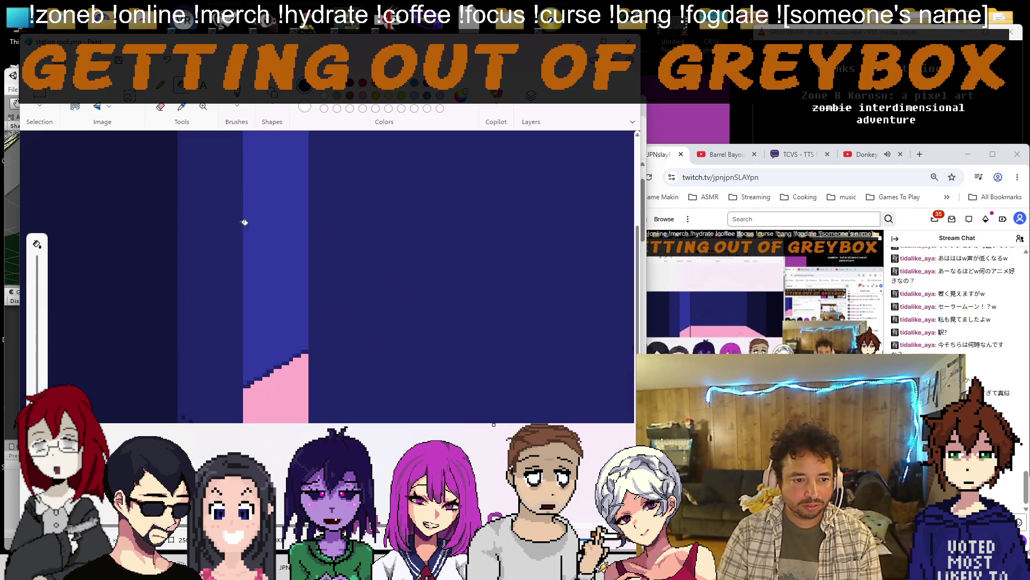
left_click(284, 392)
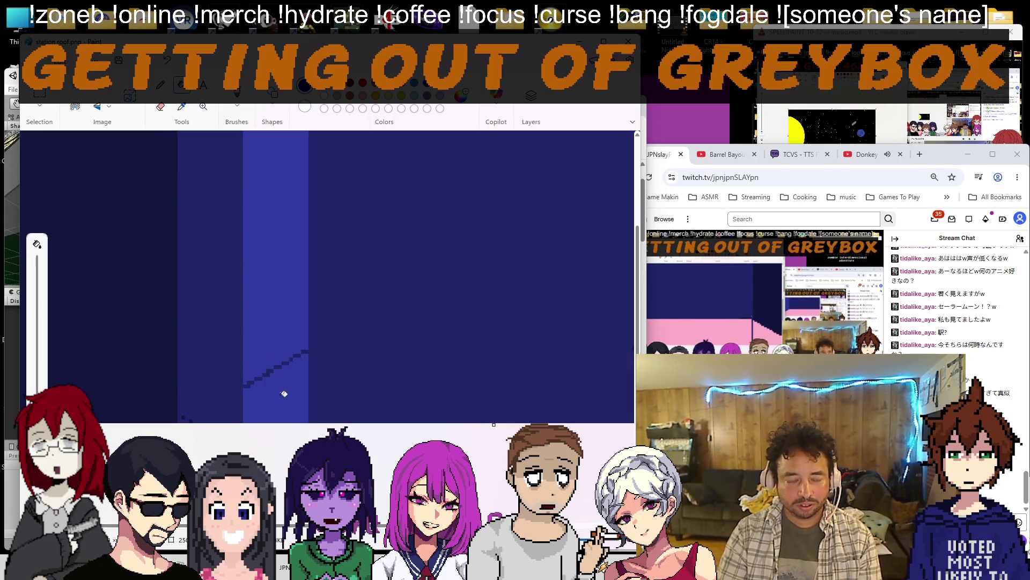
key("p")
scroll(266, 370, "up", 1)
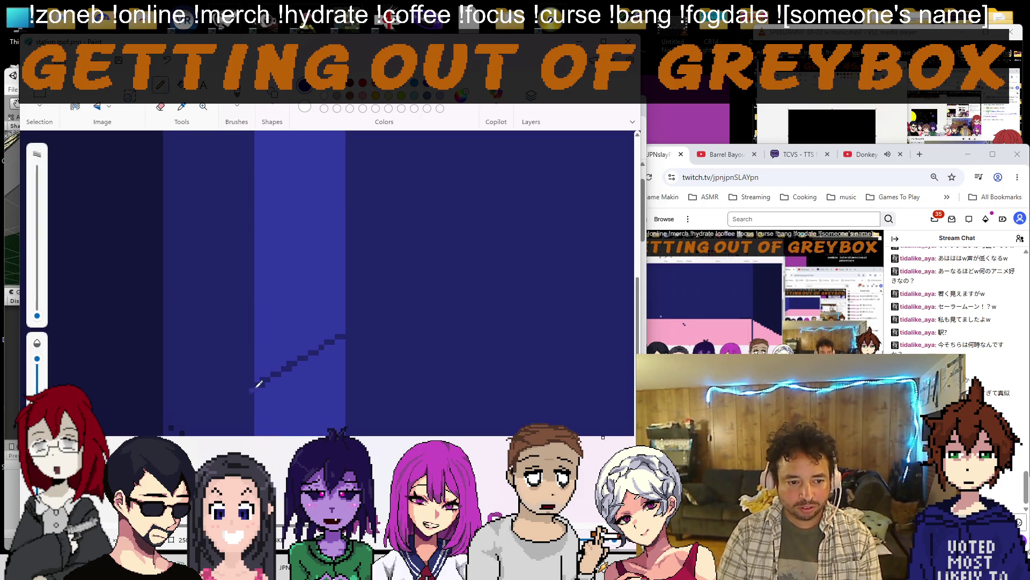
key("ctrl+z")
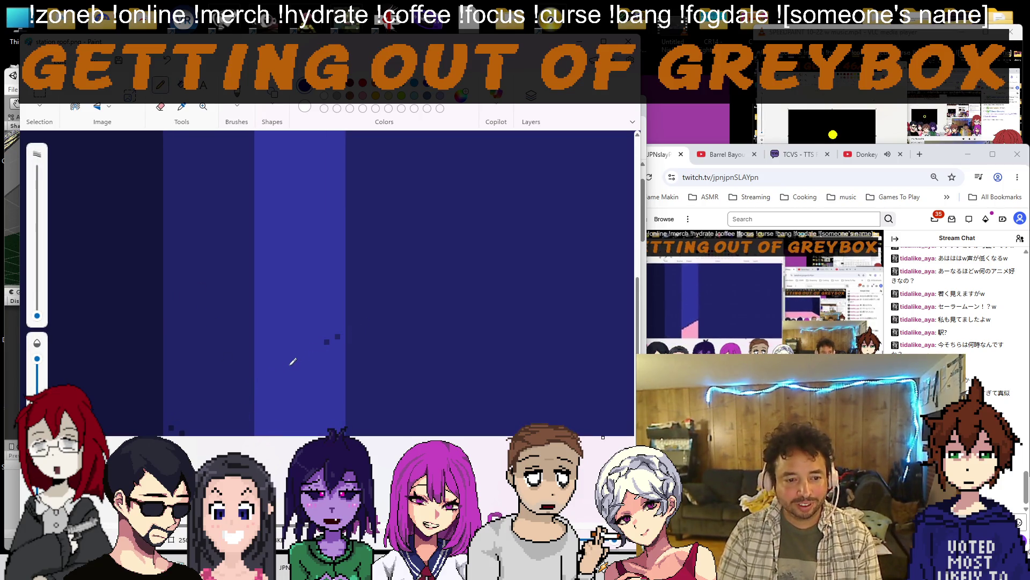
key("alt+Tab")
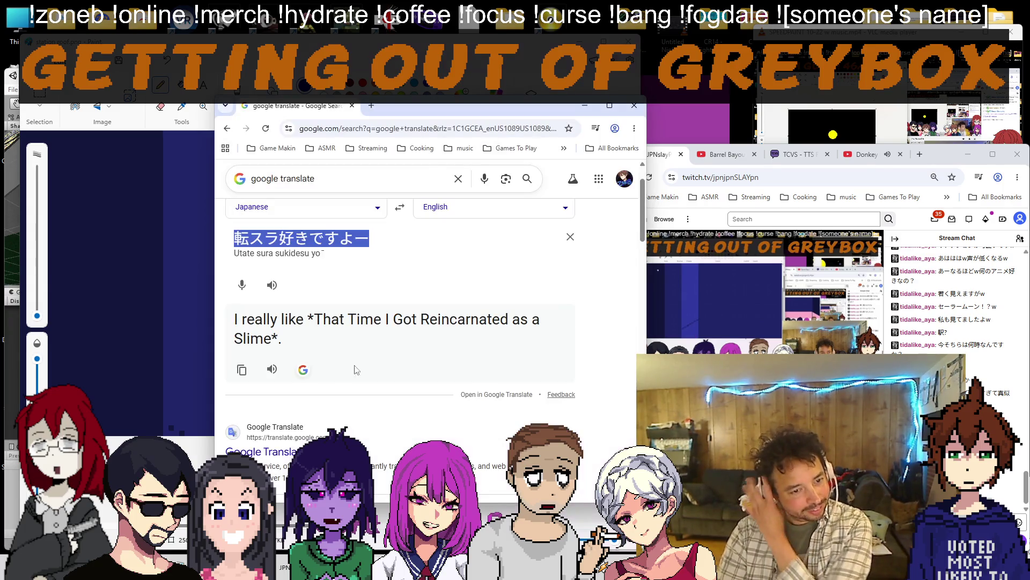
Translate the note about the chatbot not reading Japanese into Japanese, then back-translate it into English.
left_click(401, 211)
triple_click(306, 242)
type("i just realized tod")
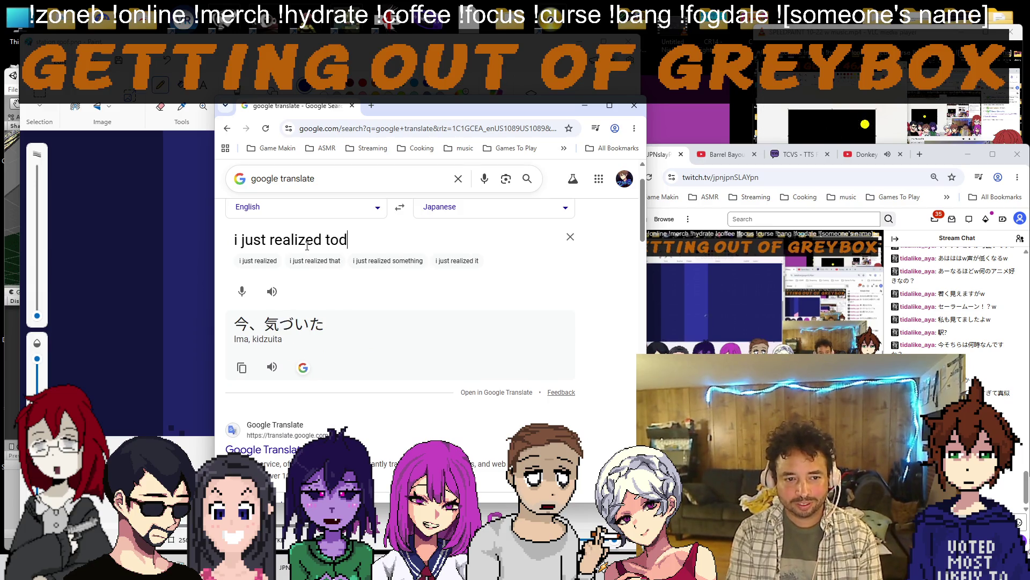
type("ay t")
type("c")
type(" bot doesn't reac")
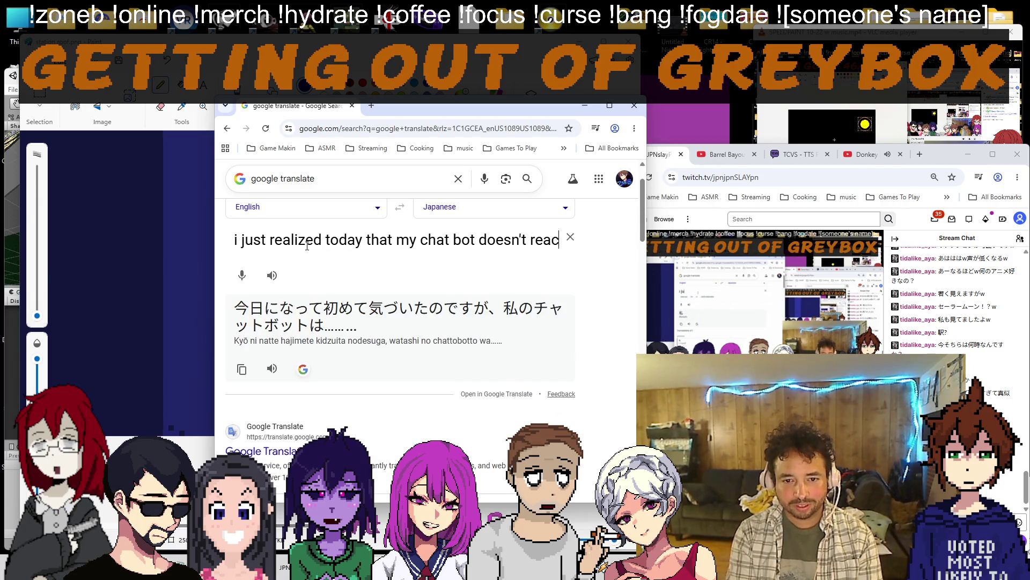
type("d japanese and its kind of hard to rmemember ")
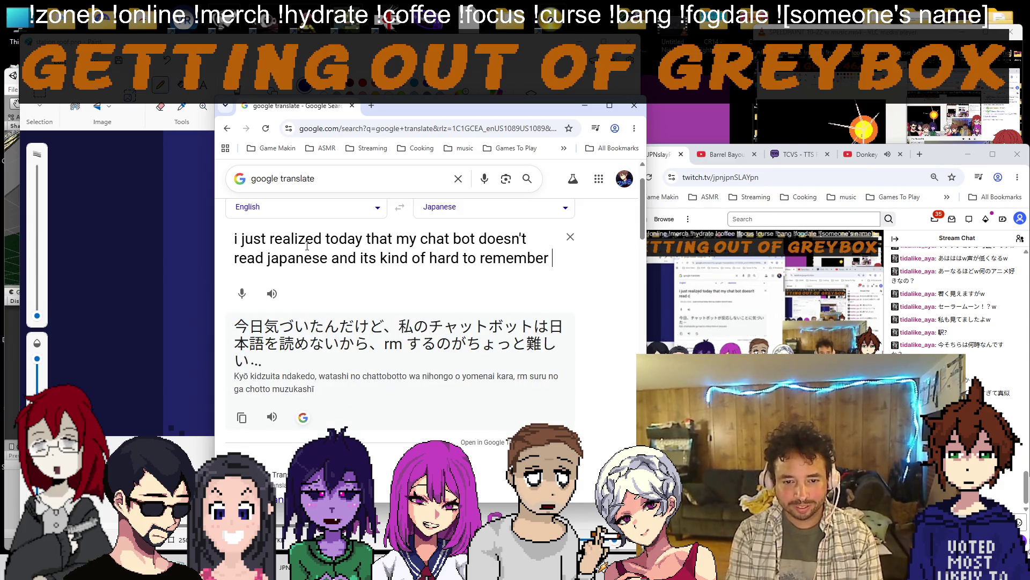
type("to check chat ")
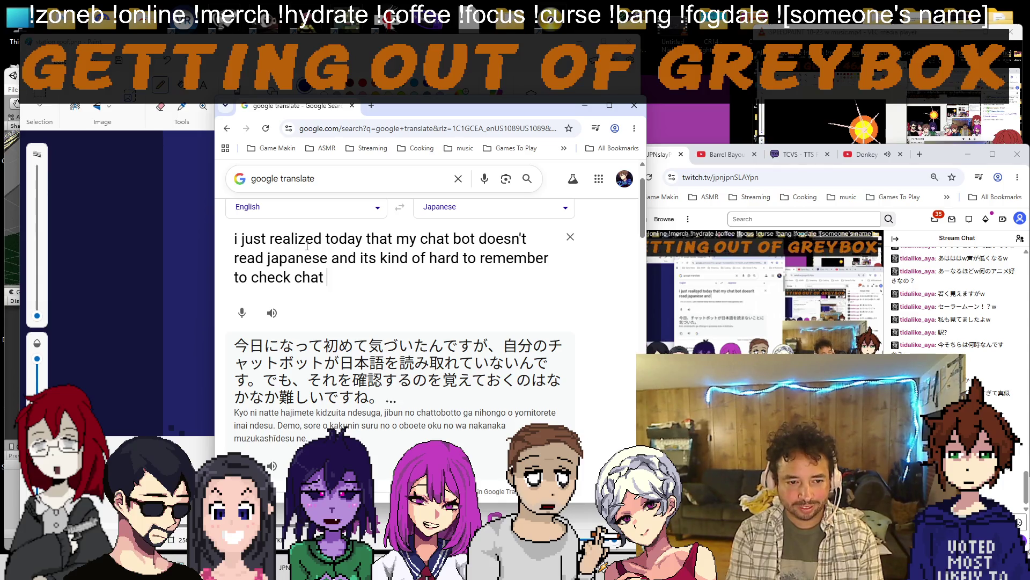
type("xx")
key("BackSpace")
key("BackSpace")
type("www i")
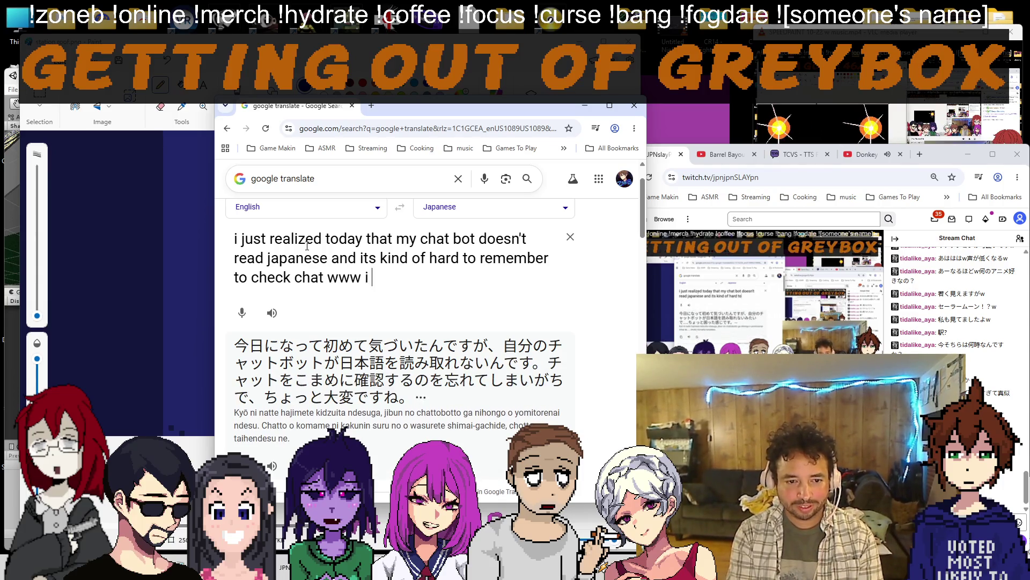
type(" think i became depe")
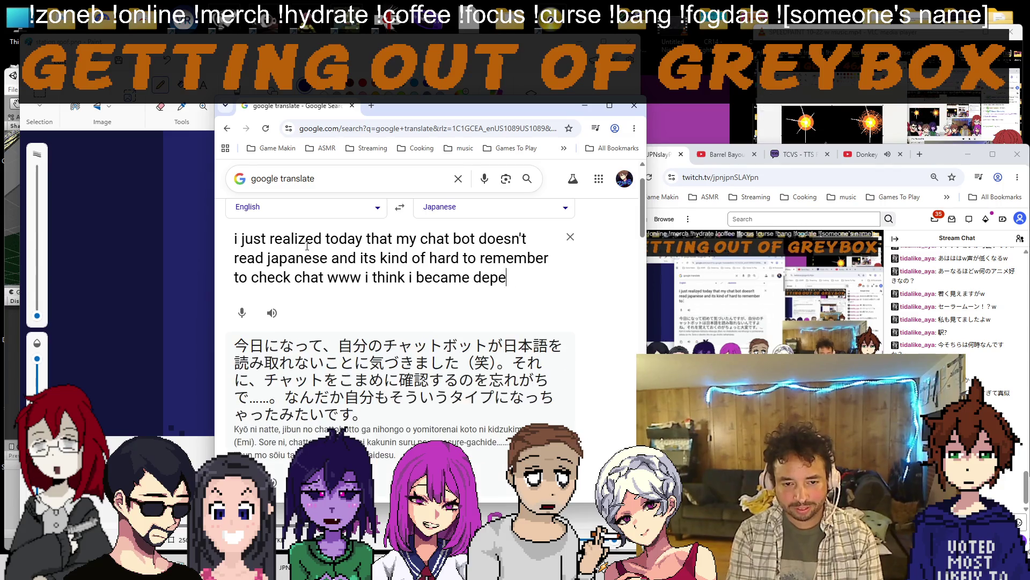
type("ndent on the chat re")
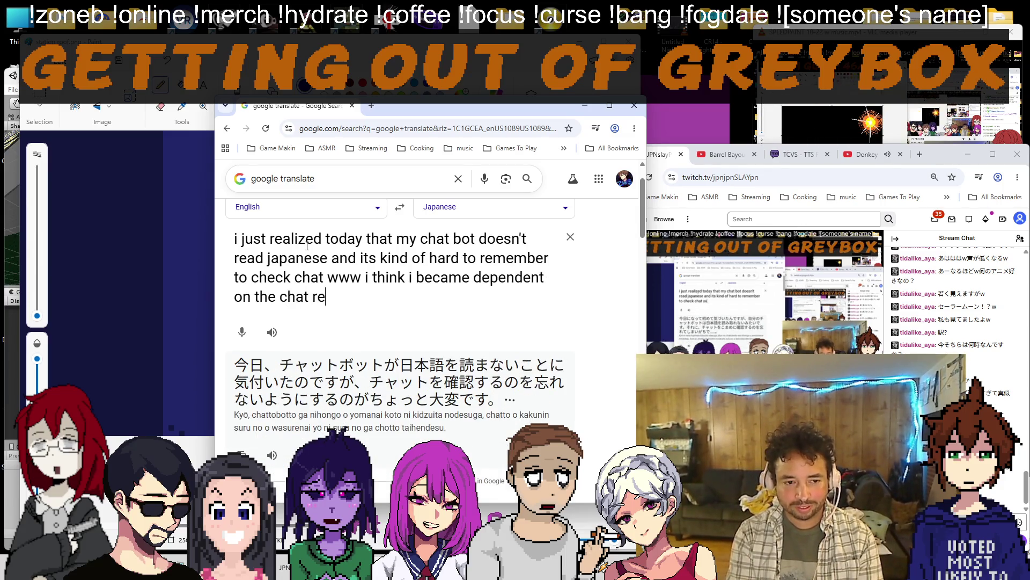
type("ader")
key("Return")
left_click(399, 207)
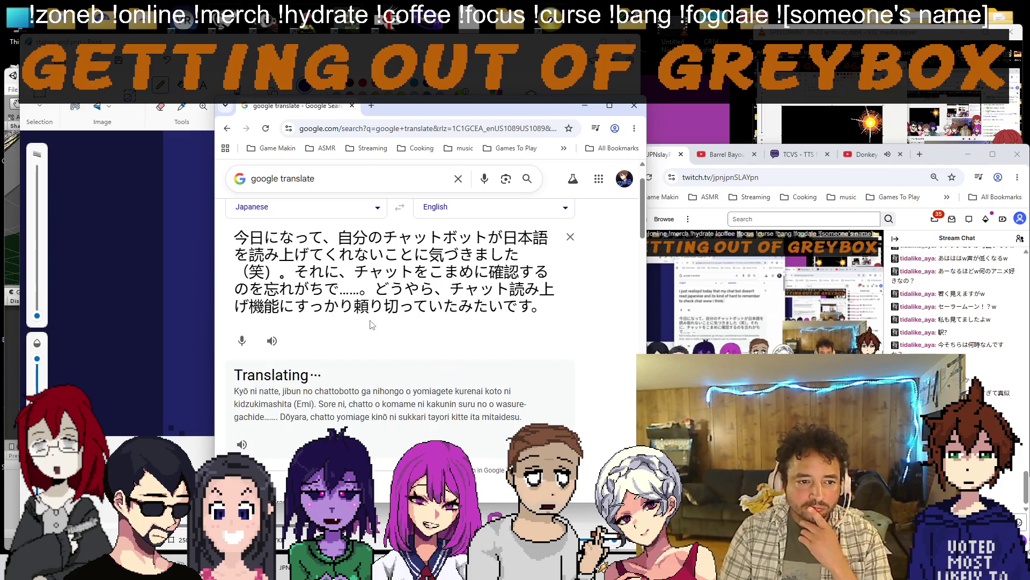
scroll(378, 322, "down", 3)
scroll(379, 373, "down", 1)
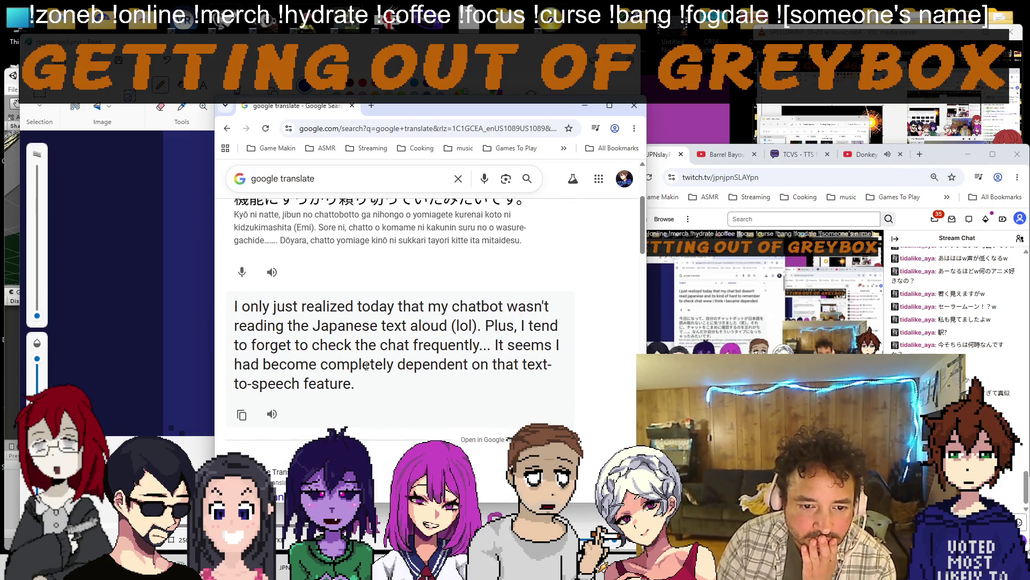
scroll(379, 393, "up", 3)
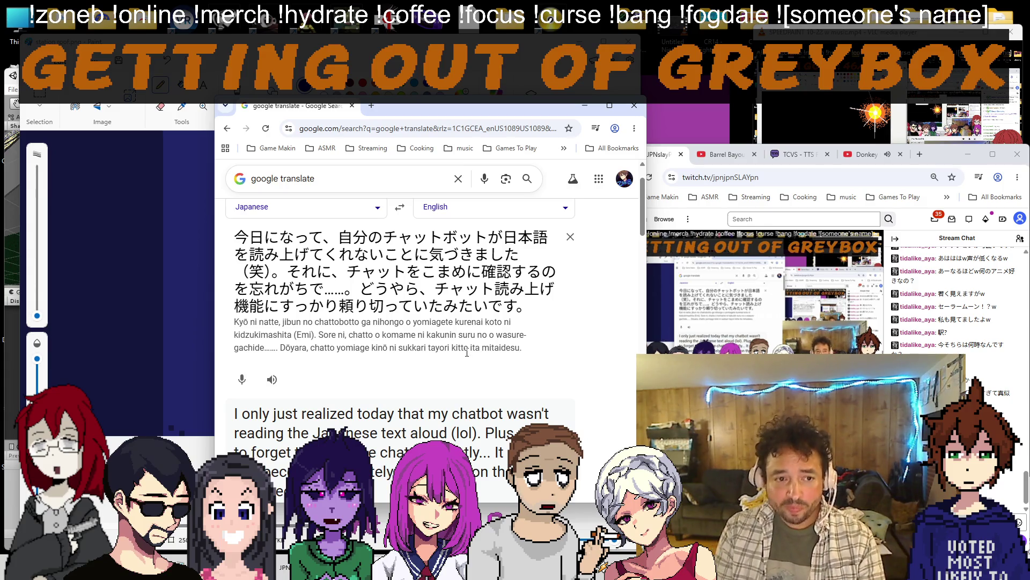
Review the full room image in Paint, then switch to Unity and orbit around the station.
key("alt+Tab")
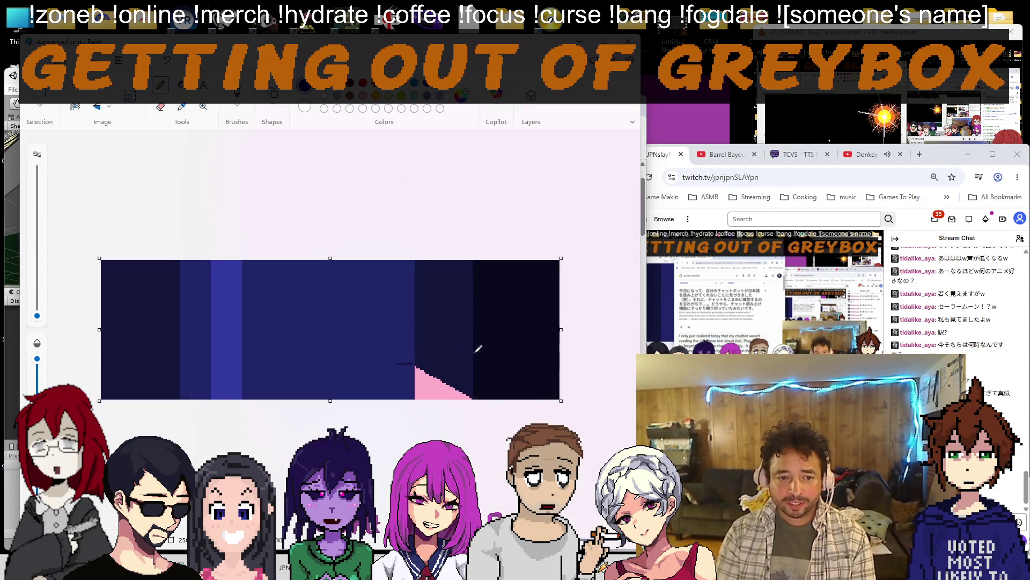
scroll(161, 266, "up", 3)
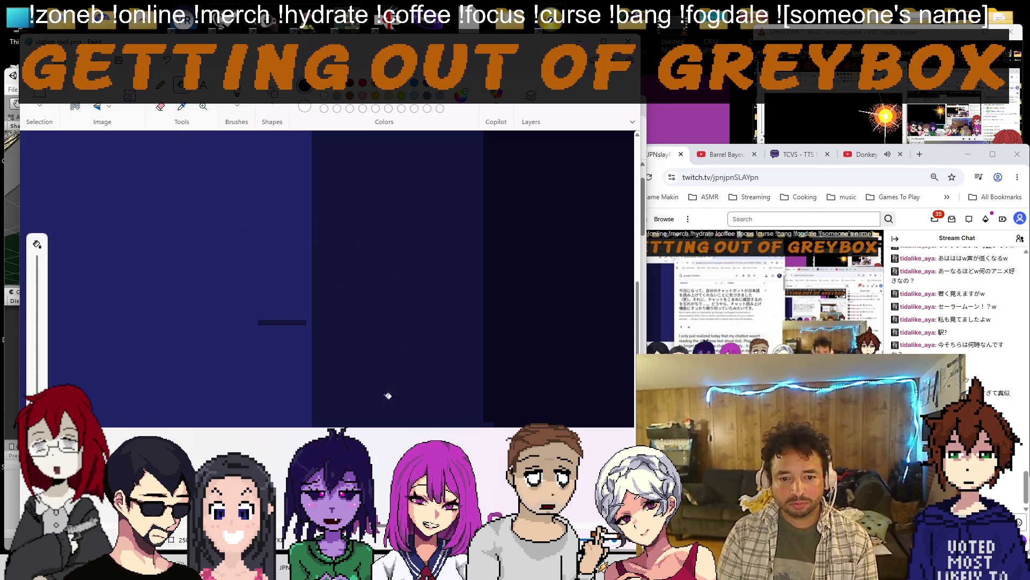
scroll(387, 282, "down", 5)
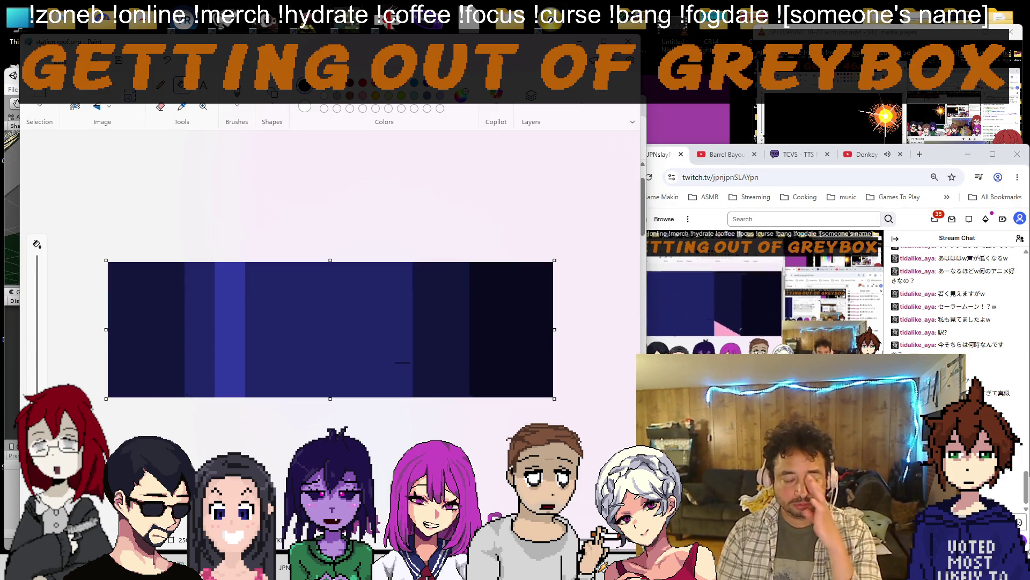
key("alt+Tab")
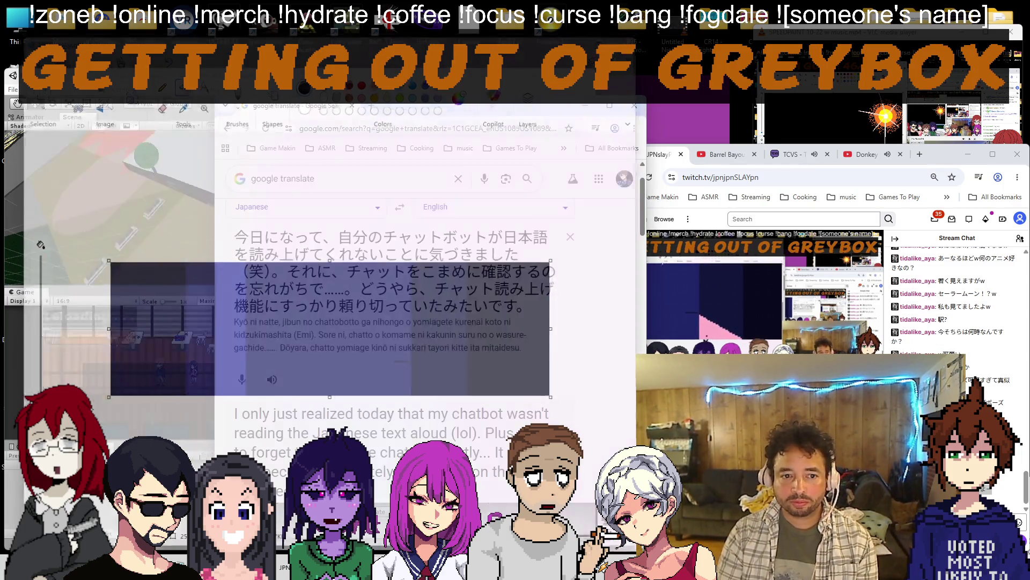
key("alt+Tab")
mouse_move(199, 157)
left_mouse_down()
mouse_move(179, 161)
mouse_move(183, 175)
left_mouse_up()
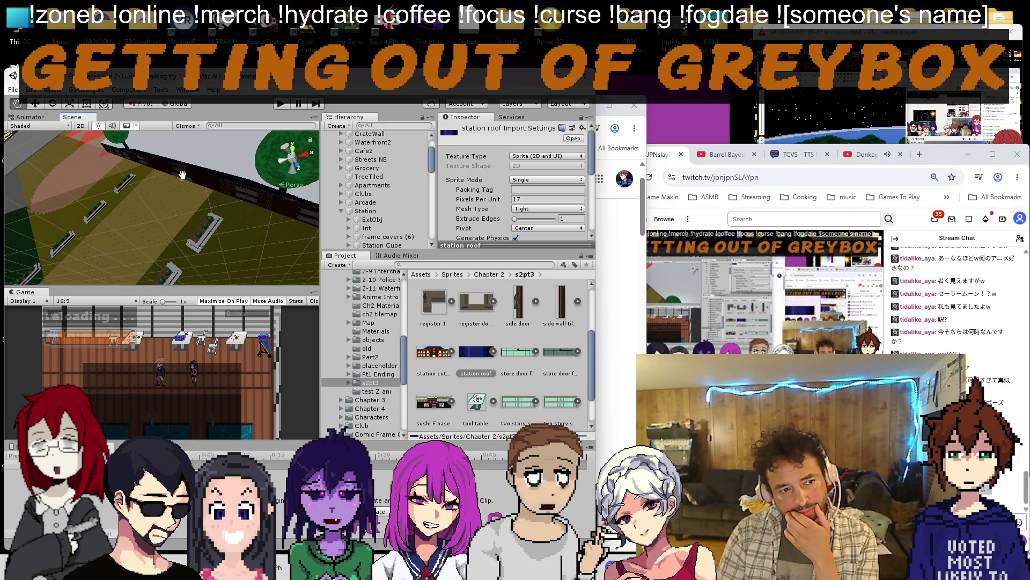
Add a new Quad child under Station Cube and move it down into roof position.
left_click(191, 154)
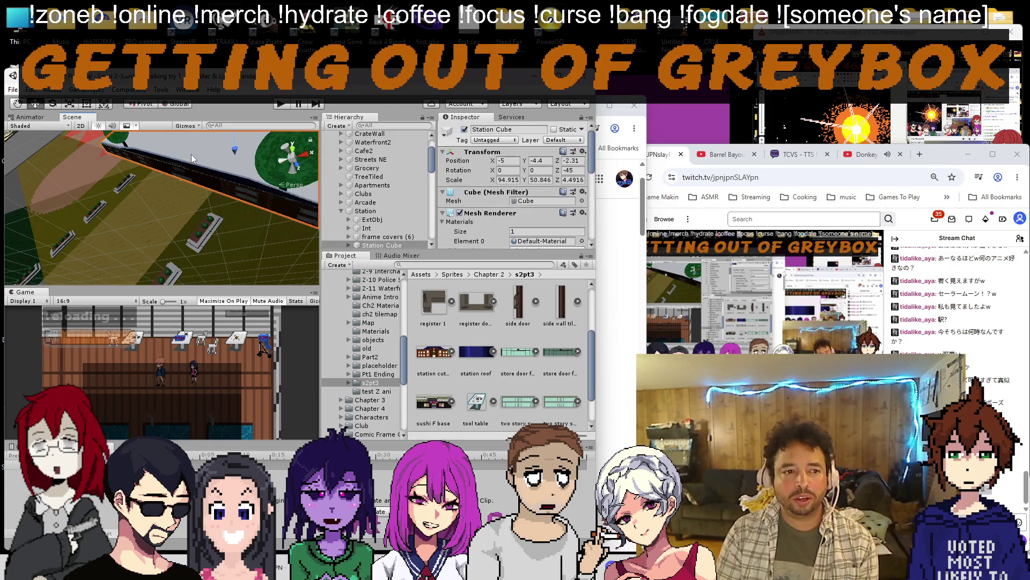
right_click(388, 245)
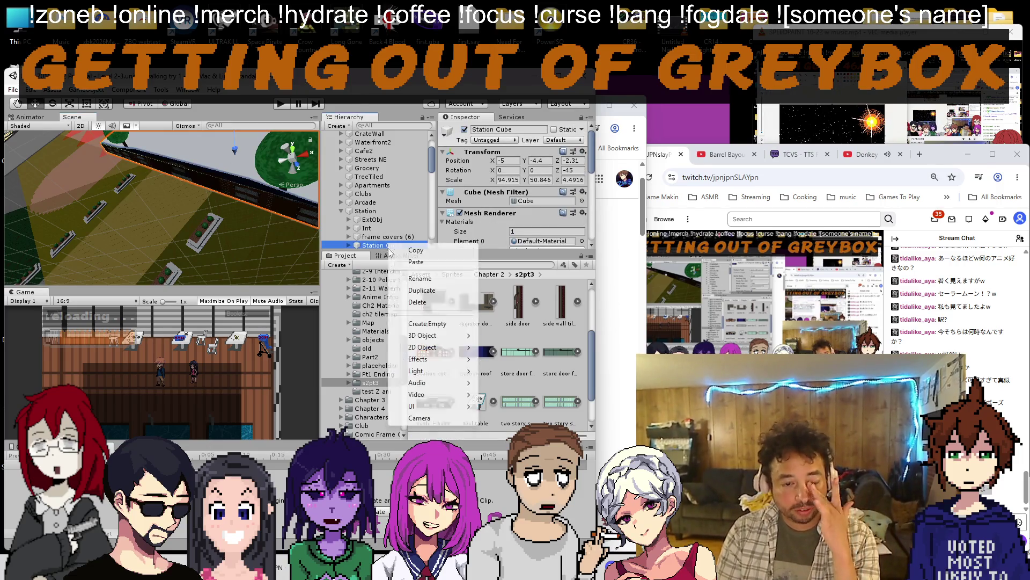
mouse_move(423, 334)
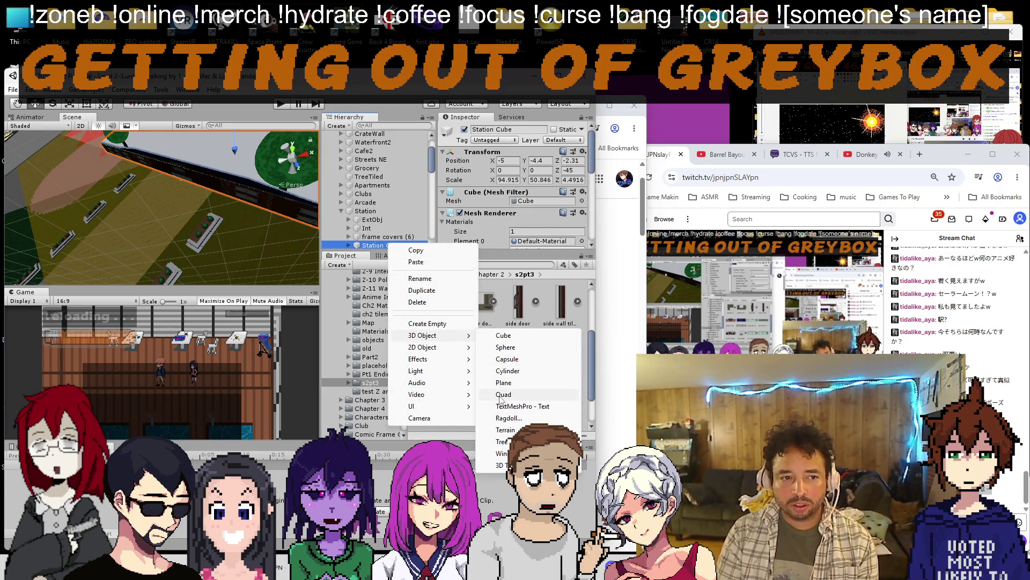
left_click(502, 394)
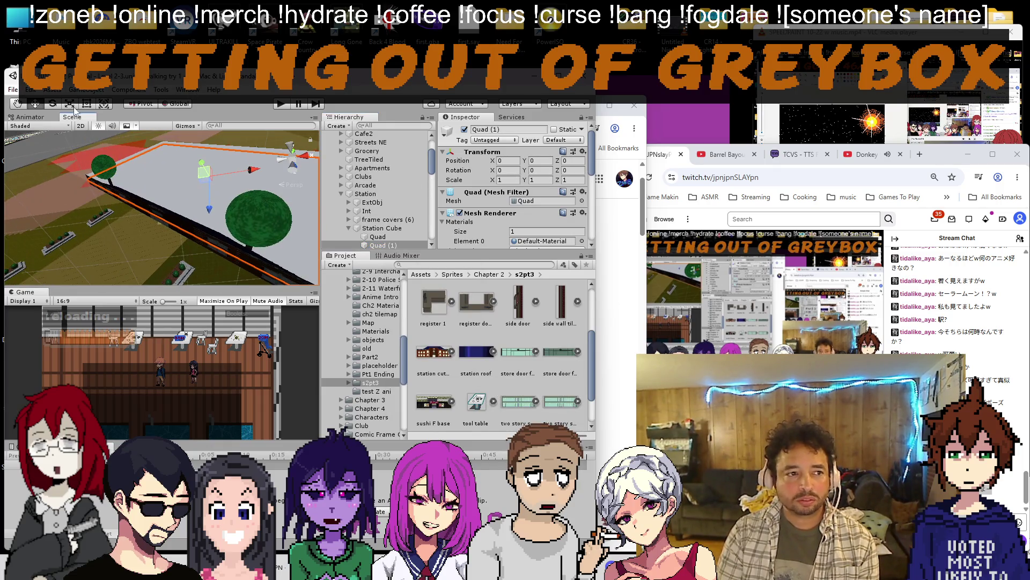
left_click_drag(208, 185, 211, 203)
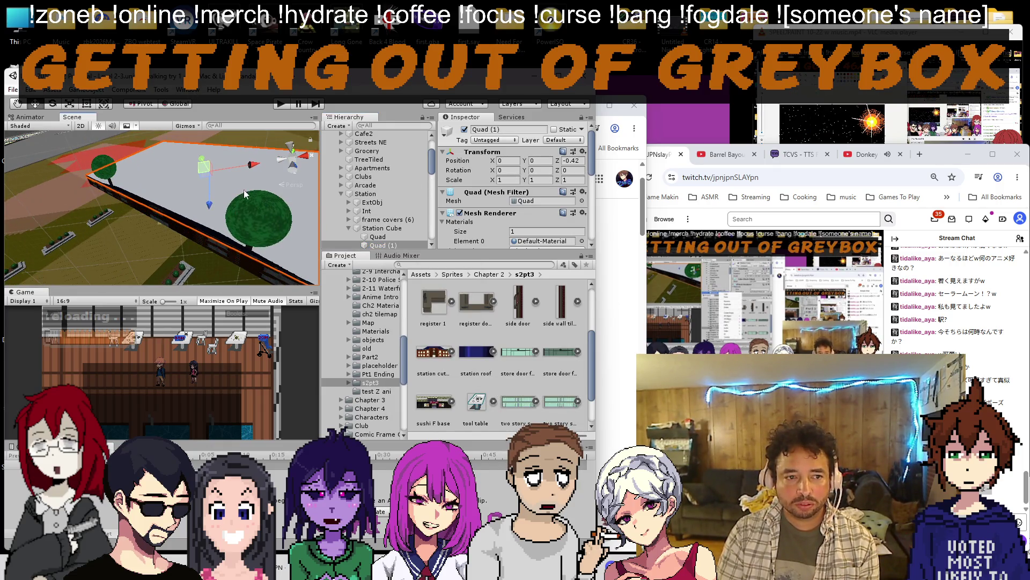
type("-0.501")
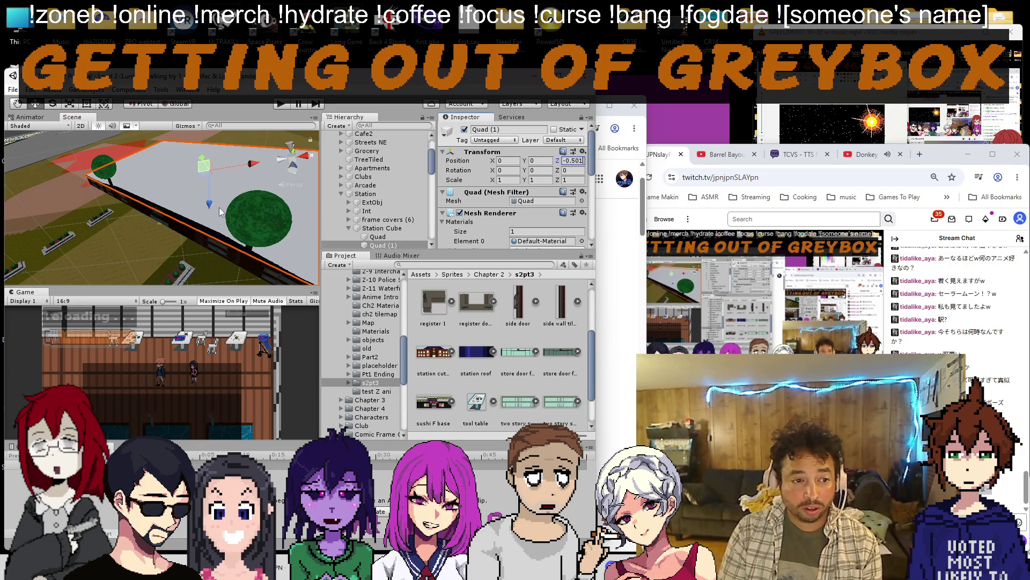
left_click_drag(220, 210, 266, 202)
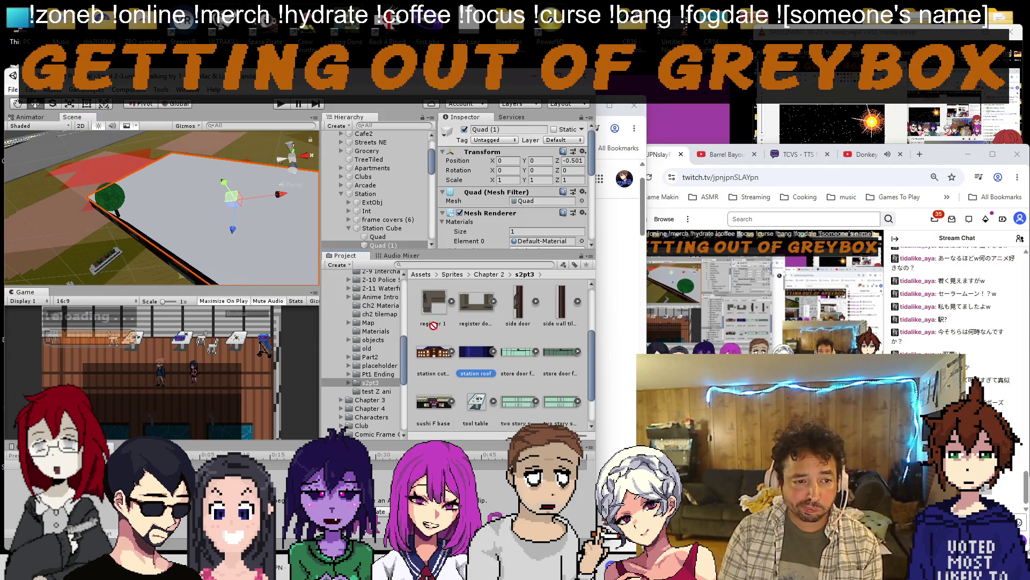
Assign the station roof material to the quad and inspect it from ground level.
left_click_drag(224, 239, 213, 192)
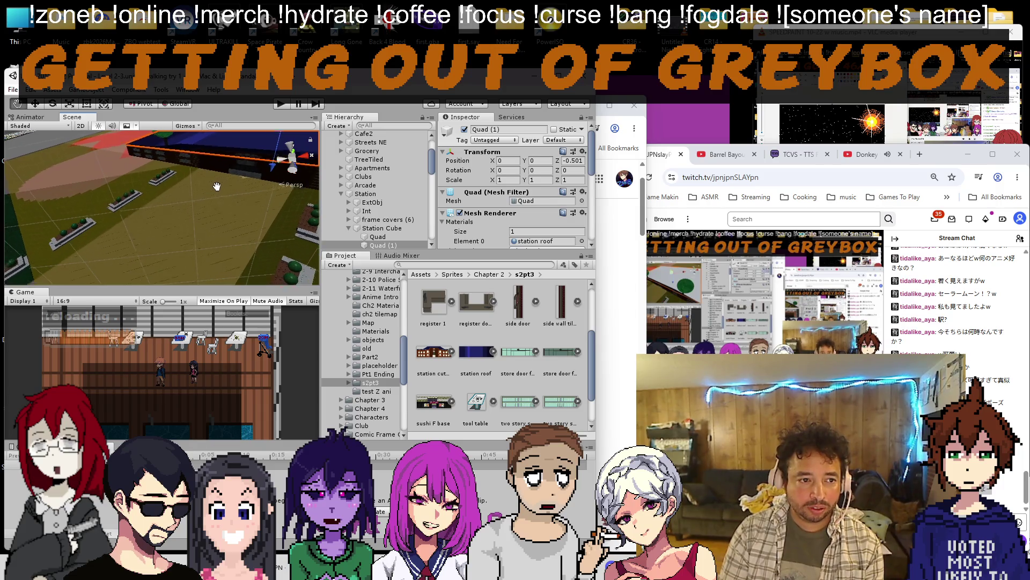
scroll(214, 192, "up", 5)
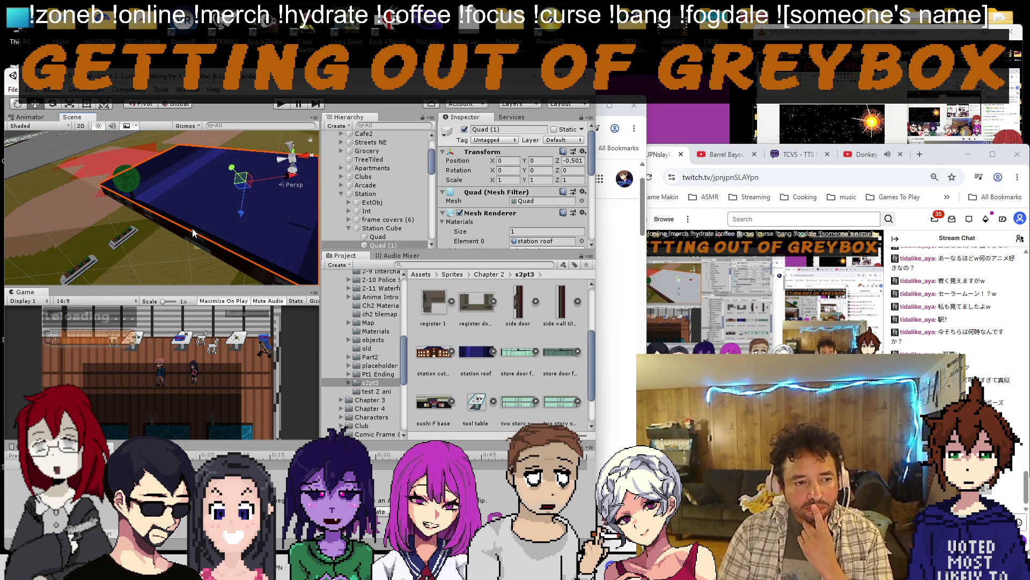
mouse_move(194, 233)
left_mouse_down()
mouse_move(217, 151)
mouse_move(213, 216)
left_mouse_up()
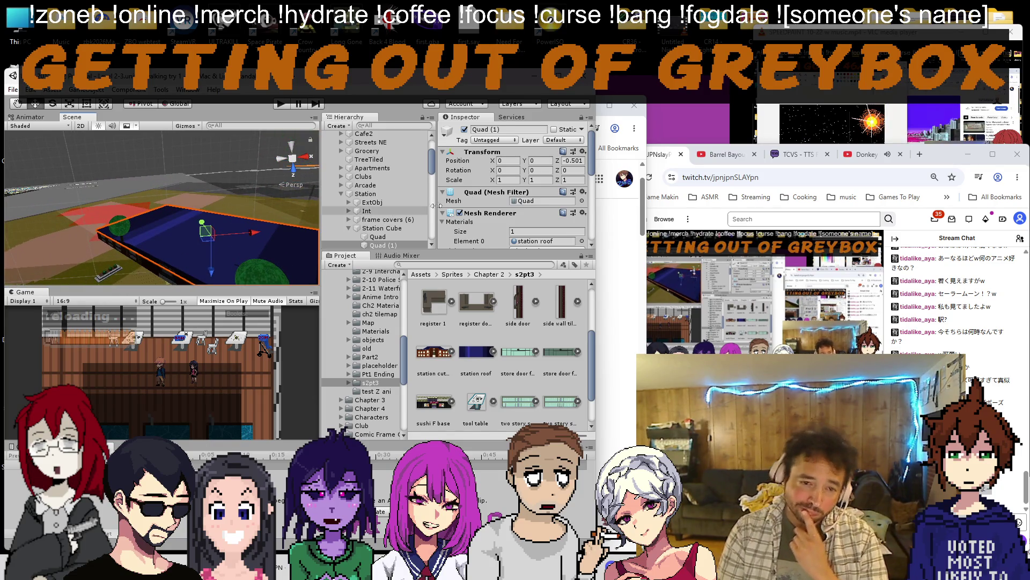
scroll(515, 201, "down", 5)
right_click(516, 173)
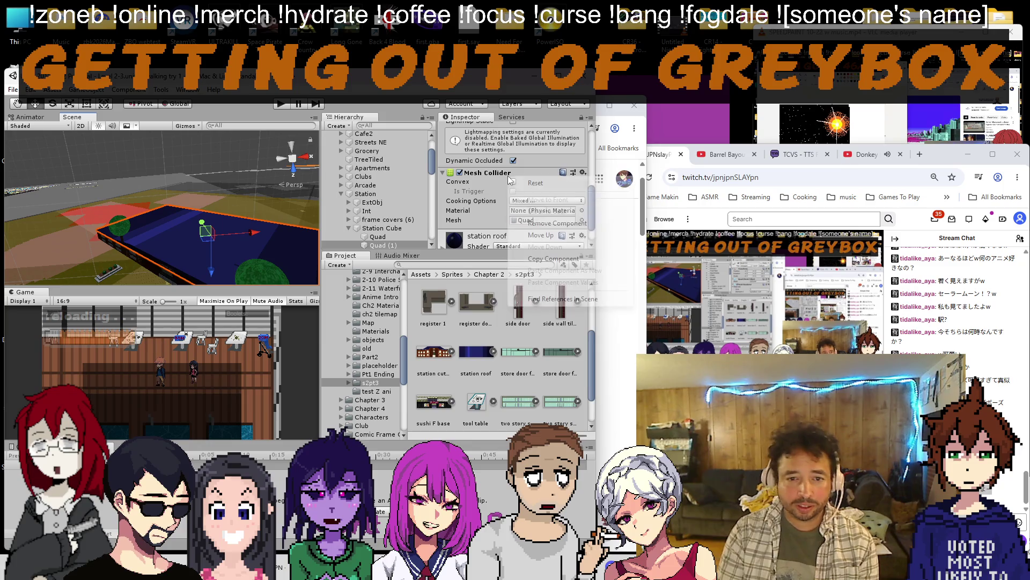
Remove the Mesh Collider component from both roof quads.
left_click(542, 224)
left_click(374, 237)
right_click(491, 199)
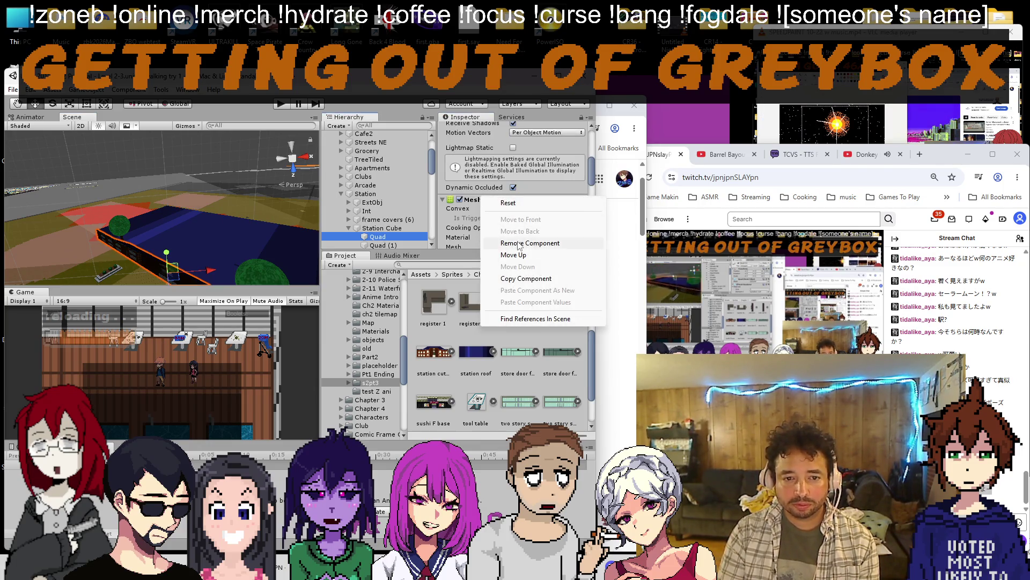
left_click(520, 244)
Remove the Station Cube's Box Collider, switch the Scene to 2D view, then bring up the translator.
left_click(383, 228)
right_click(503, 200)
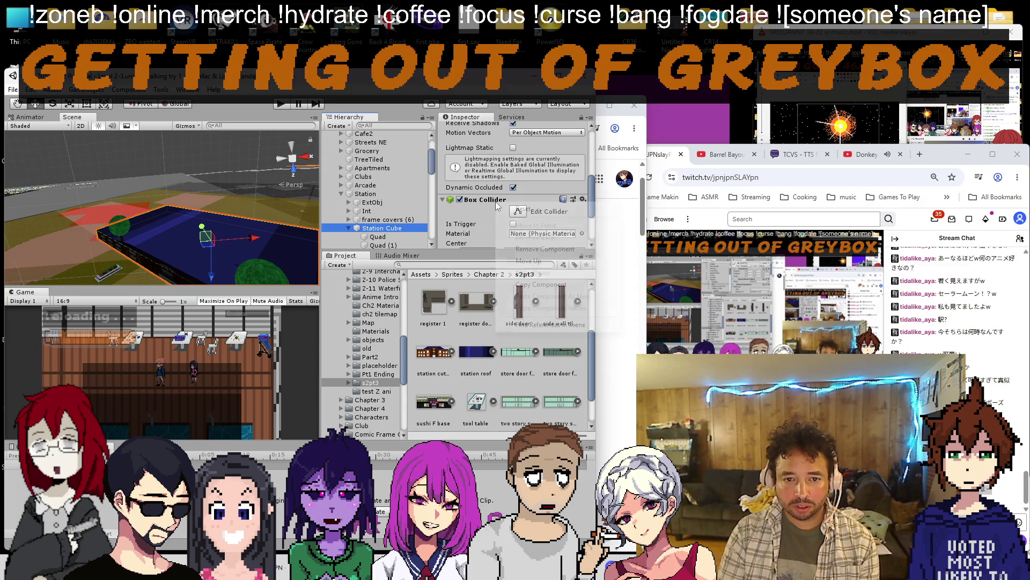
left_click(545, 248)
mouse_move(234, 248)
left_mouse_down("alt")
mouse_move(215, 250)
mouse_move(206, 211)
left_mouse_up("alt")
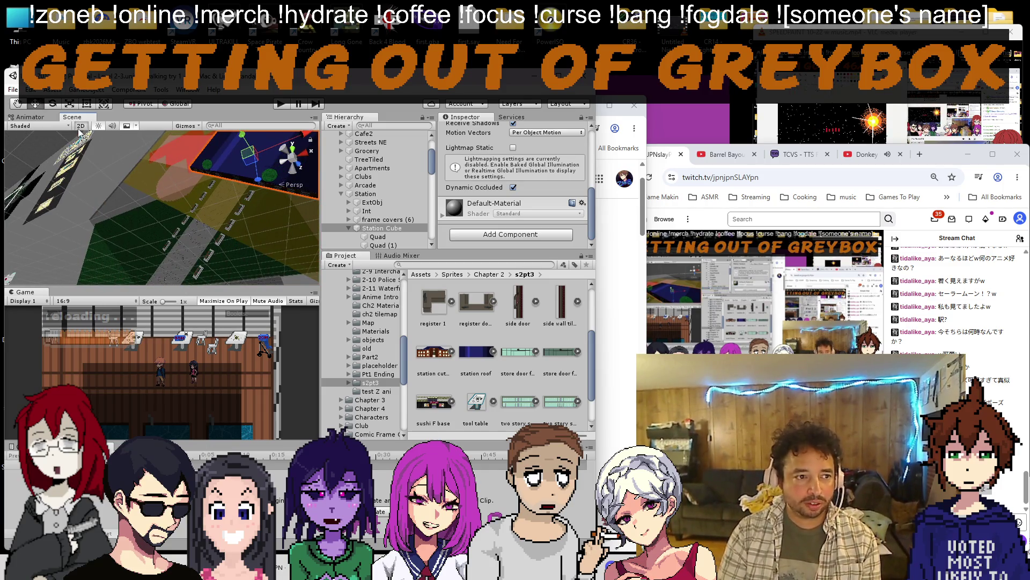
left_click(82, 126)
scroll(165, 164, "down", 3)
scroll(166, 172, "down", 2)
scroll(185, 151, "down", 3)
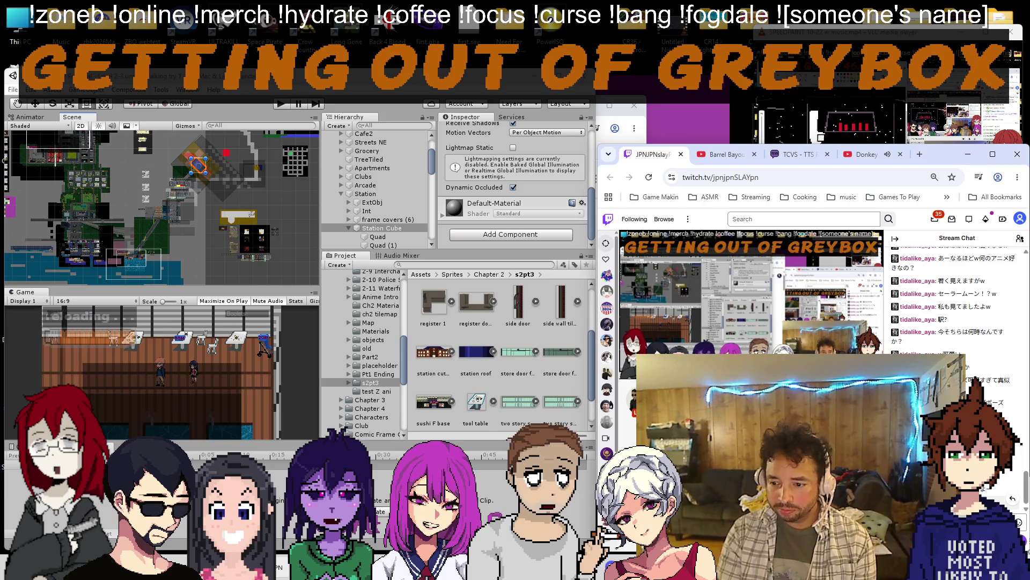
key("alt+Tab")
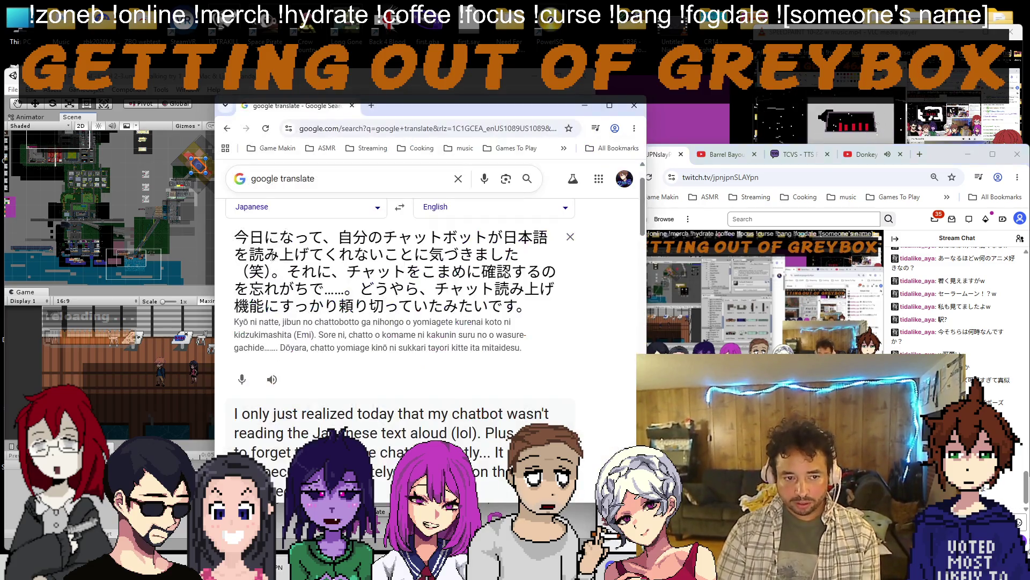
Translate 棒読みちゃん？ and run a Google image search for the phrase in a new tab.
triple_click(307, 250)
type("棒読みちゃん？")
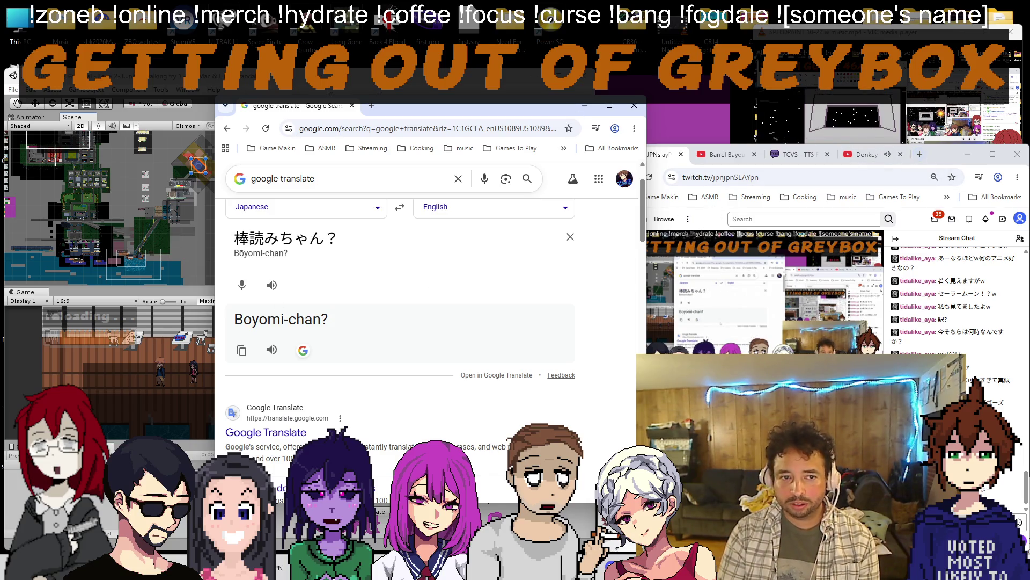
left_click(372, 105)
type("棒読みちゃん？")
key("Return")
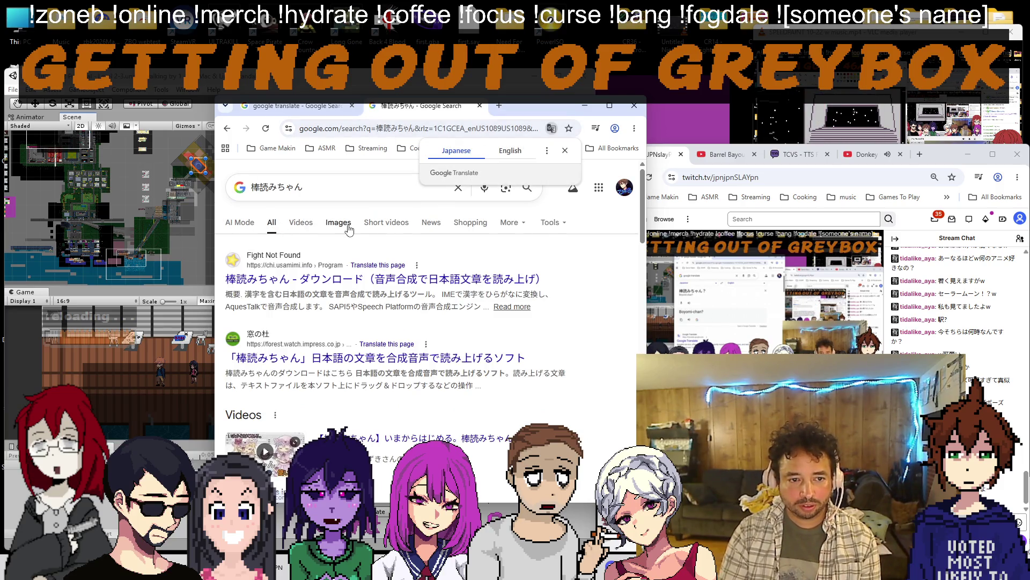
left_click(339, 223)
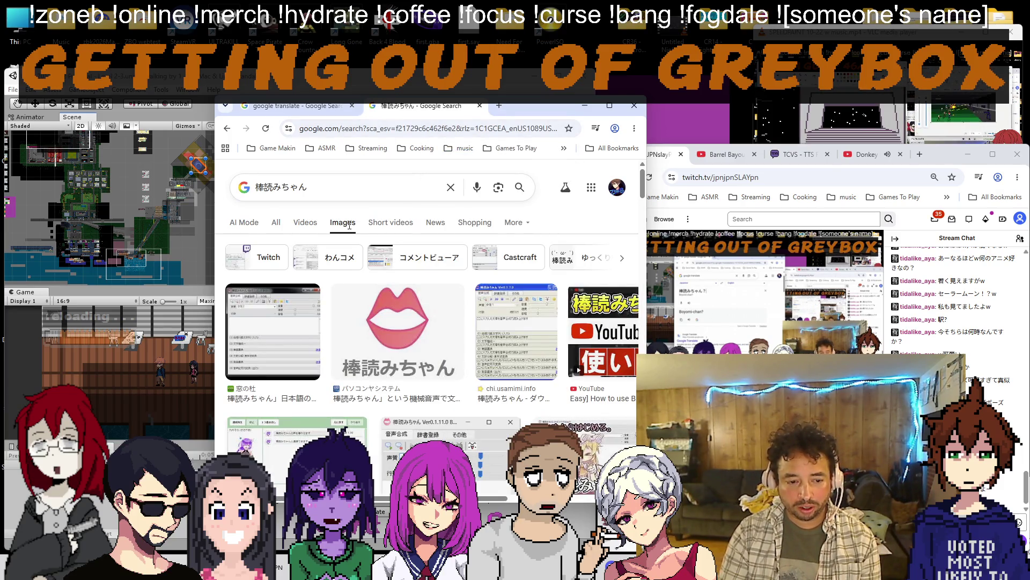
Copy the reading Boyomi-chan from the translation, search images for it, then close that tab.
left_click(318, 187)
left_click(296, 105)
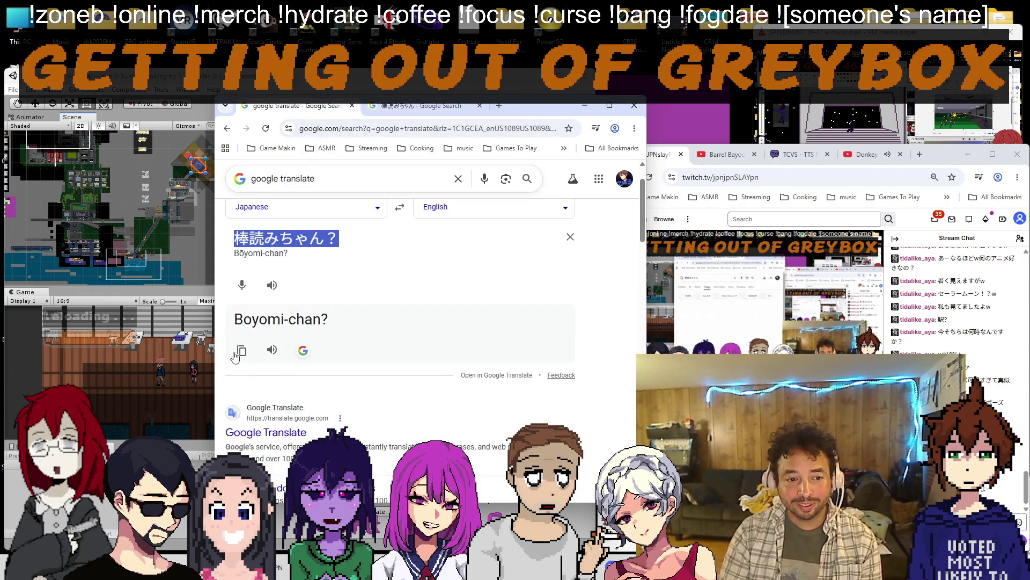
left_click_drag(235, 319, 323, 319)
left_click(423, 106)
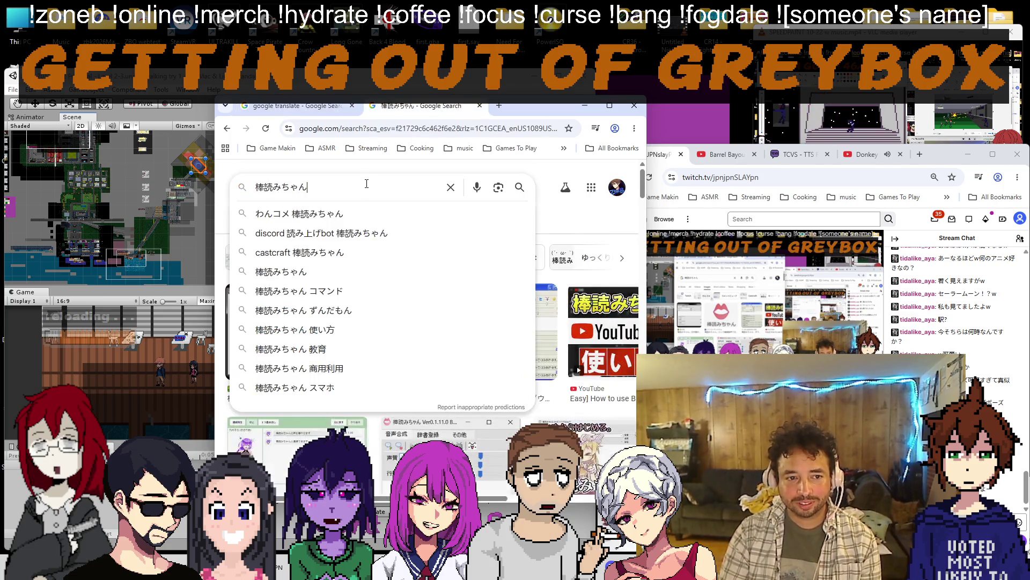
key("Escape")
key("Return")
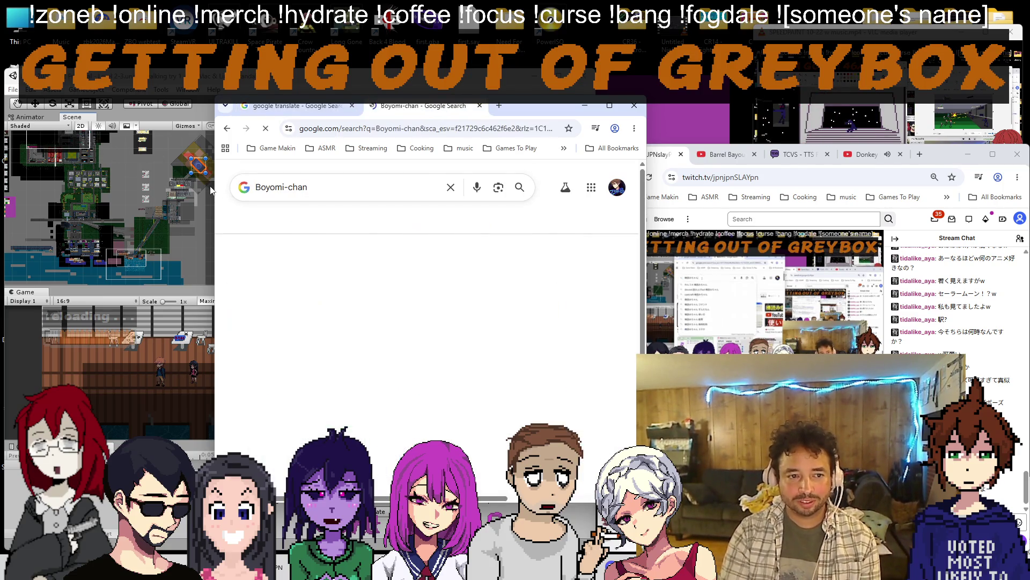
scroll(395, 356, "down", 3)
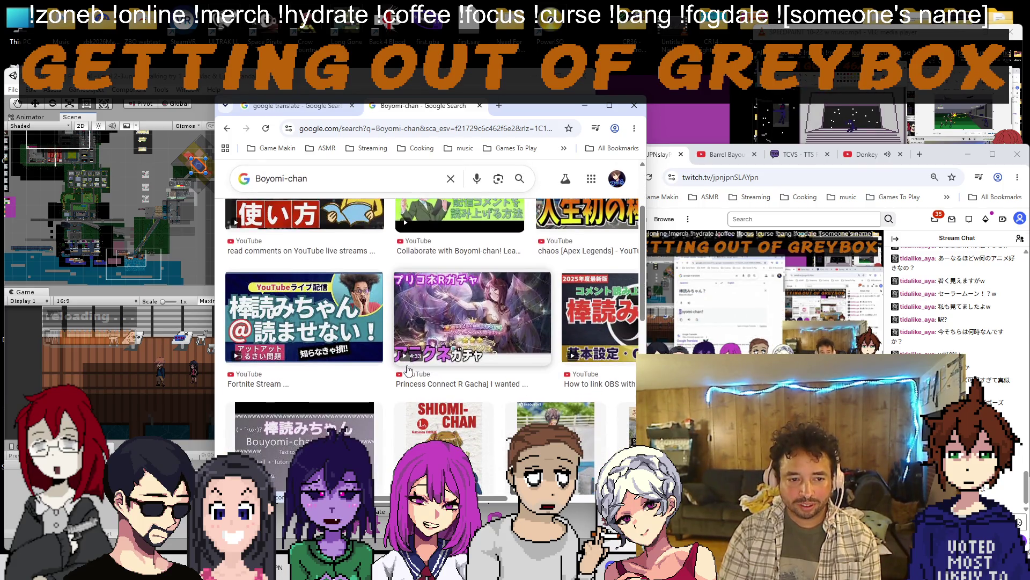
scroll(408, 368, "down", 3)
scroll(408, 369, "down", 3)
scroll(408, 369, "down", 3)
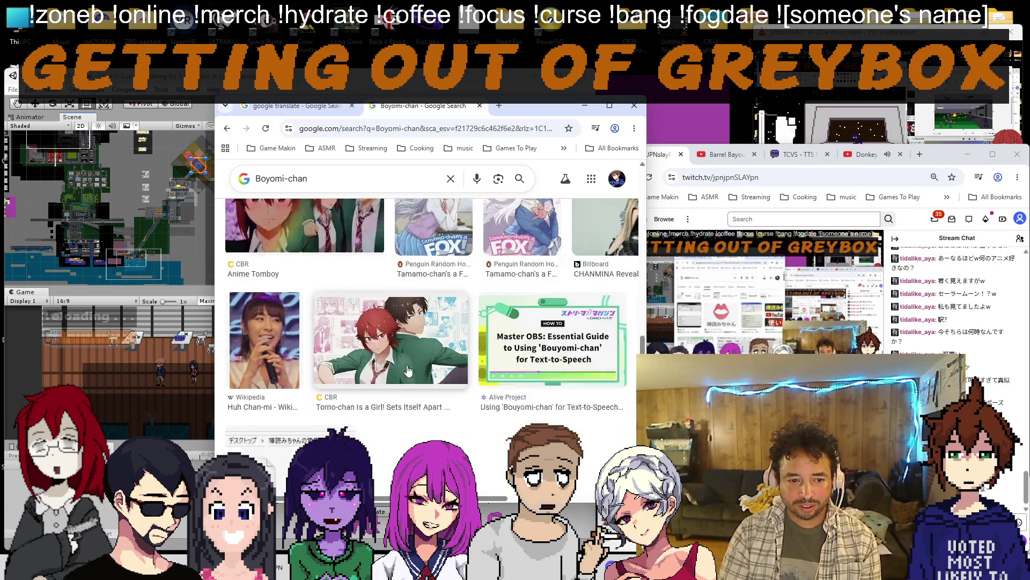
scroll(408, 369, "up", 5)
scroll(408, 369, "up", 5)
left_click(480, 106)
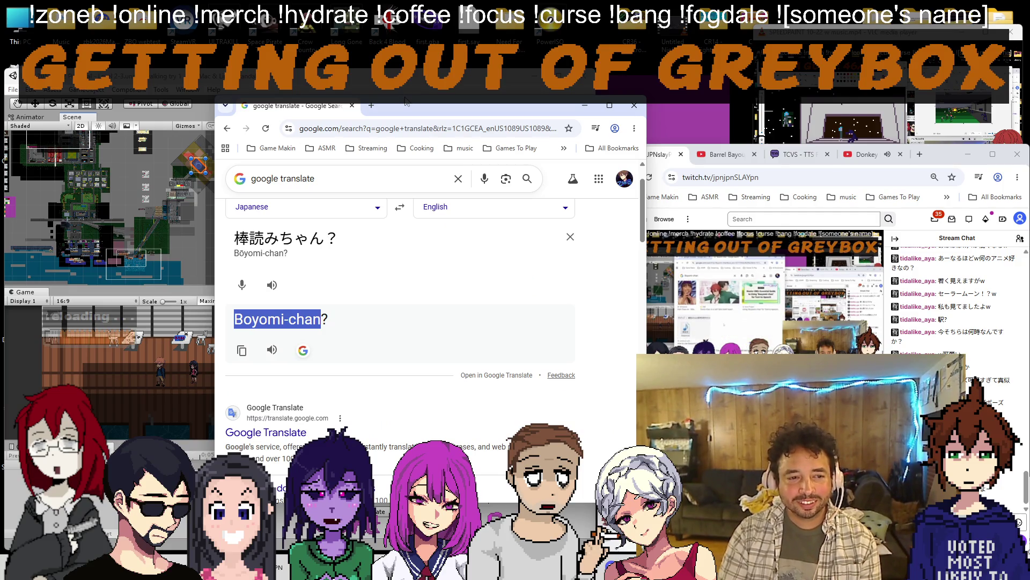
Shorten the source to 棒読み and search the term in a new tab.
triple_click(258, 241)
left_click(358, 236)
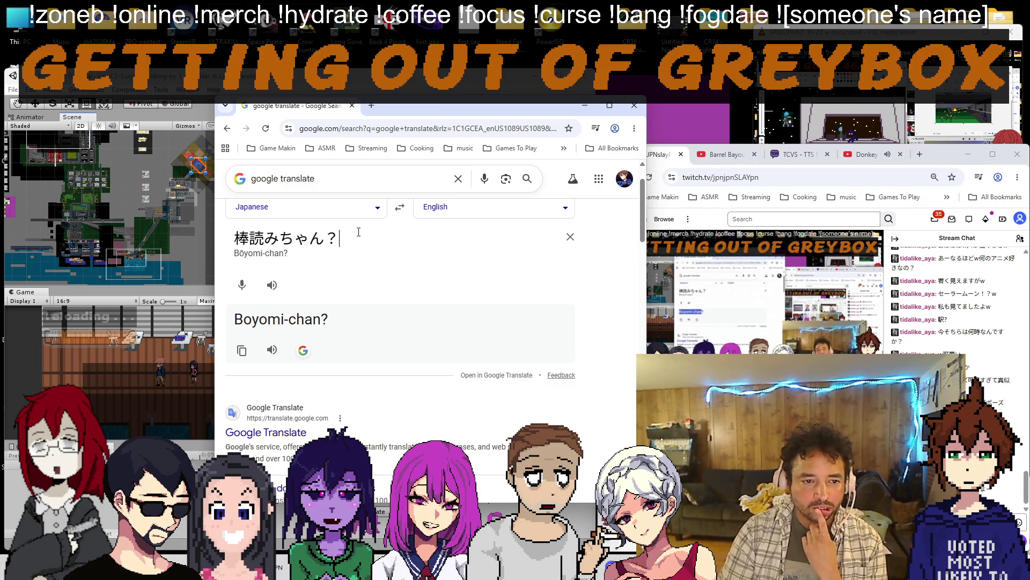
key("BackSpace")
key("BackSpace")
key("BackSpace")
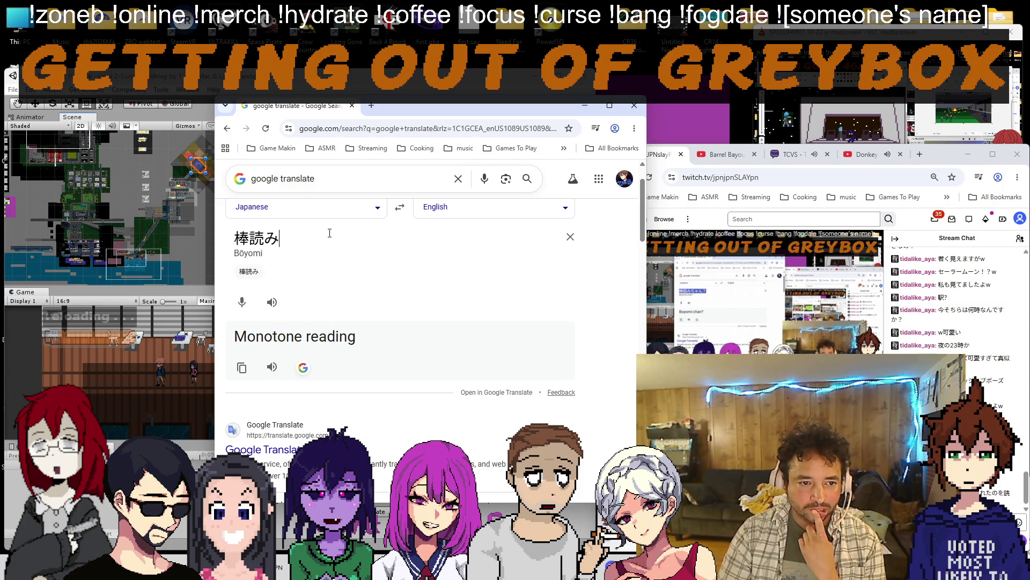
triple_click(257, 239)
key("ctrl+c")
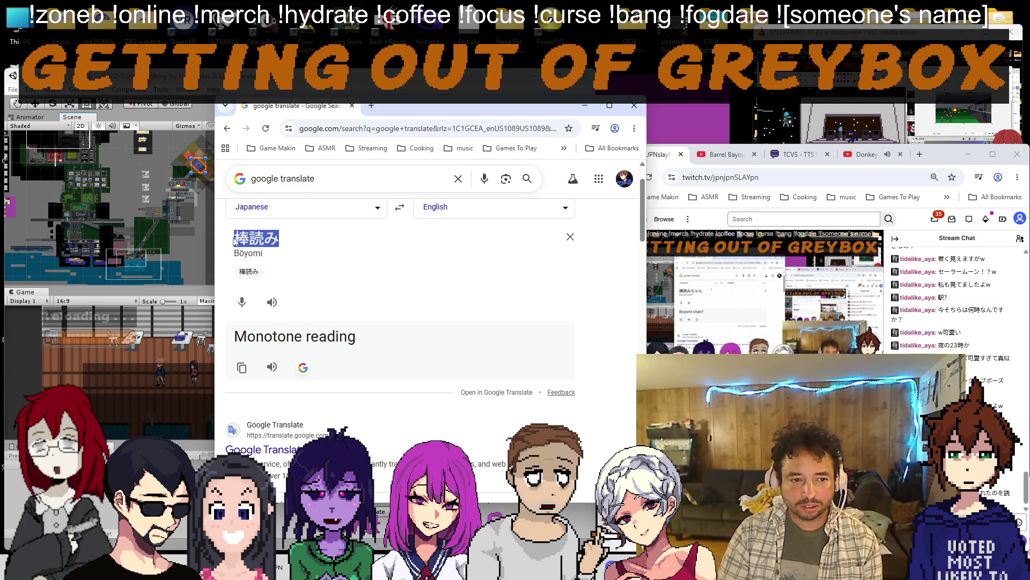
left_click(372, 105)
key("ctrl+v")
key("Return")
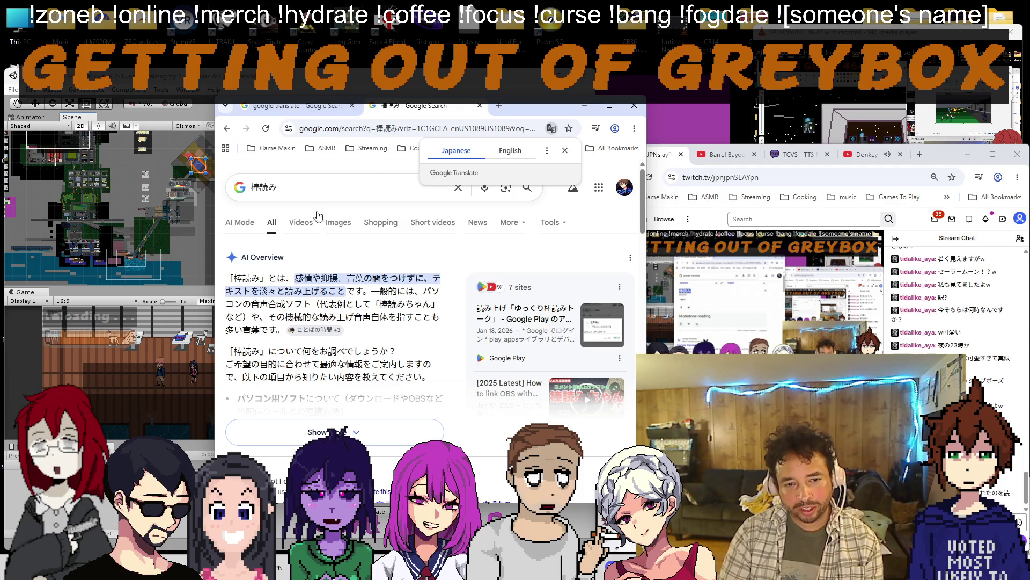
Translate the results page to English and read the term explanation and Bouyomi-chan tool description.
left_click(511, 151)
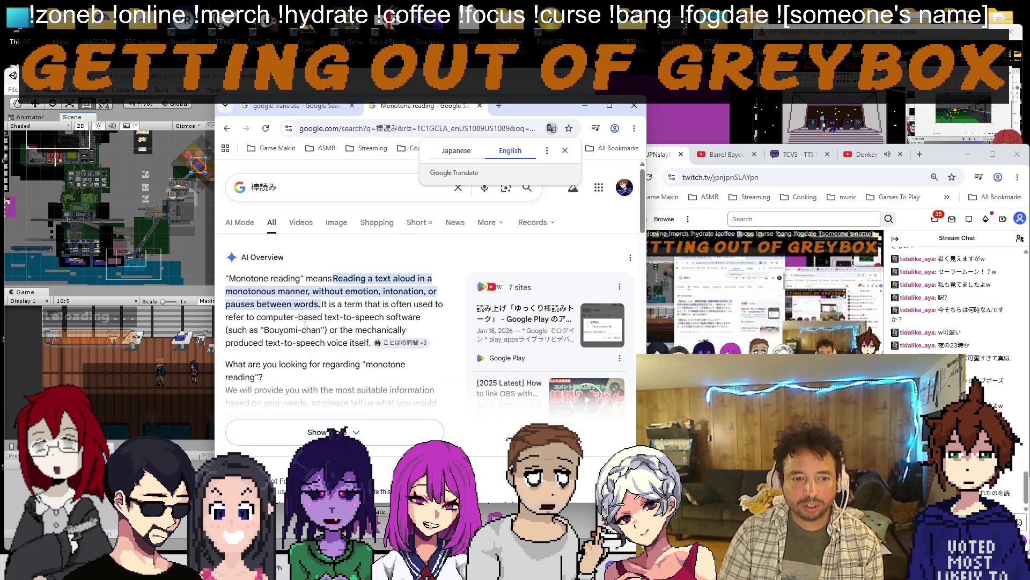
mouse_move(323, 304)
left_mouse_down()
mouse_move(269, 331)
mouse_move(306, 343)
left_mouse_up()
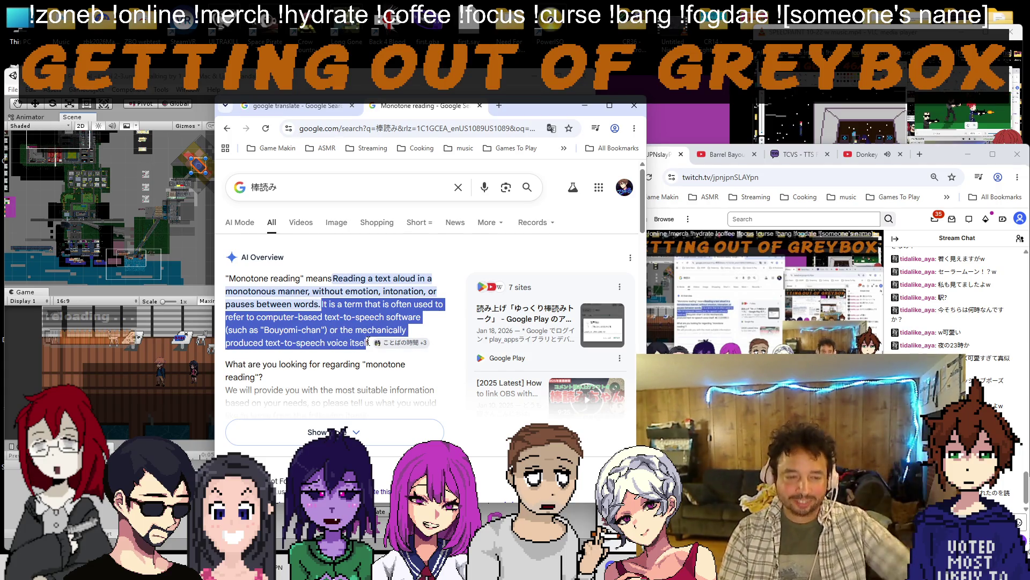
scroll(359, 433, "down", 2)
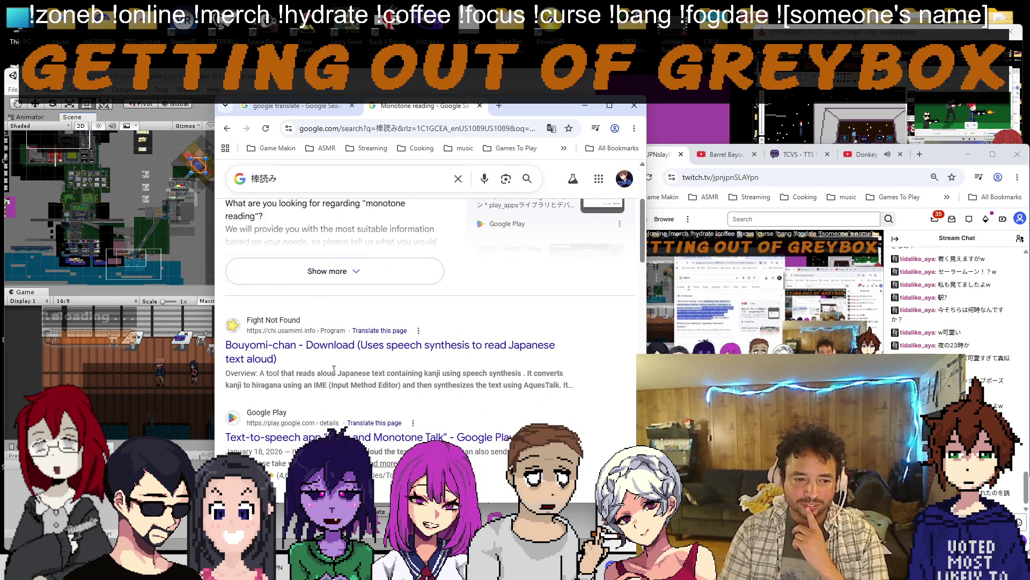
left_click_drag(320, 372, 510, 373)
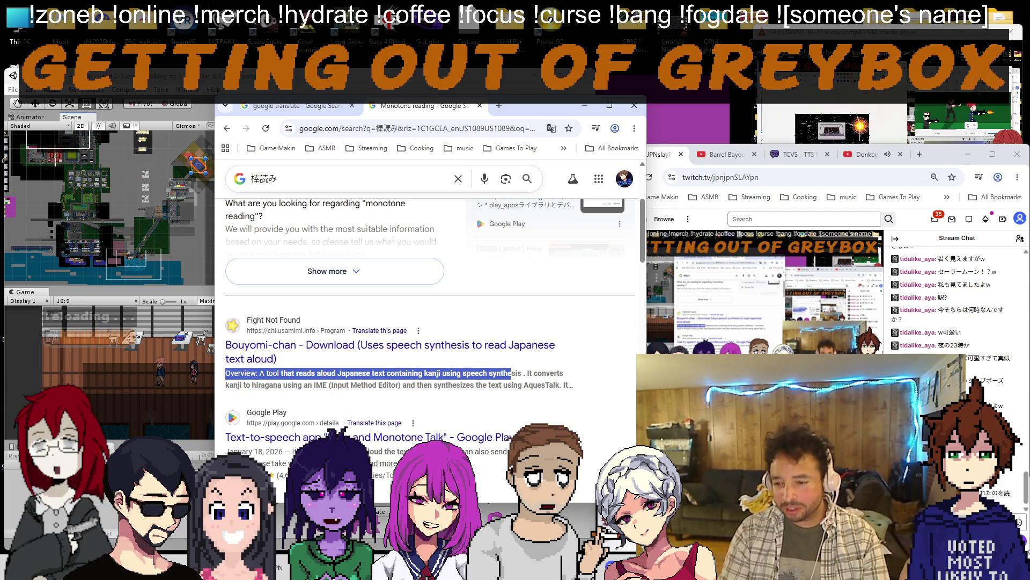
Paste the viewer's Japanese chat comment into Google Translate for its English meaning, then return to the stream.
key("alt+Tab")
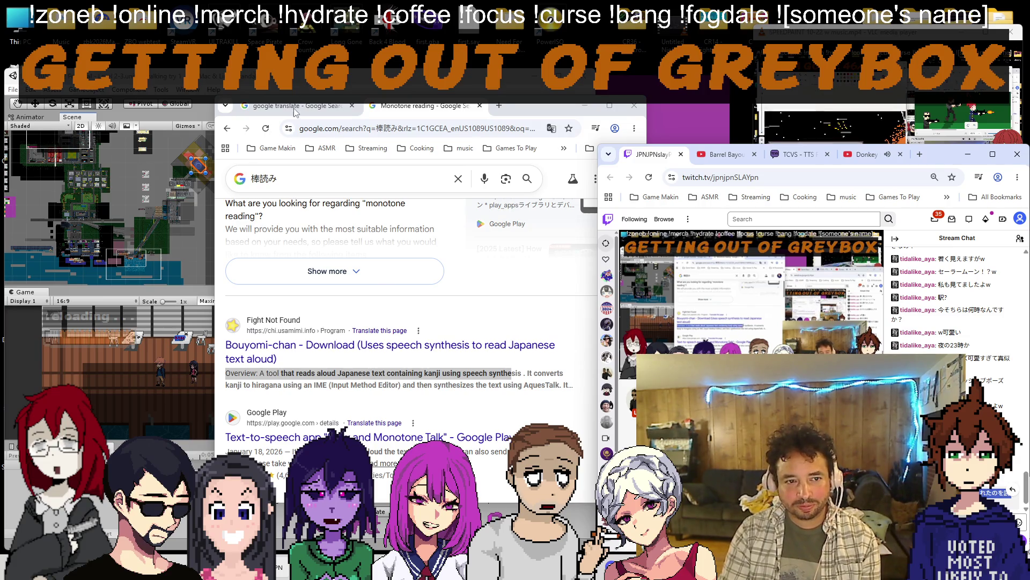
left_click(296, 106)
left_click(366, 240)
key("ctrl+a")
type("コメントしてくれたのを読んでくれる機能です")
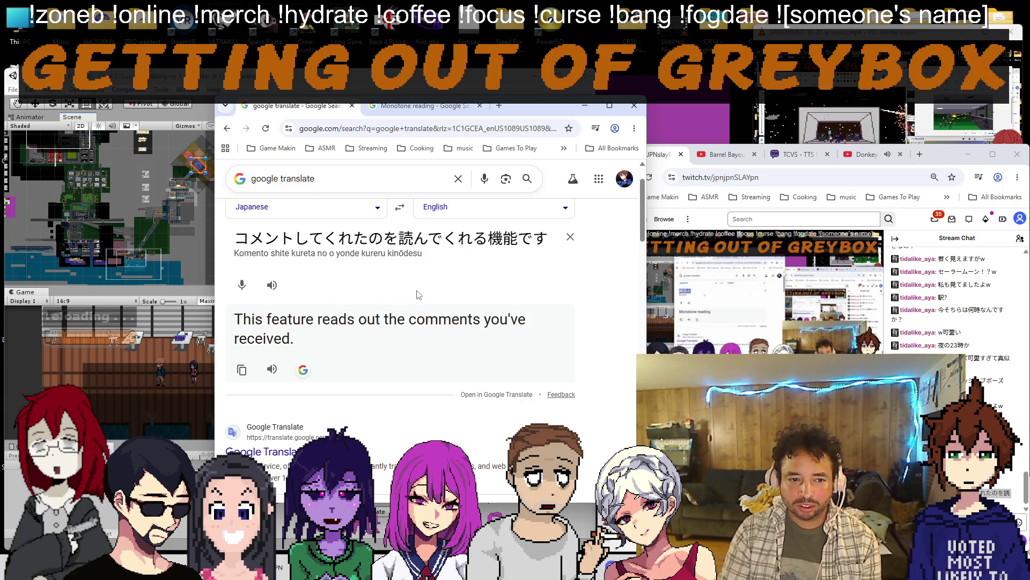
left_click(724, 282)
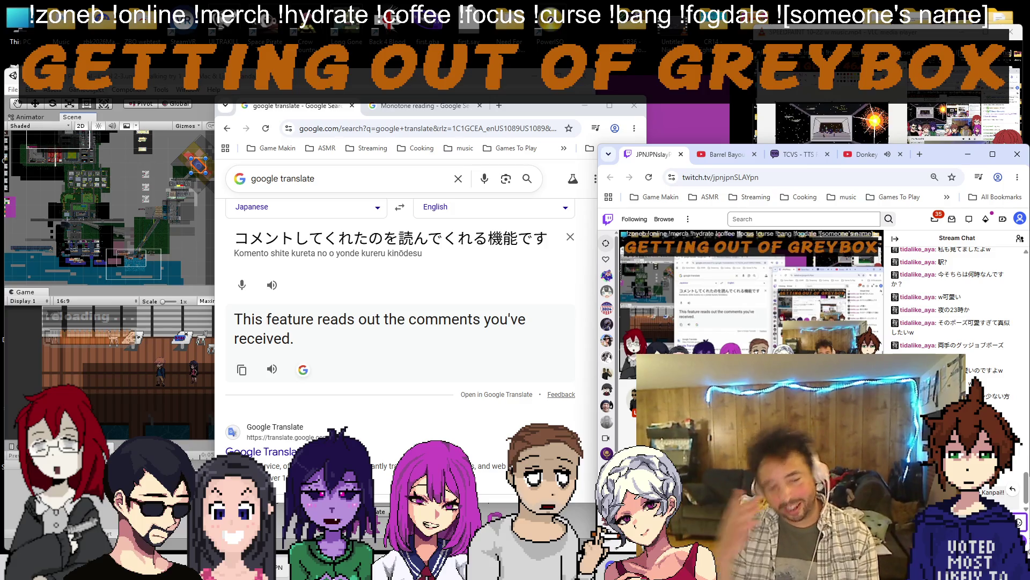
Swap to English→Japanese, translate the reply about contacting the app developer, swap back and return to Unity.
left_click(400, 207)
triple_click(346, 245)
type("that used ")
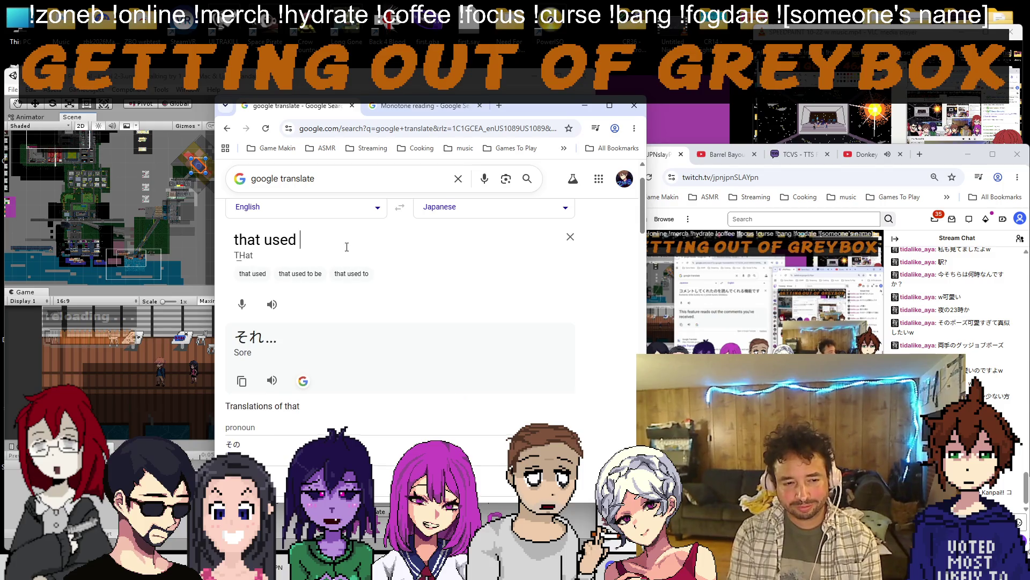
type("to work before. i")
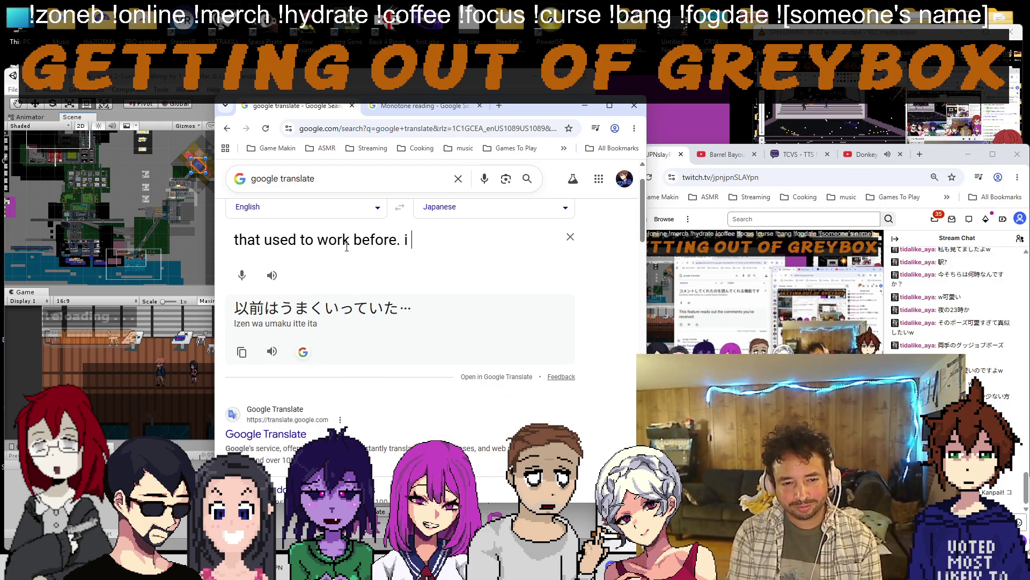
type(" need to speak with the")
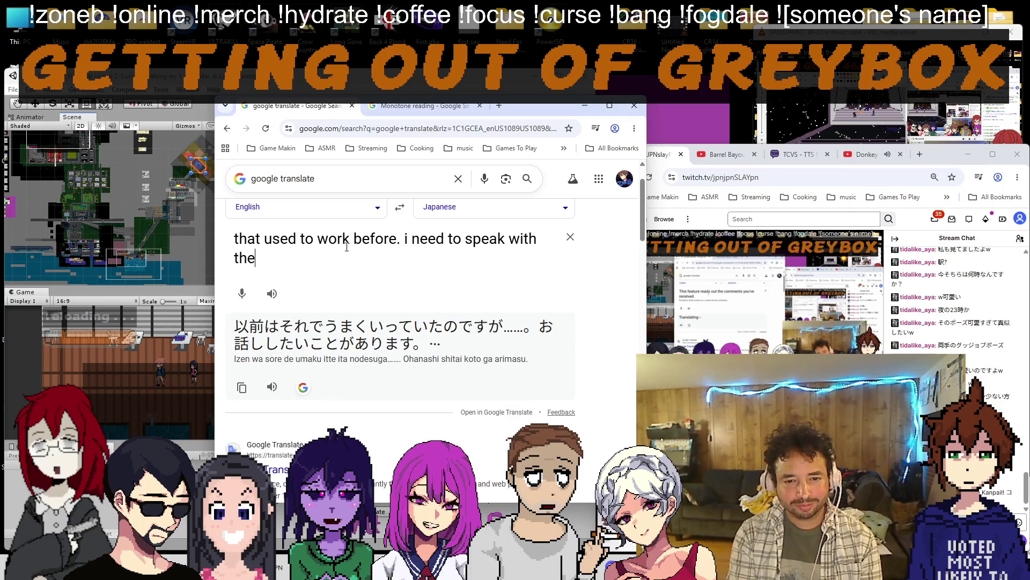
type(" papp deve")
type("loper. i already mess")
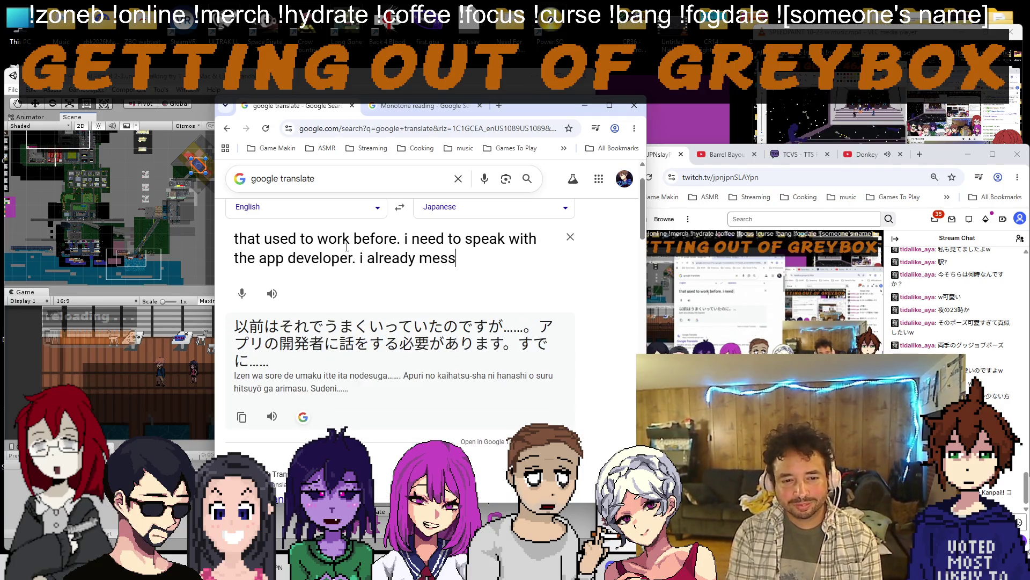
type("aged him about it ")
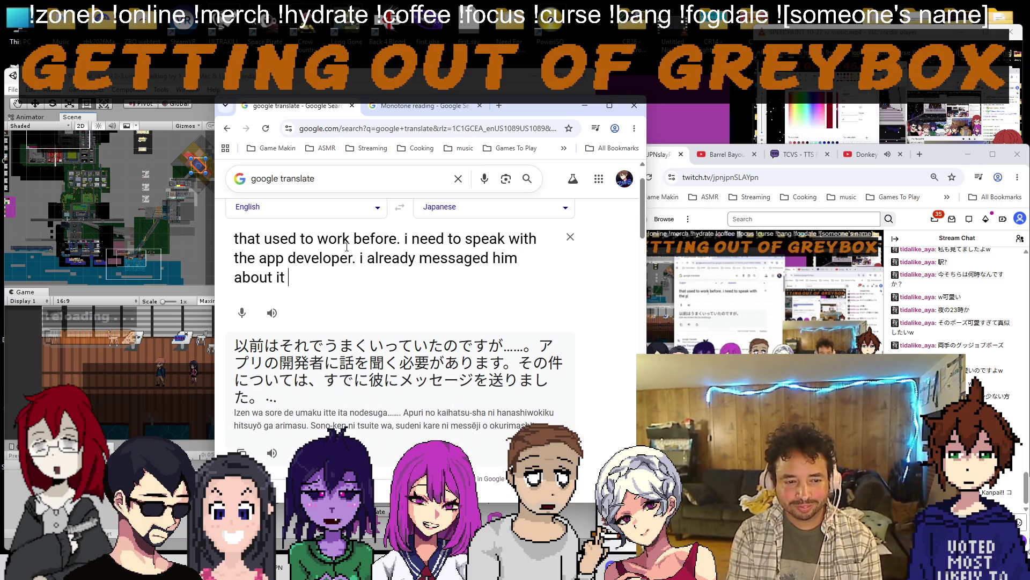
type("wwww")
left_click(399, 207)
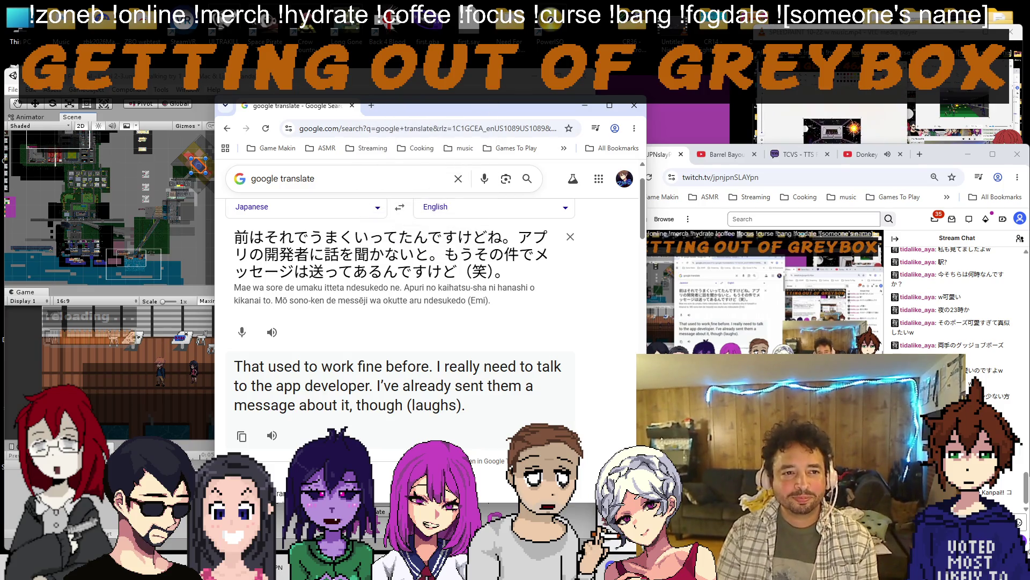
key("alt+Tab")
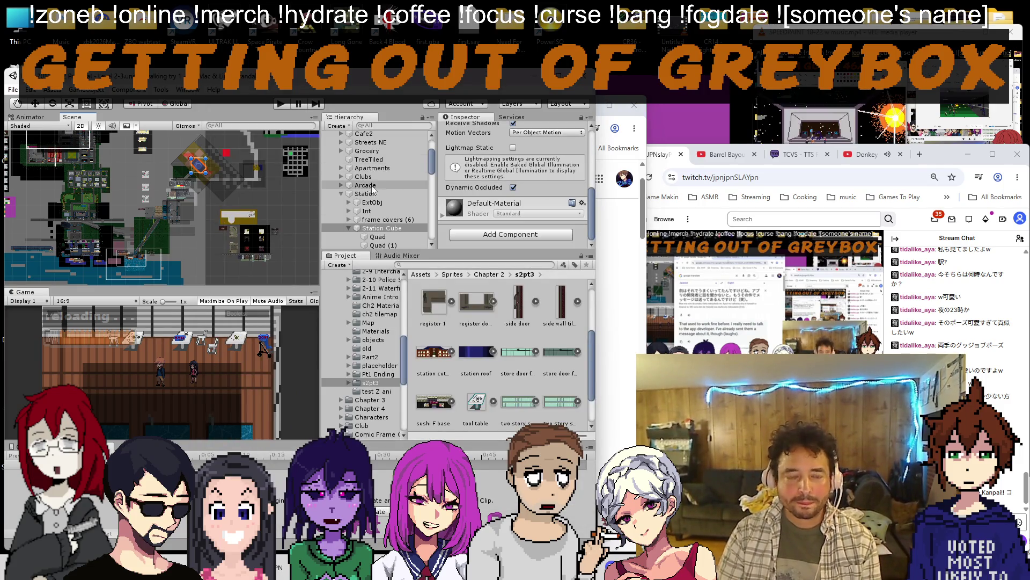
scroll(371, 185, "up", 5)
Collapse World 2-3, select the Player object and start Play mode in a maximized game view.
left_click(341, 160)
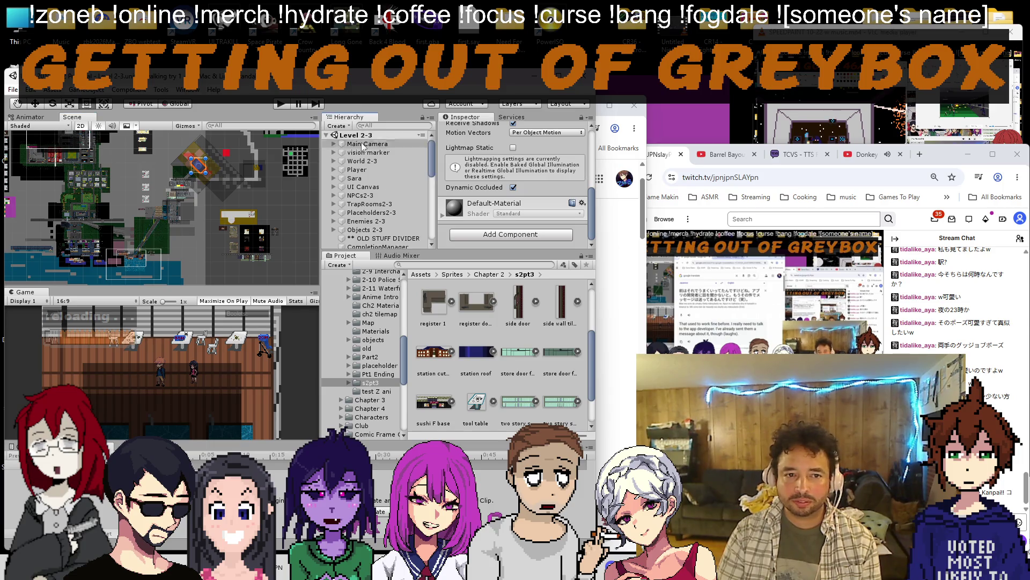
left_click(357, 169)
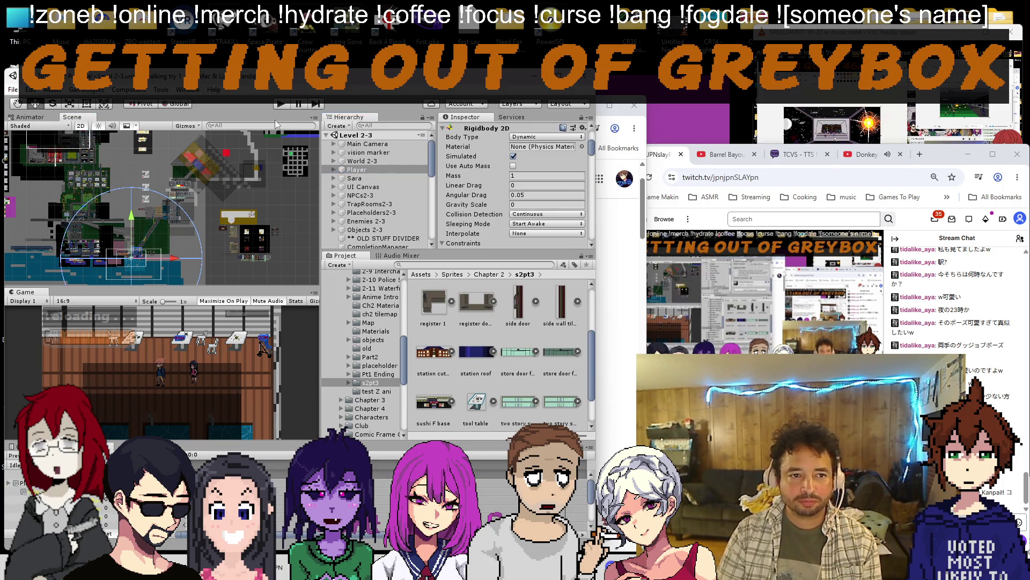
left_click(284, 104)
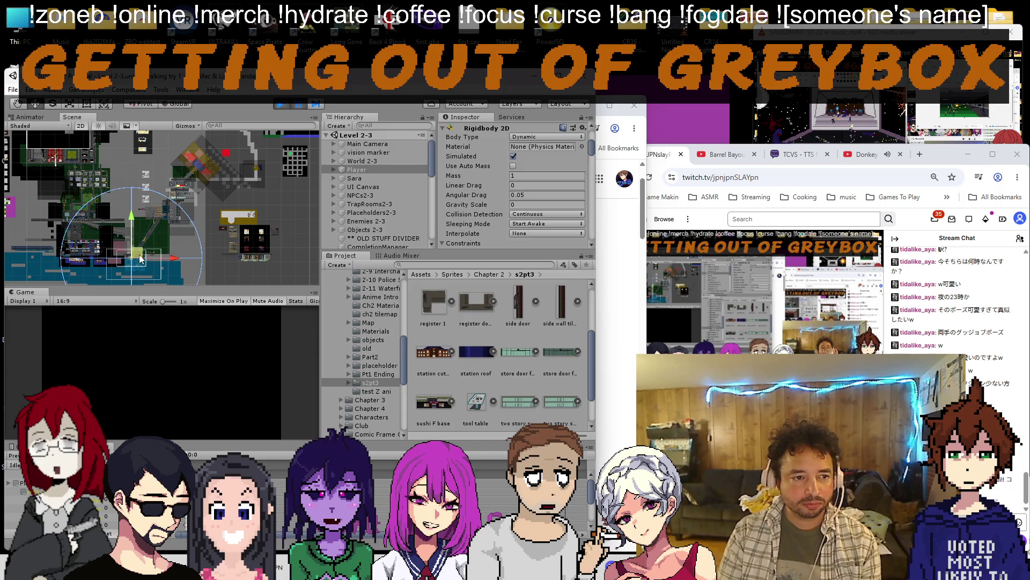
scroll(140, 260, "up", 4)
scroll(242, 234, "up", 6)
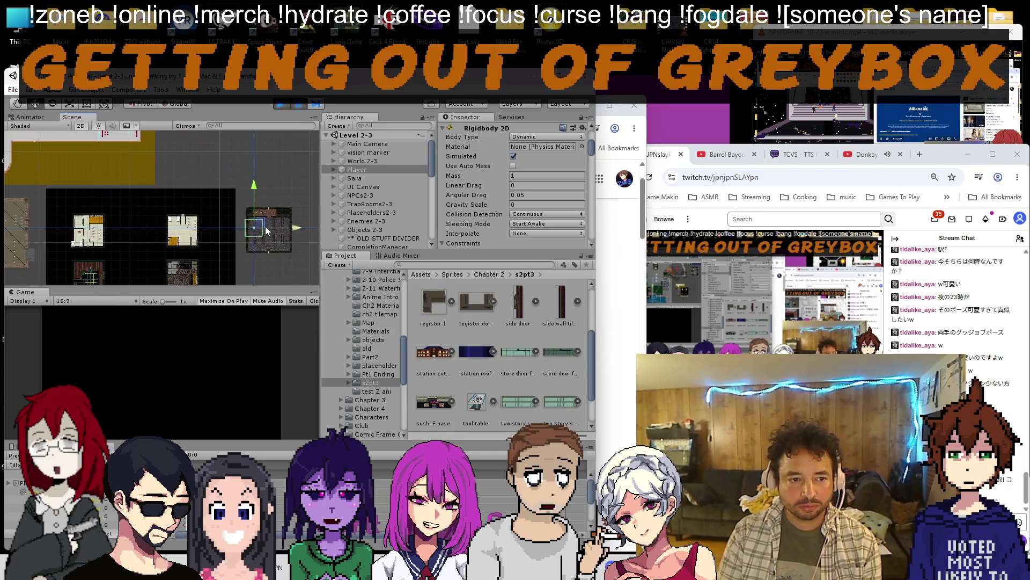
left_click(295, 106)
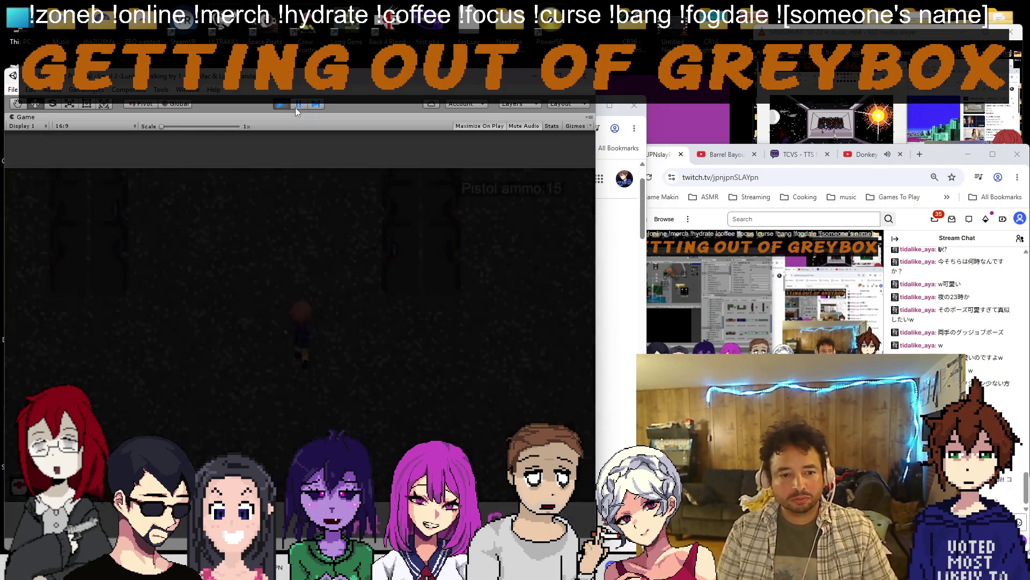
Walk the character through the exit door into the street level and pause the game.
key("w")
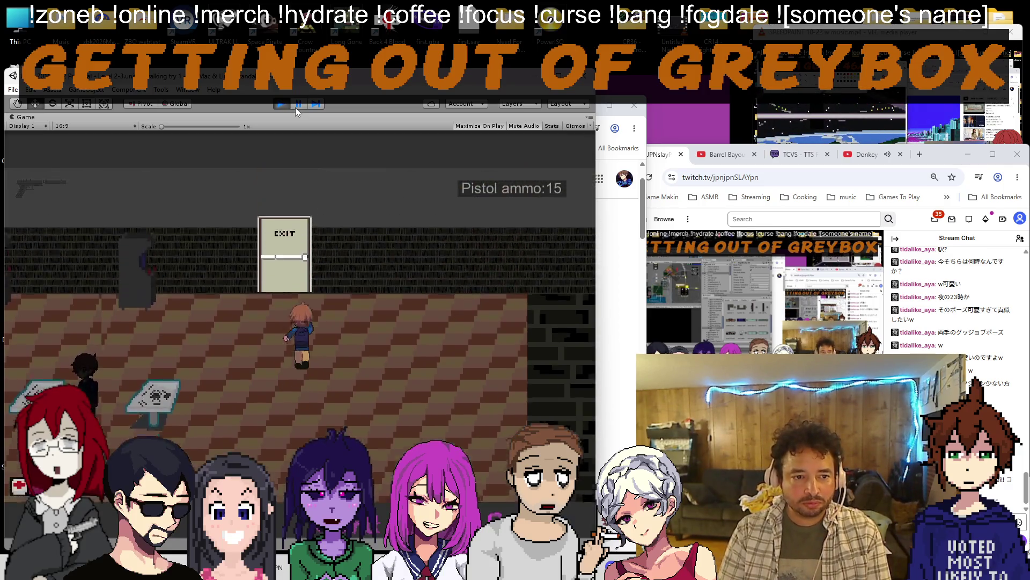
key("w")
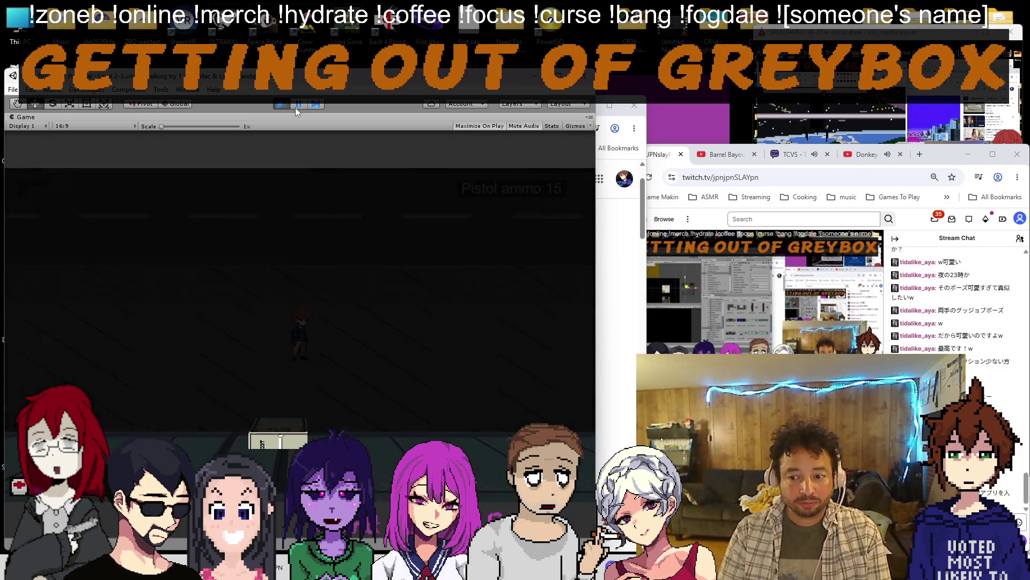
key("Escape")
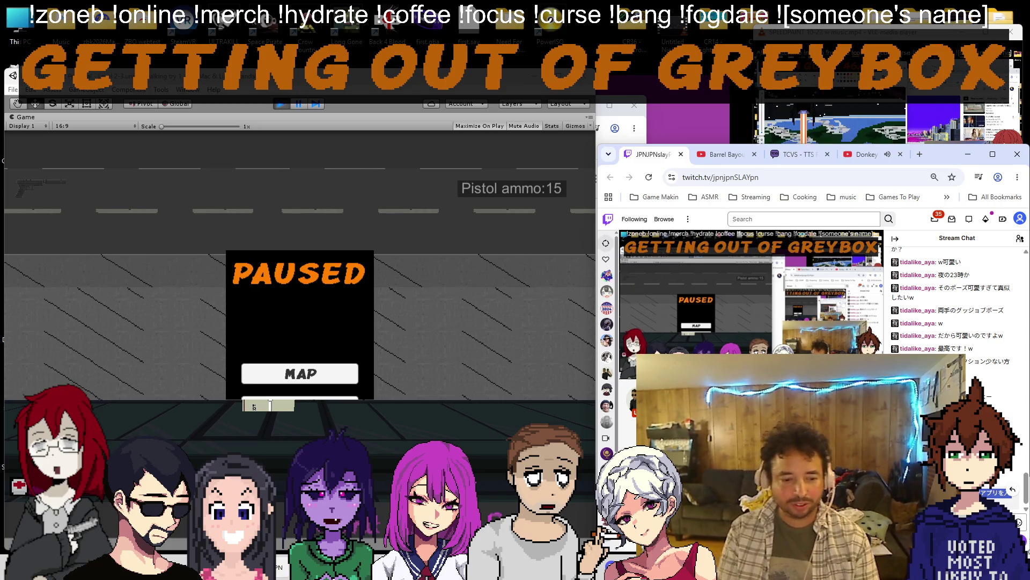
Paste a new Japanese comment into the translator, then resume the game and fire the pistol at an enemy.
key("alt+Tab")
key("ctrl+a")
type("私も一昨日通訳アプリを入れました")
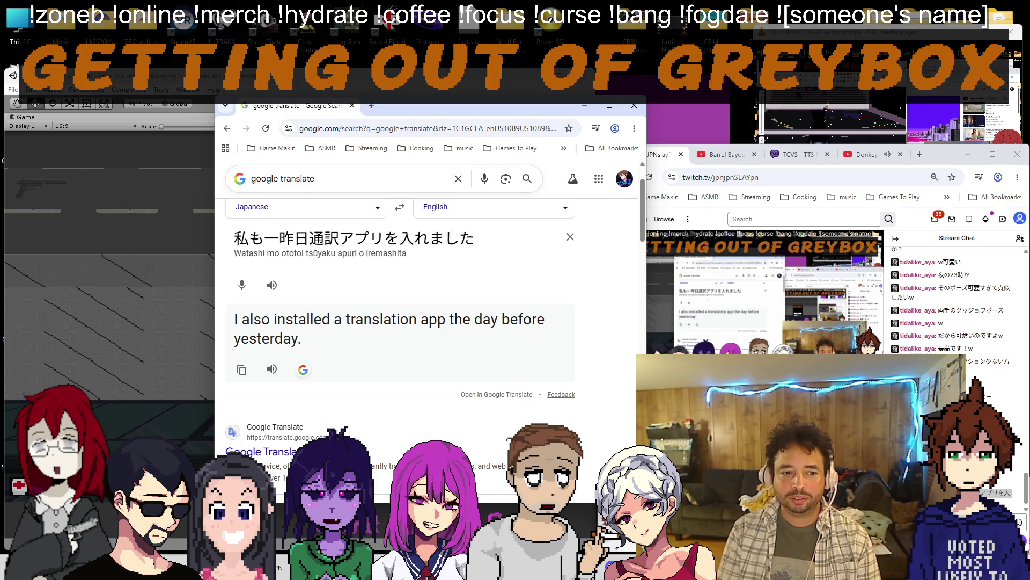
key("alt+Tab")
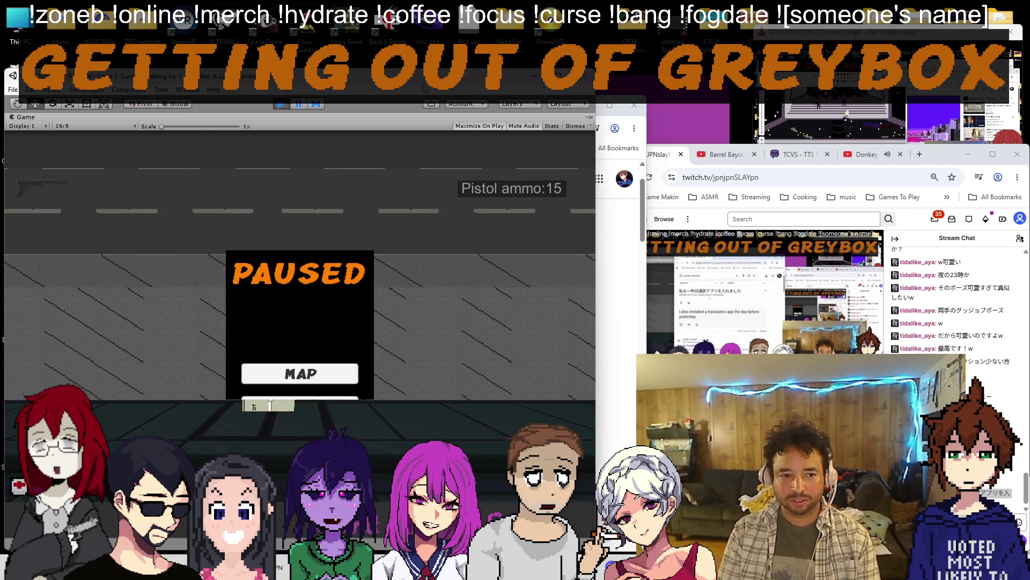
key("Escape")
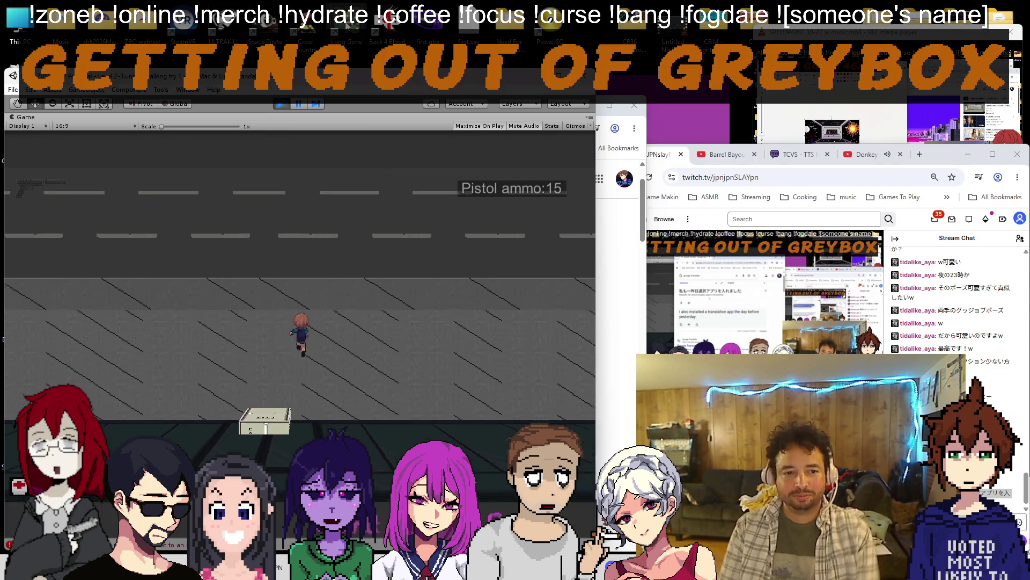
key("w")
left_click(314, 306)
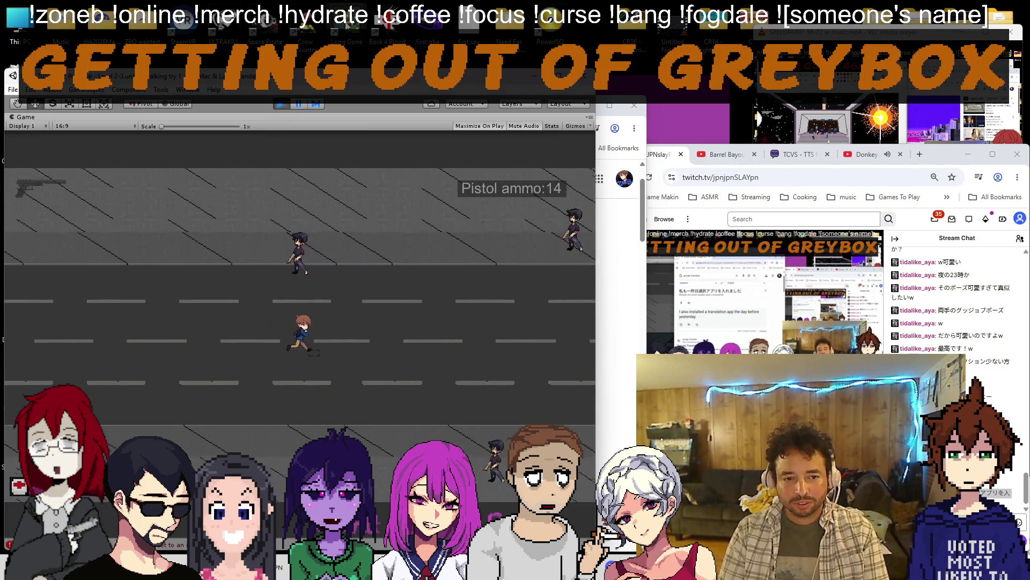
Reload and advance up the street, then pause and glance at the Donkey Kong and stream browser tabs.
key("r")
key("w")
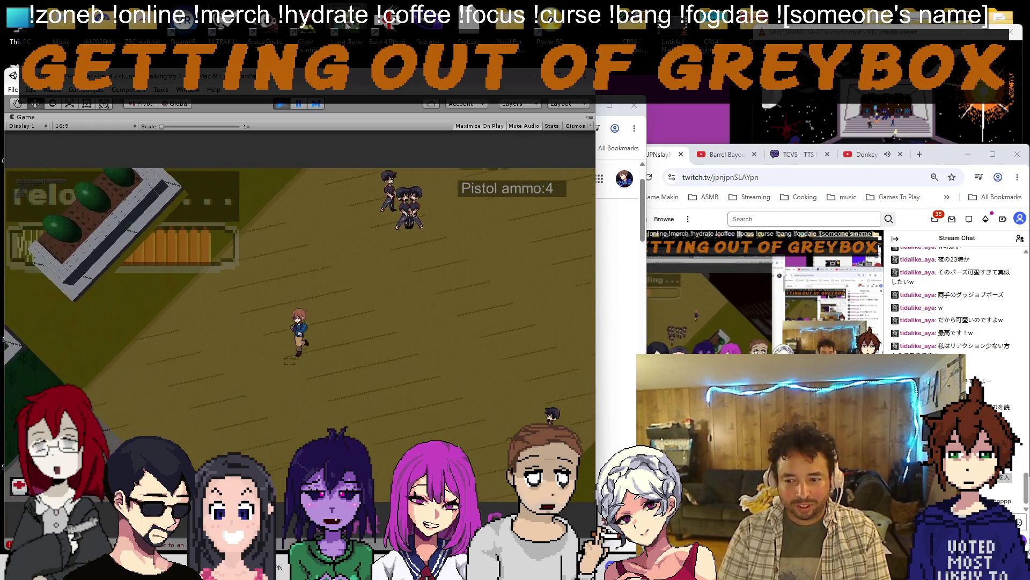
key("Escape")
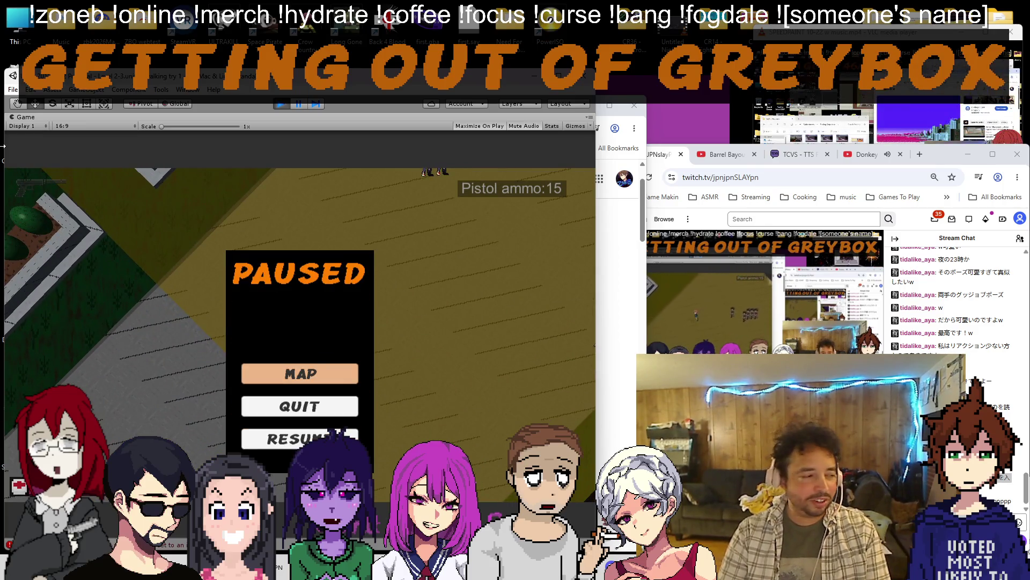
left_click(866, 154)
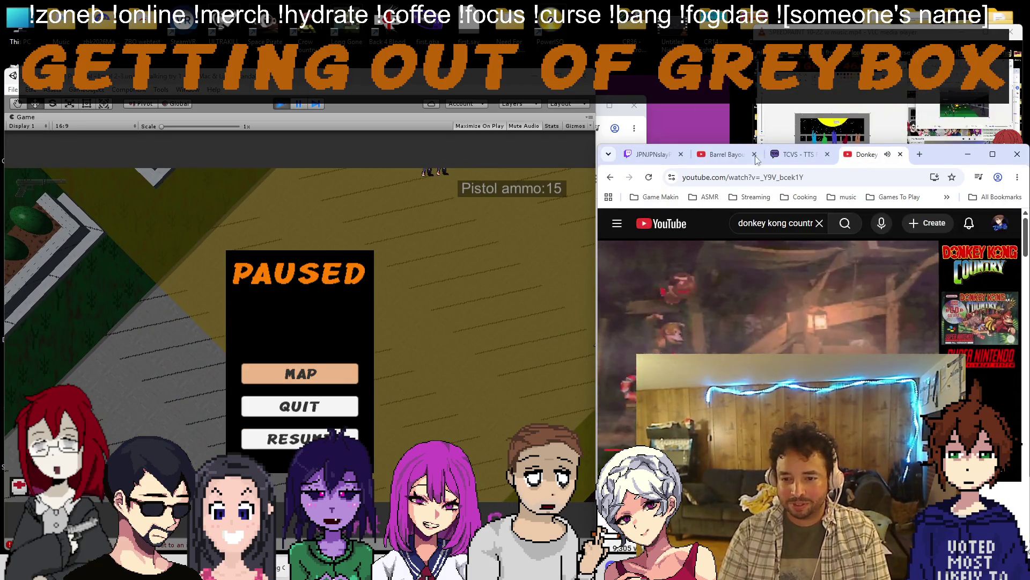
left_click(649, 153)
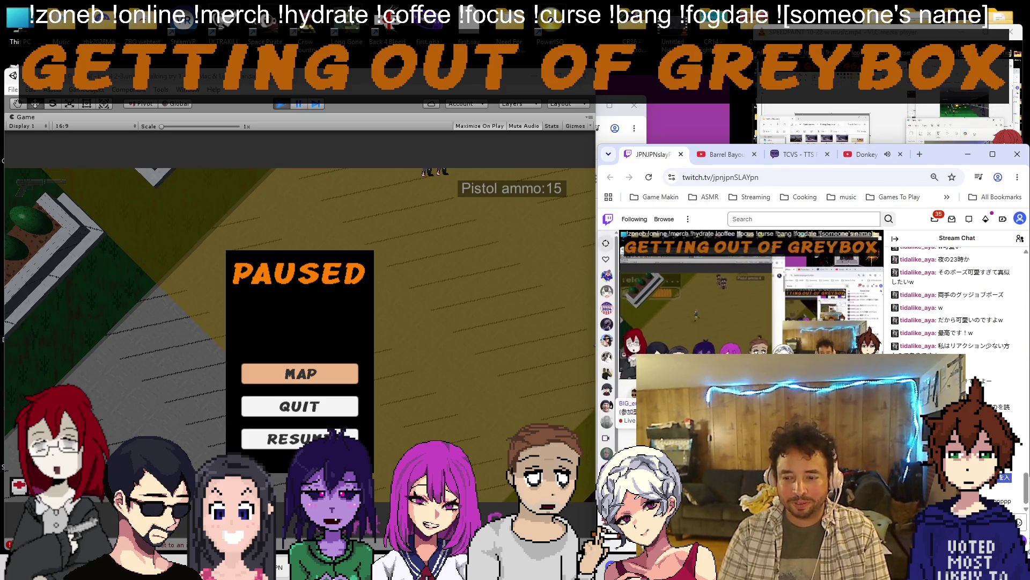
Resume the game, fire twice at approaching enemies and keep moving while reloading.
key("Escape")
left_click(501, 239)
left_click(501, 238)
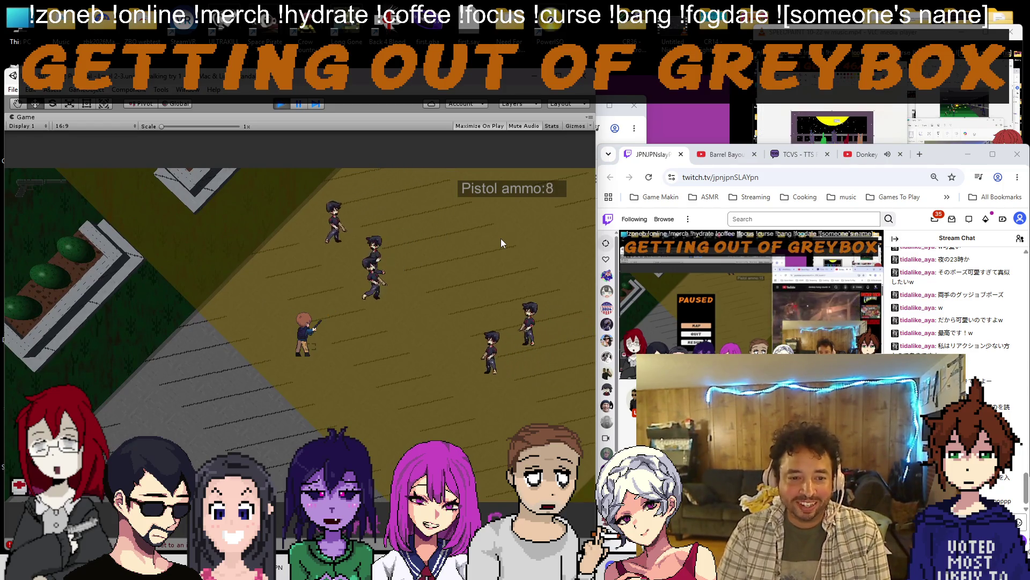
key("r")
key("a")
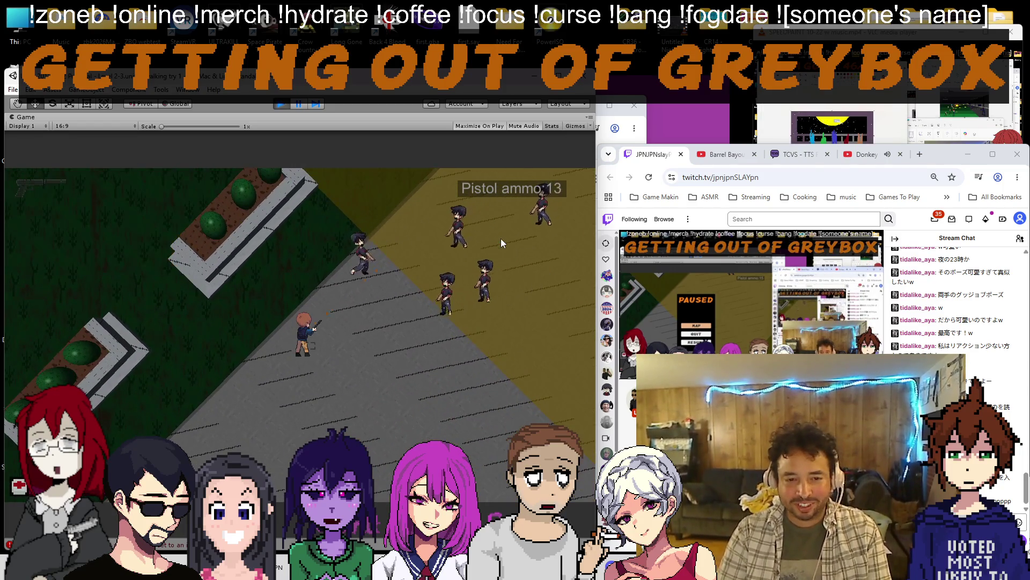
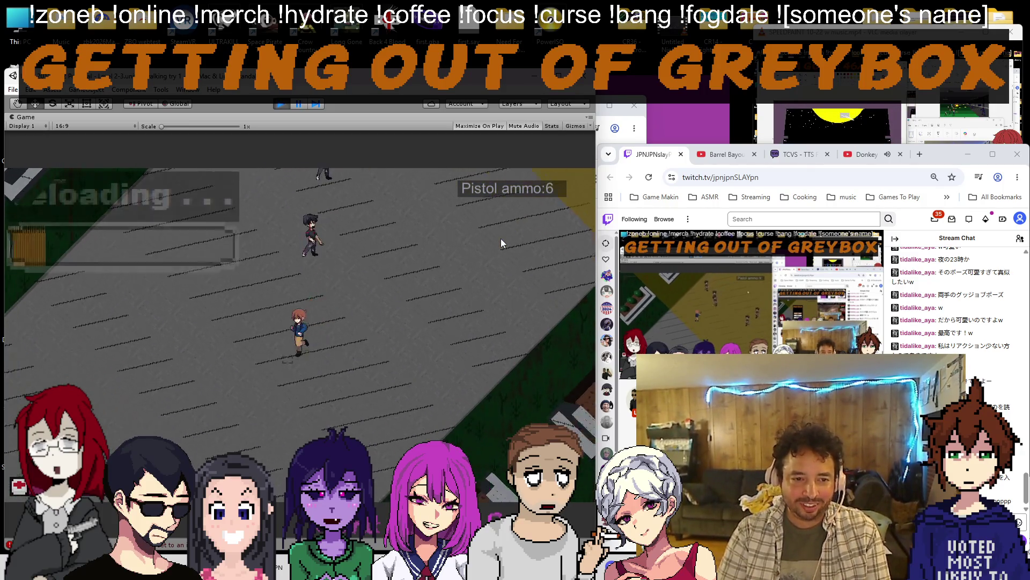
Fight off the nearby enemies with the pistol, reloading, while heading up toward the station.
key("w")
left_click(501, 239)
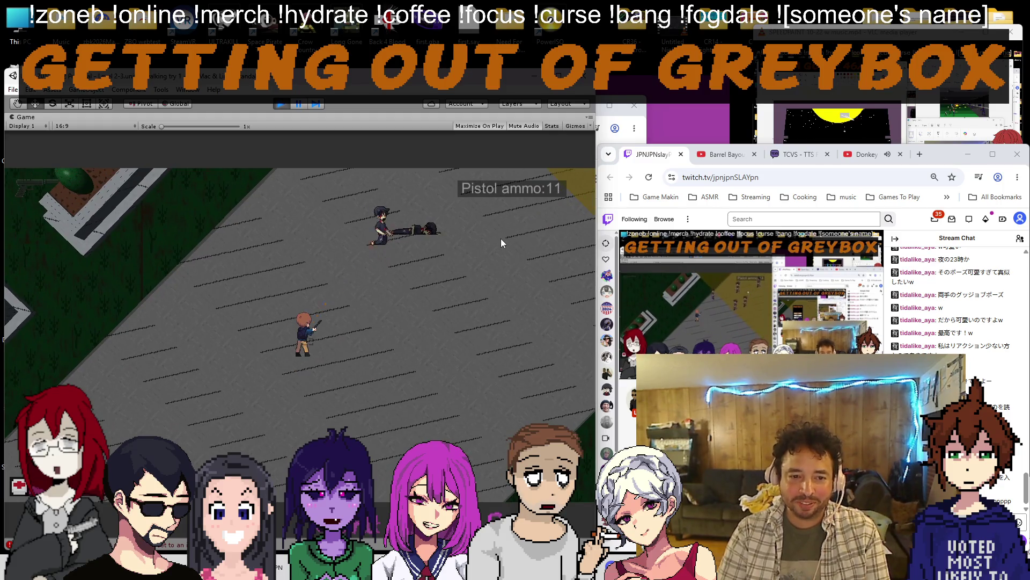
key("r")
key("s")
key("s")
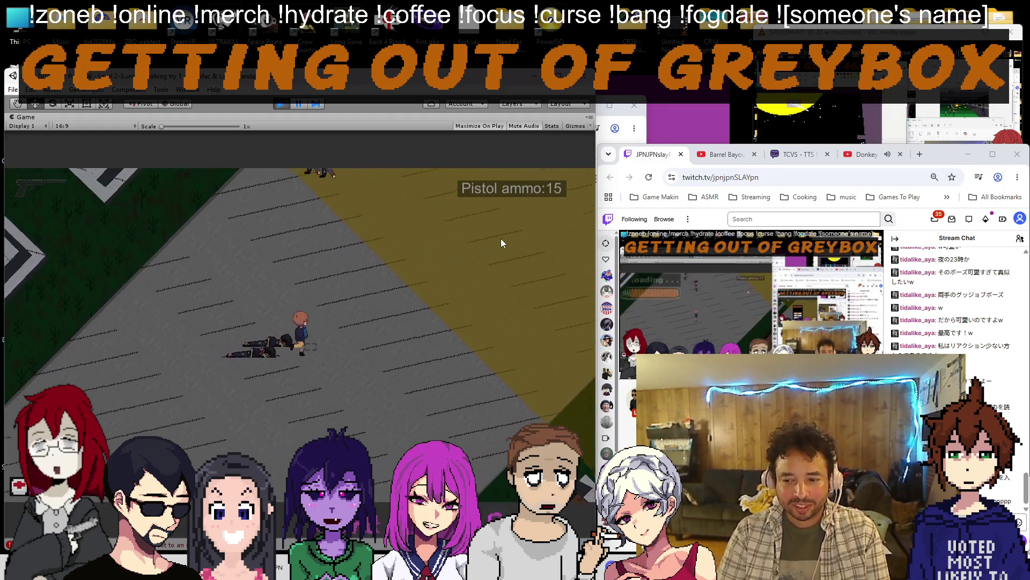
left_click(501, 238)
left_click(501, 239)
left_click(501, 238)
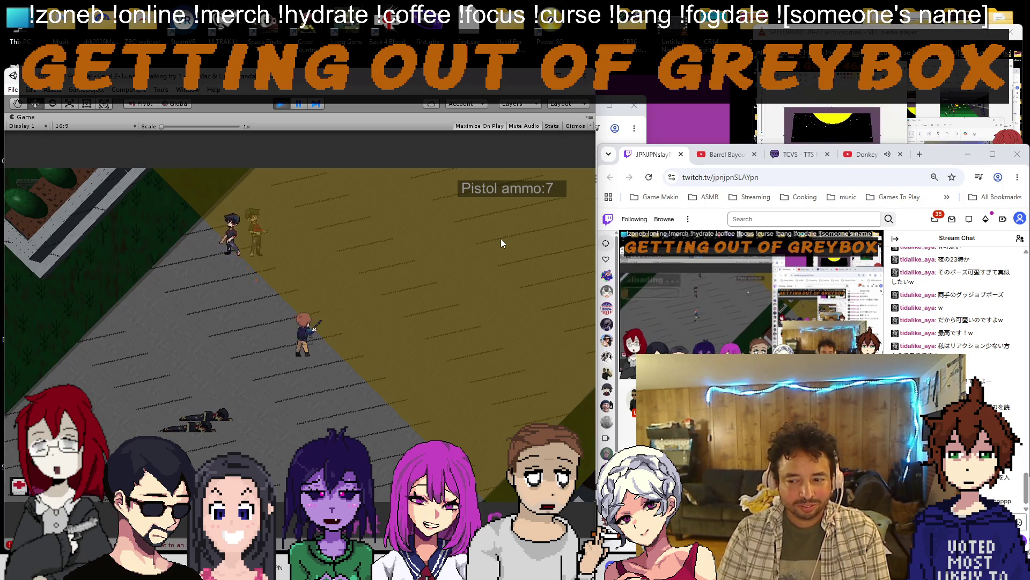
key("r")
key("w")
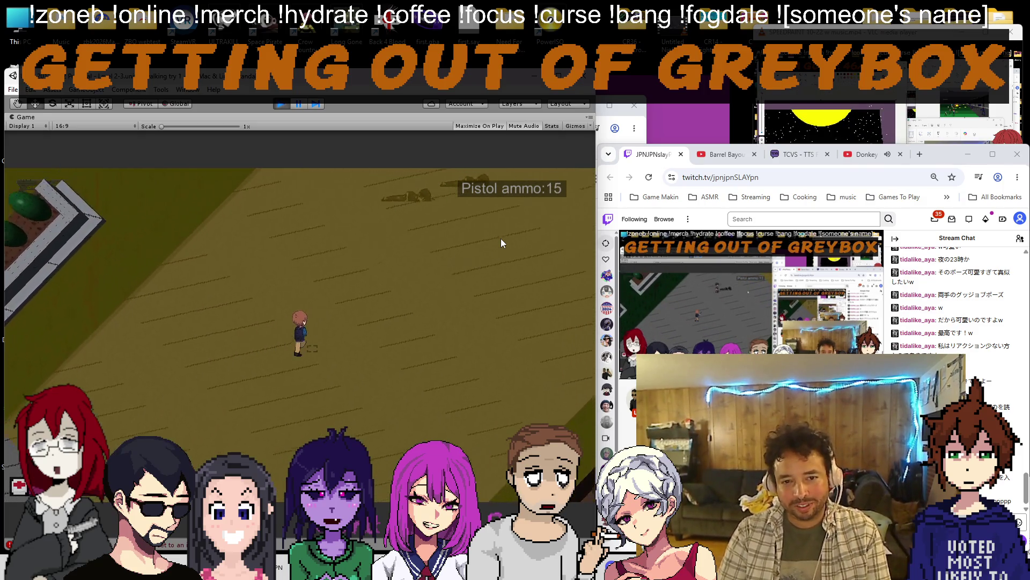
key("w")
key("d")
key("w")
key("d")
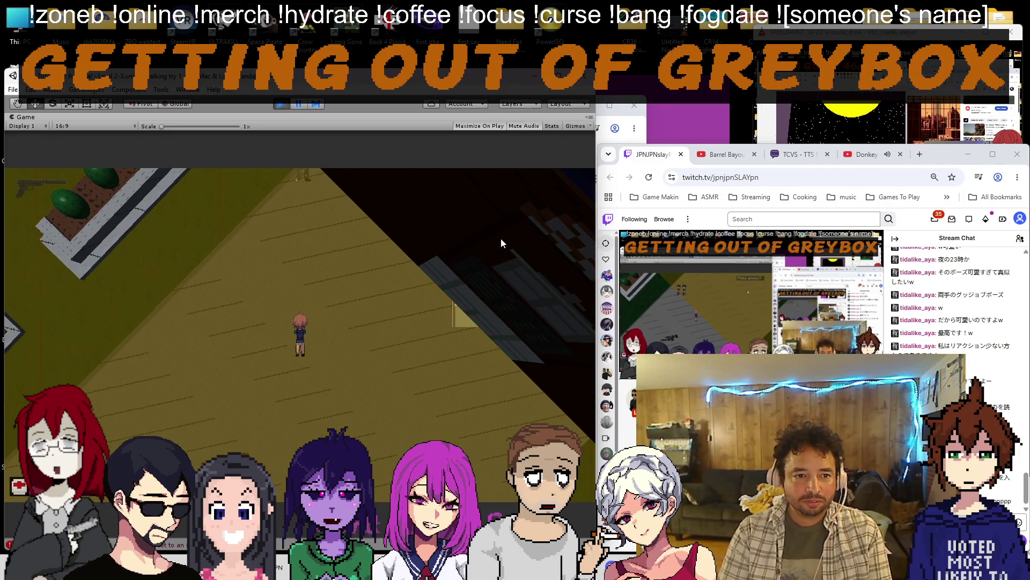
key("r")
Walk the player across the yellow floor, past the planters and into the station building.
key("w")
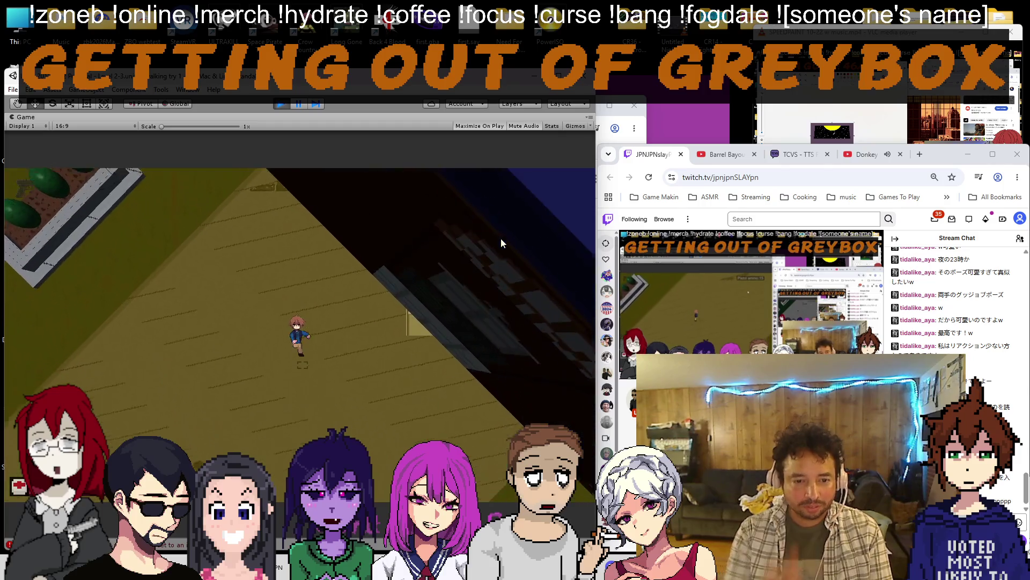
key("w")
key("a")
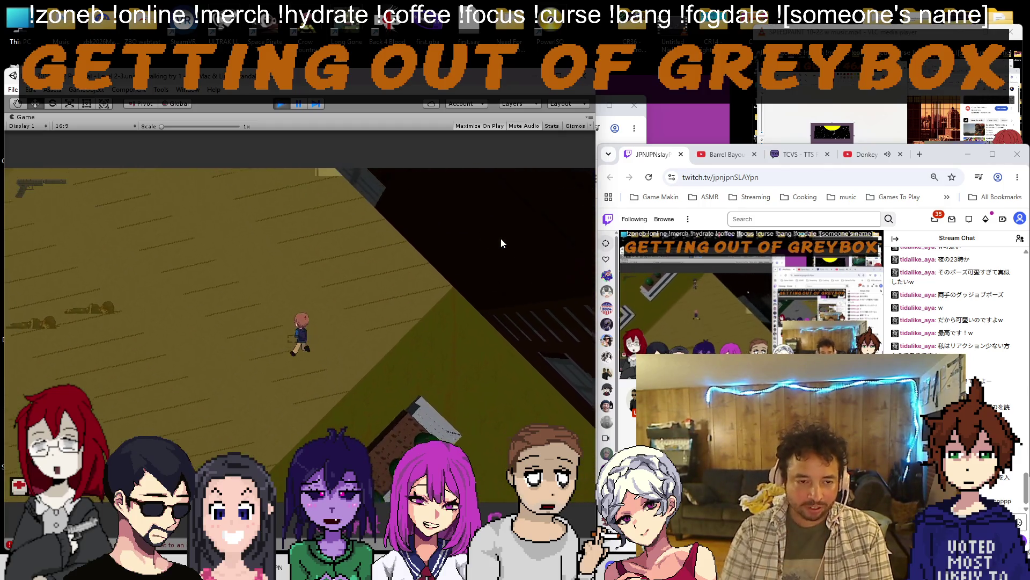
key("w")
key("d")
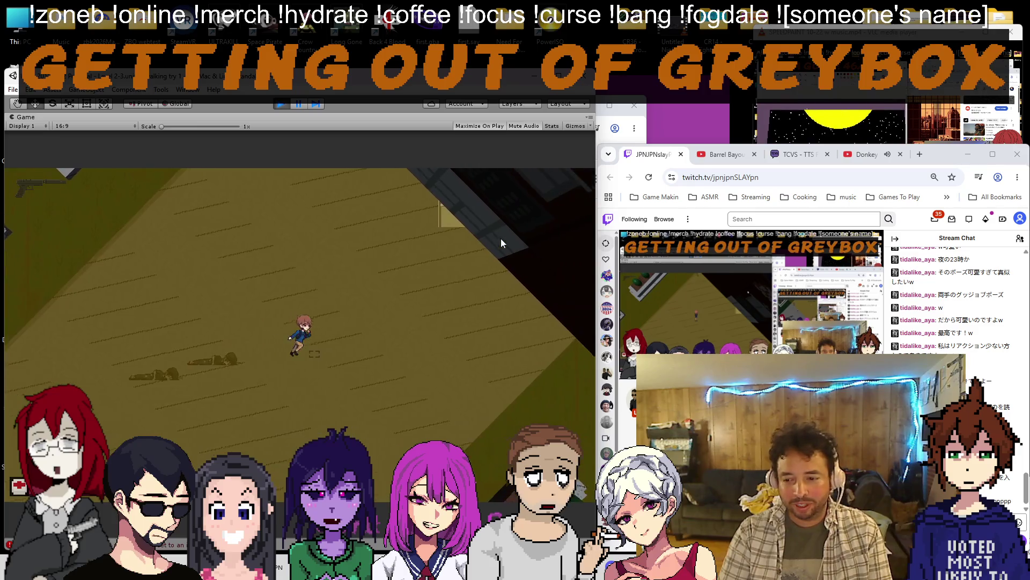
key("w")
key("d")
key("w")
key("d")
key("w")
key("a")
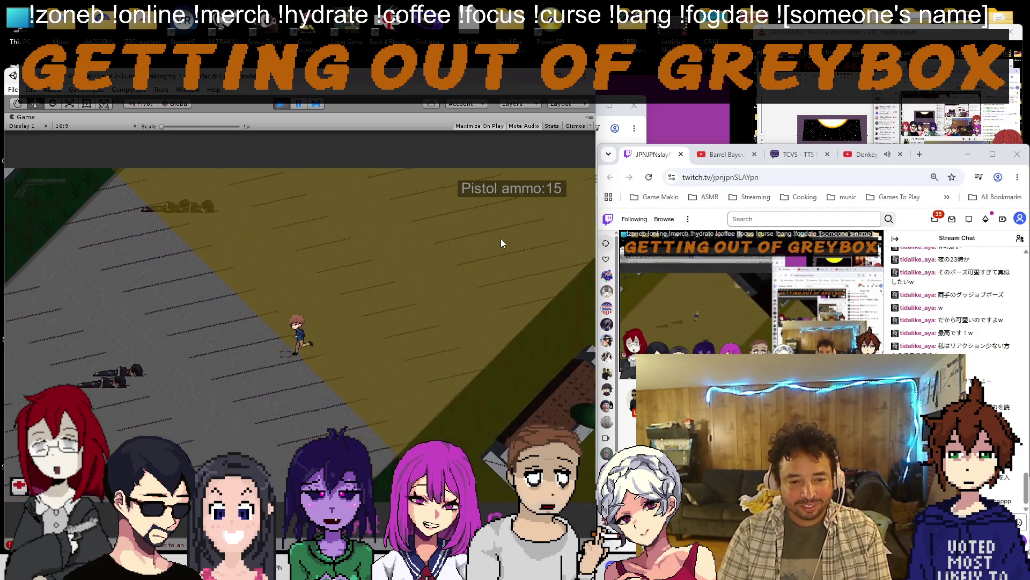
key("w")
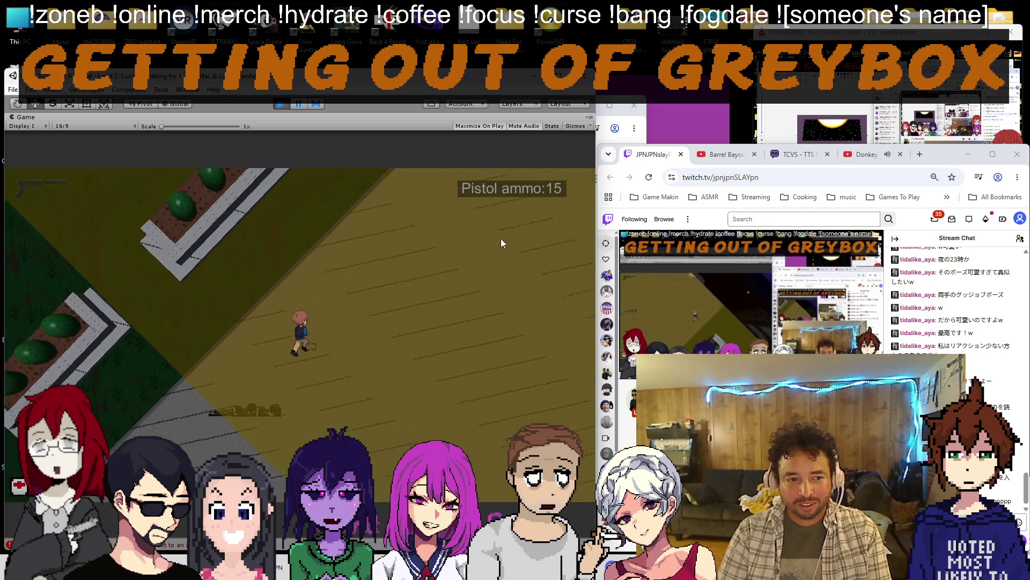
key("w")
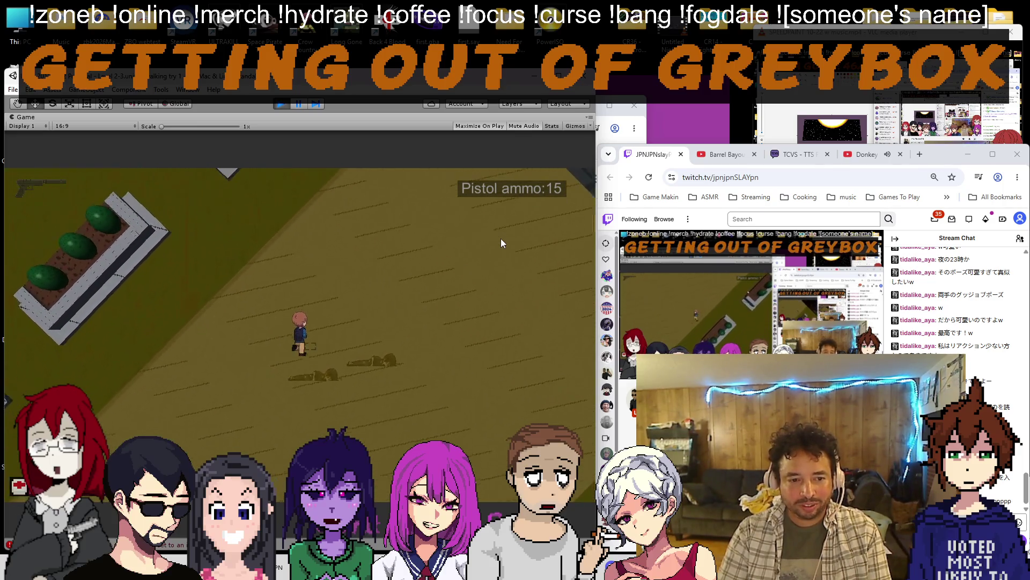
key("w")
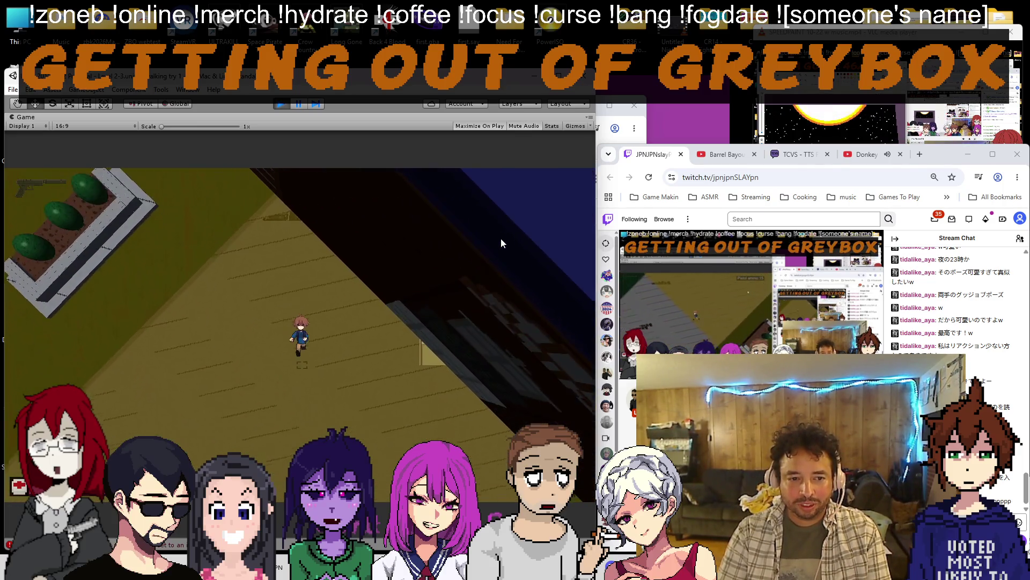
key("w")
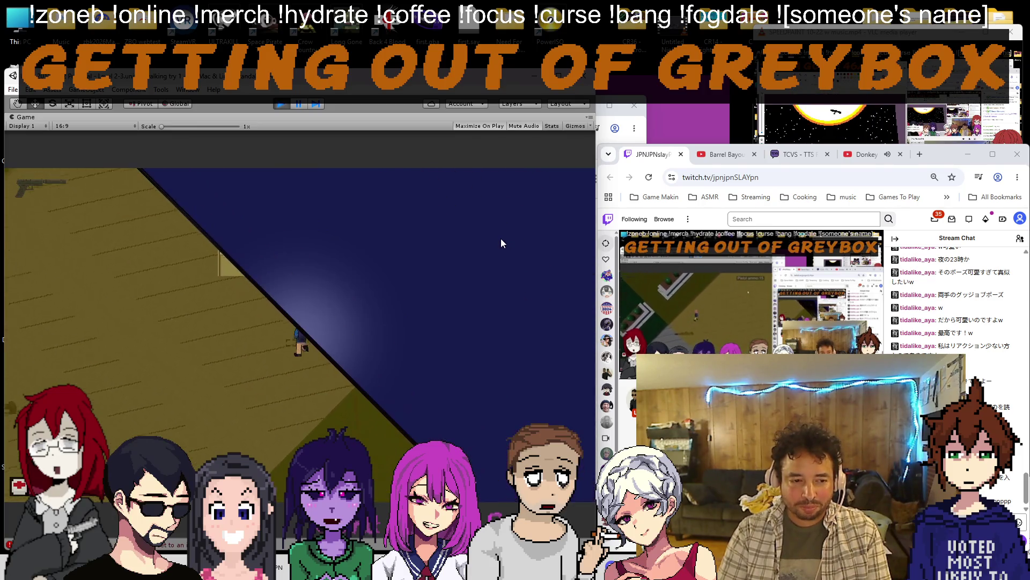
key("w")
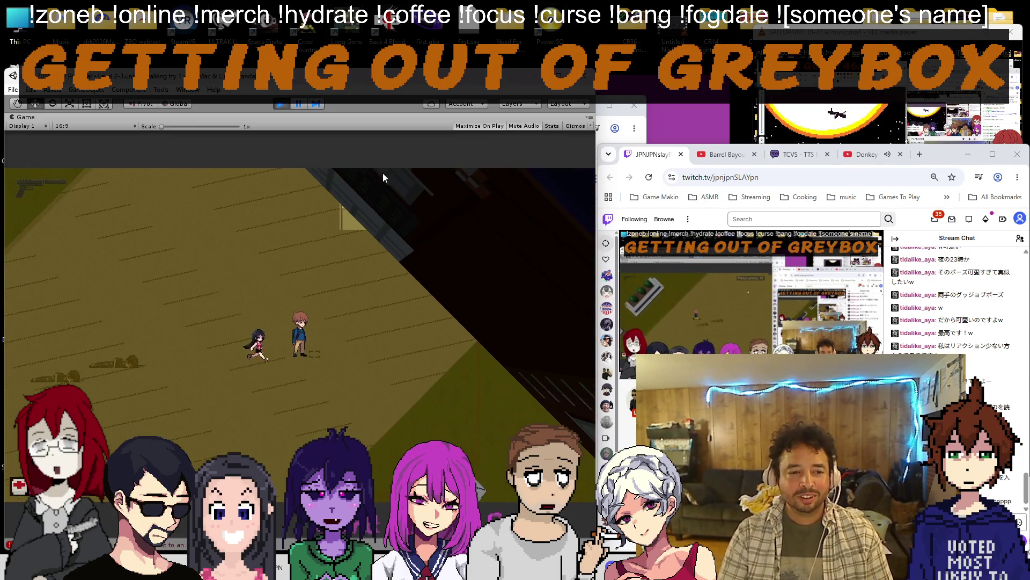
Stop the playtest and inspect the train station_0 sprite and its door (12) object in the Scene.
left_click(282, 104)
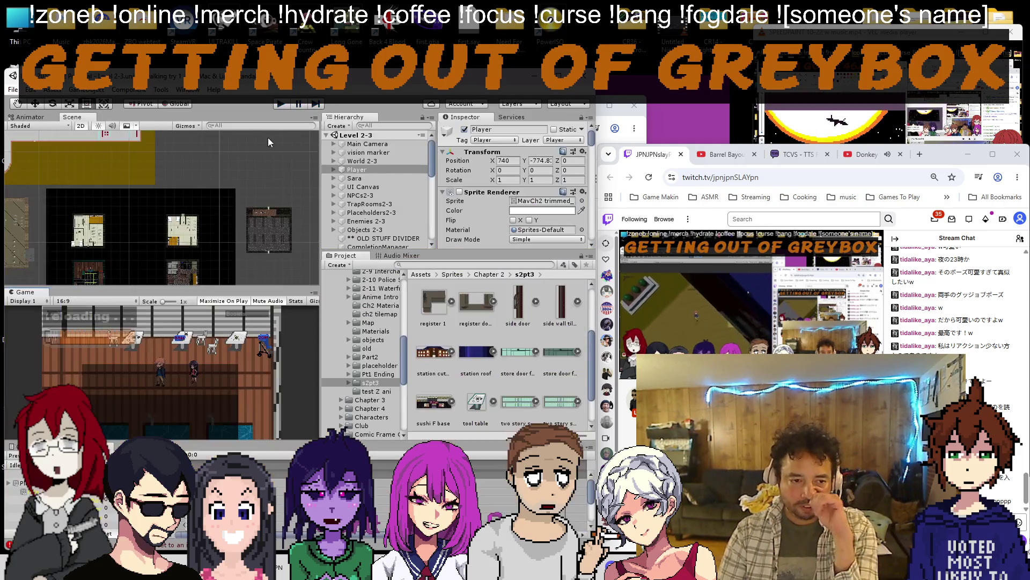
scroll(162, 202, "down", 5)
left_click_drag(201, 186, 137, 227)
scroll(193, 237, "up", 3)
scroll(192, 241, "up", 3)
scroll(186, 236, "up", 3)
scroll(181, 229, "up", 2)
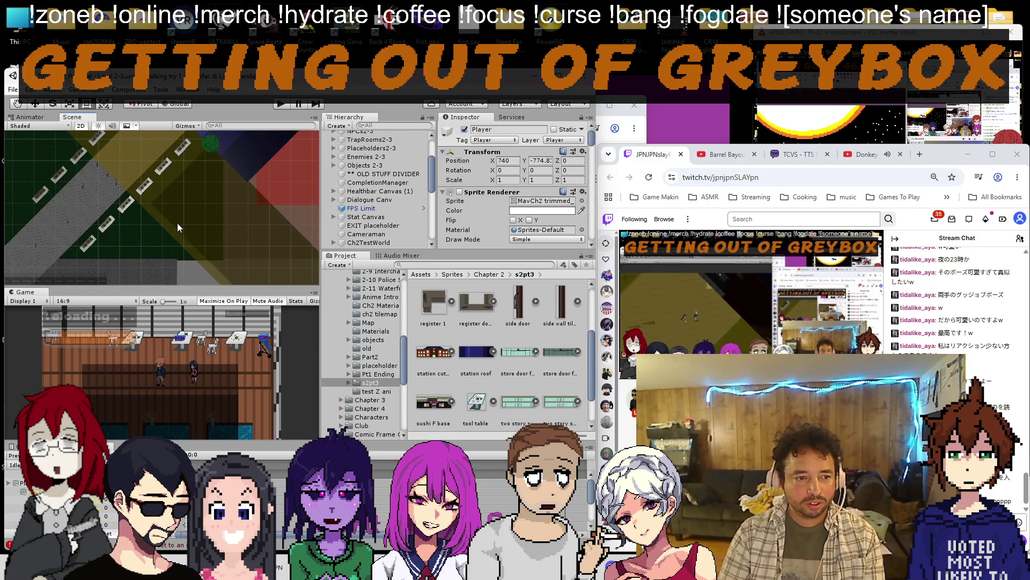
left_click(177, 223)
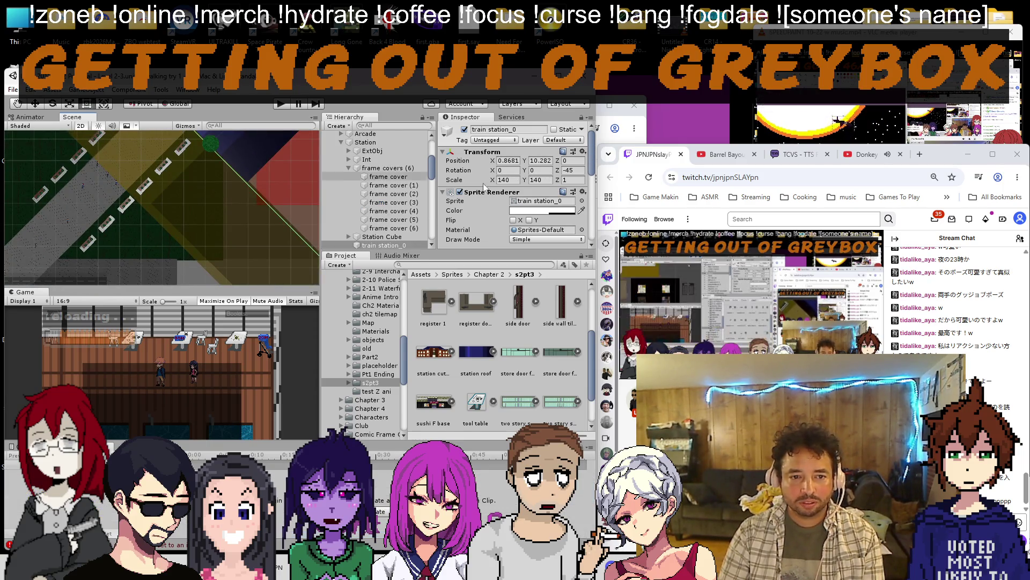
scroll(202, 196, "up", 3)
mouse_move(201, 196)
left_mouse_down()
mouse_move(187, 186)
mouse_move(188, 218)
left_mouse_up()
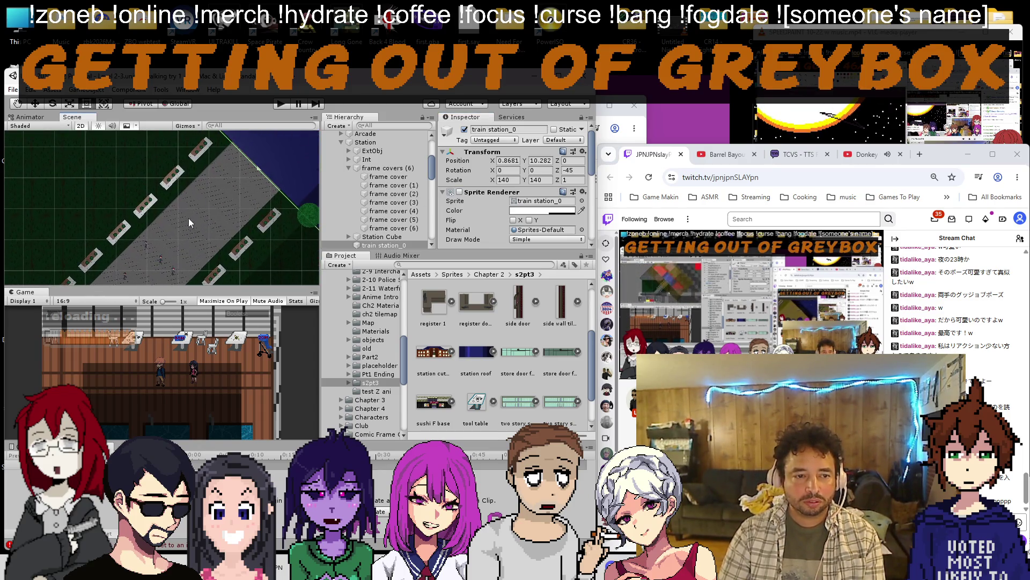
scroll(263, 170, "up", 3)
left_click(257, 169)
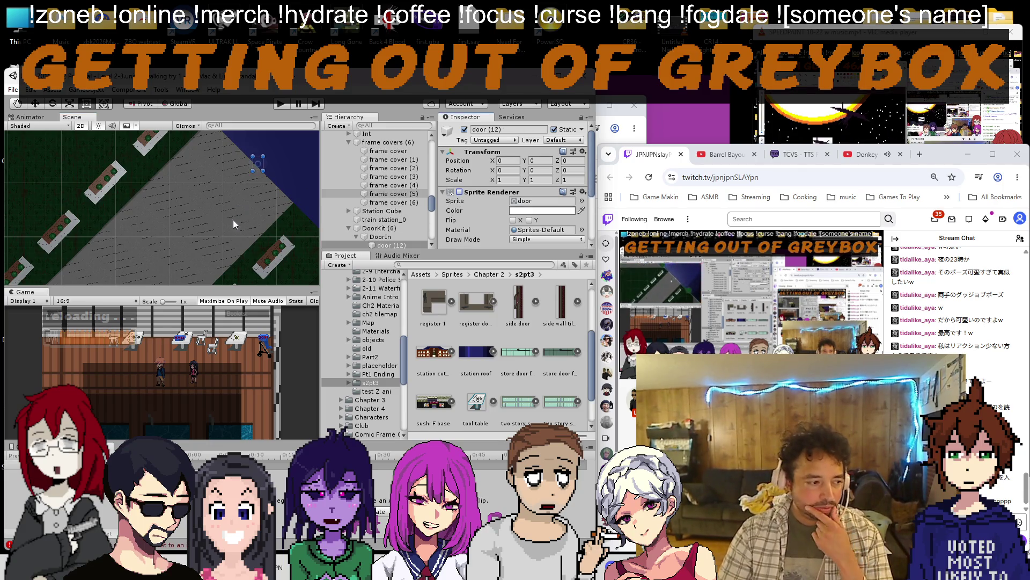
scroll(206, 249, "down", 3)
scroll(206, 249, "down", 3)
scroll(205, 249, "down", 3)
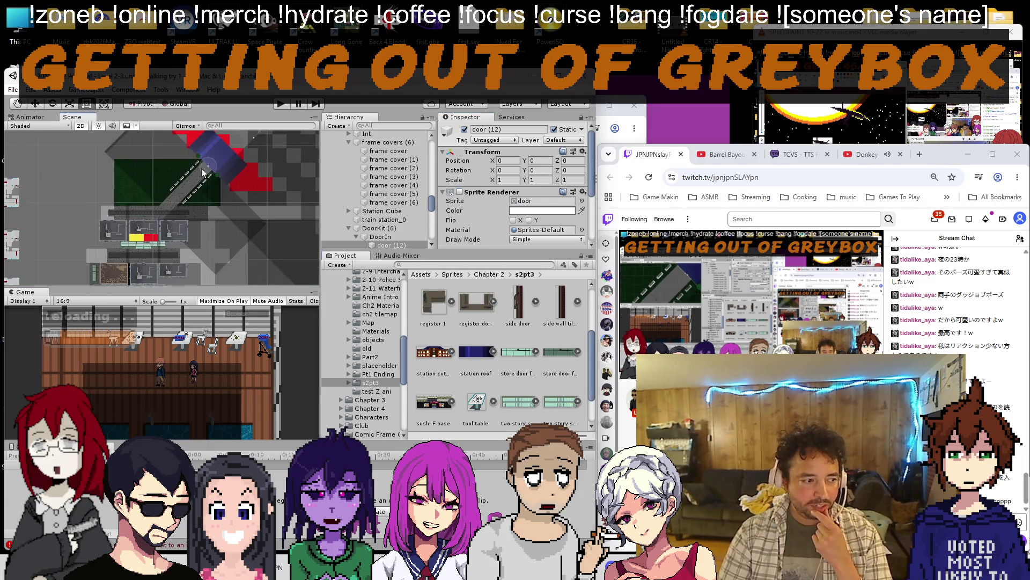
scroll(204, 233, "down", 2)
scroll(202, 220, "down", 3)
scroll(198, 165, "down", 3)
scroll(169, 169, "down", 2)
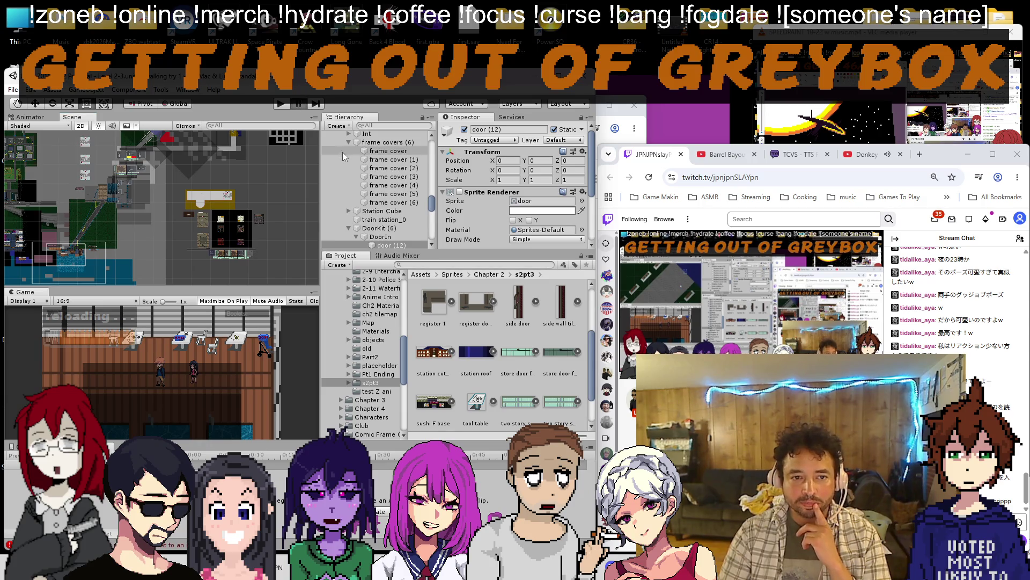
scroll(343, 153, "up", 5)
scroll(343, 152, "up", 5)
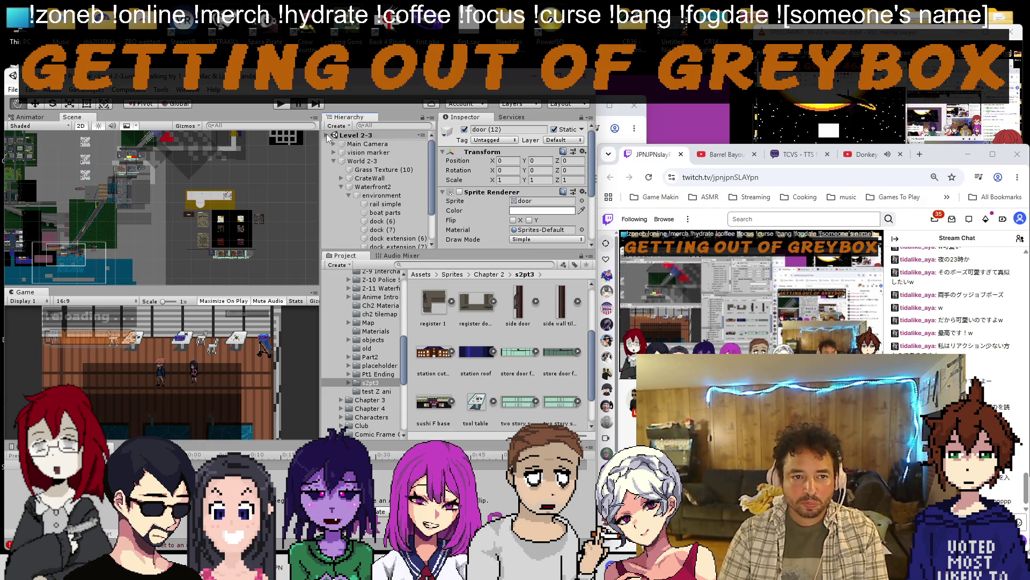
left_click(284, 106)
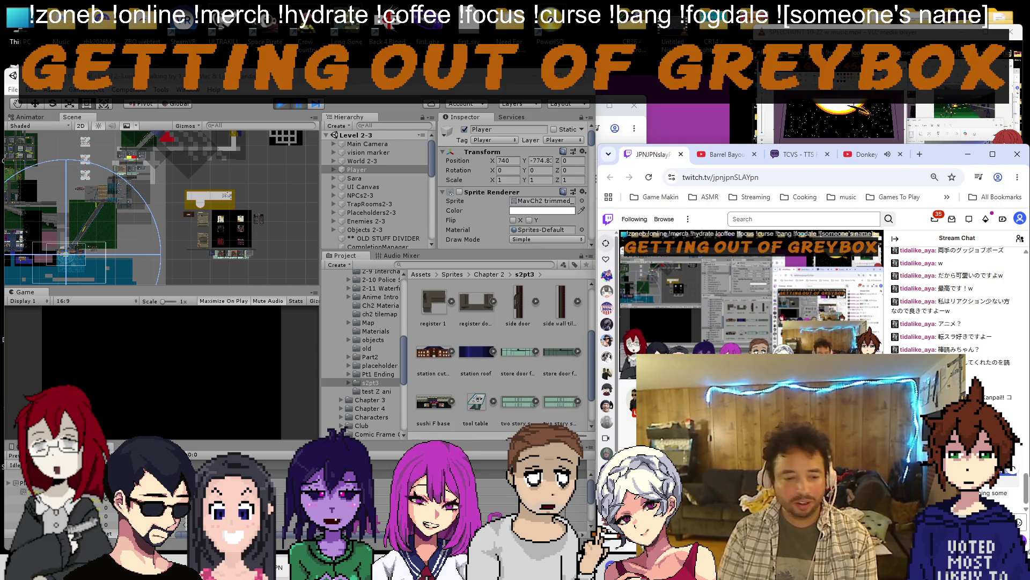
Paste a Japanese chat message into Google Translate, then return to Unity.
key("alt+Tab")
type("かっこよきよねー英語w私は話せないけど")
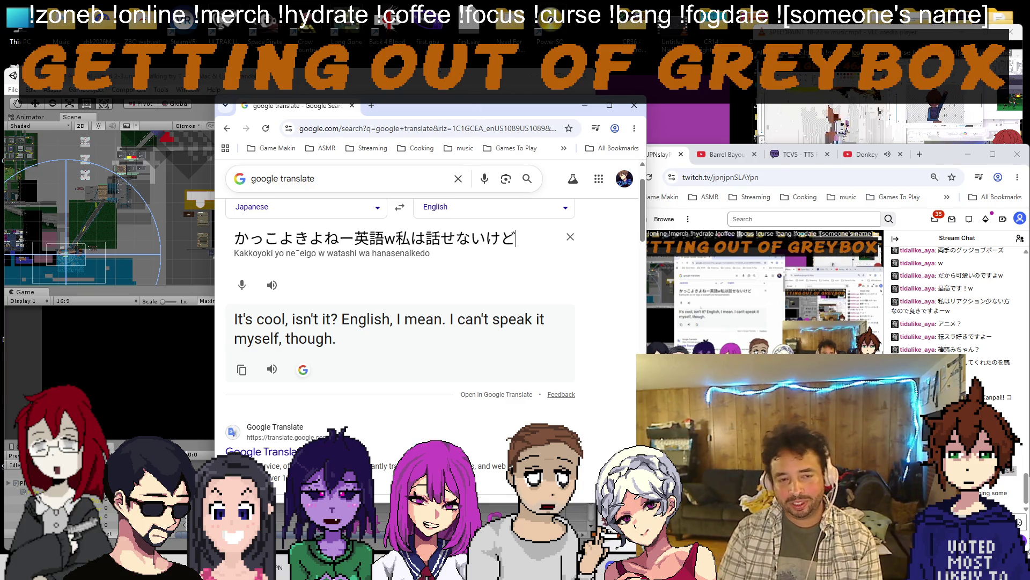
key("alt+Tab")
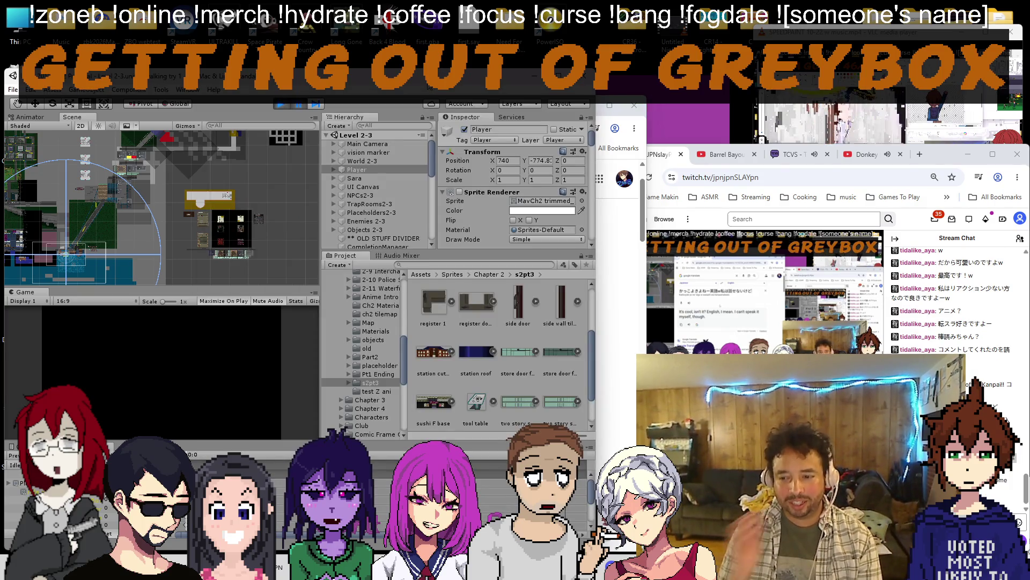
scroll(15, 191, "down", 1)
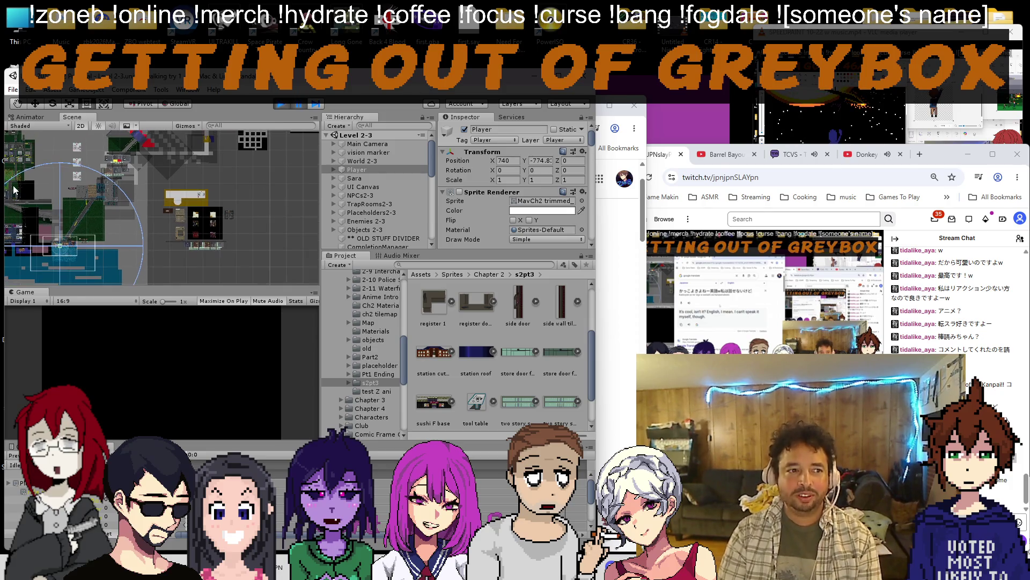
scroll(32, 167, "down", 1)
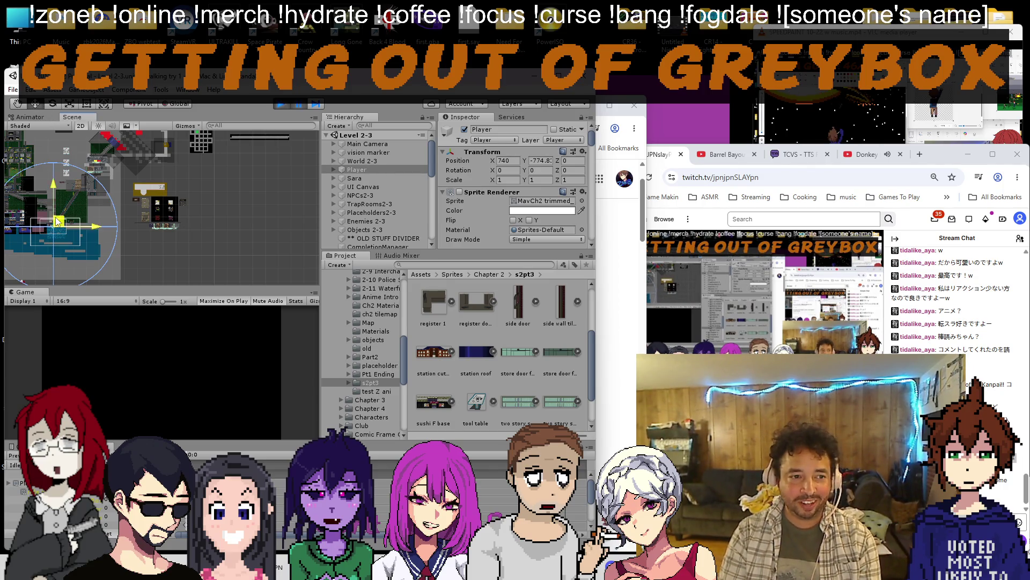
Drag the Player's start position into the station interior and playtest, walking up to the exit.
left_click_drag(61, 220, 161, 193)
scroll(183, 195, "up", 5)
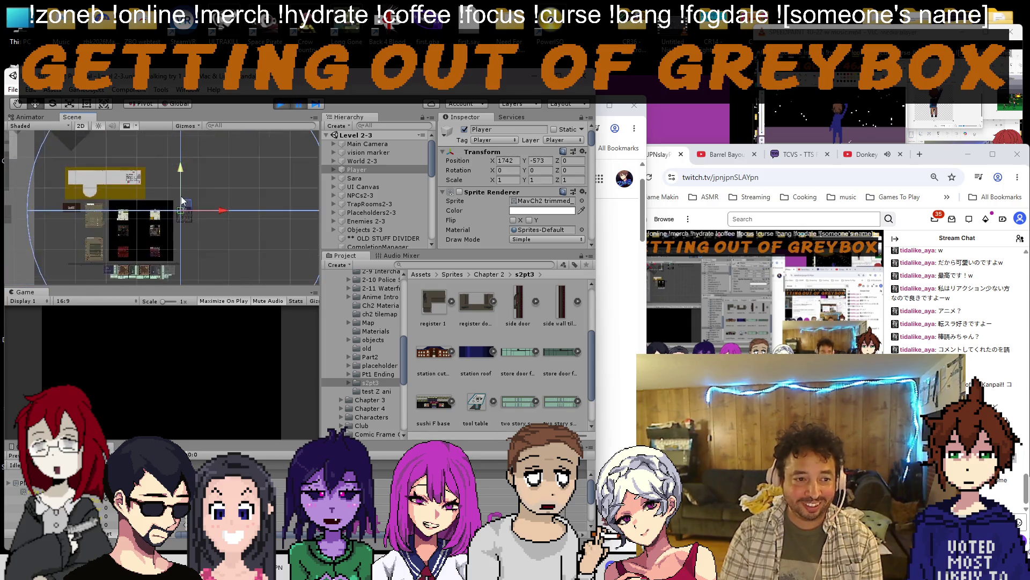
scroll(176, 213, "up", 5)
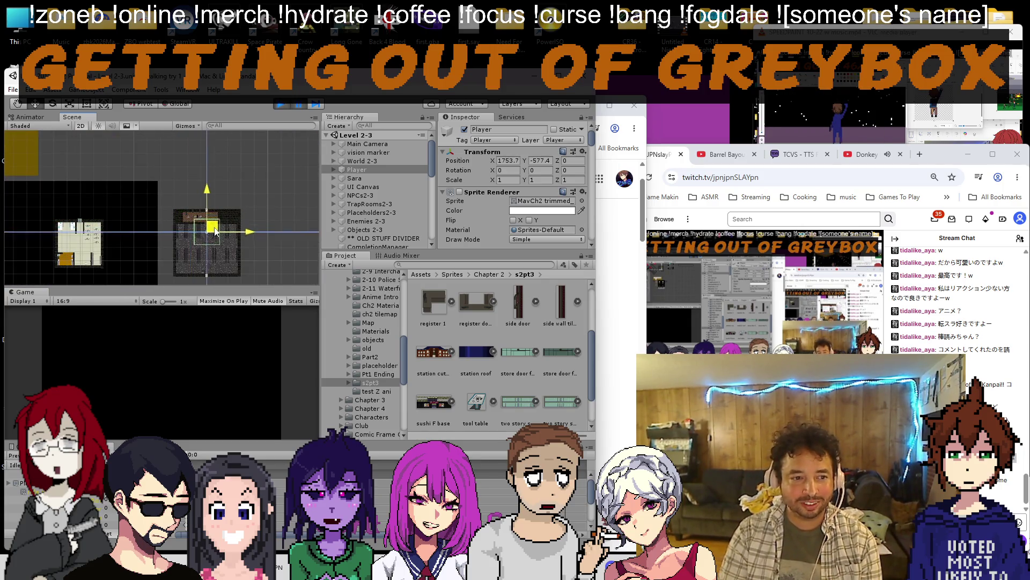
key("ctrl+p")
key("w")
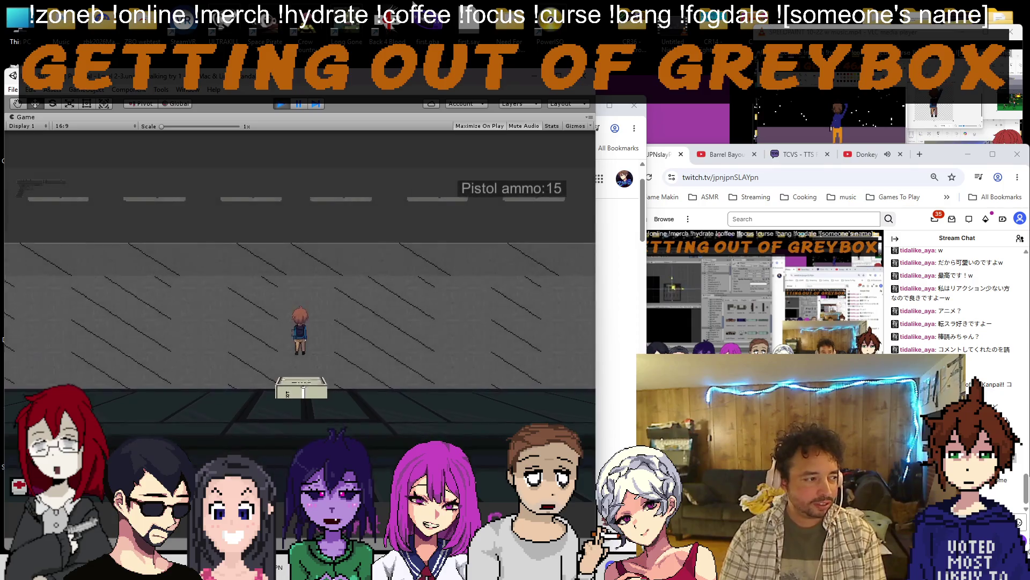
Walk the player up across the road toward the grass and planter, then pause the game.
key("s")
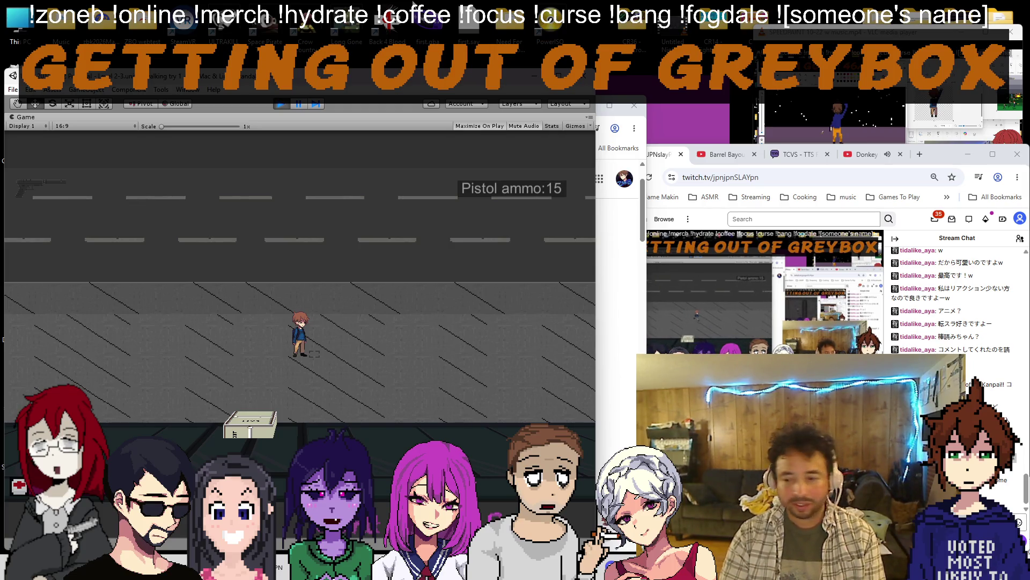
key("w")
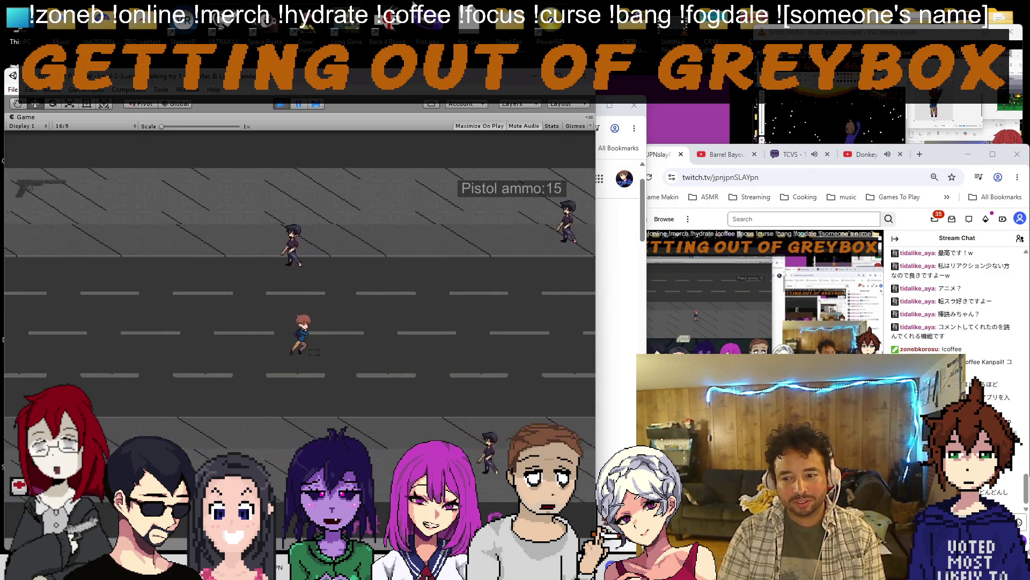
key("w")
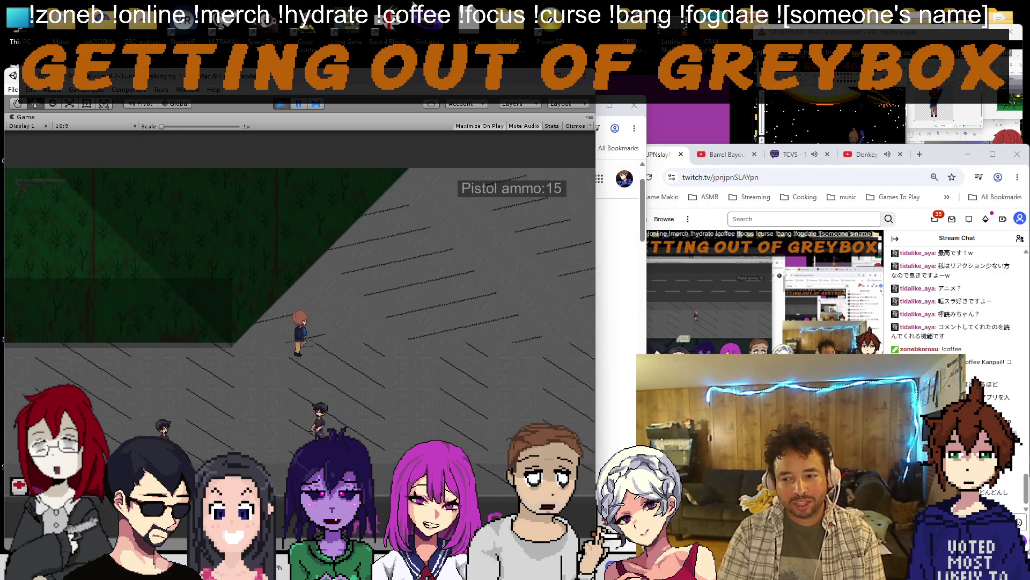
key("w")
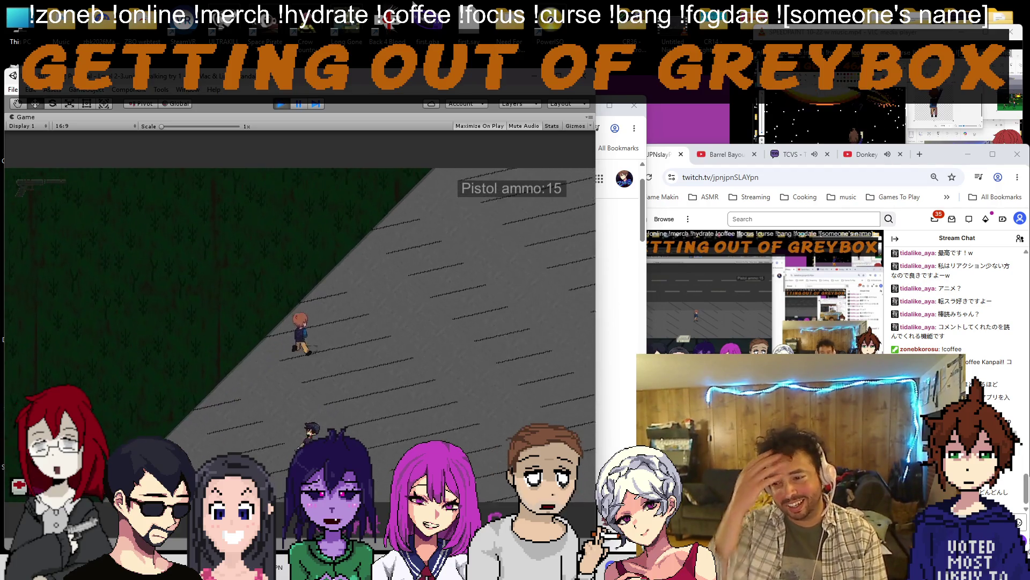
key("w")
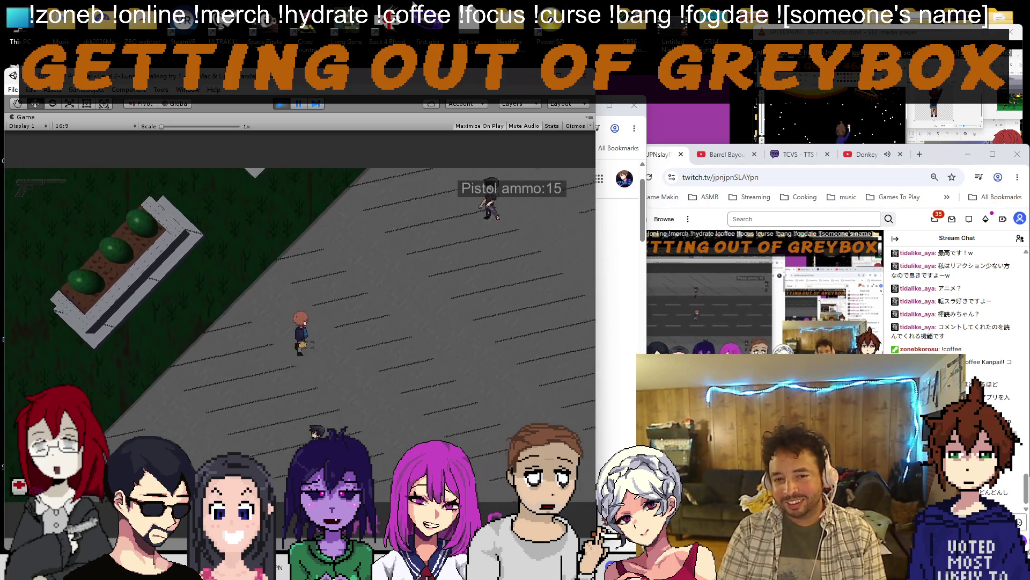
key("w")
key("Escape")
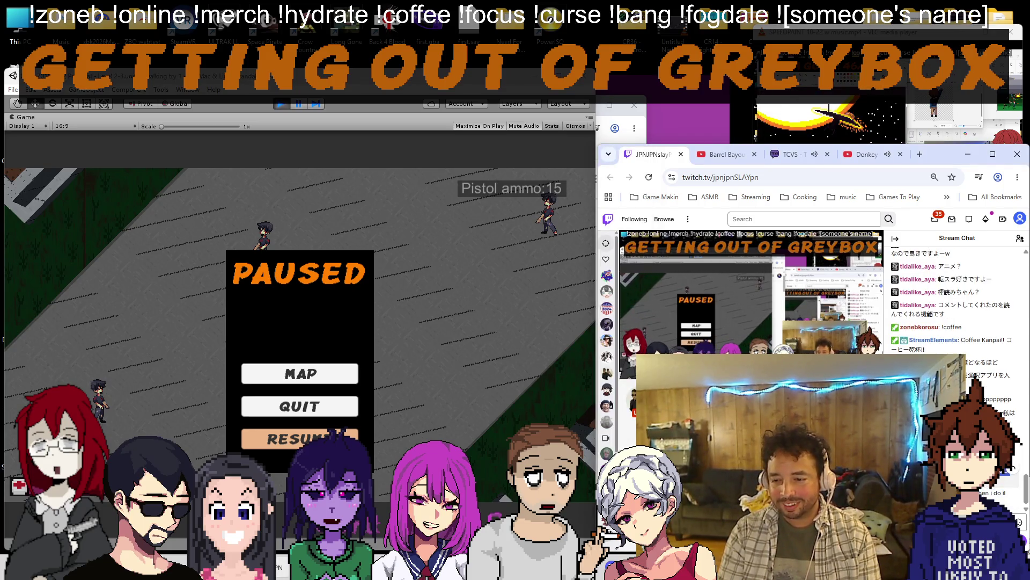
Glance at the translator window, then resume the paused playtest.
key("alt+Tab")
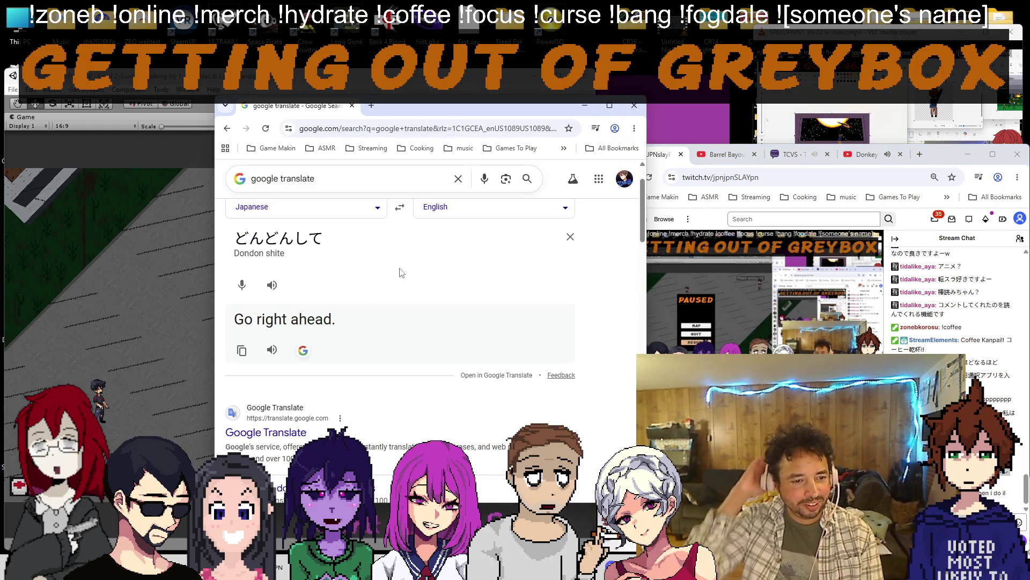
key("alt+Tab")
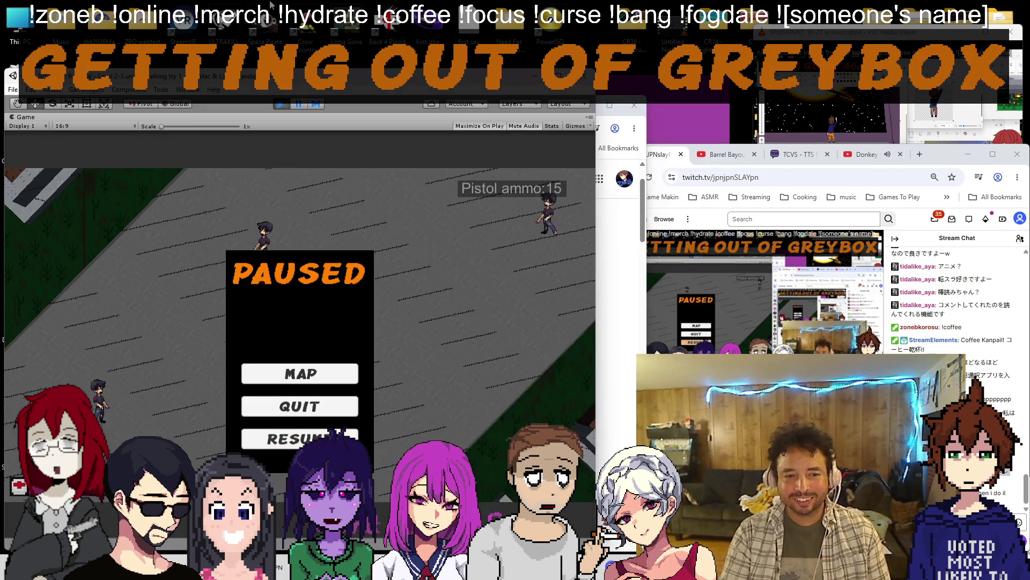
left_click(342, 434)
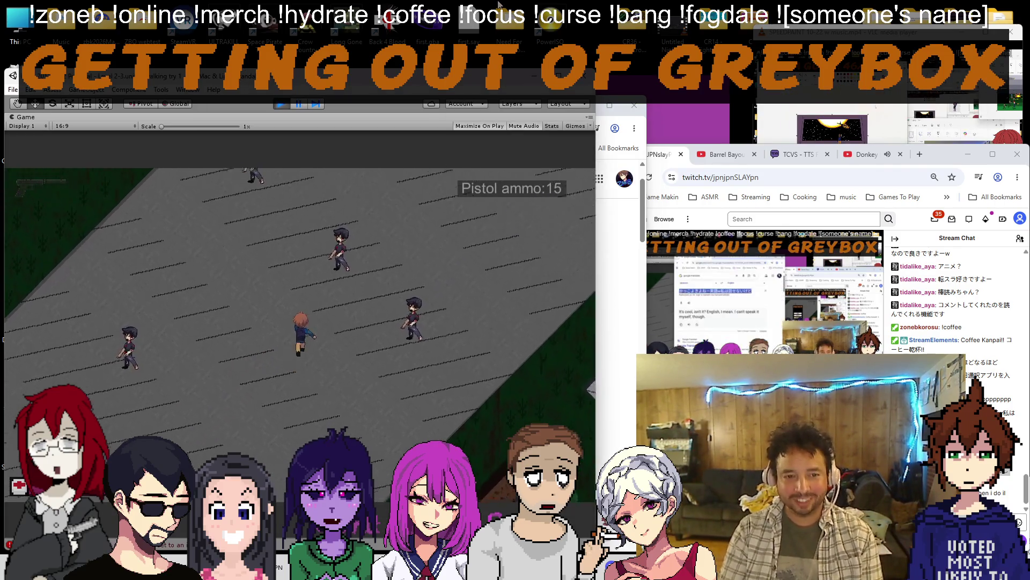
Walk along the street toward the enemy crowd, firing the pistol and reloading.
key("a")
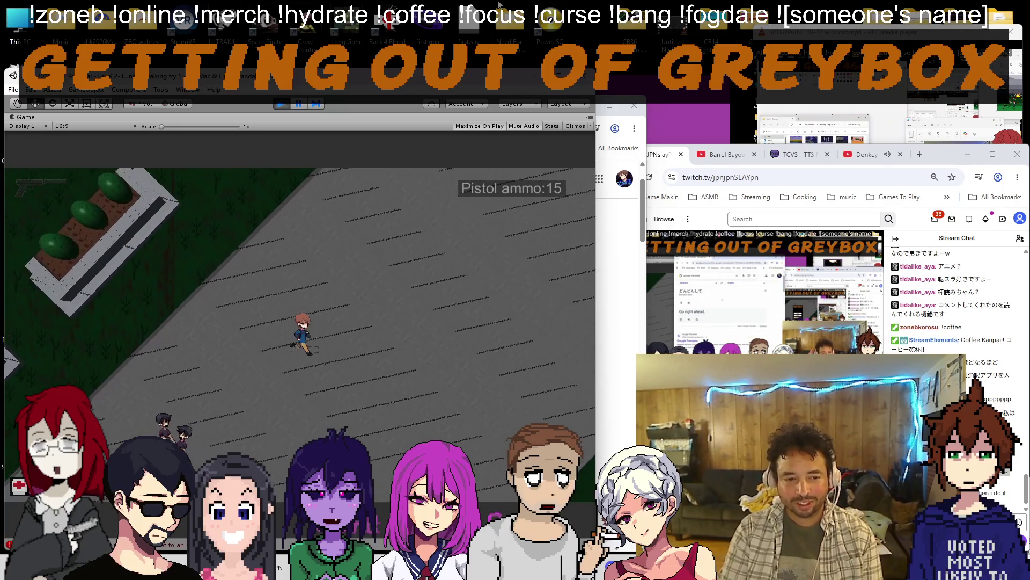
key("w")
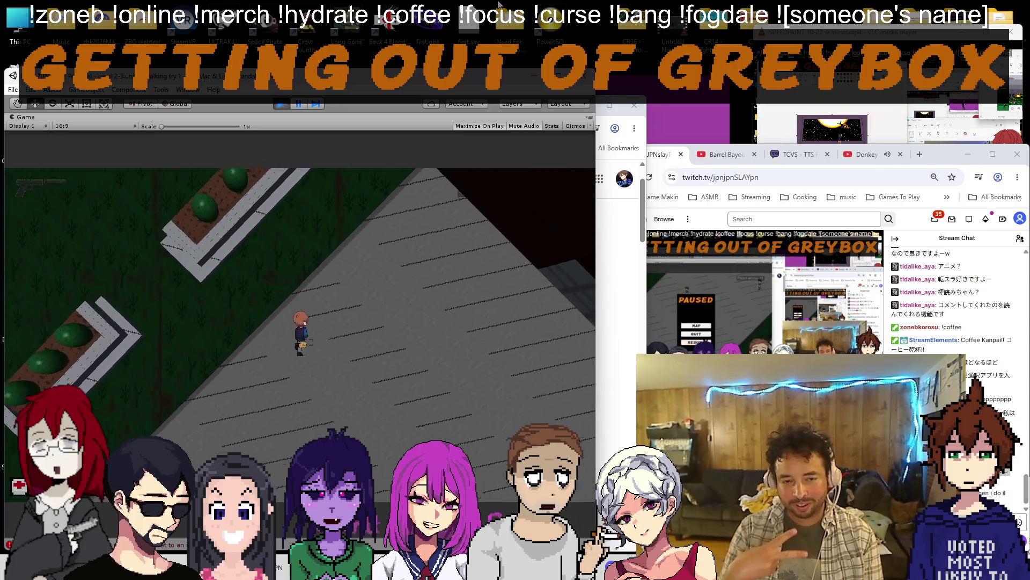
key("w")
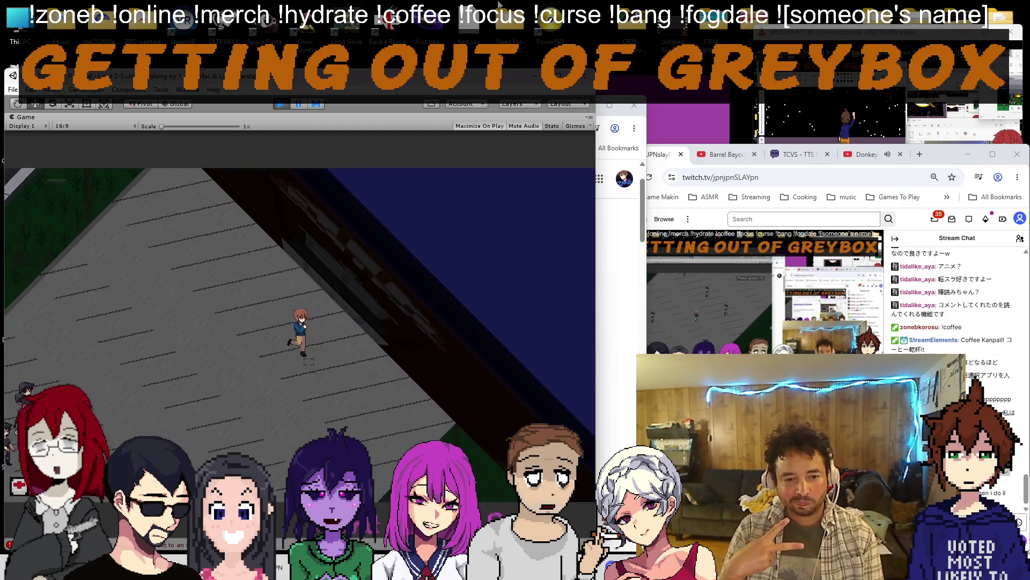
key("w")
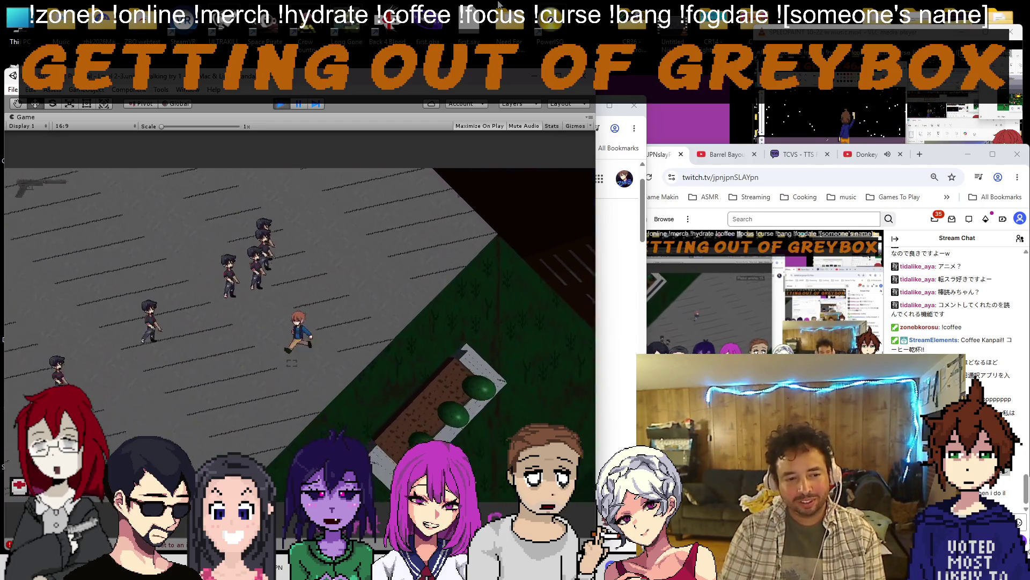
key("a")
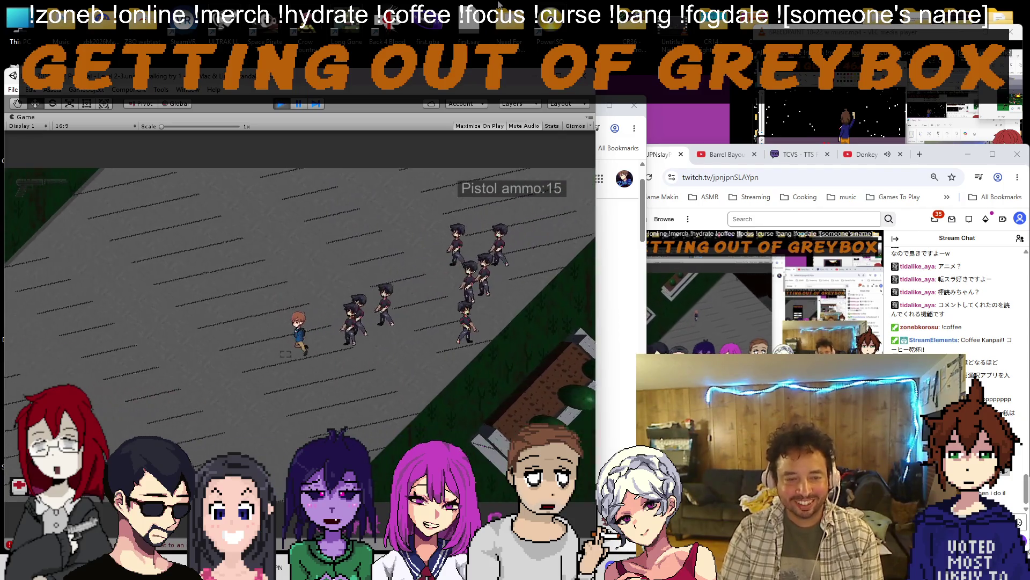
left_click(322, 326)
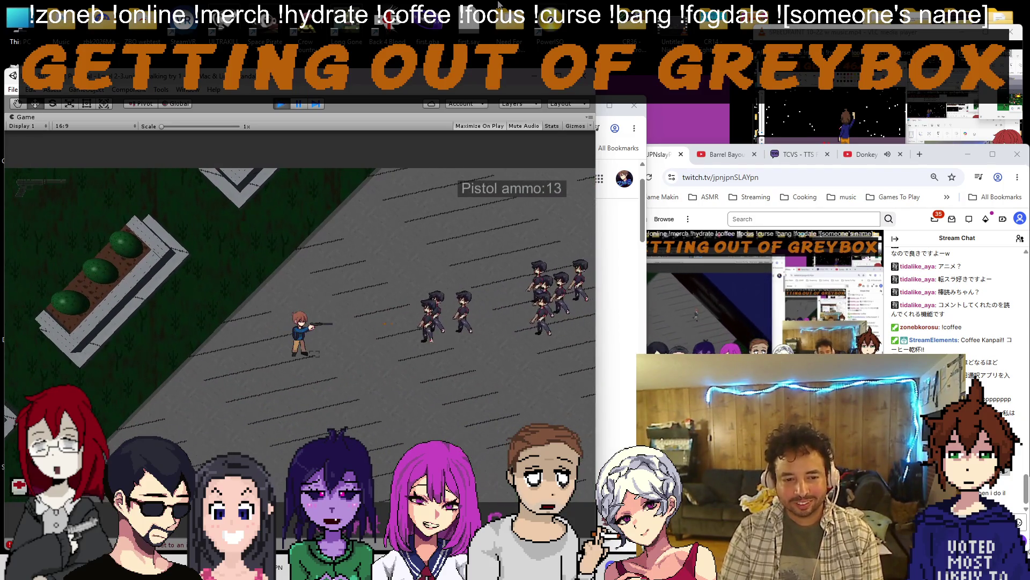
key("r")
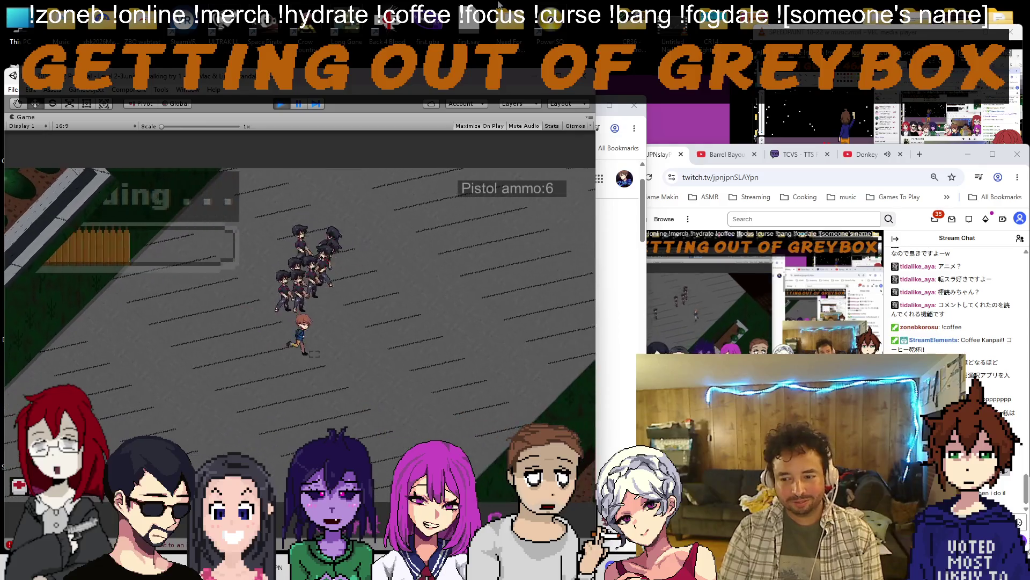
Walk past the planter to the building edge, then stop the playtest.
key("d")
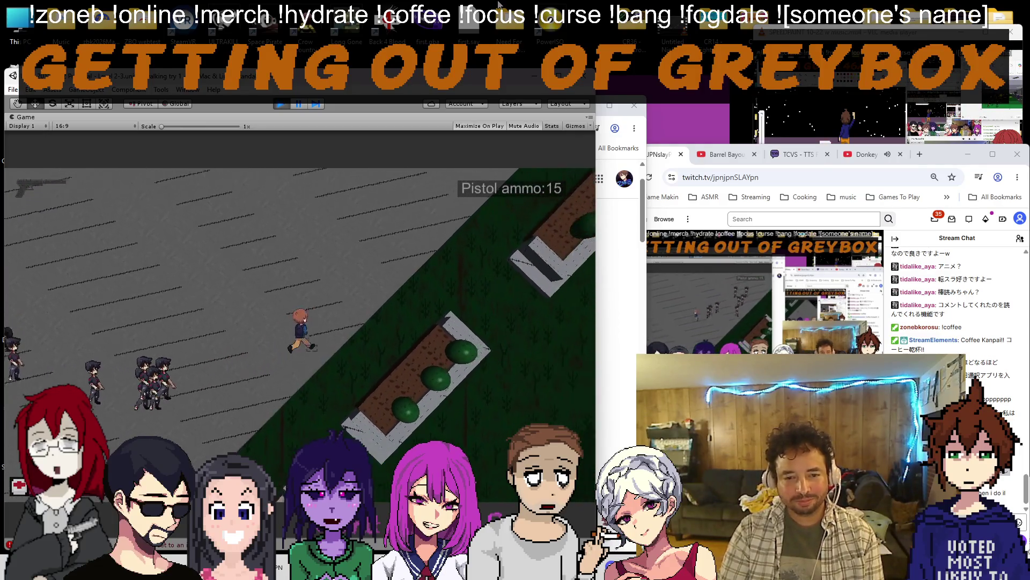
key("d")
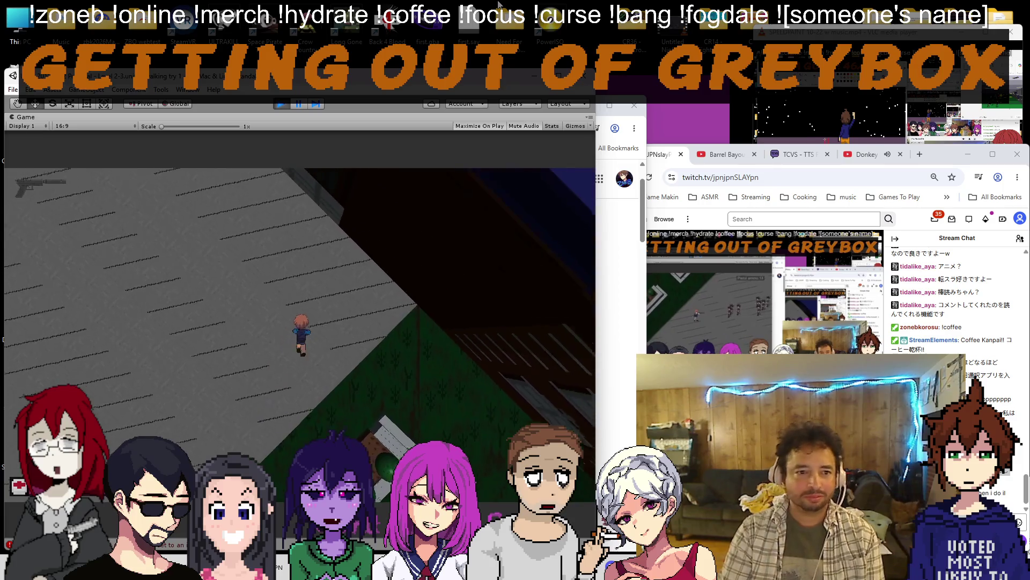
key("d")
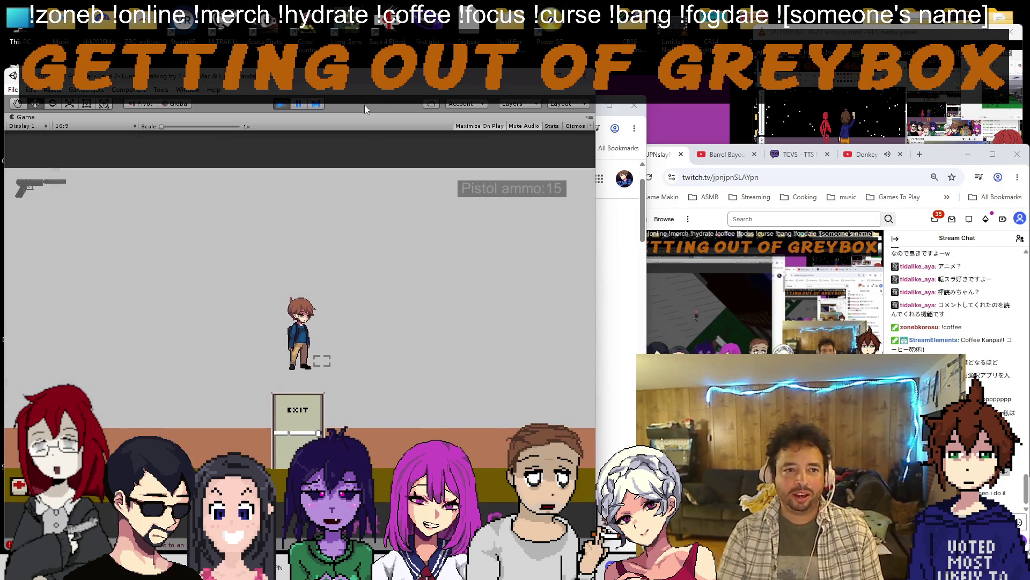
left_click(278, 106)
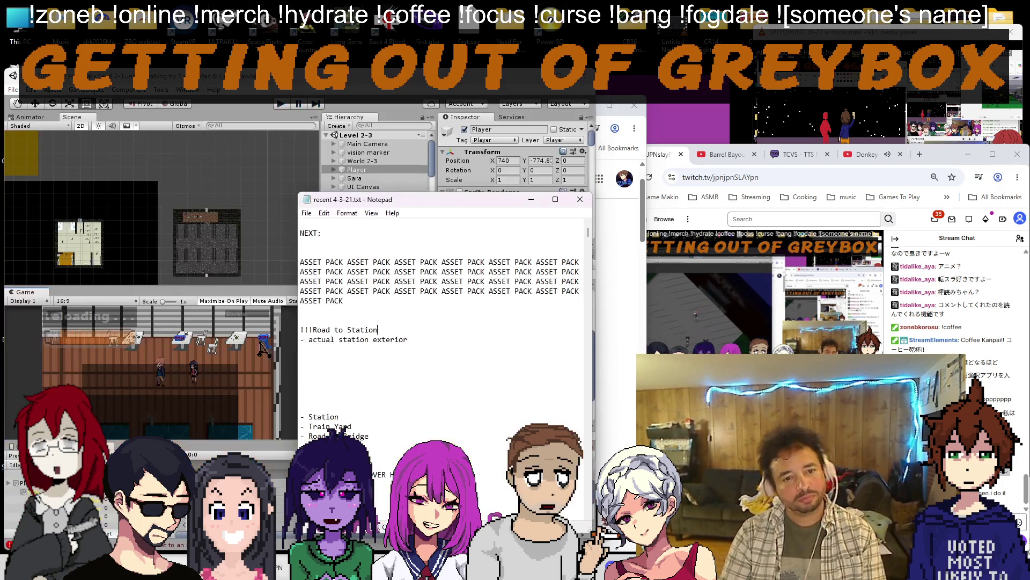
Delete the '!!!Road to Station' and '- actual station exterior' lines, then return to Unity.
left_click_drag(442, 340, 300, 325)
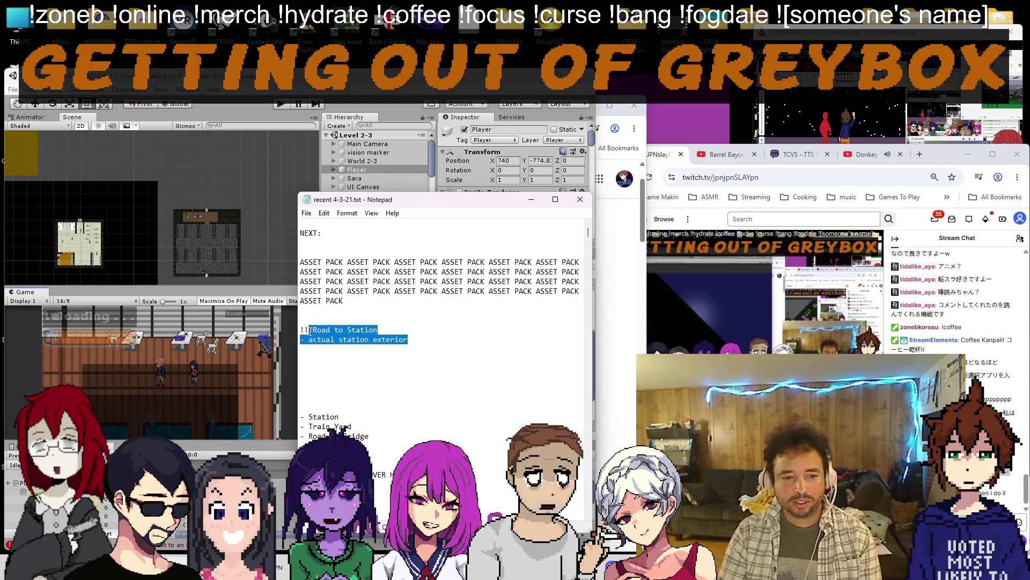
key("Delete")
key("Delete")
key("Delete")
key("Delete")
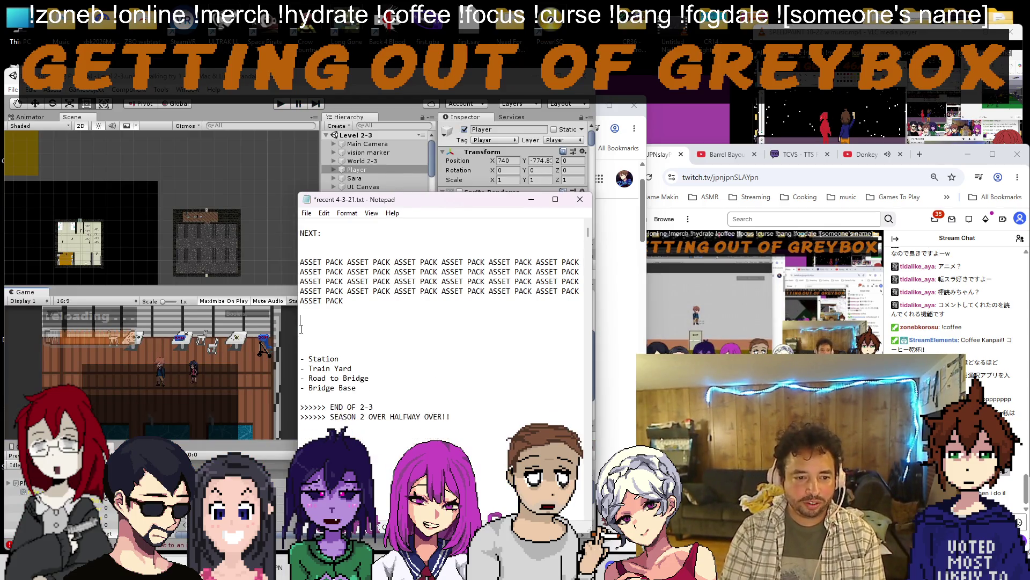
scroll(205, 233, "down", 3)
left_click(210, 207)
scroll(198, 251, "up", 5)
scroll(191, 256, "up", 3)
scroll(186, 252, "up", 4)
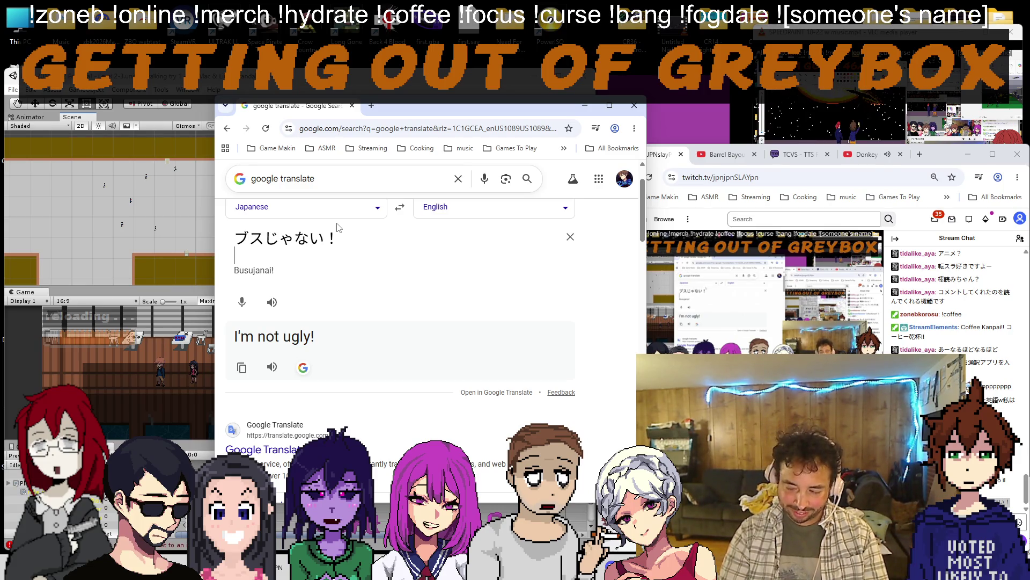
Translate the 'cute beats ugly' sentence to Japanese and back to English, then return to Unity.
left_click(400, 206)
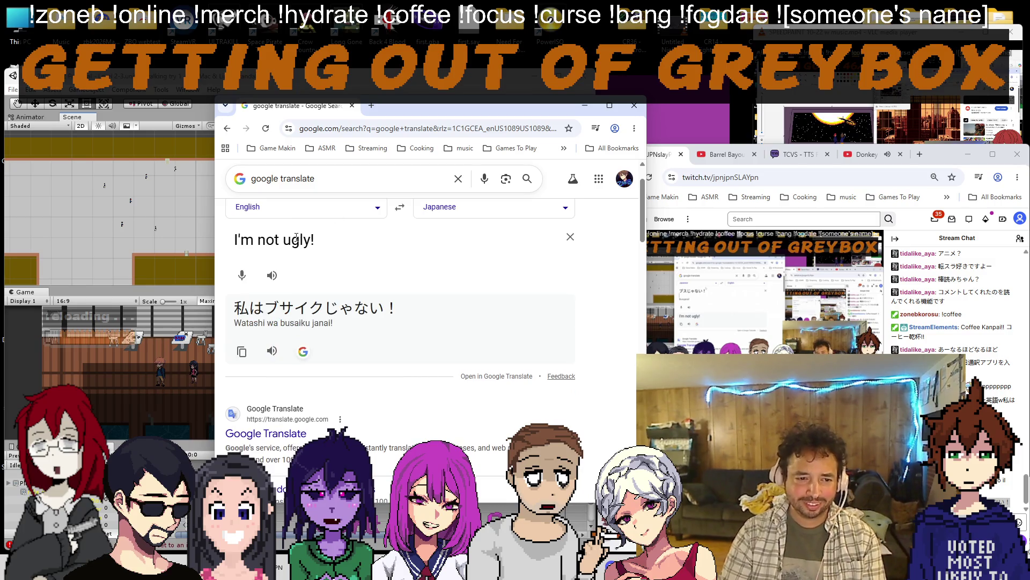
triple_click(295, 239)
type("'cut")
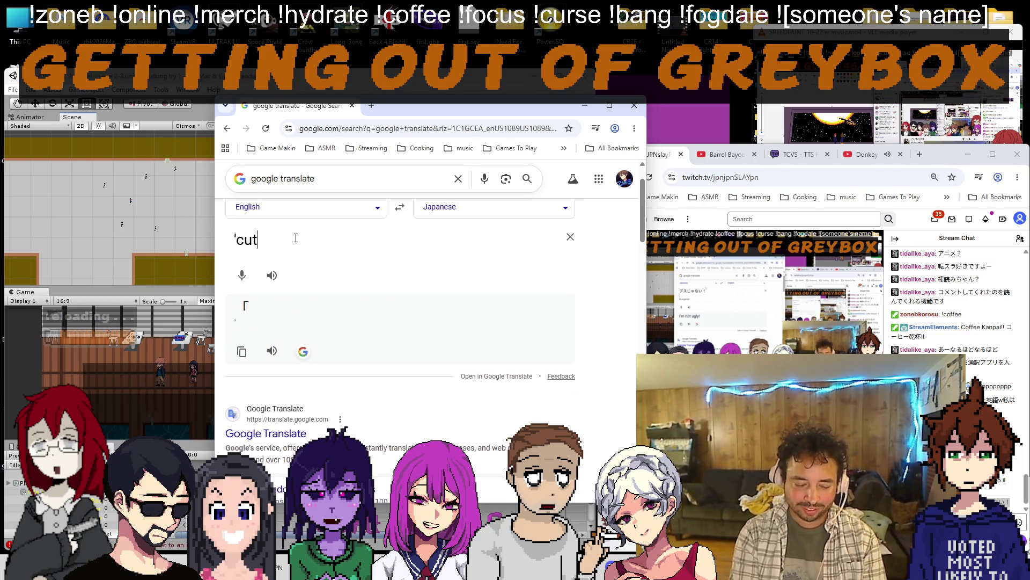
type("e' is better than 'ugly'")
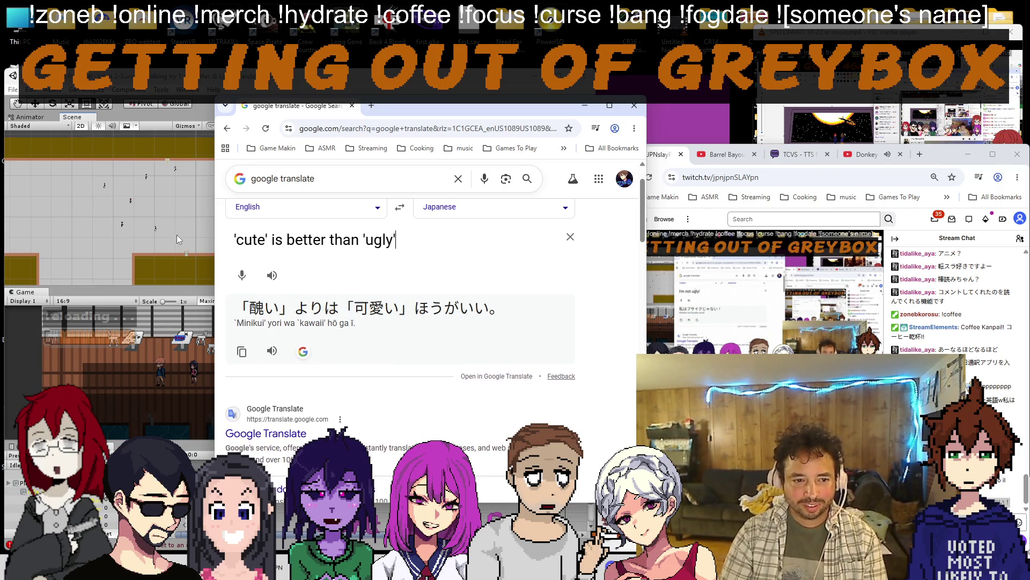
left_click(399, 207)
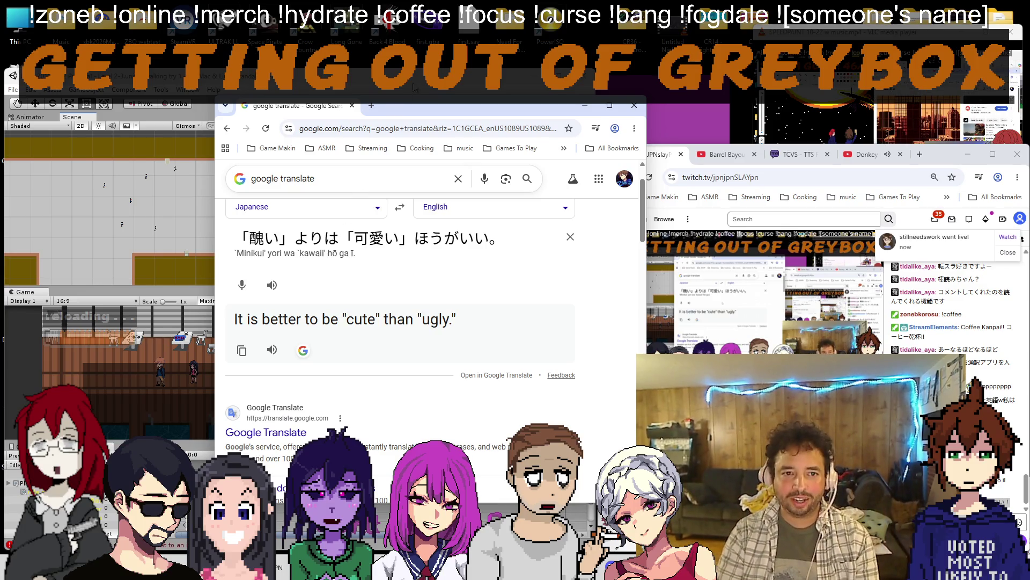
key("alt+Tab")
scroll(231, 228, "down", 3)
scroll(209, 225, "up", 3)
scroll(214, 232, "up", 2)
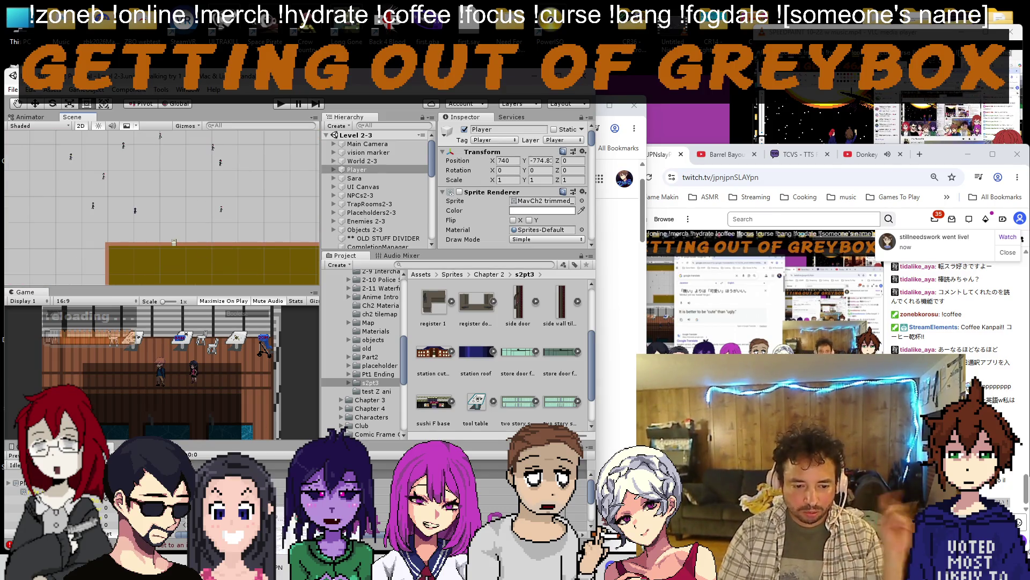
Bring up File Explorer and navigate up from References to the Spritesheets folder.
key("alt+Tab")
key("alt+Tab")
key("alt+Tab")
left_click_drag(640, 148, 465, 150)
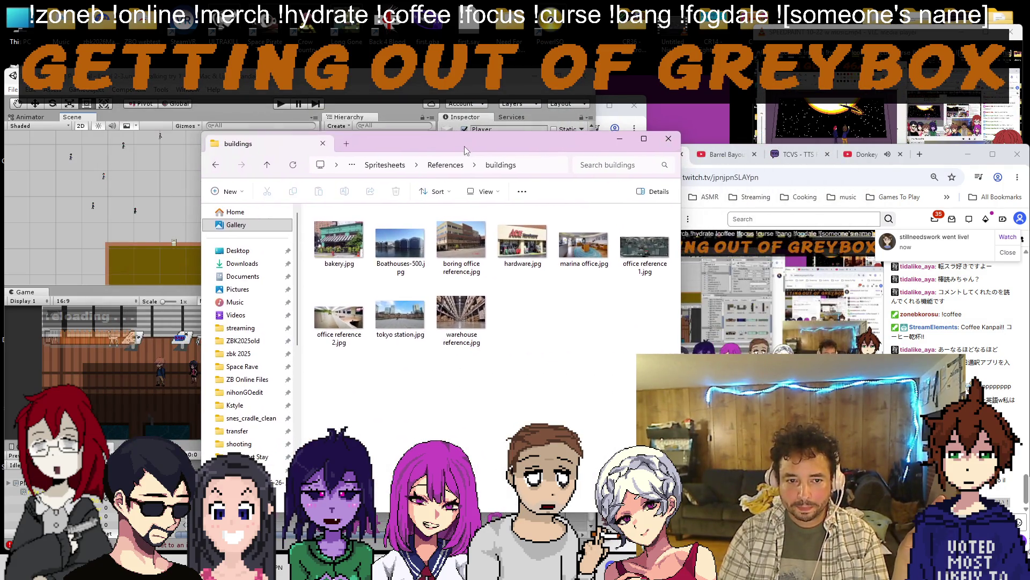
left_click(445, 164)
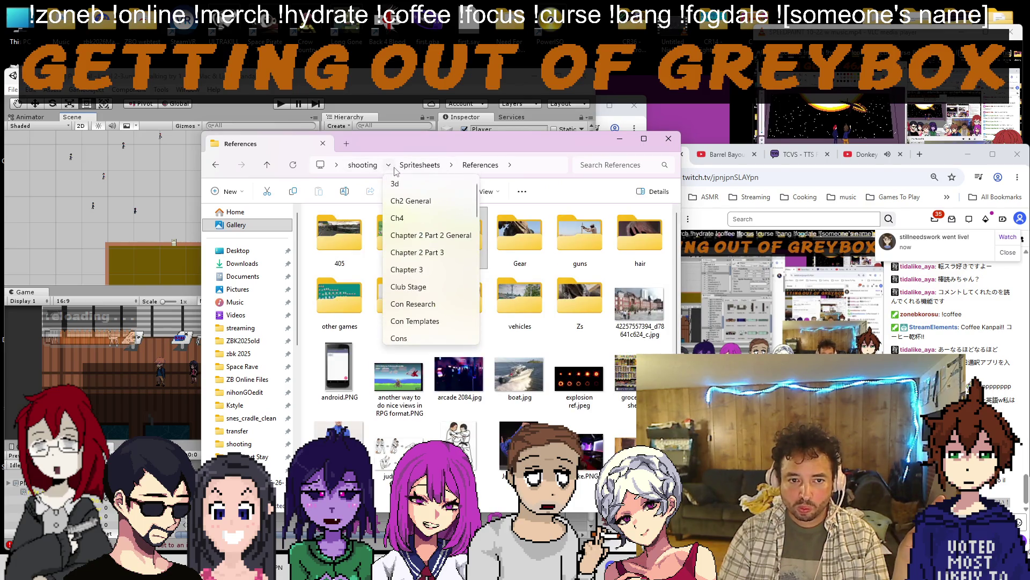
left_click(424, 166)
left_click(425, 166)
key("Escape")
key("Down")
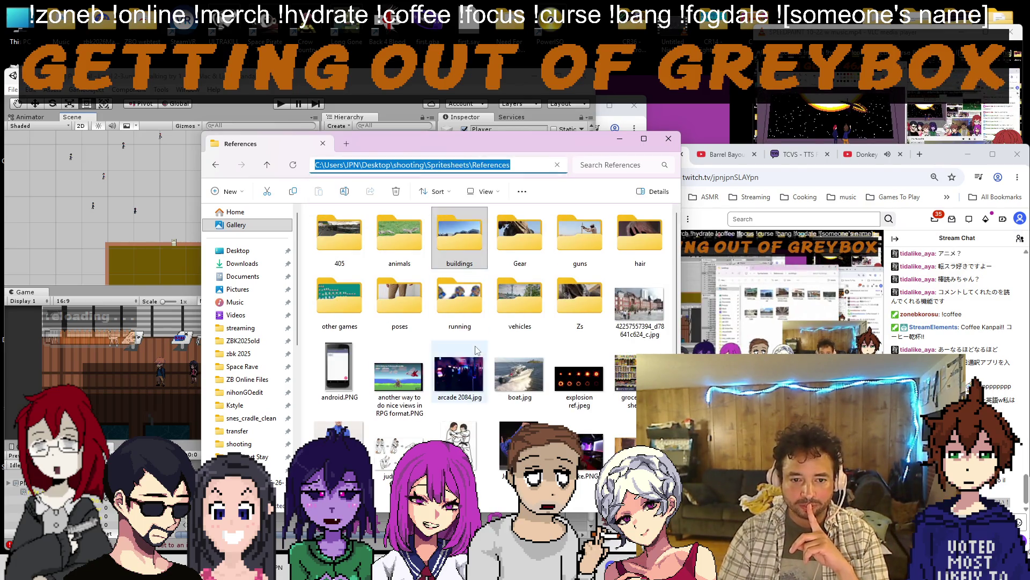
left_click(420, 165)
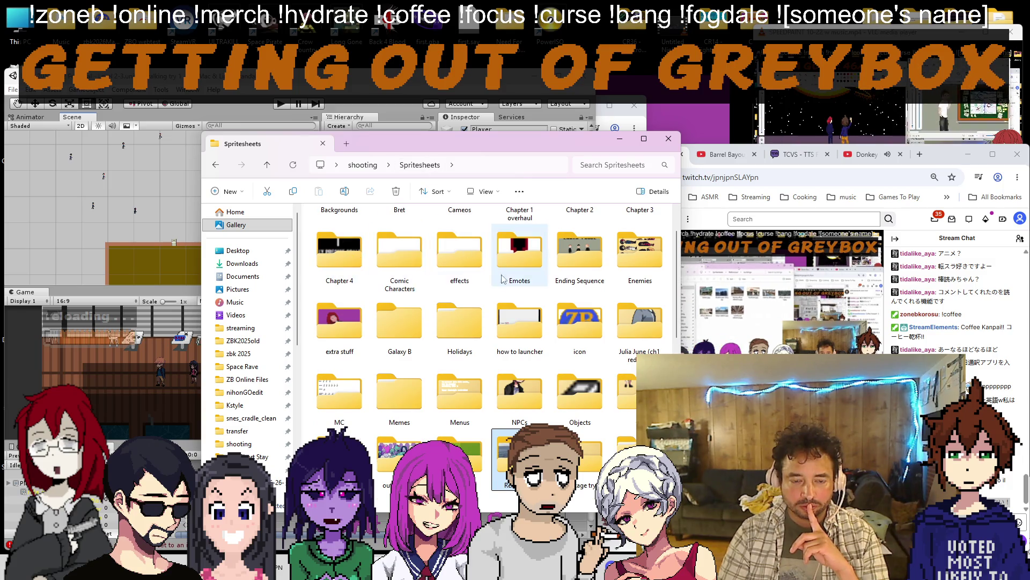
Open Chapter 1 overhaul, then 1-8int, and open 1-8int1 characters.png in Paint.
left_click(519, 238)
double_click(520, 238)
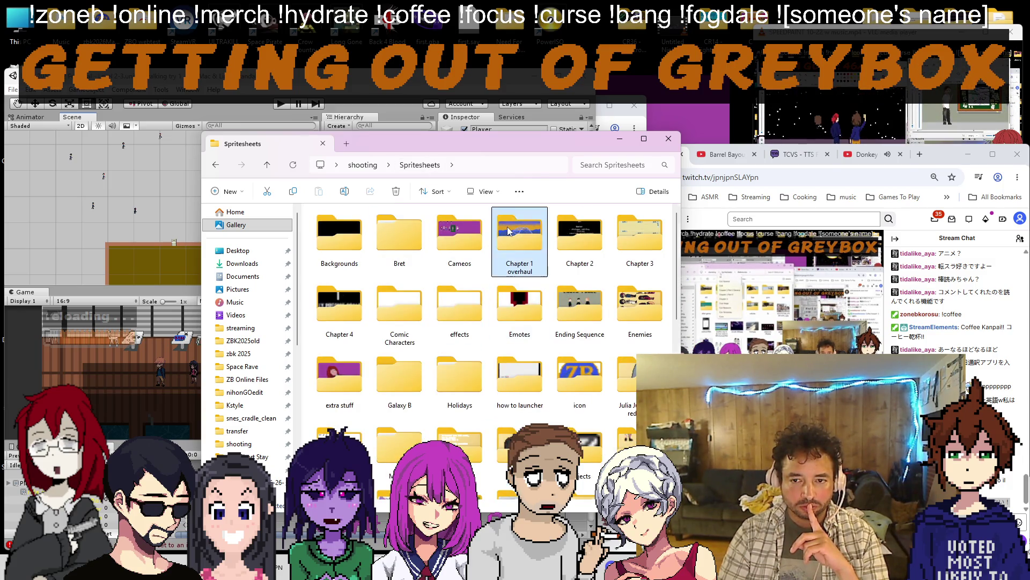
left_click(865, 154)
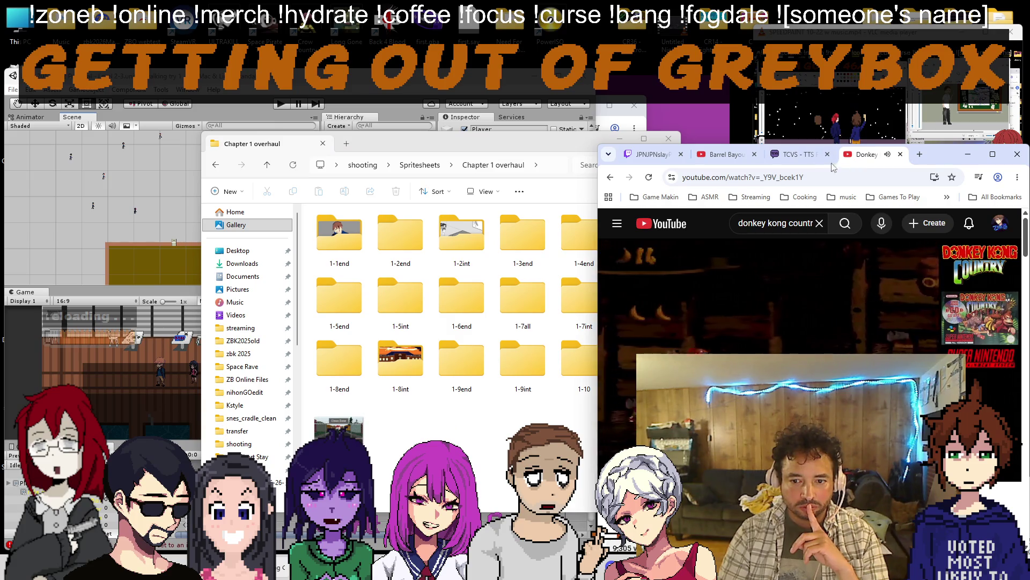
left_click(651, 153)
left_click(400, 241)
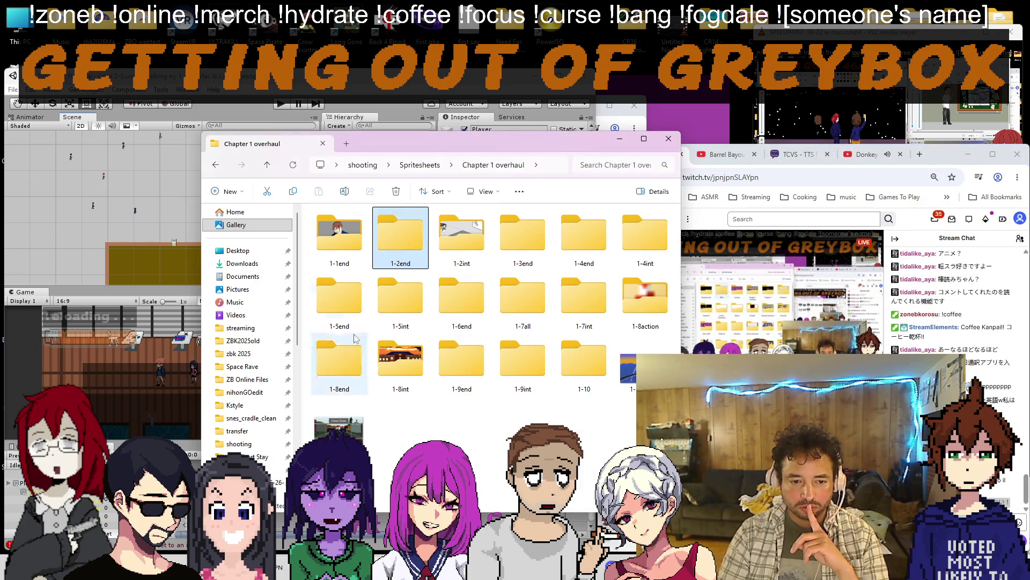
double_click(413, 363)
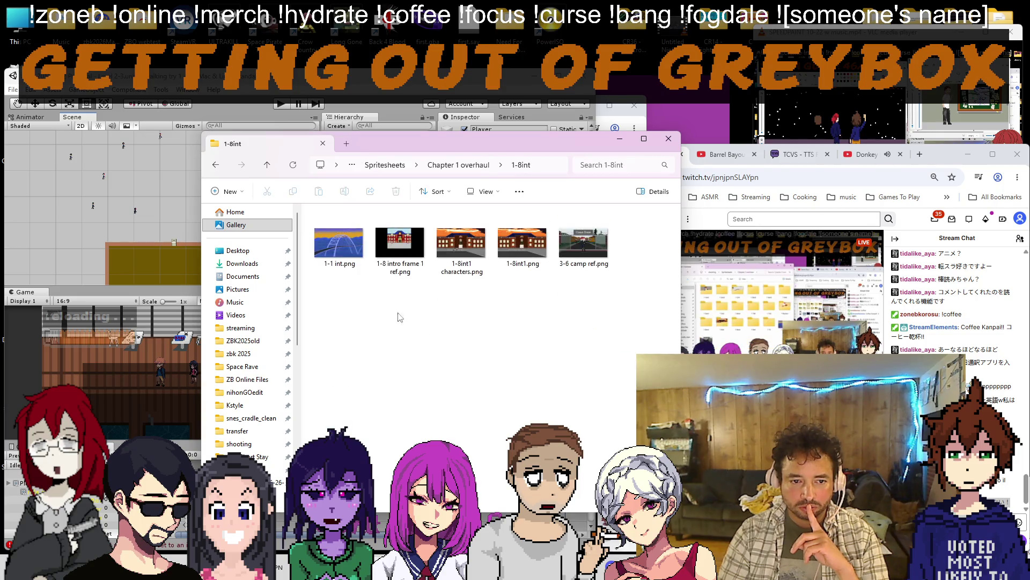
left_click(460, 256)
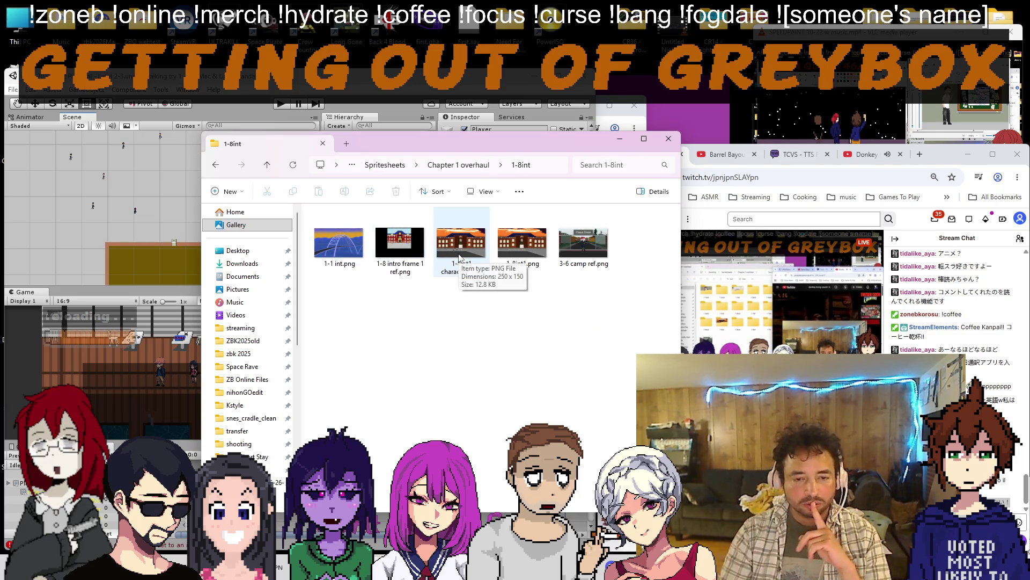
double_click(458, 256)
scroll(393, 319, "up", 5)
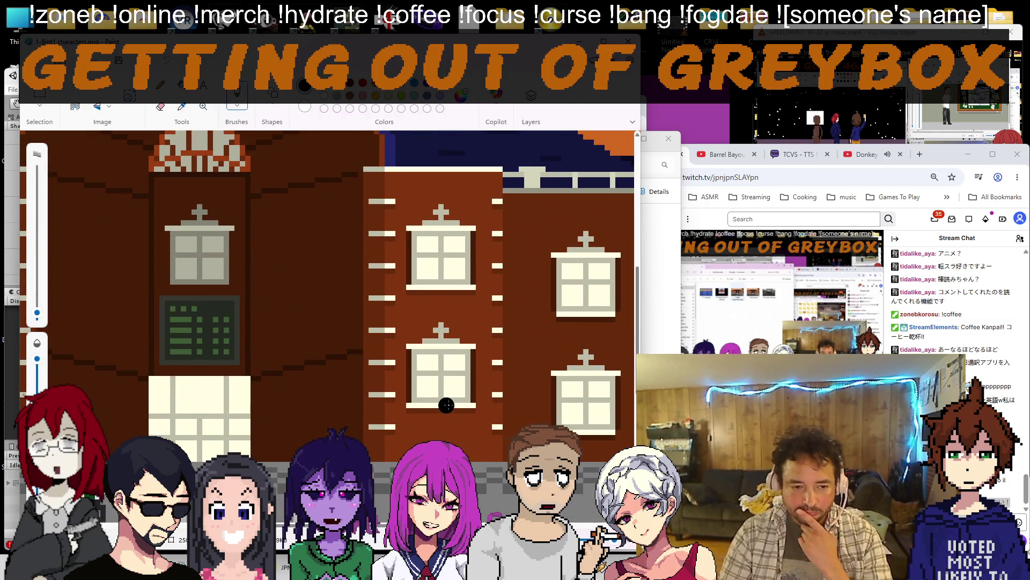
scroll(411, 381, "down", 4)
Restore the Paint window from full screen, move it to the upper left, then minimize it.
key("alt+Tab")
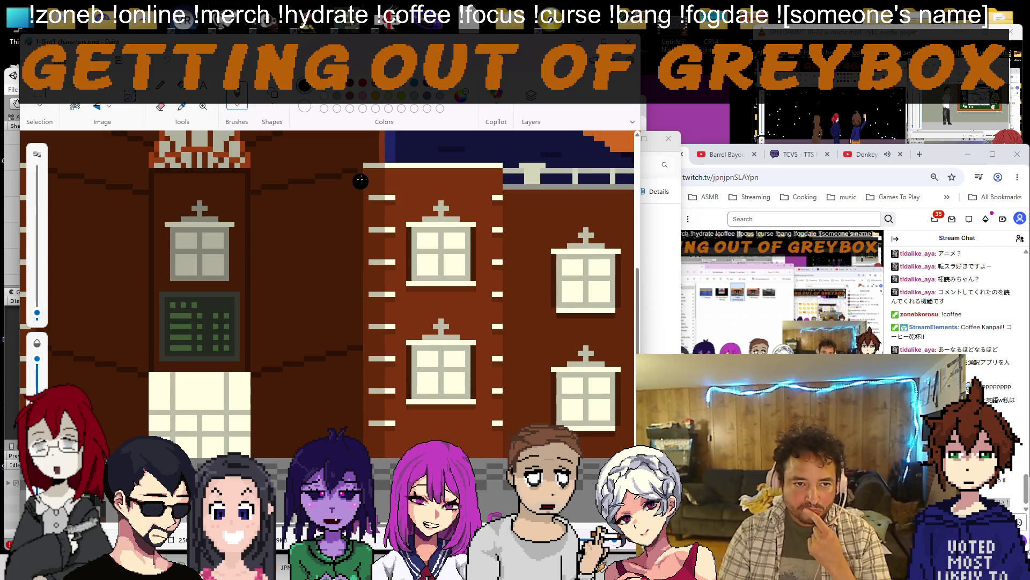
scroll(360, 181, "down", 5)
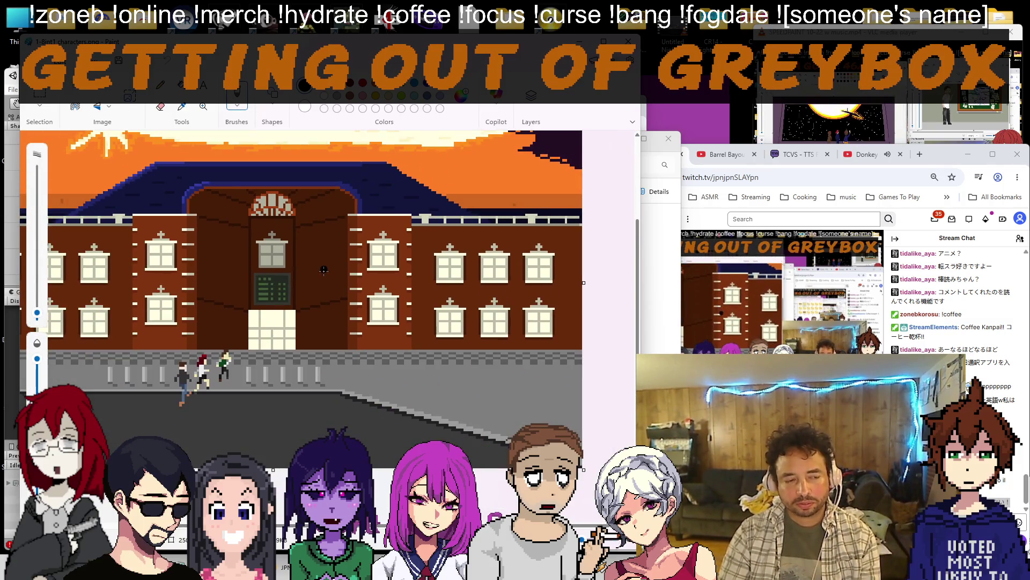
double_click(584, 121)
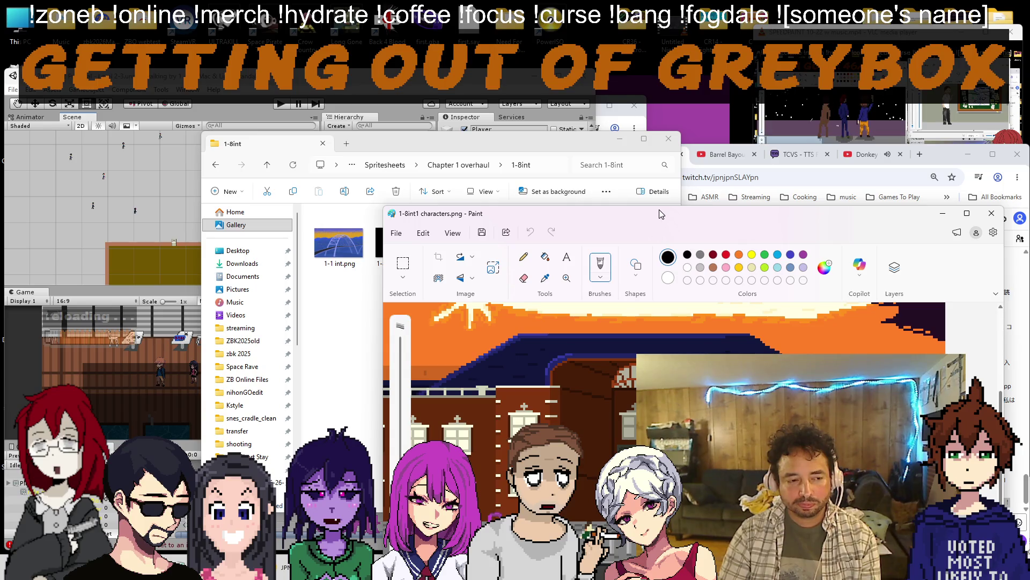
left_click_drag(660, 215, 317, 100)
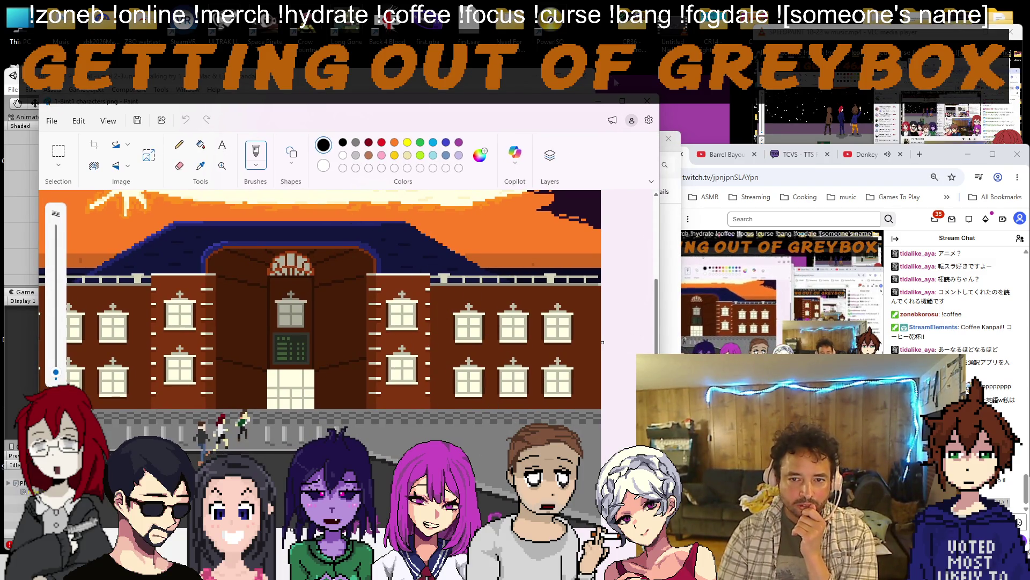
left_click(622, 101)
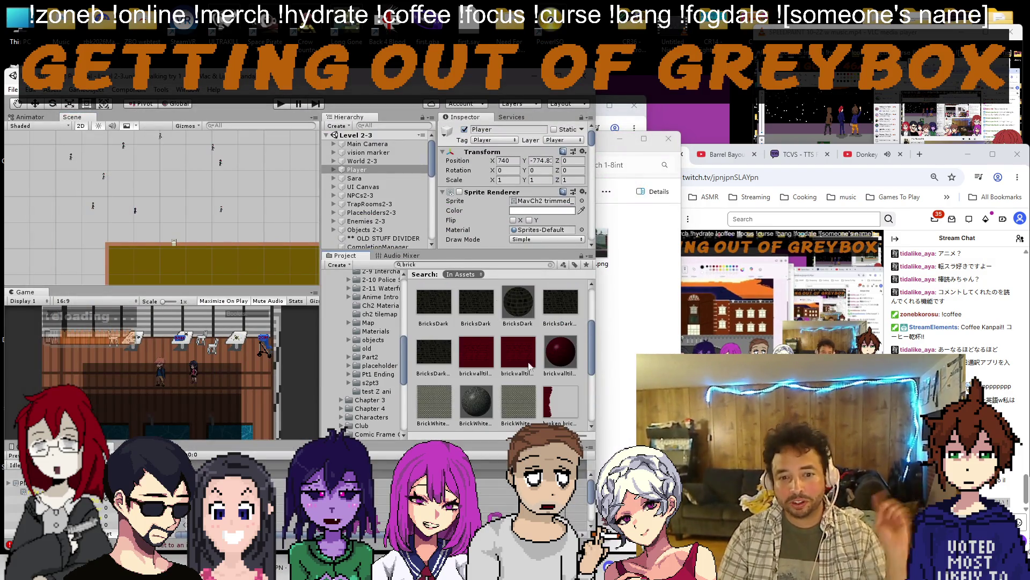
Reopen 1-8int1 characters.png, park it upper right at 1000% zoom, and close Explorer.
left_click(628, 174)
left_click(467, 256)
double_click(464, 253)
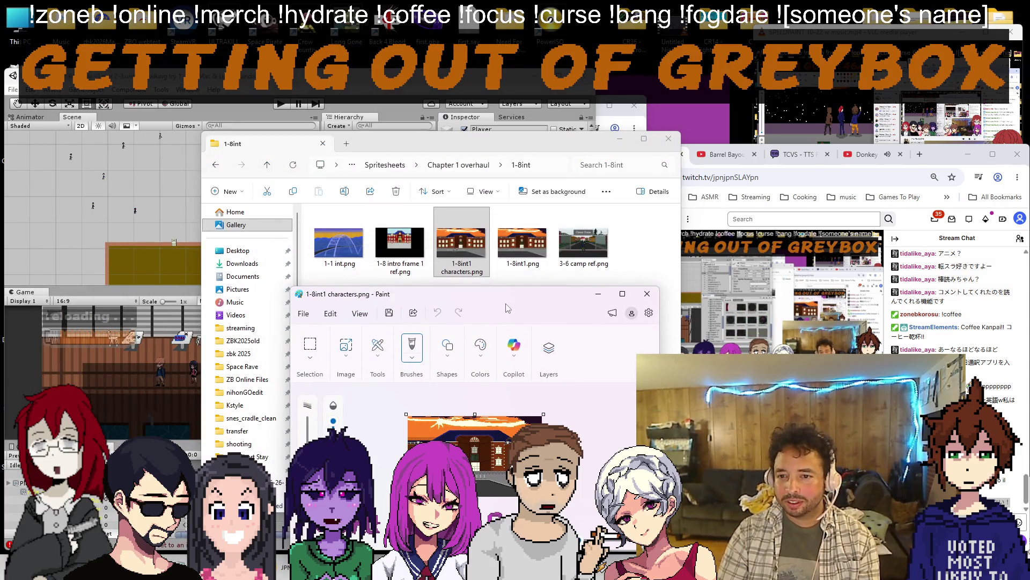
left_click_drag(484, 294, 765, 89)
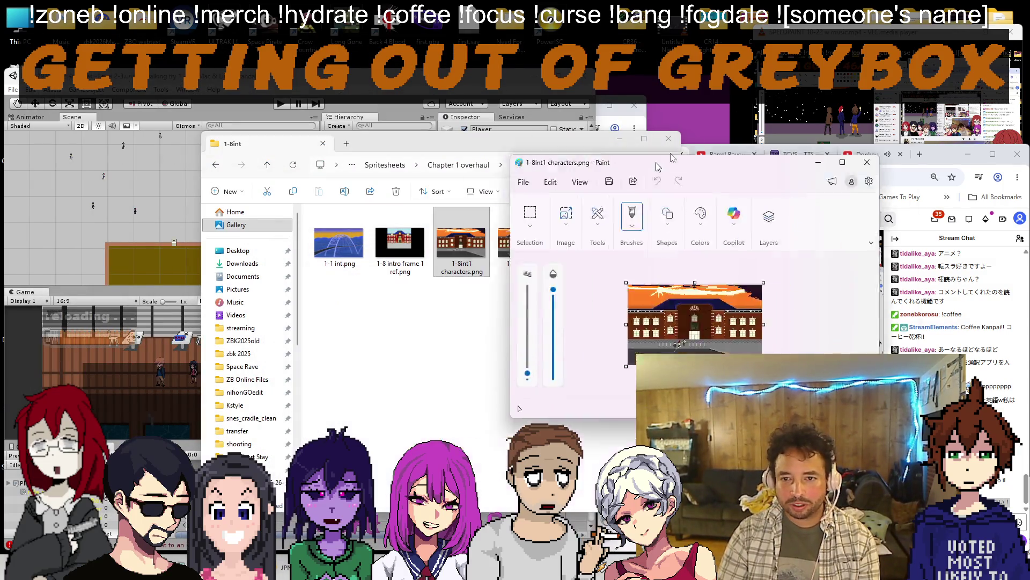
scroll(761, 242, "up", 5)
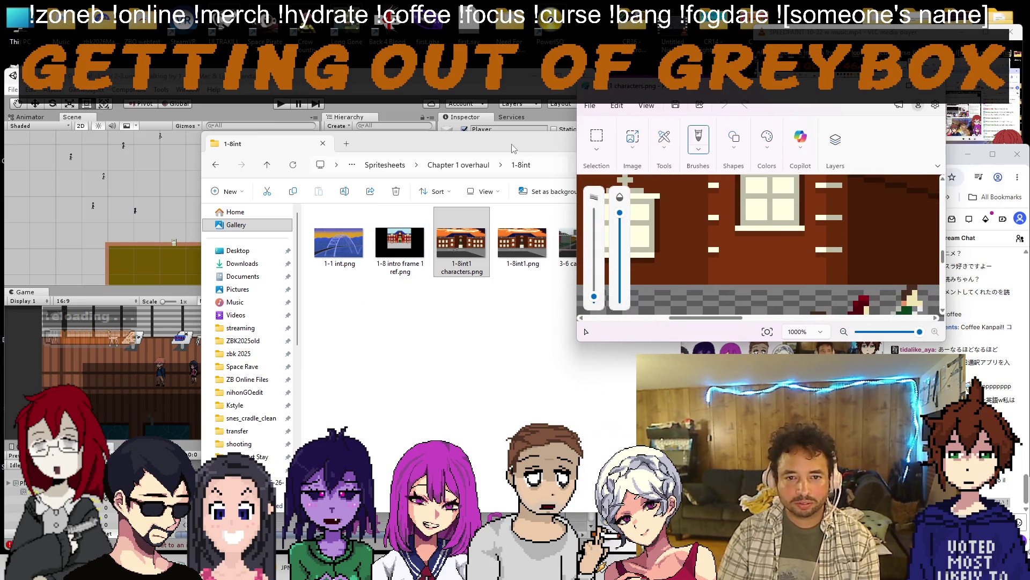
left_click_drag(568, 144, 620, 141)
left_click(629, 138)
scroll(204, 168, "up", 4)
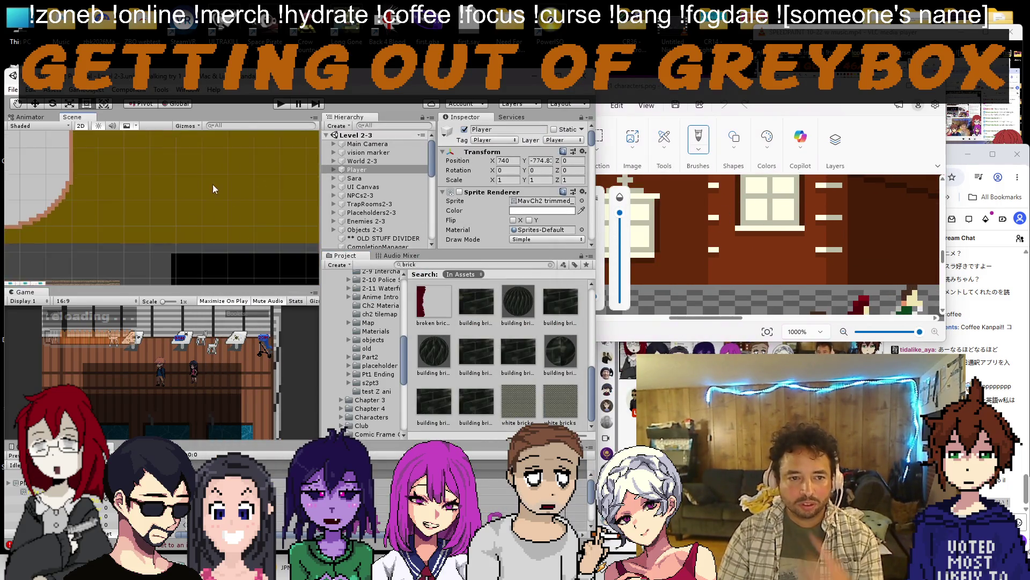
scroll(202, 229, "down", 3)
scroll(211, 212, "up", 4)
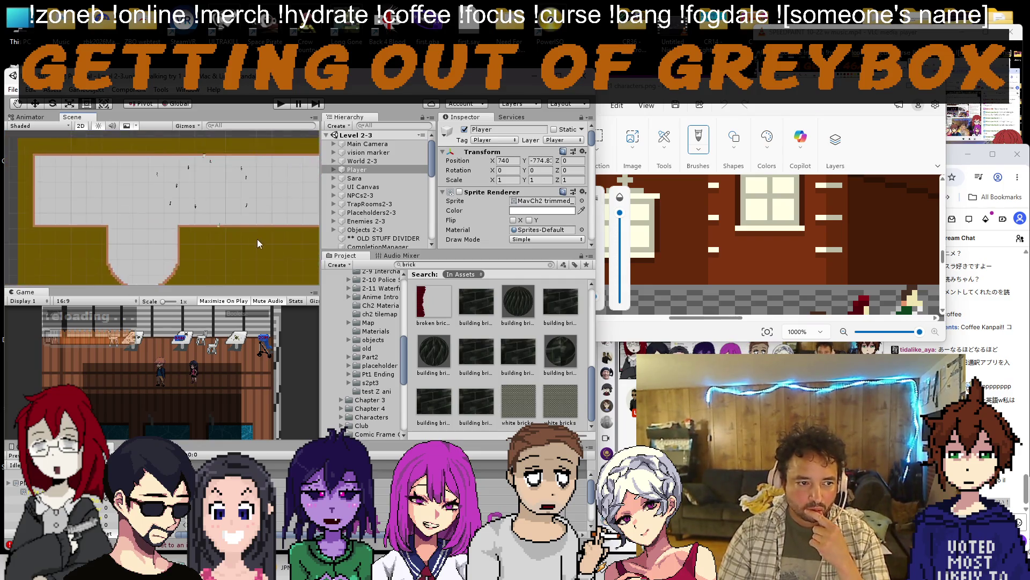
scroll(207, 228, "up", 3)
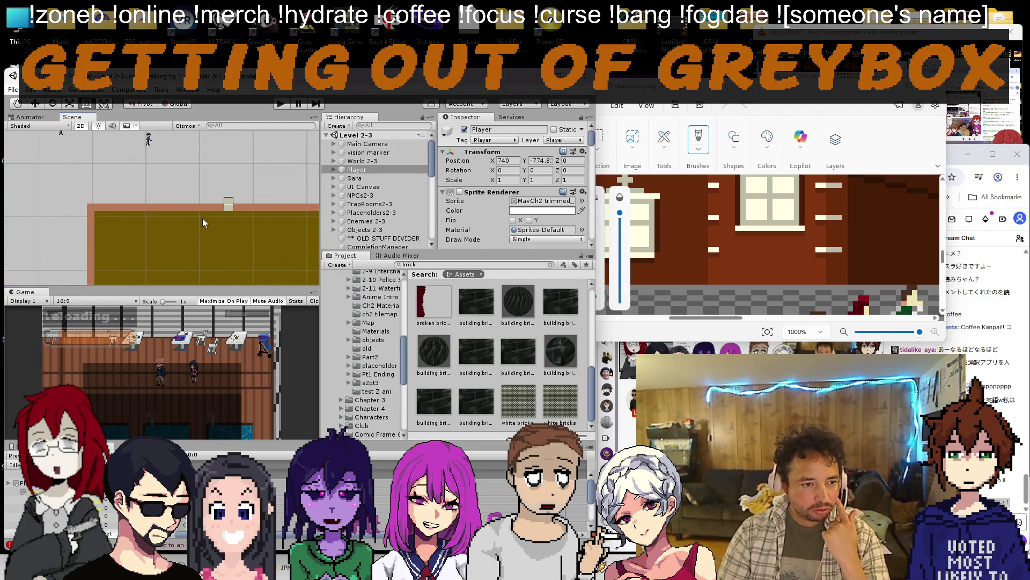
Reparent frame cover (9) under the train station interior's Walls group.
left_click(196, 208)
scroll(195, 207, "down", 1)
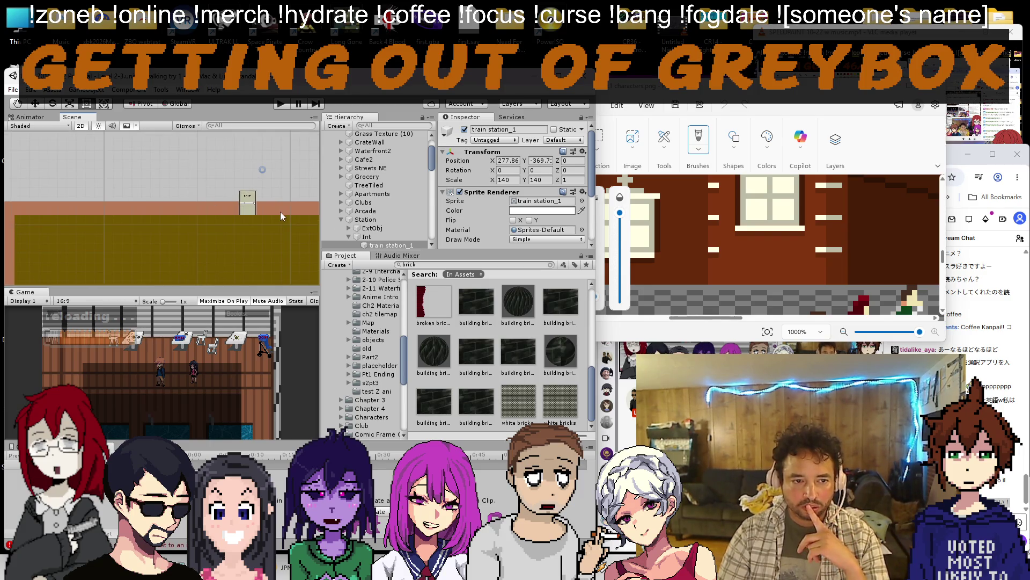
scroll(256, 208, "up", 1)
scroll(255, 208, "down", 1)
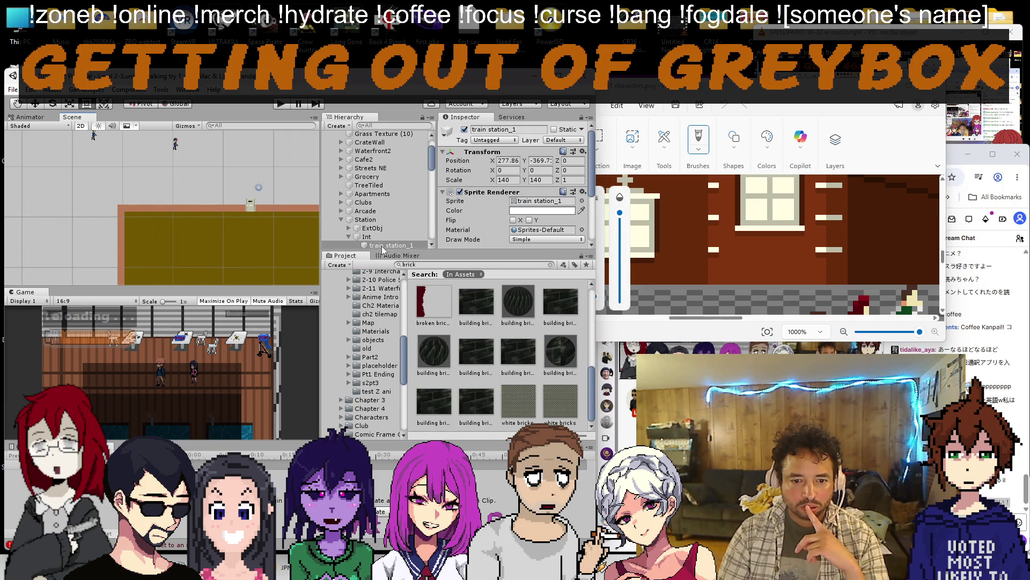
scroll(479, 328, "down", 3)
scroll(515, 347, "down", 2)
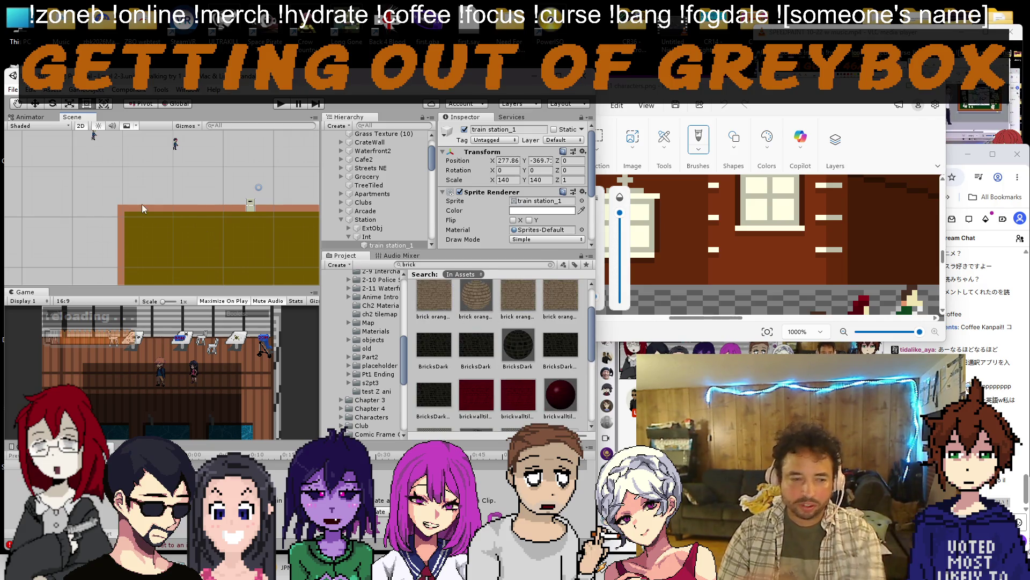
scroll(144, 205, "up", 2)
scroll(156, 233, "down", 3)
scroll(157, 241, "down", 3)
scroll(156, 241, "down", 3)
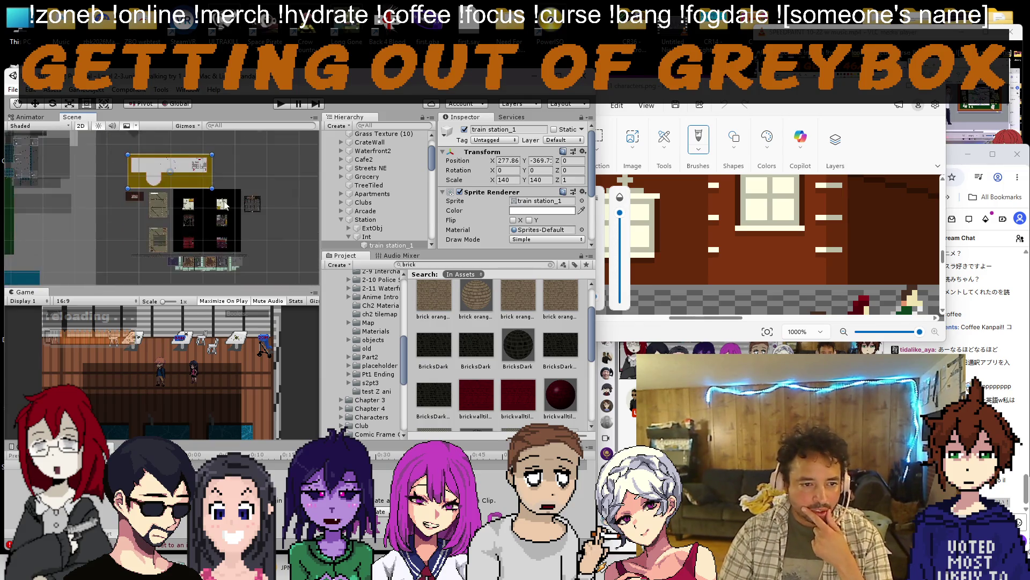
scroll(242, 209, "down", 2)
scroll(272, 203, "up", 4)
scroll(246, 177, "up", 4)
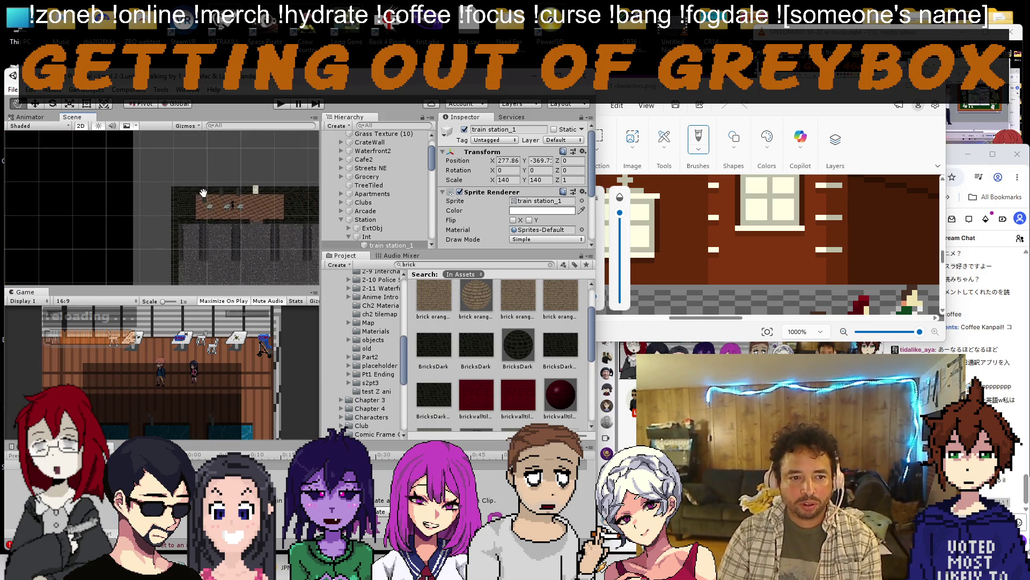
left_click(207, 220)
scroll(379, 193, "down", 4)
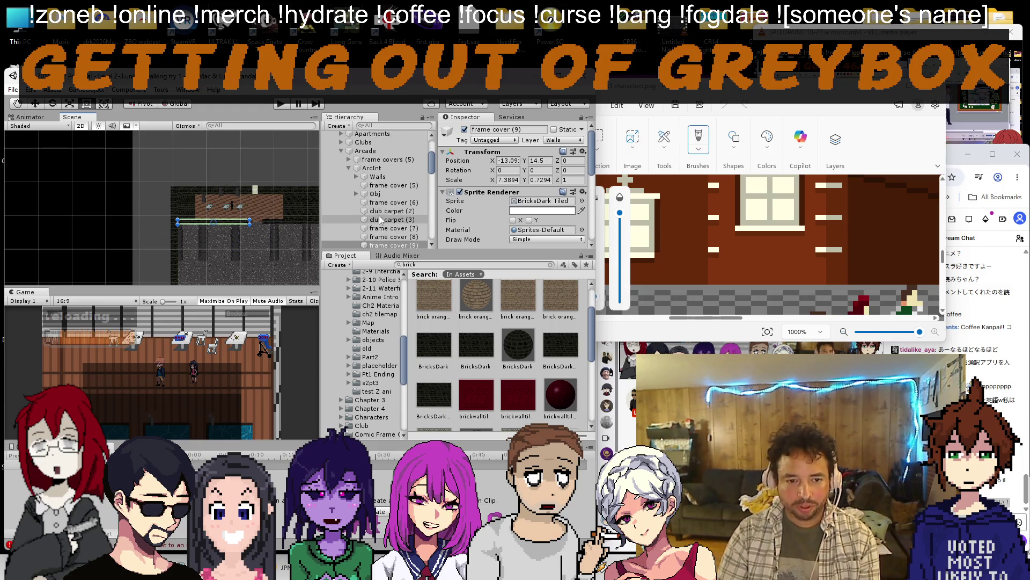
mouse_move(403, 181)
left_mouse_down()
mouse_move(370, 234)
mouse_move(378, 229)
left_mouse_up()
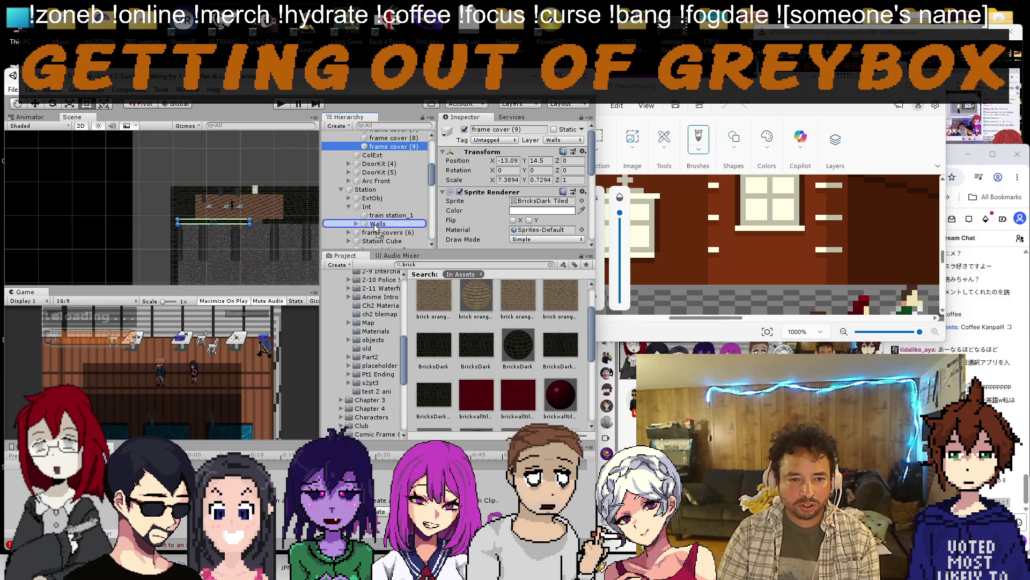
scroll(193, 177, "down", 5)
Position the brick strip along the interior wall beside the exit door.
left_click_drag(65, 153, 161, 210)
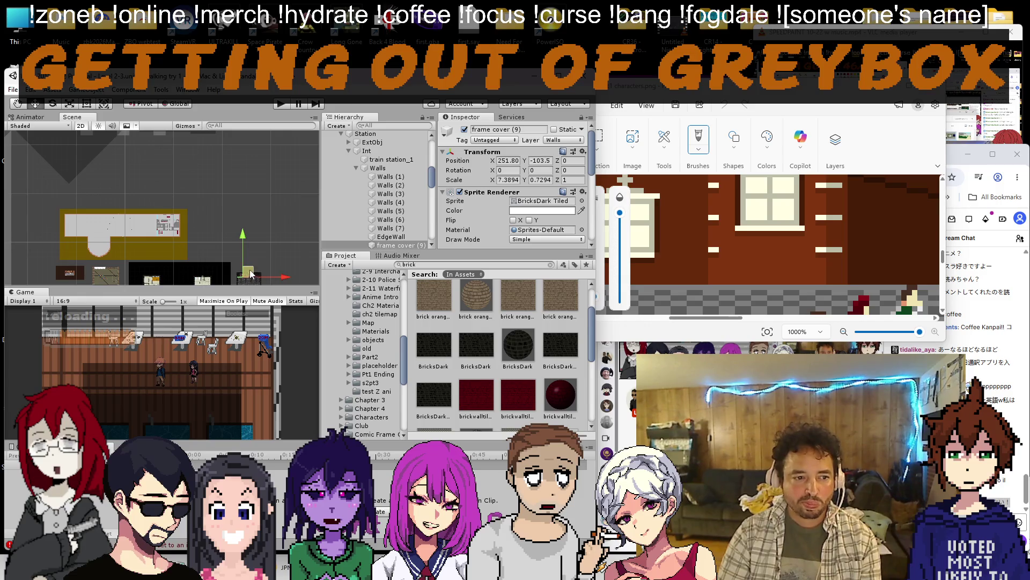
scroll(115, 230, "up", 8)
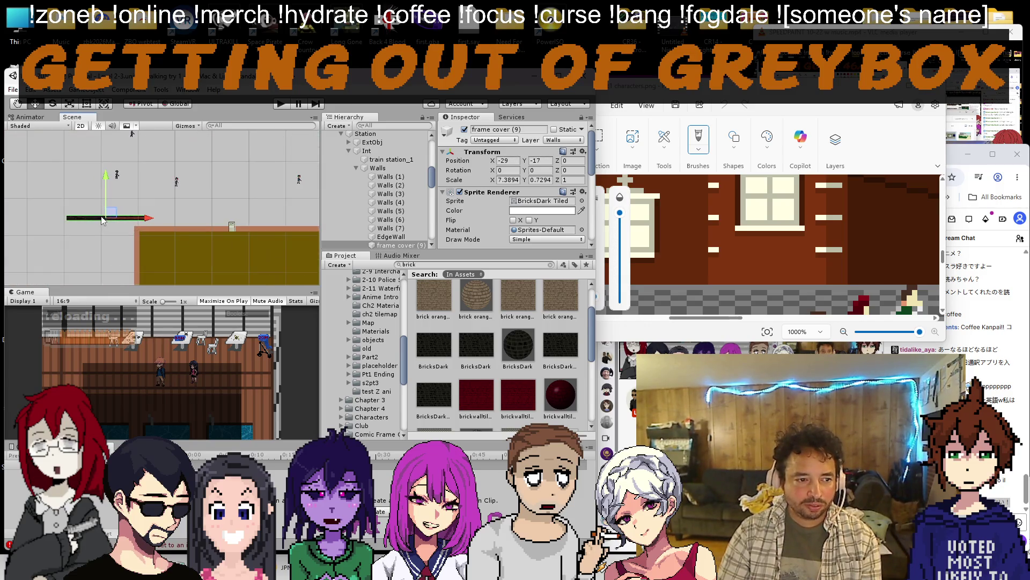
mouse_move(138, 228)
left_mouse_down()
mouse_move(104, 218)
mouse_move(100, 231)
left_mouse_up()
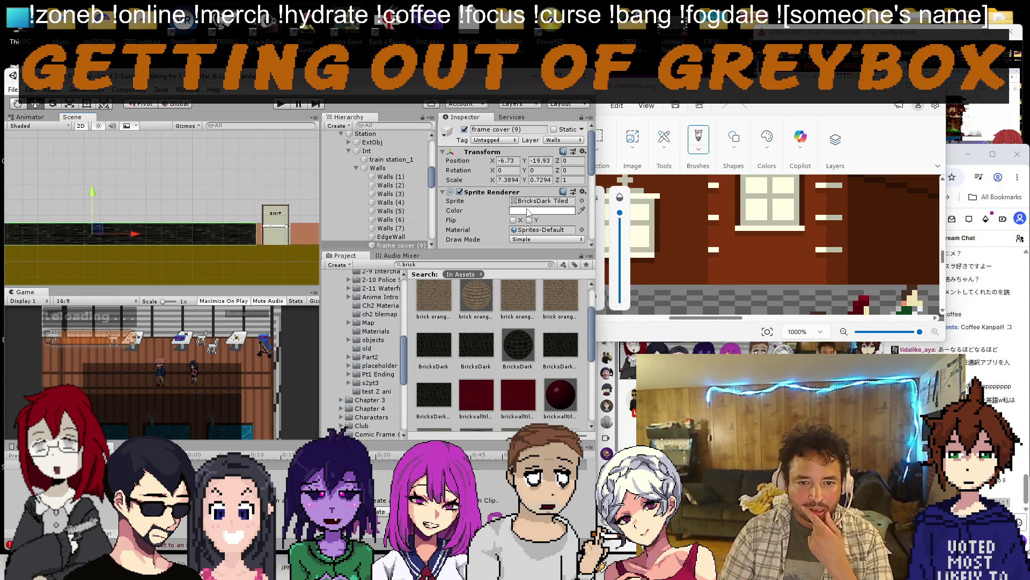
Pick a light orange-brown tint for the brick strip in the colour picker.
left_click(546, 210)
left_click(609, 323)
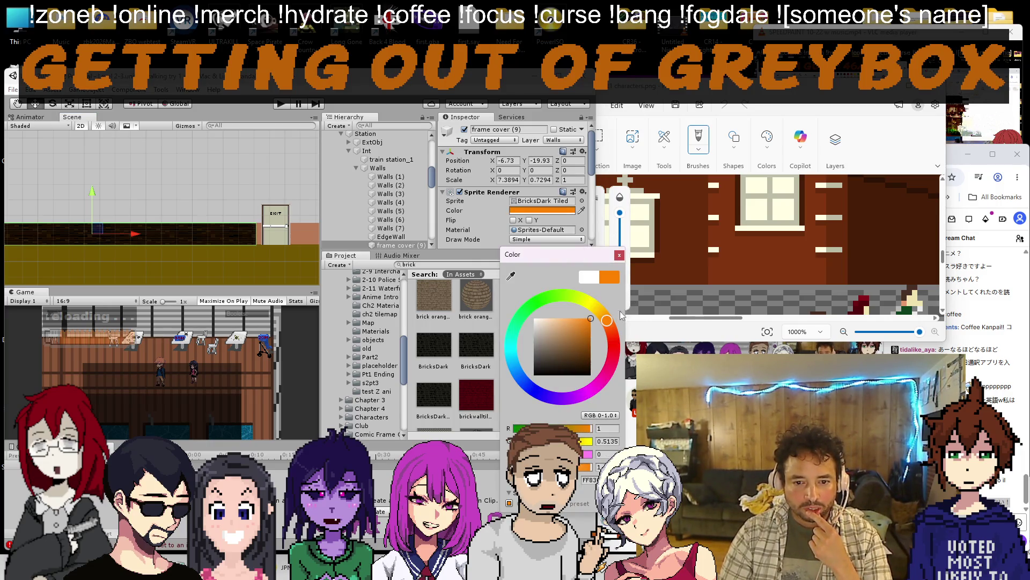
left_click(593, 348)
left_click_drag(590, 346, 545, 317)
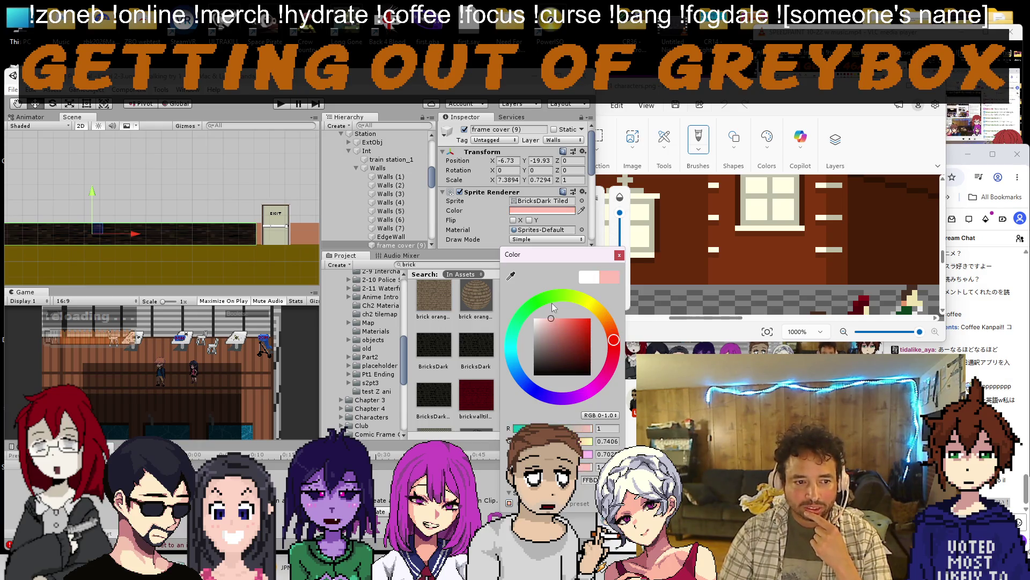
left_click(486, 234)
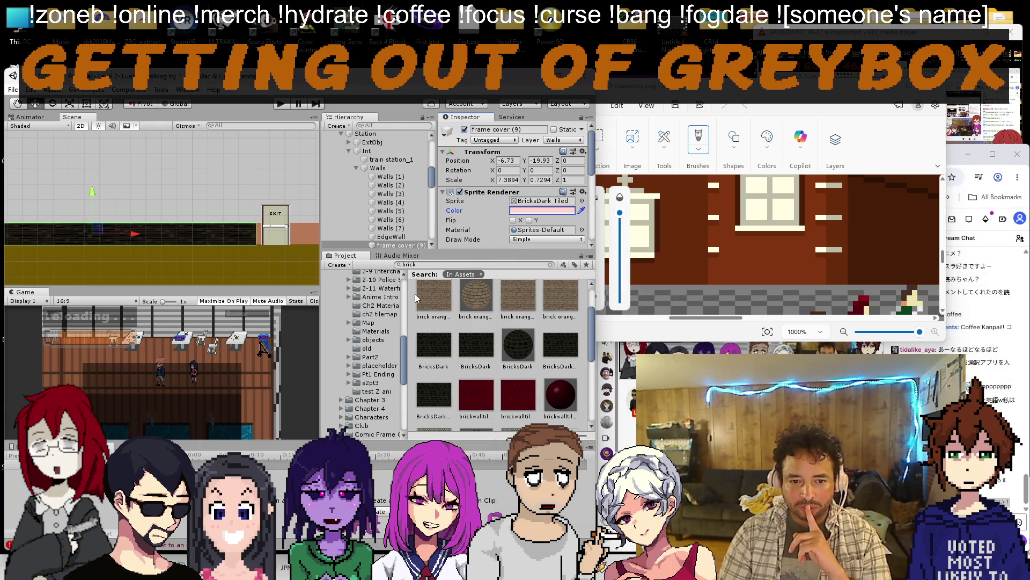
scroll(417, 296, "up", 1)
left_click_drag(433, 318, 529, 188)
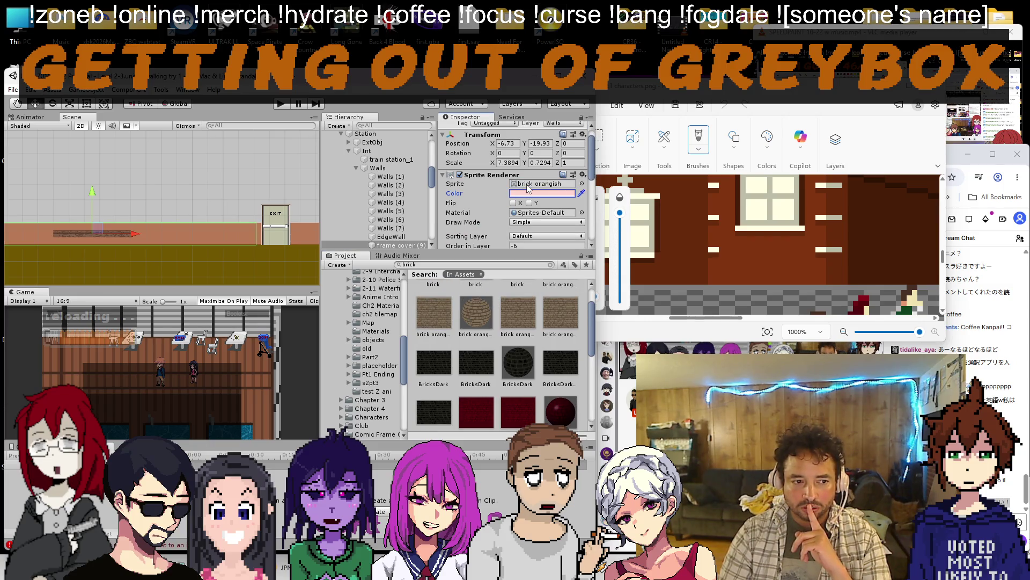
scroll(527, 218, "down", 1)
left_click_drag(559, 318, 542, 170)
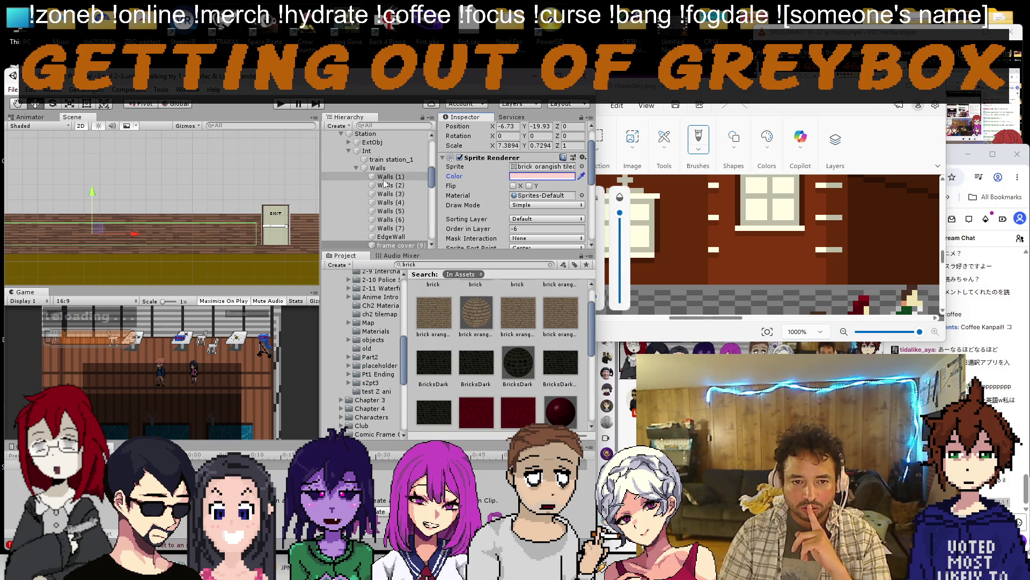
scroll(379, 186, "down", 2)
scroll(475, 182, "down", 3)
Remove the wall's Box Collider 2D and tint its sprite orange.
right_click(484, 168)
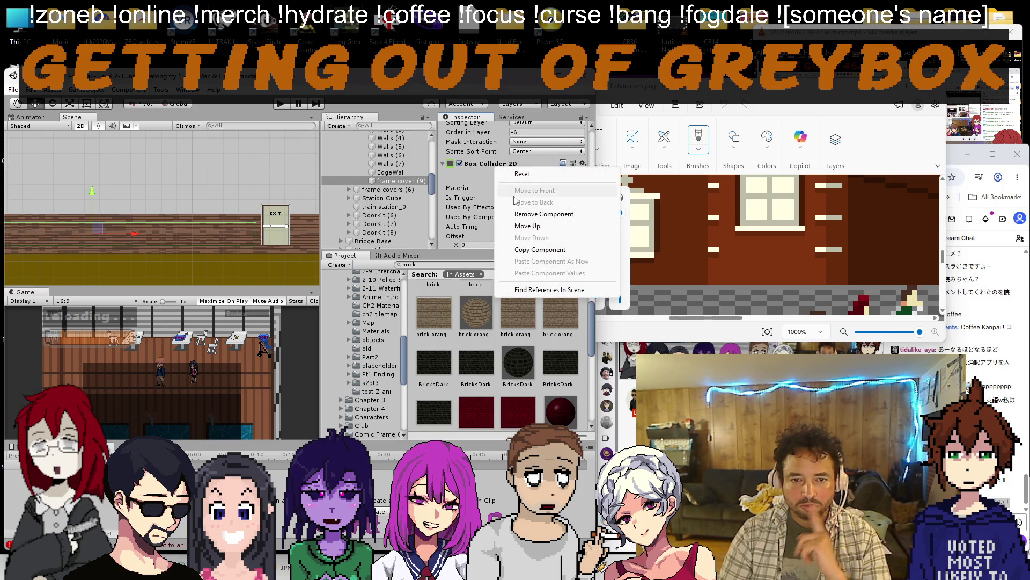
left_click(520, 219)
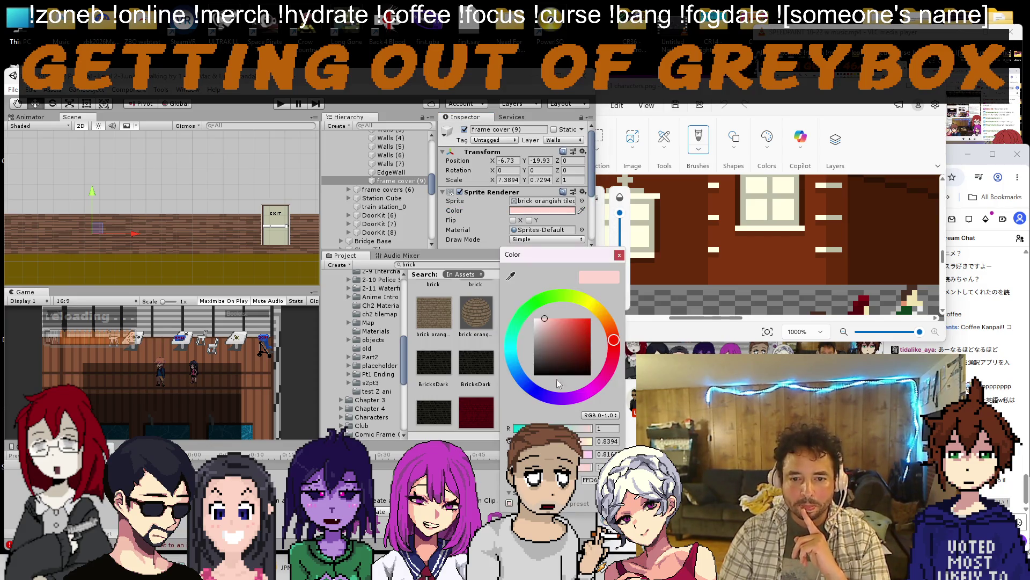
mouse_move(567, 321)
left_mouse_down()
mouse_move(586, 306)
mouse_move(573, 331)
mouse_move(610, 327)
mouse_move(567, 319)
left_mouse_up()
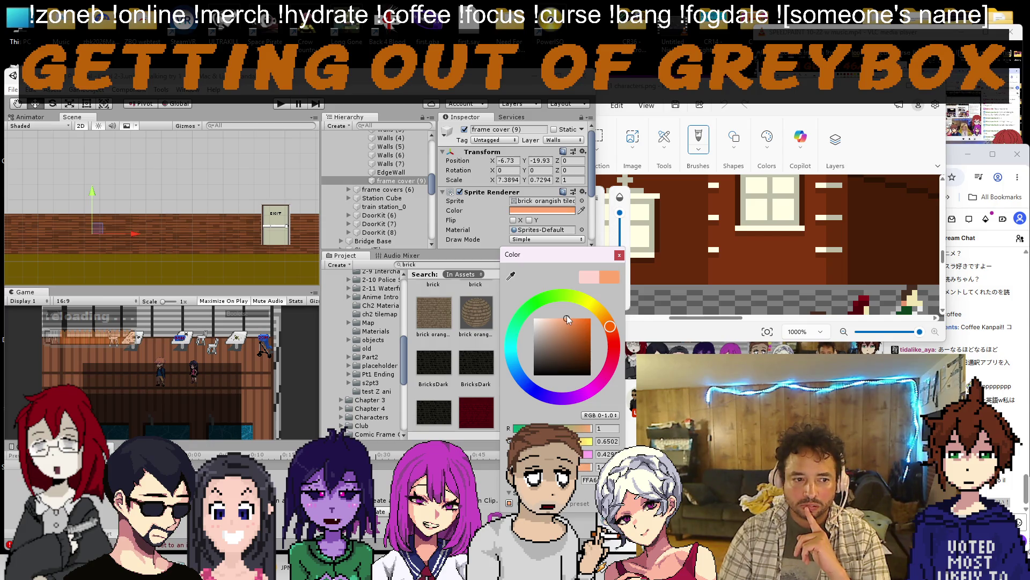
scroll(194, 179, "down", 4)
scroll(160, 196, "down", 4)
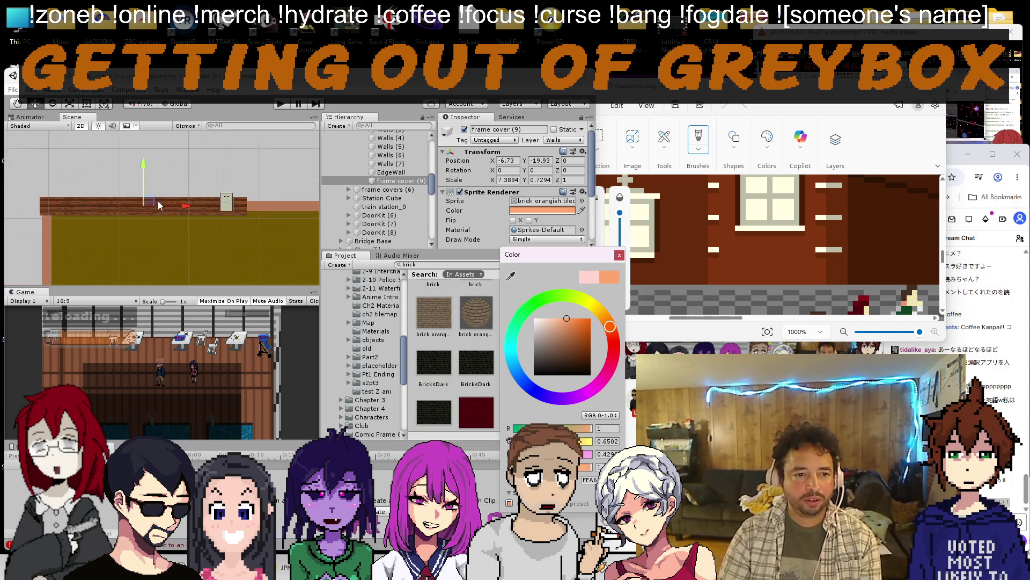
scroll(167, 197, "up", 5)
scroll(167, 198, "up", 3)
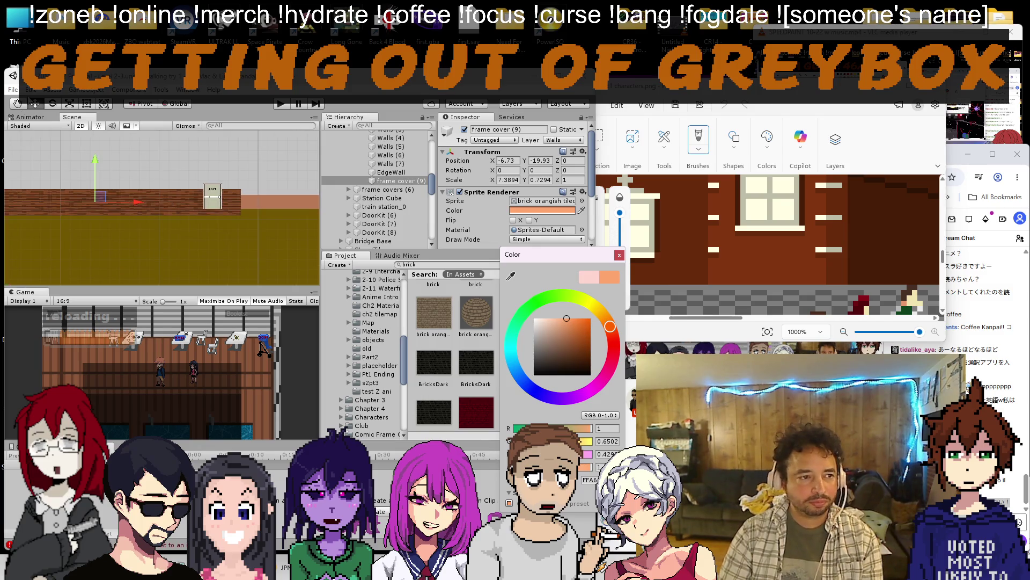
Resize the brick strip to end left of the EXIT door at about half its height.
key("Escape")
scroll(159, 178, "up", 3)
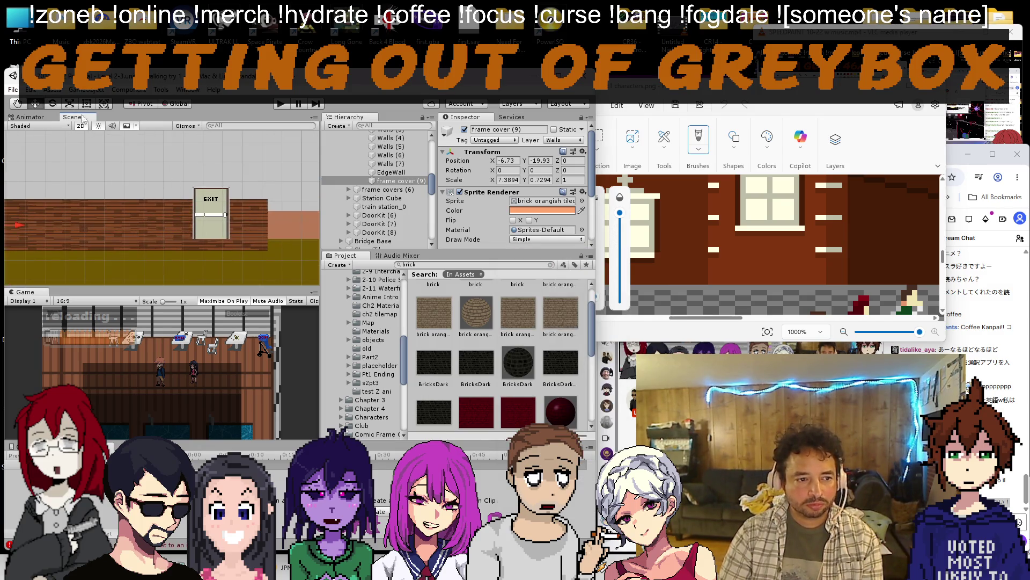
left_click_drag(267, 226, 187, 220)
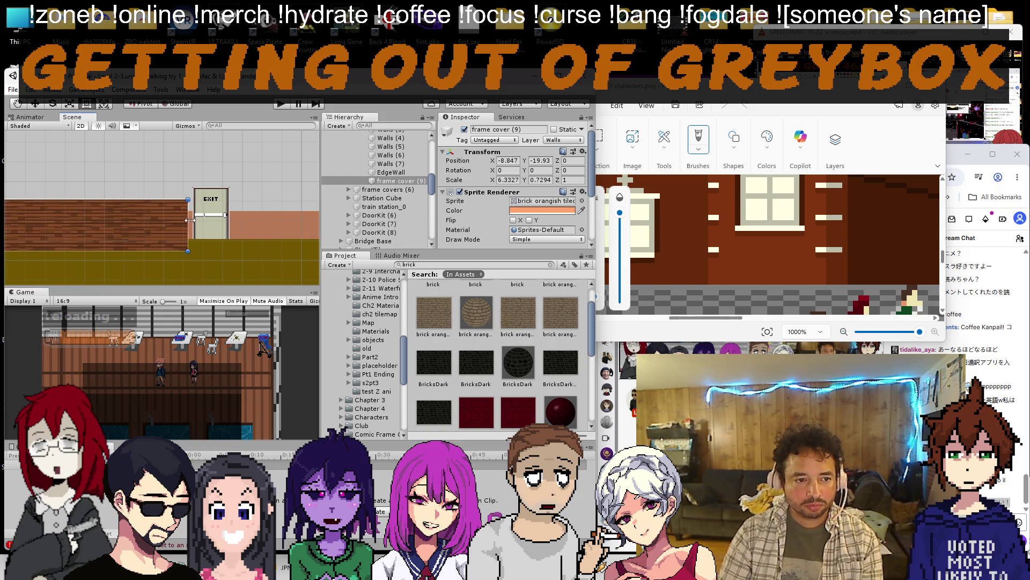
scroll(192, 223, "up", 3)
left_click_drag(194, 222, 149, 259)
scroll(195, 217, "down", 3)
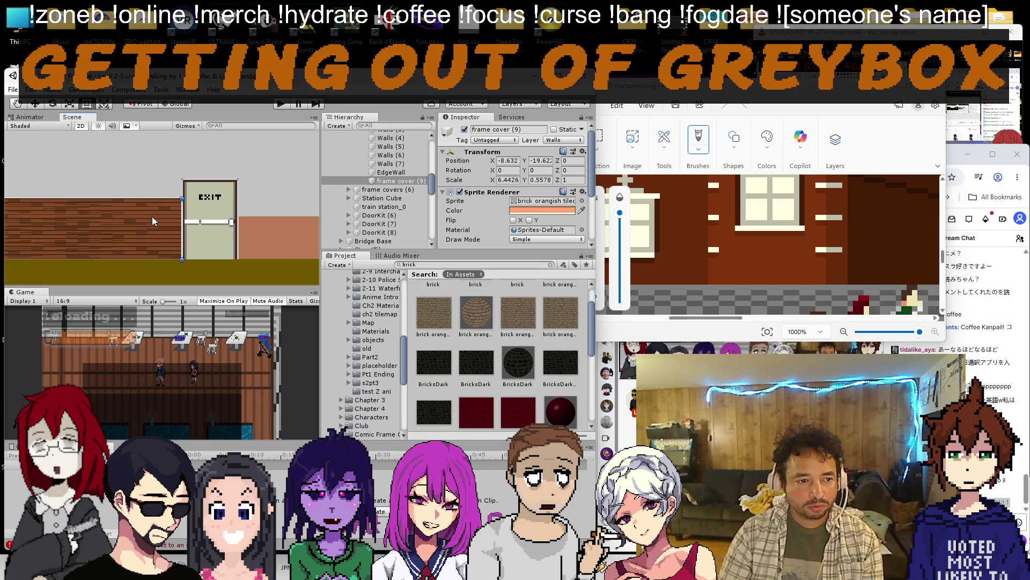
left_click_drag(153, 199, 154, 216)
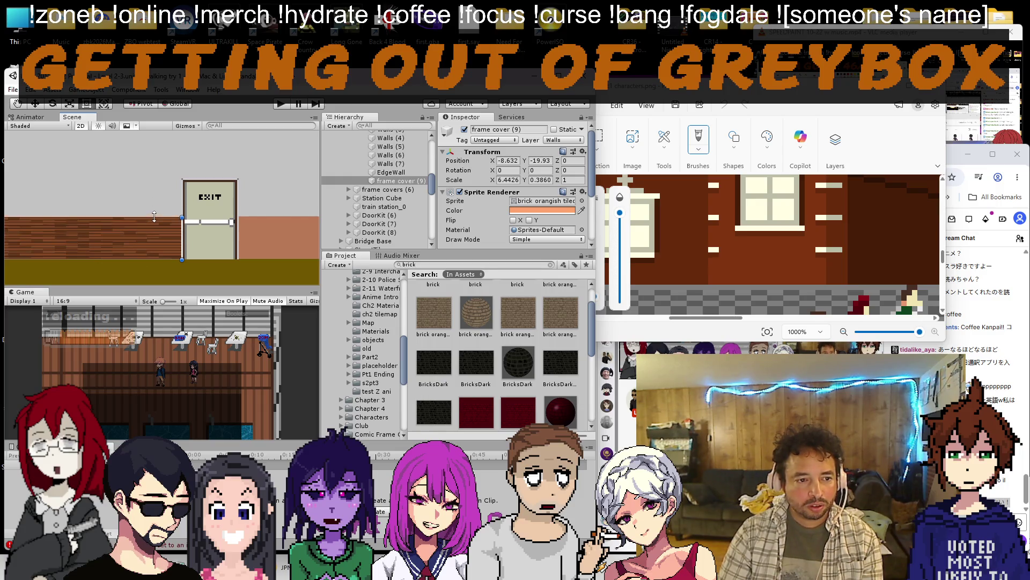
scroll(154, 216, "down", 3)
scroll(160, 224, "up", 3)
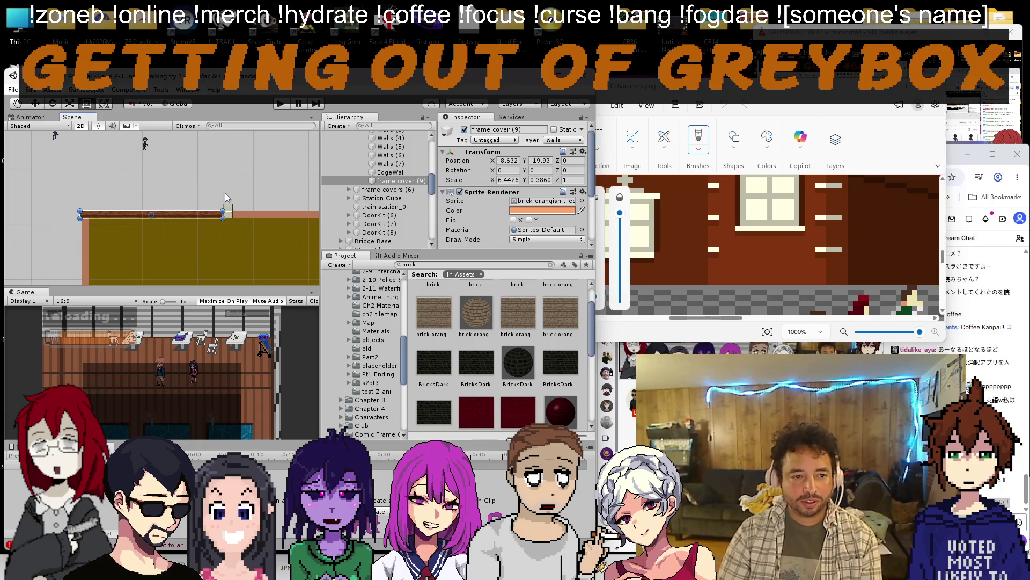
left_click_drag(219, 213, 208, 213)
scroll(207, 218, "up", 3)
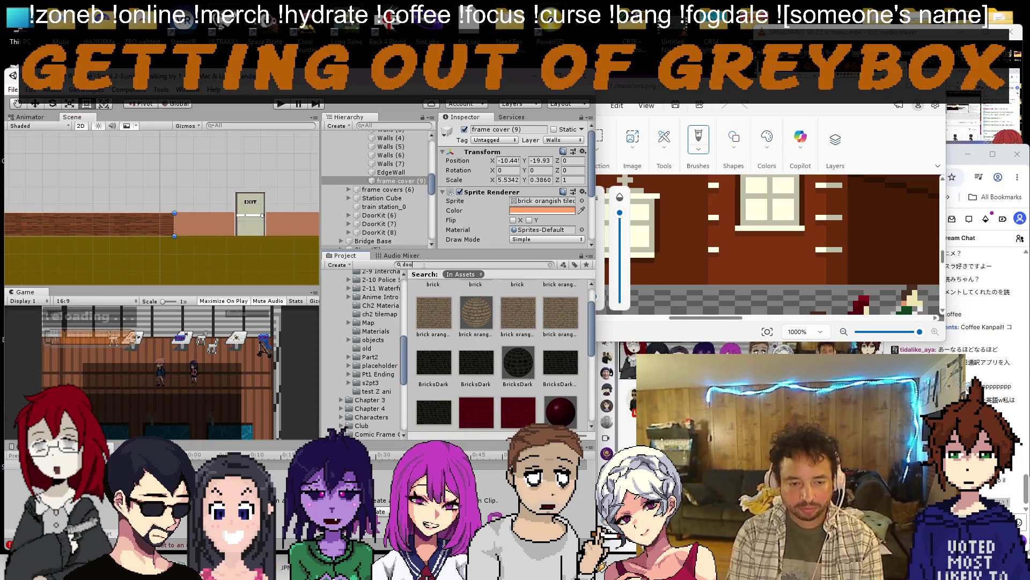
type("door")
scroll(476, 346, "down", 3)
scroll(476, 346, "down", 3)
scroll(477, 341, "down", 5)
Drop a new door sprite beside the EXIT door and swap it to the Glass Door sprite.
left_click_drag(477, 342, 286, 209)
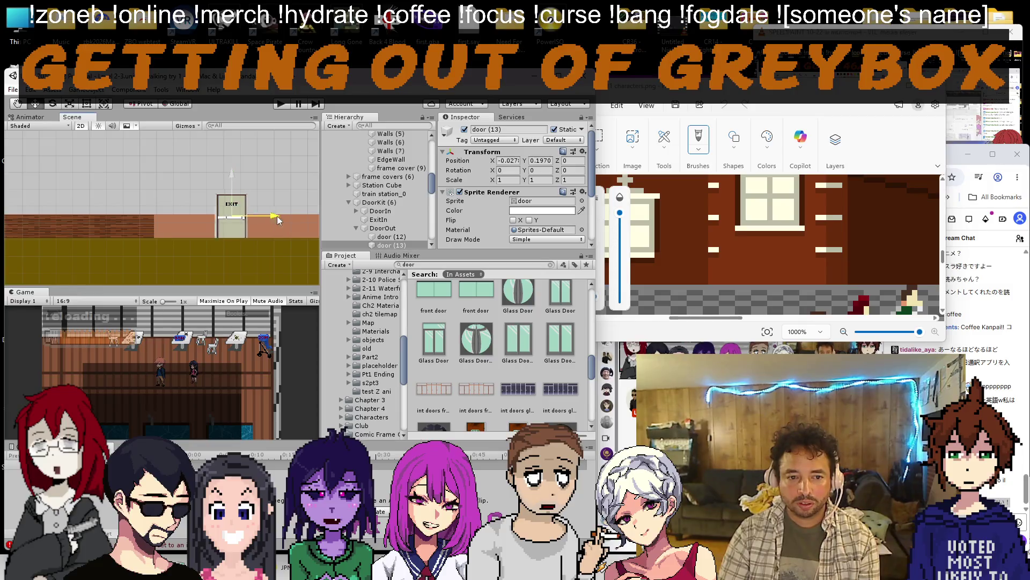
scroll(534, 186, "down", 2)
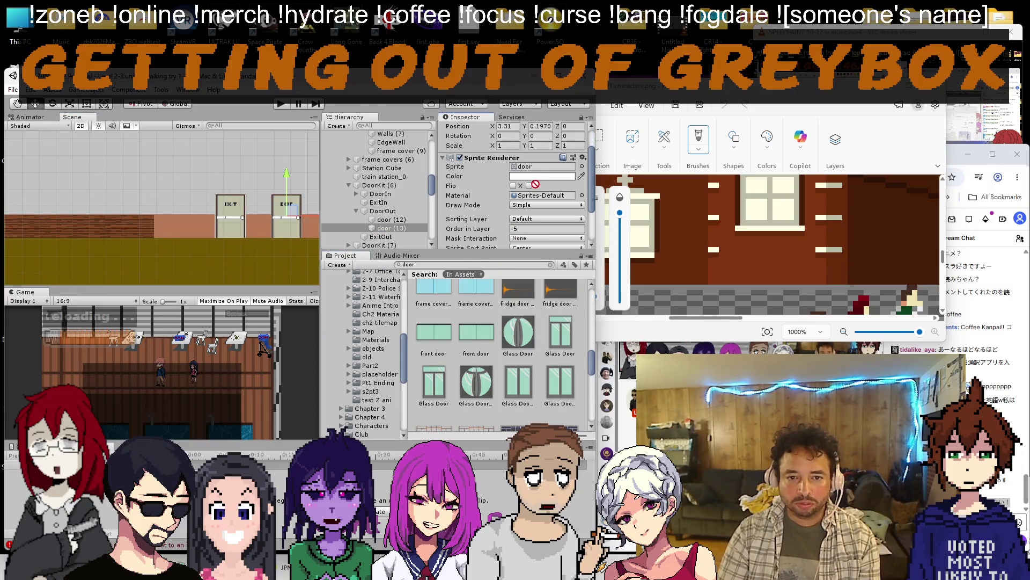
left_click(541, 167)
scroll(226, 193, "up", 4)
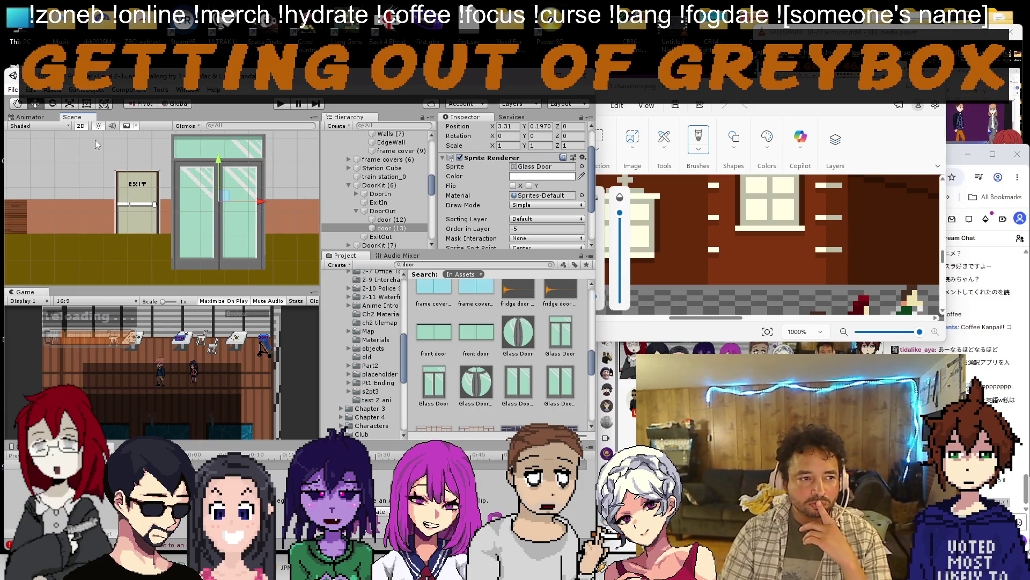
left_click(84, 106)
Shorten the glass door with the Rect tool by pulling in its top and bottom edges.
left_click_drag(217, 135, 215, 151)
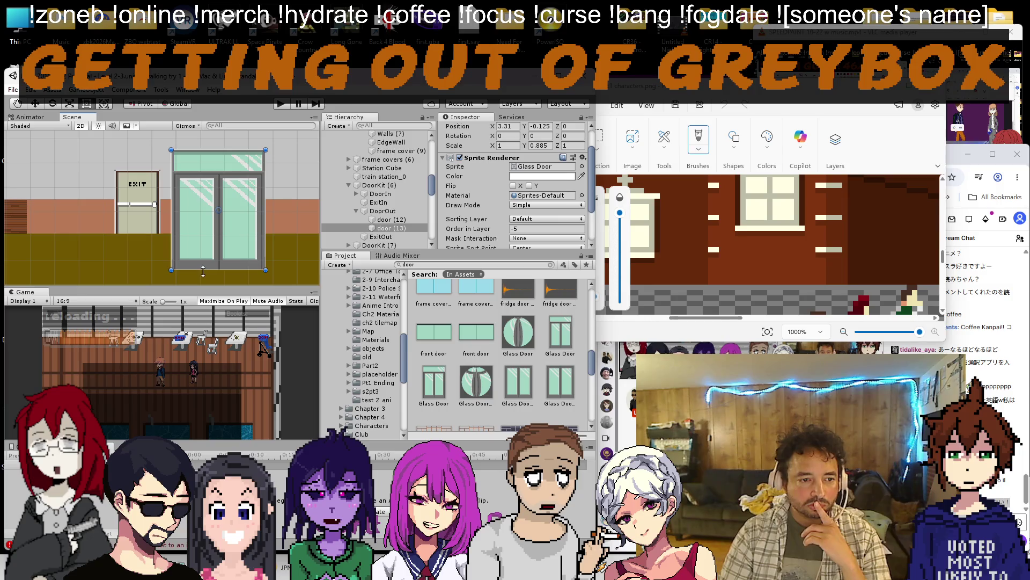
left_click_drag(204, 270, 211, 236)
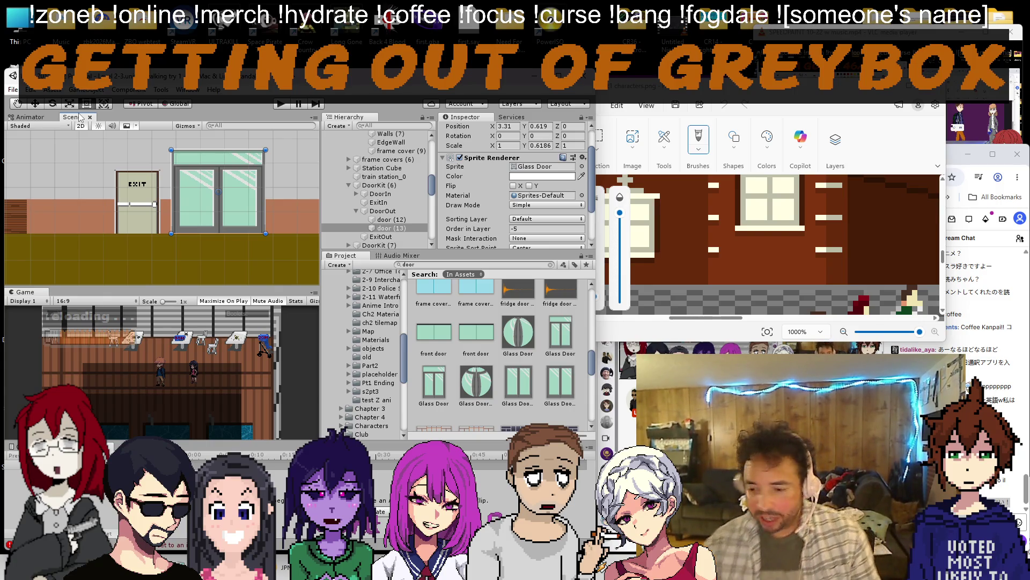
key("alt+Tab")
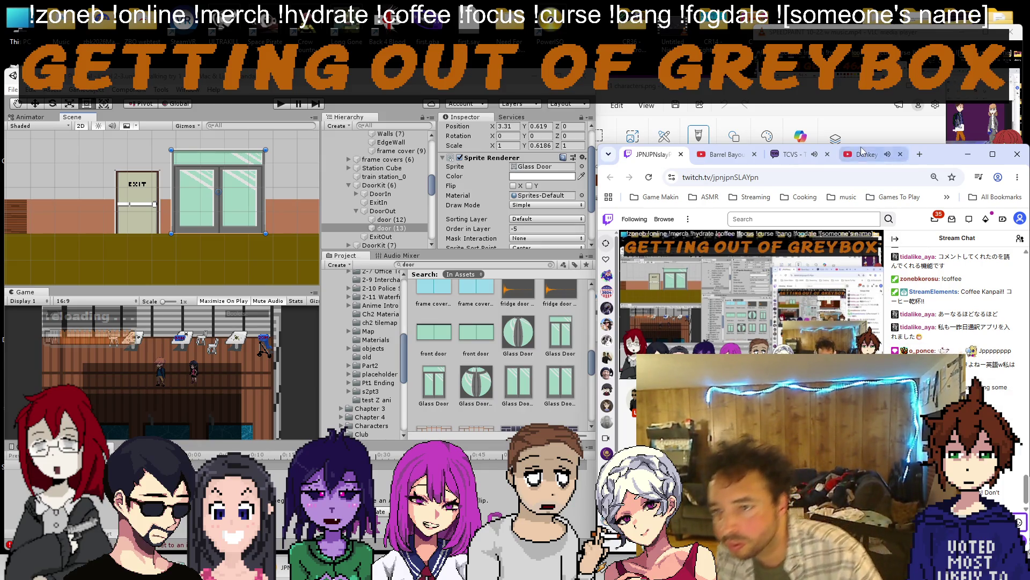
Switch from the Twitch stream to the Donkey Kong Country YouTube tab.
left_click(867, 154)
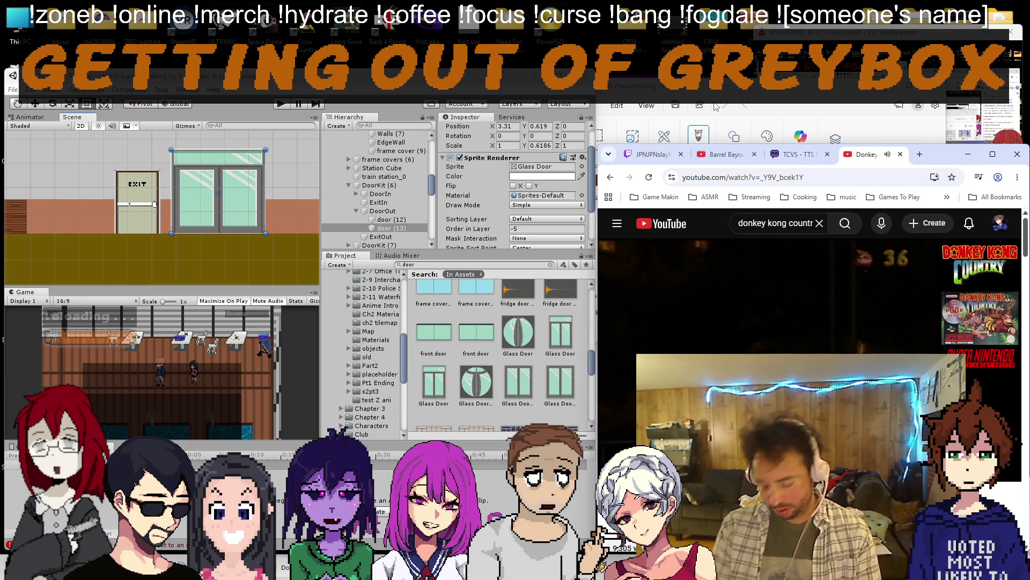
Return to the Twitch tab, then bring the Google Translate search window forward.
left_click(648, 153)
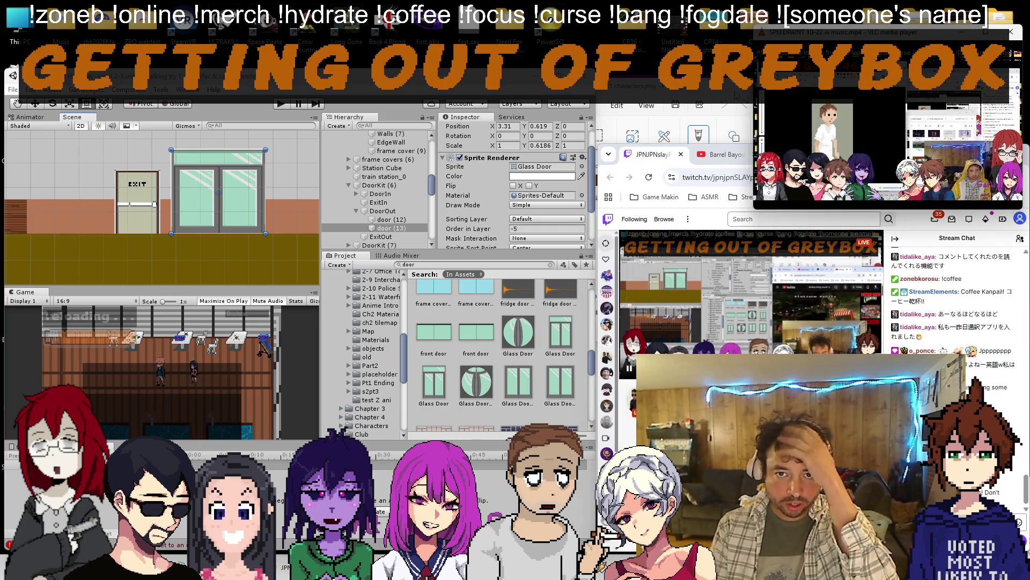
key("alt+Tab")
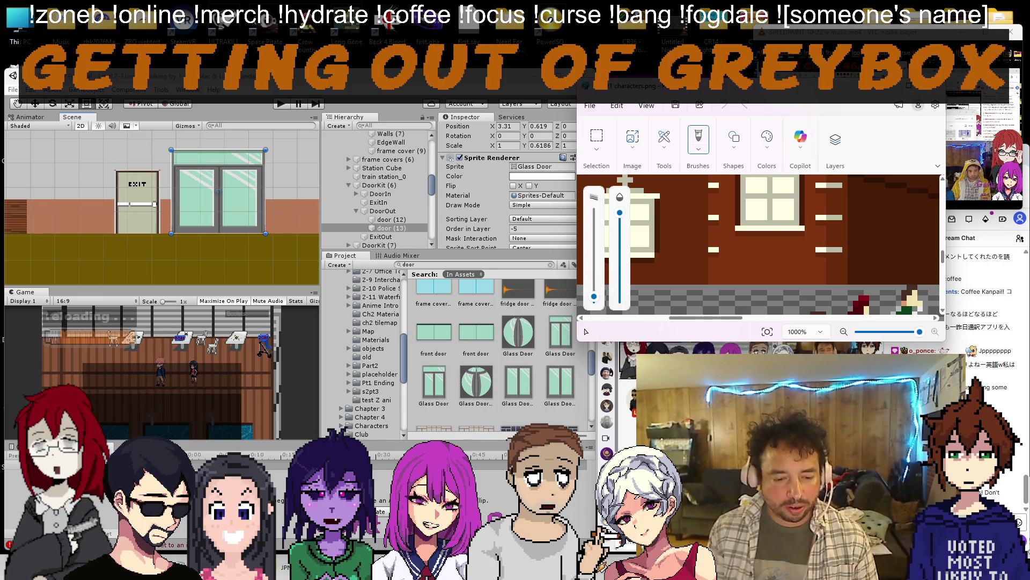
key("alt+Tab")
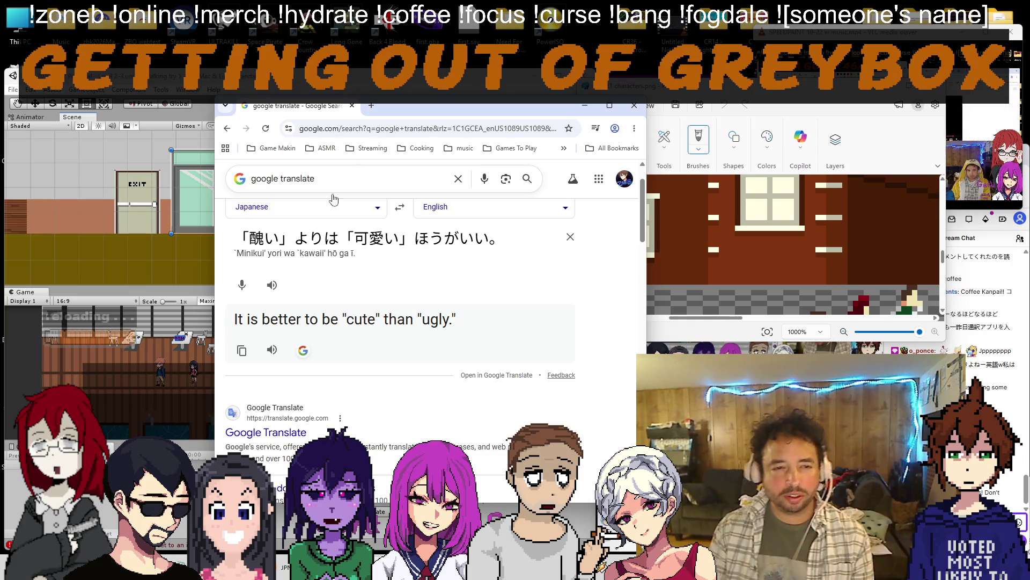
Search 'tokyo station' in a new tab and preview the illuminated night photo in Images.
left_click(371, 106)
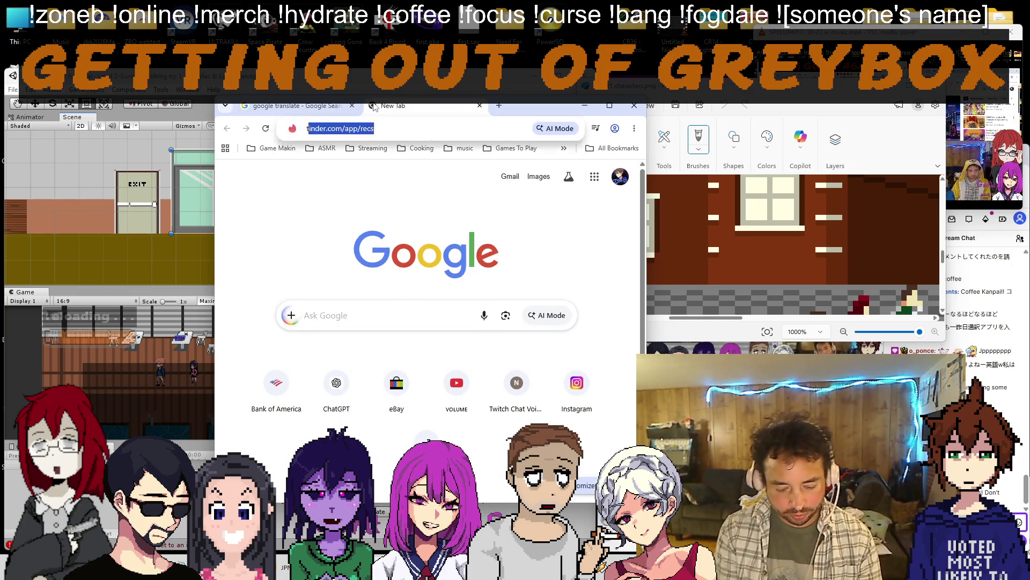
type("tokyo statio")
key("Return")
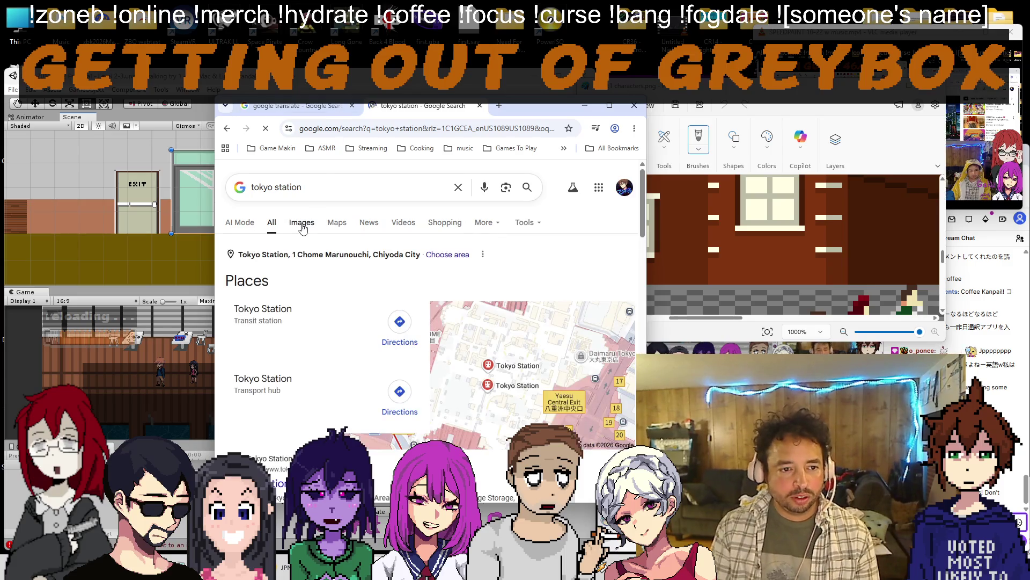
left_click(304, 223)
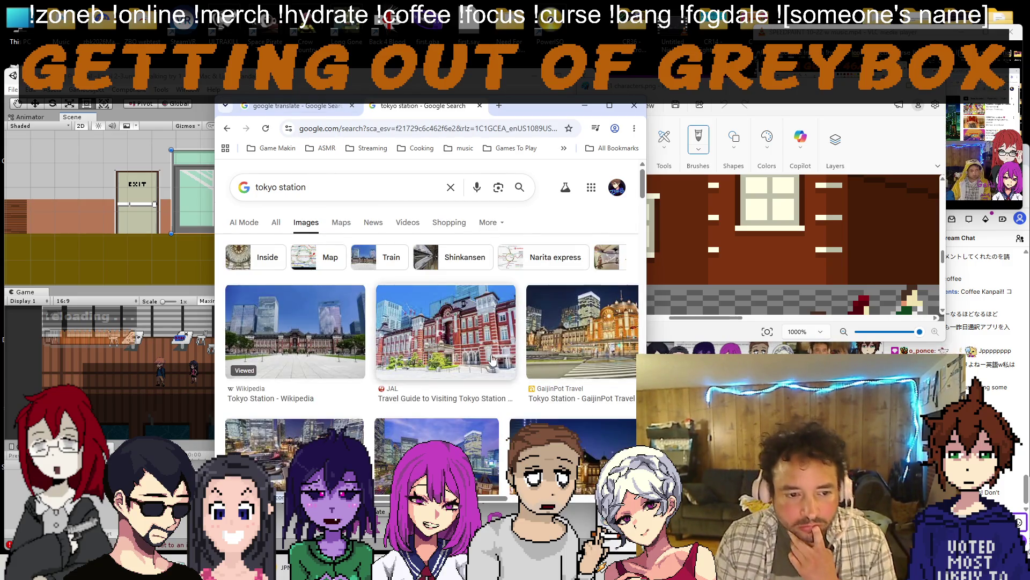
scroll(443, 322, "down", 3)
left_click(573, 305)
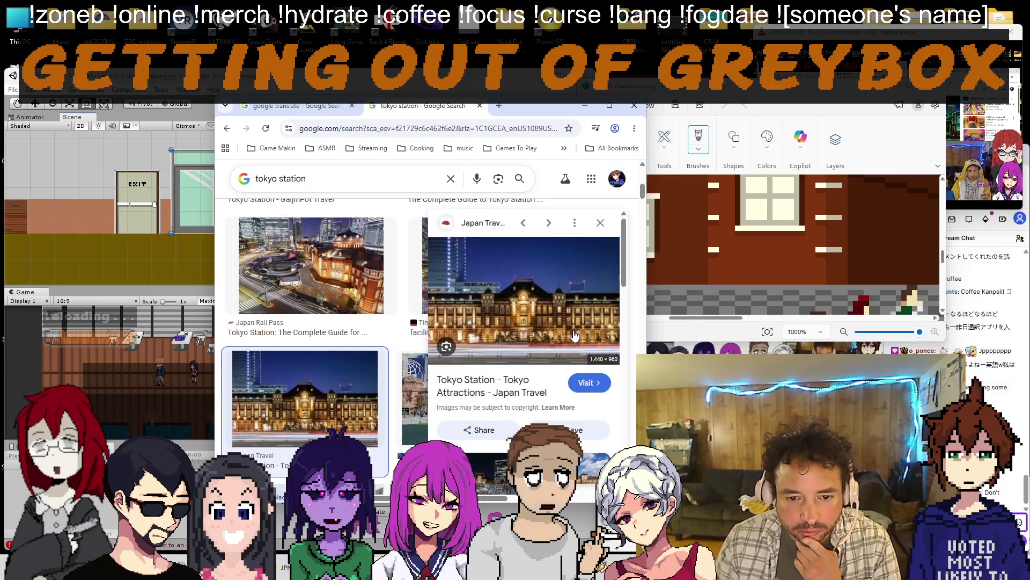
View the night photo full size in its own tab, close it, and start editing the query.
right_click(516, 324)
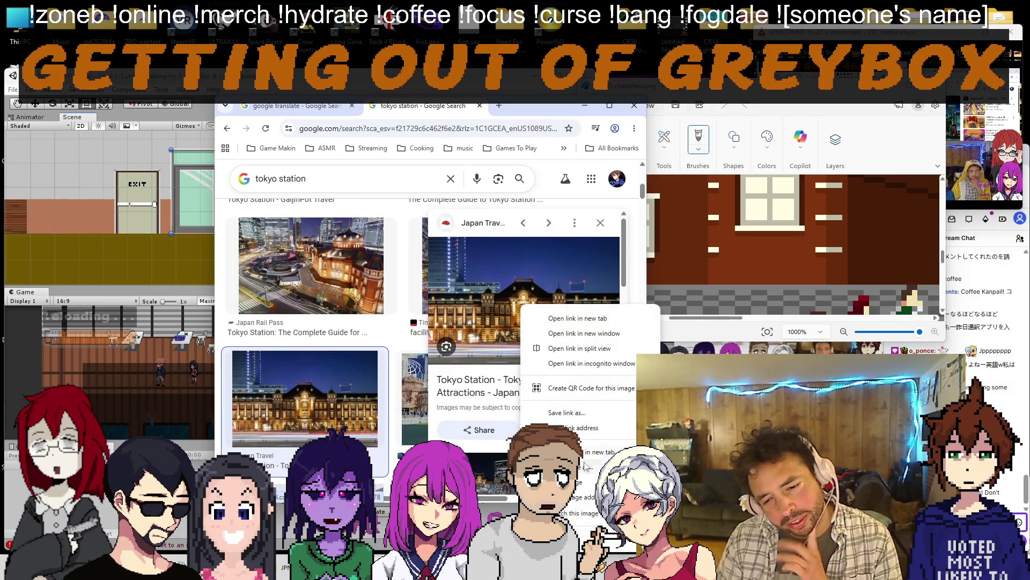
left_click(594, 463)
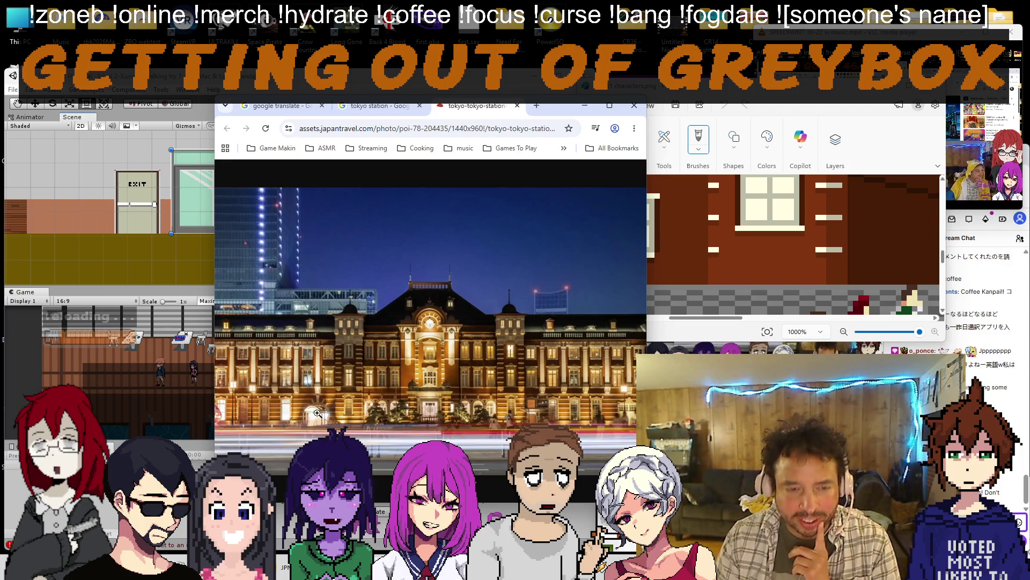
left_click(516, 107)
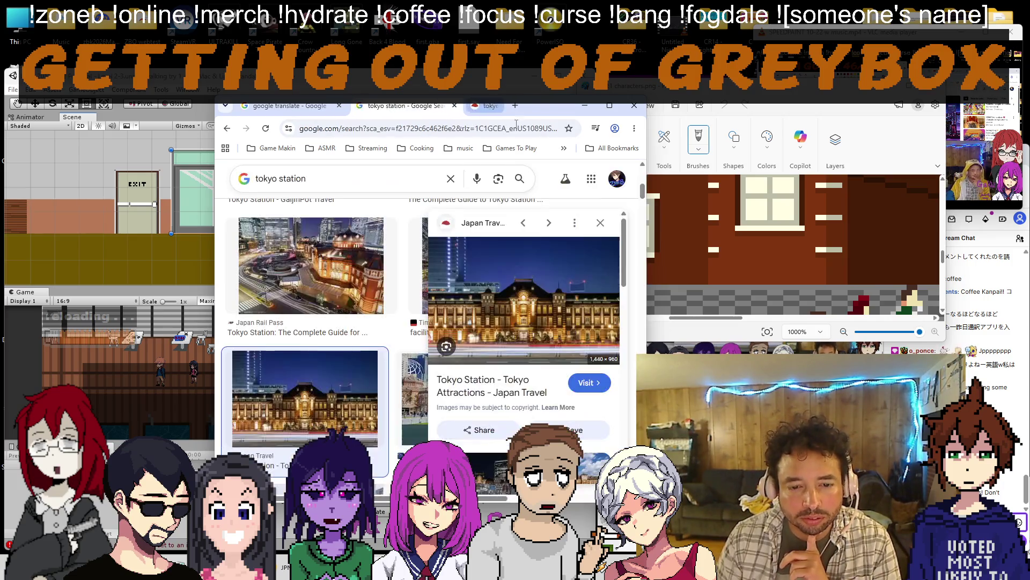
left_click(398, 179)
type("entrance")
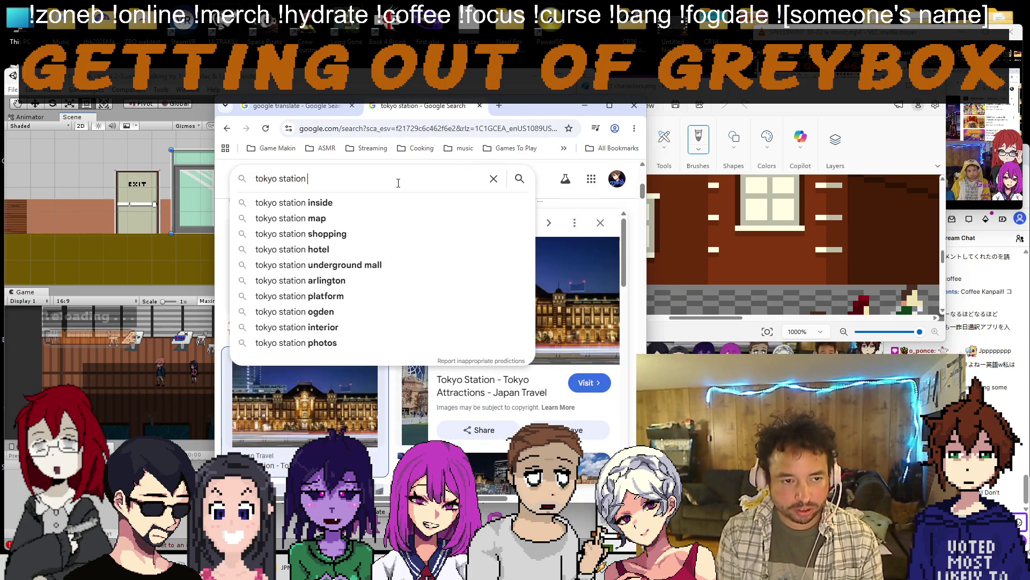
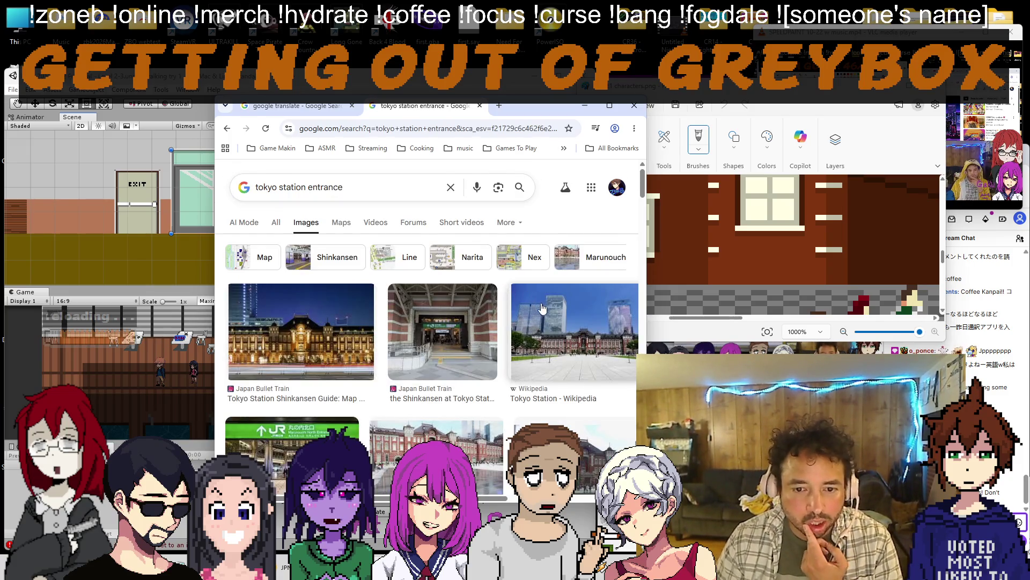
scroll(545, 311, "down", 1)
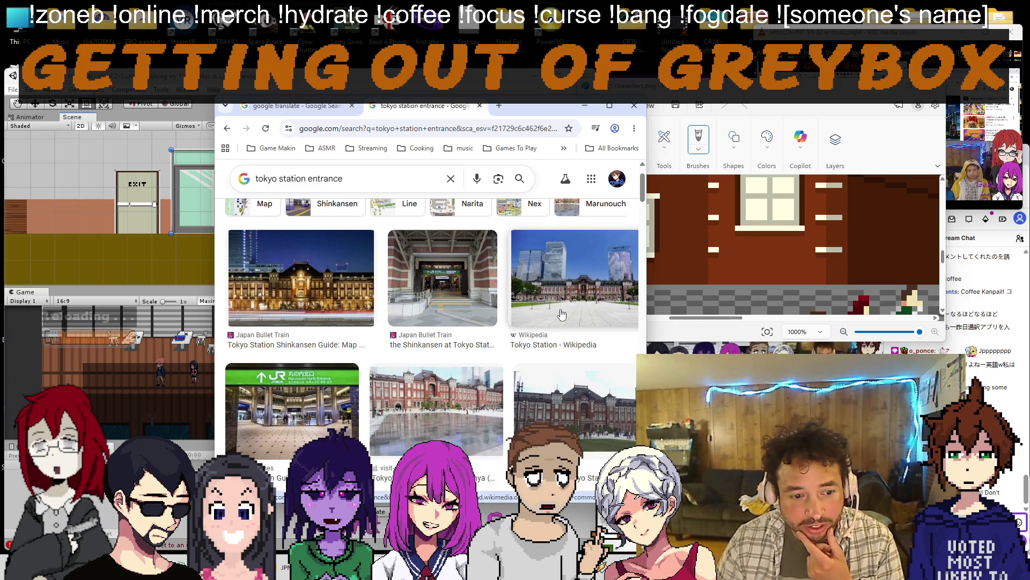
scroll(573, 287, "down", 2)
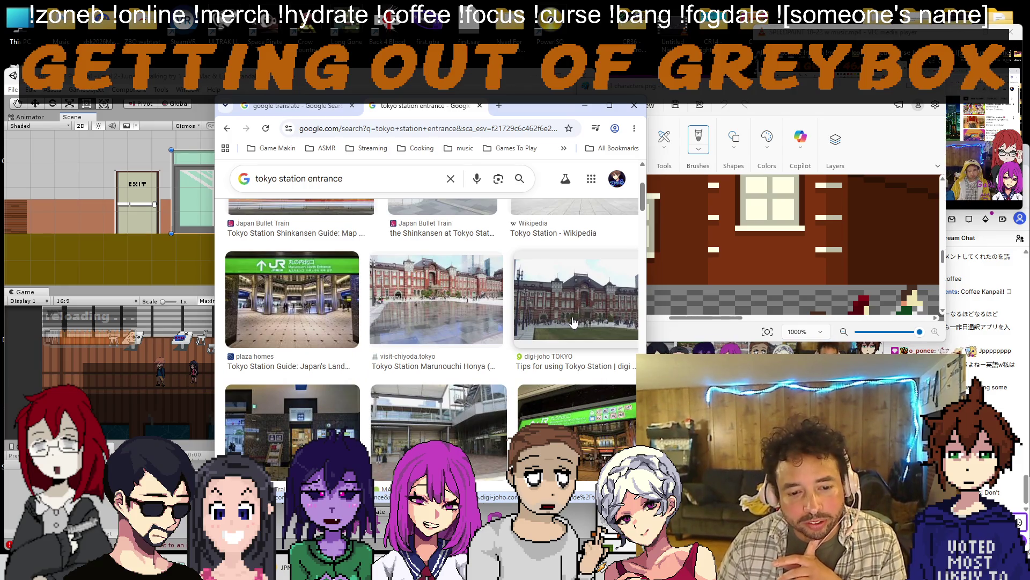
scroll(573, 322, "down", 2)
scroll(573, 322, "down", 2)
scroll(573, 322, "down", 1)
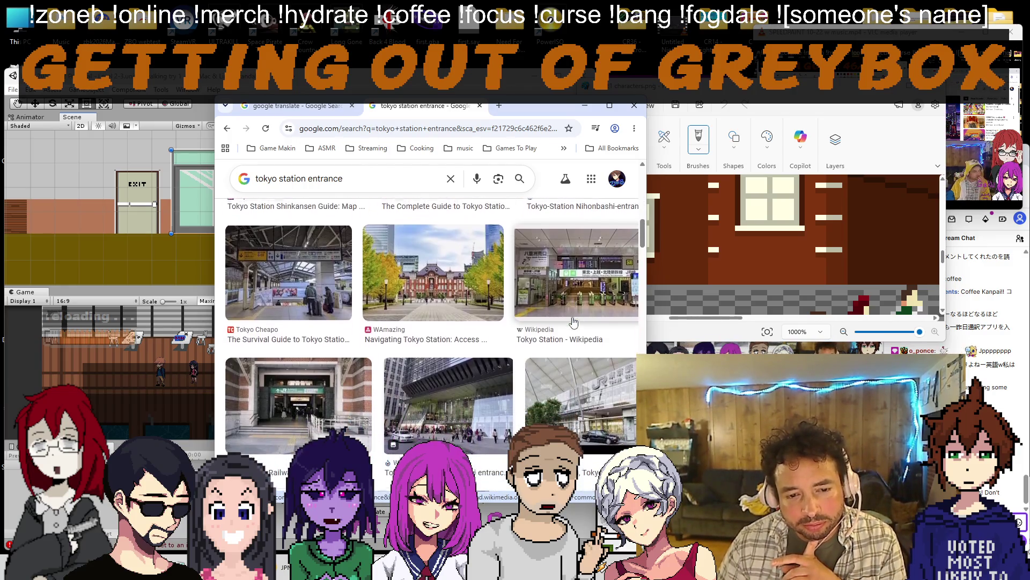
scroll(573, 322, "down", 2)
scroll(573, 322, "down", 2)
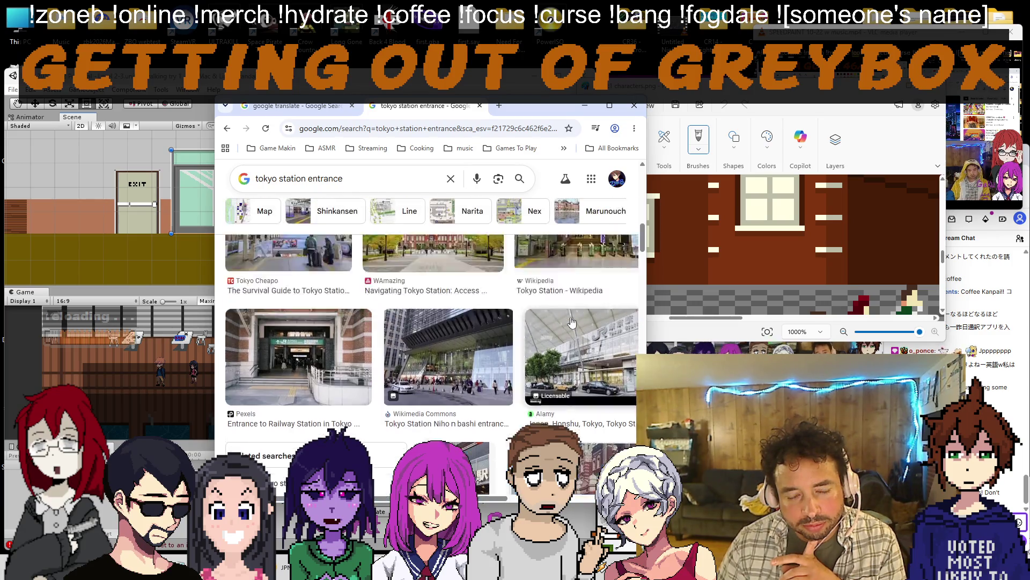
scroll(568, 330, "down", 2)
View the digi-joho Tokyo Station photo full-size in a new browser tab.
left_click(566, 334)
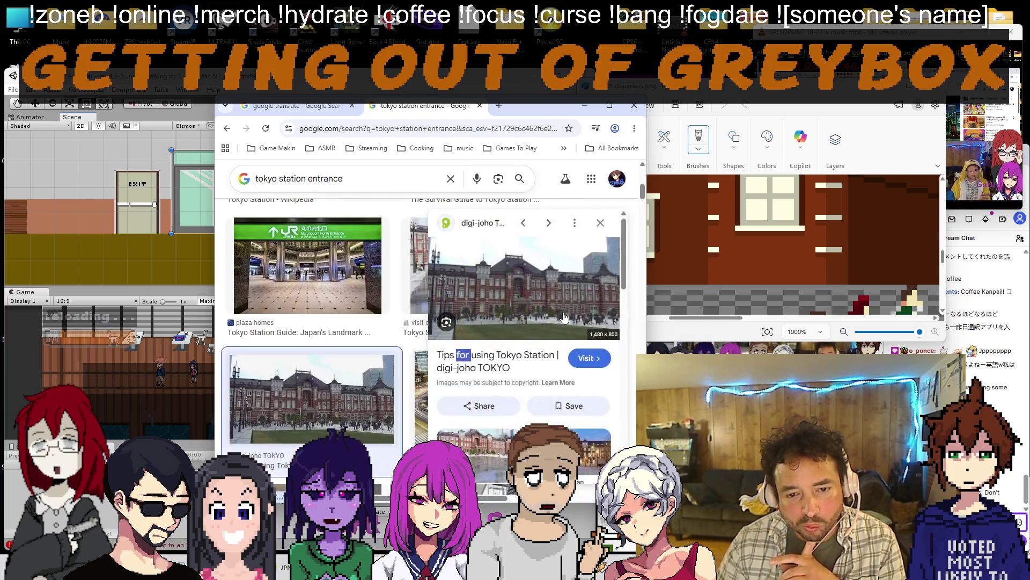
right_click(541, 292)
left_click(596, 350)
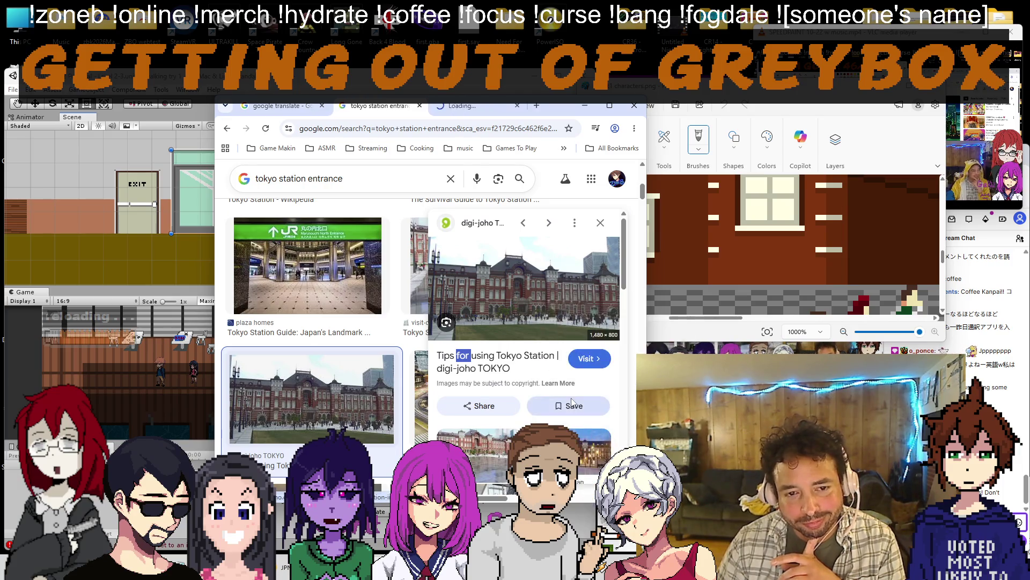
left_click(484, 107)
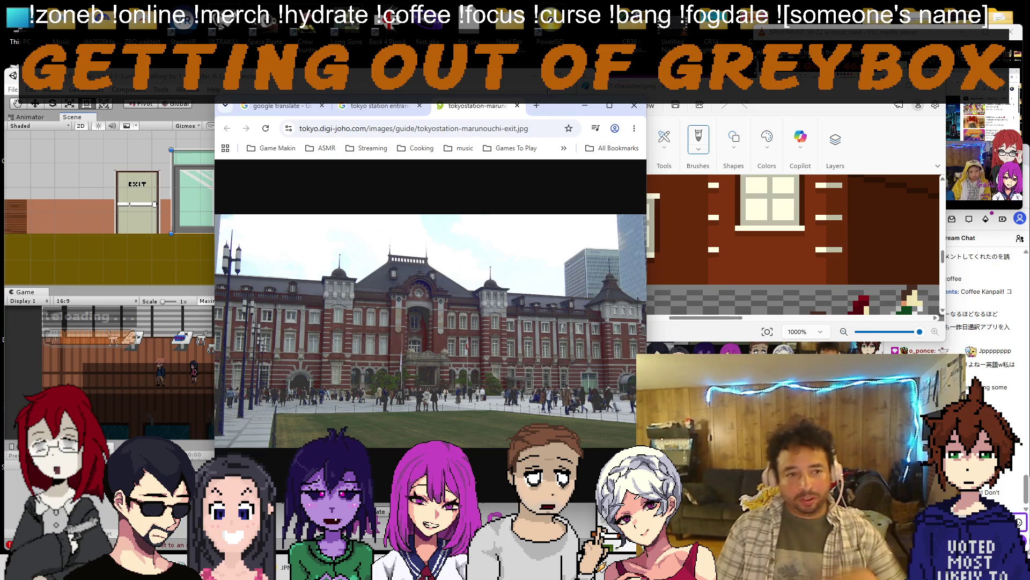
Close the Tokyo Station photo and search tabs and return to the Unity scene.
left_click(519, 106)
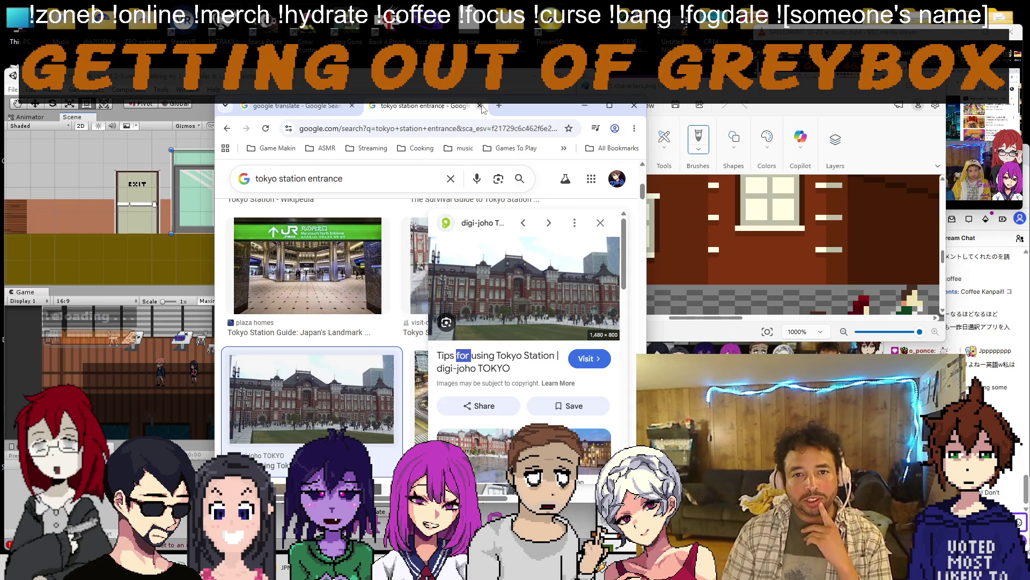
left_click(480, 106)
left_click(352, 107)
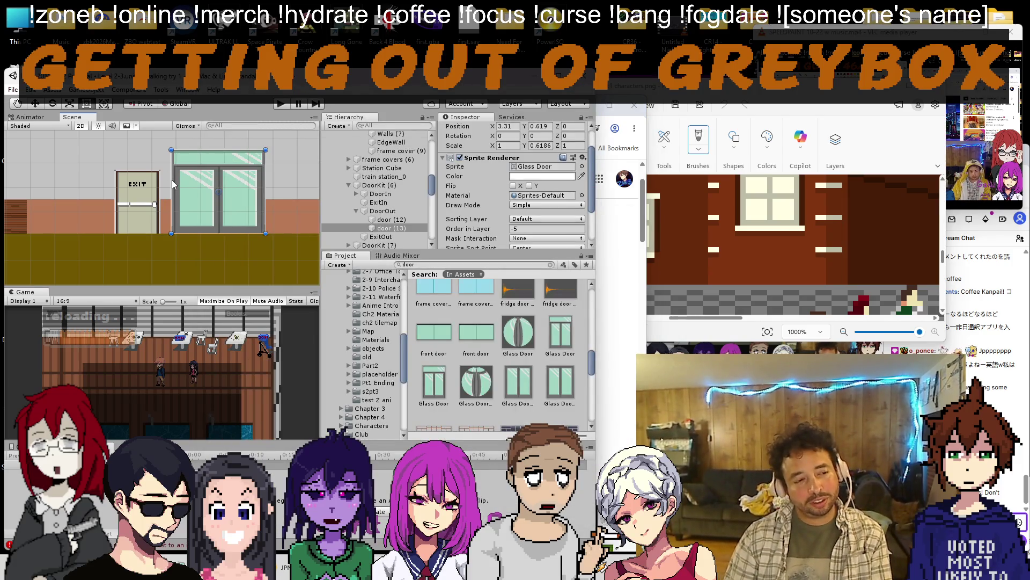
scroll(169, 190, "down", 1)
Move glass door (13) onto the exit door's spot and delete plain door (12).
key("w")
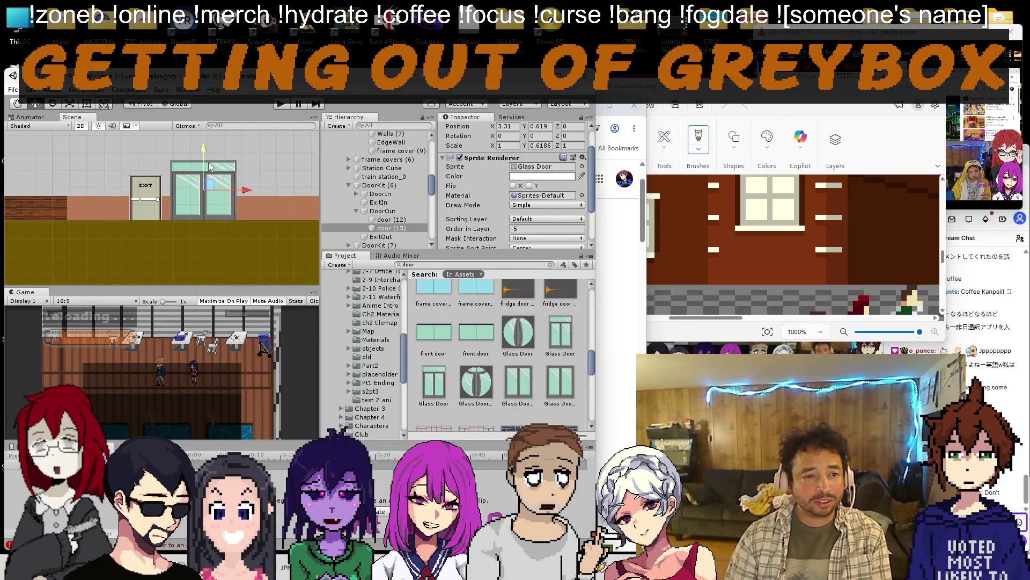
left_click(212, 197)
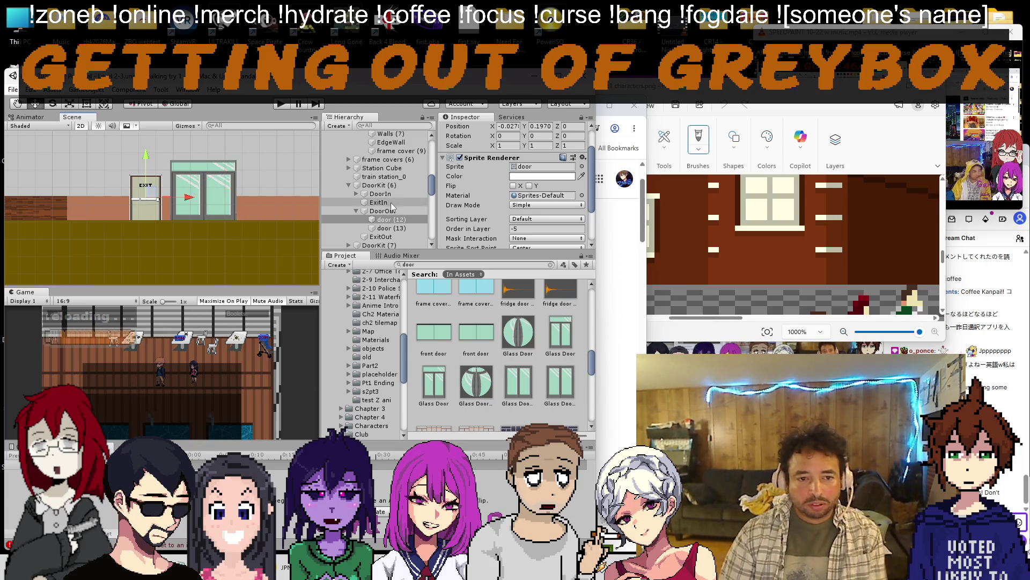
left_click(387, 228)
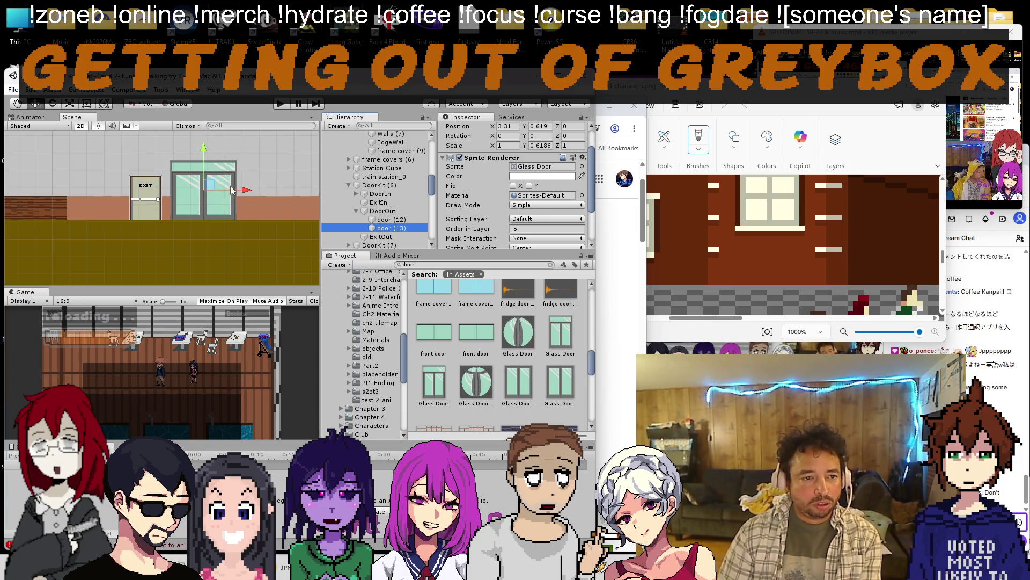
left_click_drag(244, 191, 191, 184)
left_click(390, 219)
key("Delete")
left_click(390, 219)
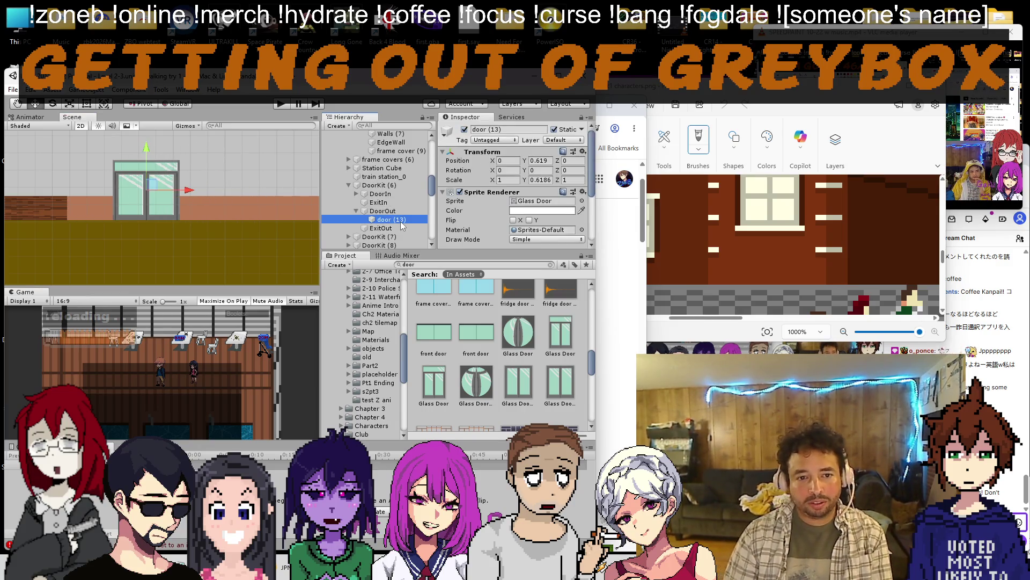
scroll(97, 193, "down", 3)
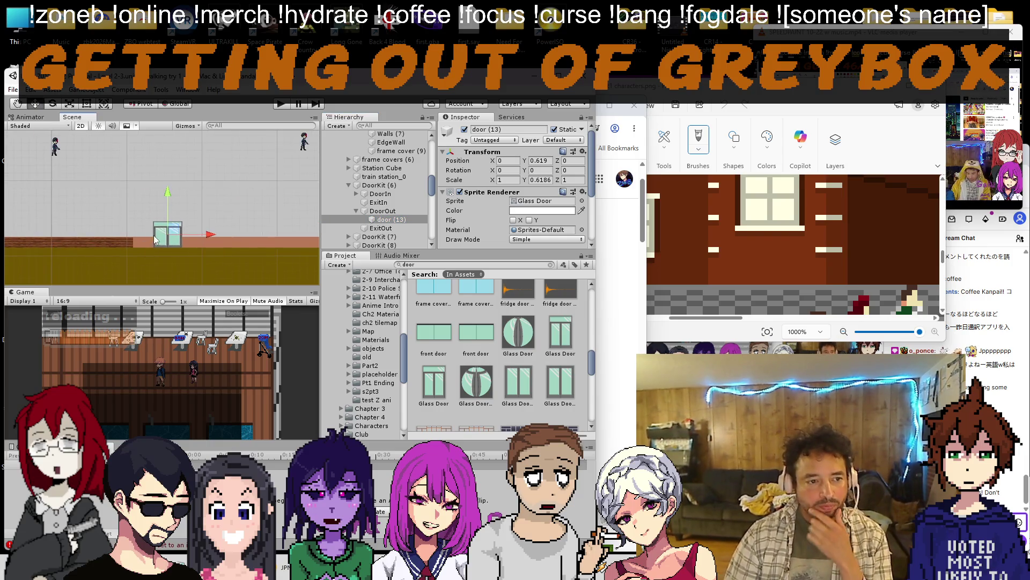
scroll(506, 193, "down", 3)
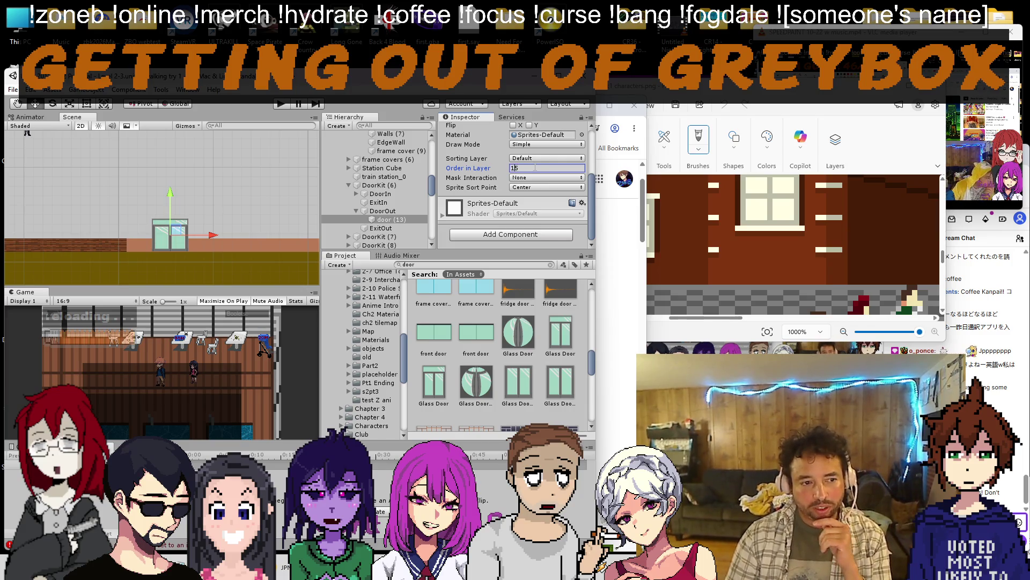
Inspect frame cover (9), Walls (7) and the parent Walls object around the level.
left_click(88, 242)
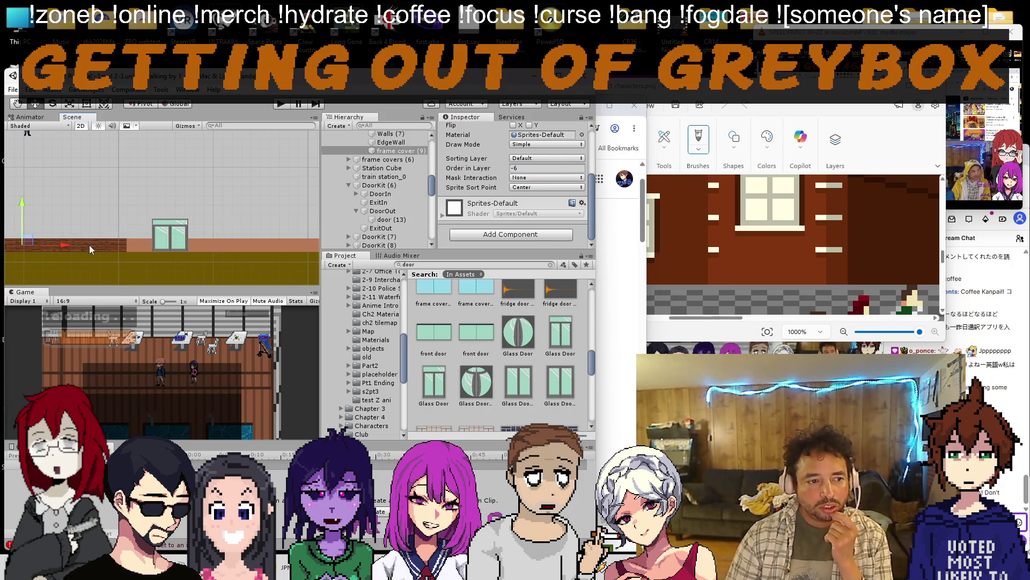
scroll(129, 205, "up", 2)
mouse_move(145, 168)
left_mouse_down()
mouse_move(197, 176)
mouse_move(130, 210)
left_mouse_up()
scroll(161, 209, "down", 2)
left_click(390, 134)
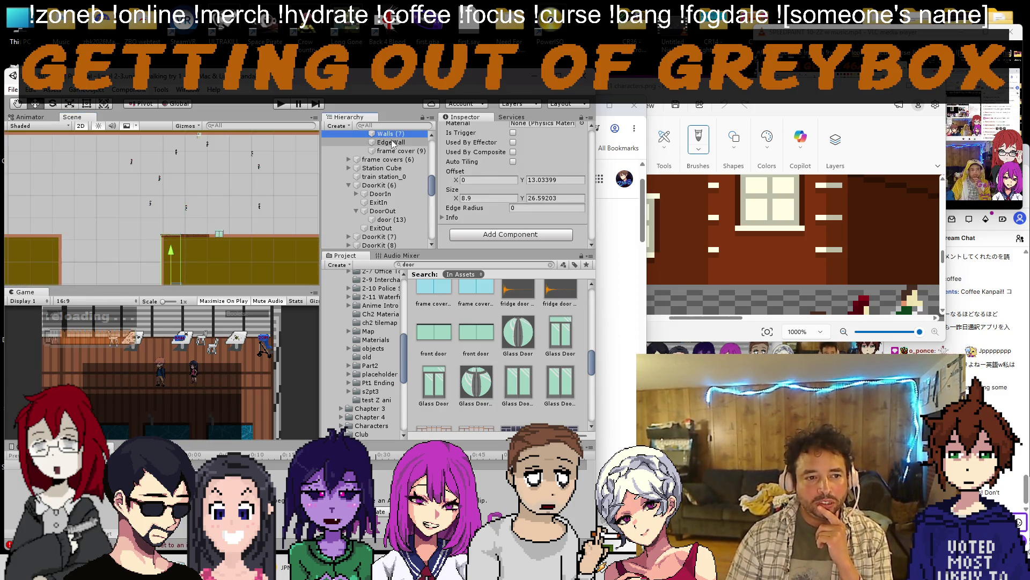
scroll(161, 201, "down", 3)
scroll(378, 185, "up", 3)
scroll(379, 185, "up", 3)
left_click(379, 202)
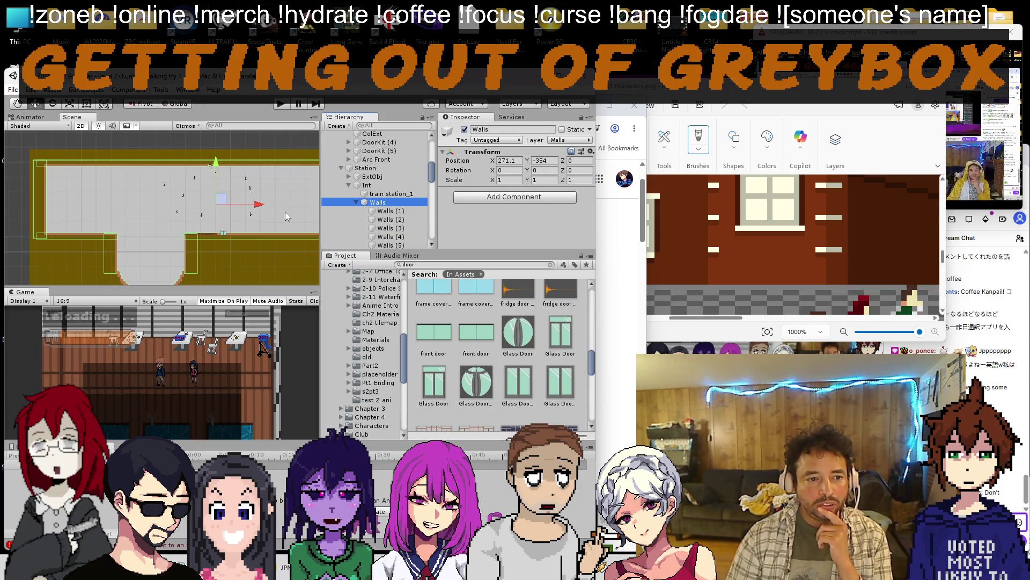
left_click_drag(289, 211, 128, 160)
scroll(115, 188, "down", 3)
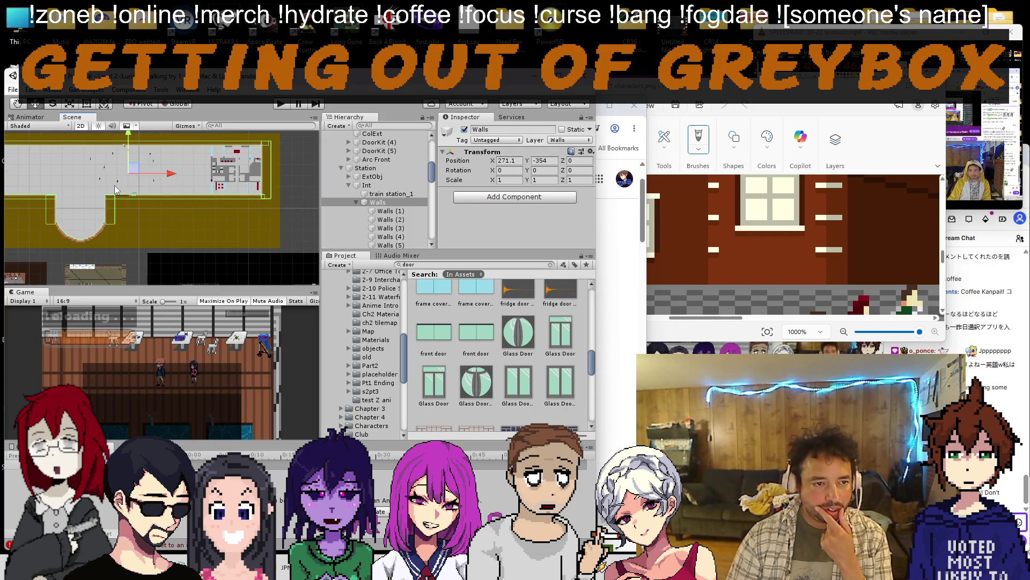
key("alt+Tab")
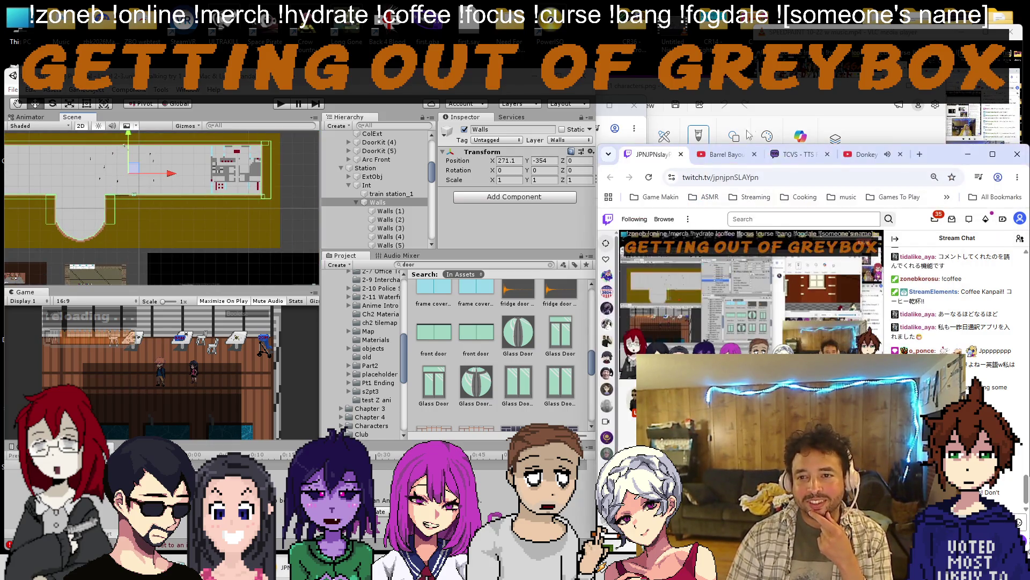
Switch from the Donkey Kong video tab to the Twitch stream and chat tab.
left_click(862, 154)
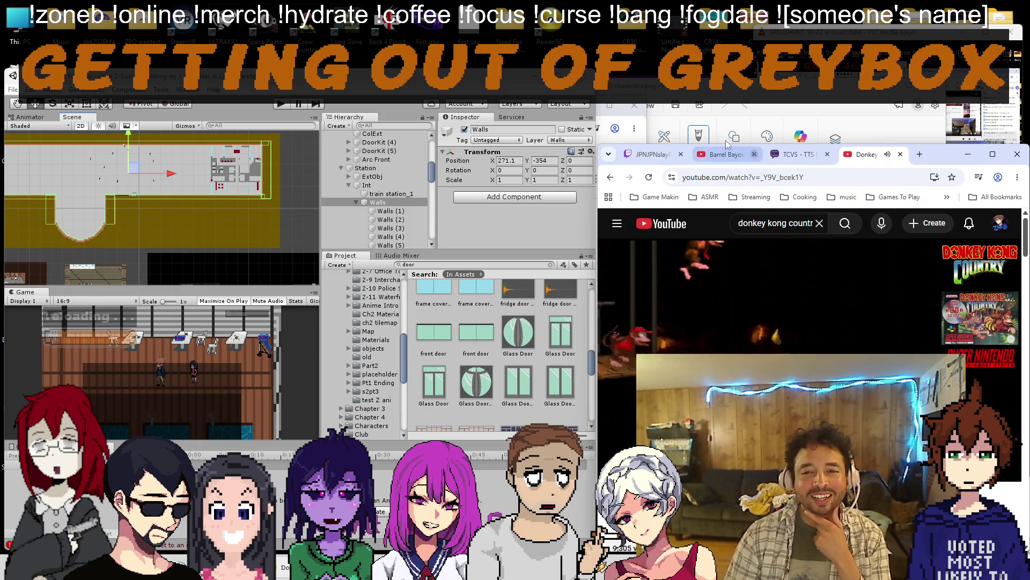
left_click(651, 154)
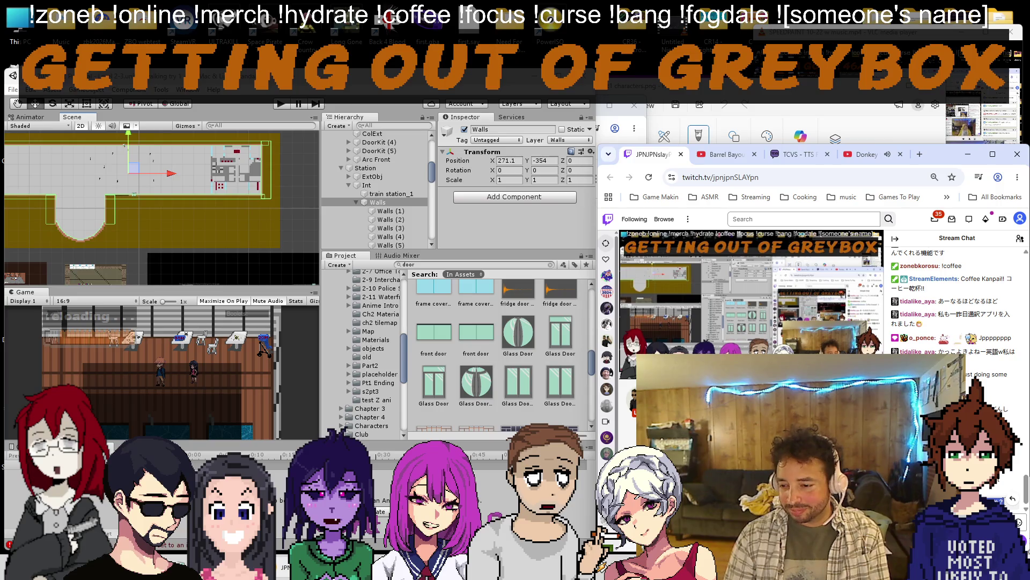
Paste the Japanese Zone B message into Google Translate and read its English version.
key("alt+Tab")
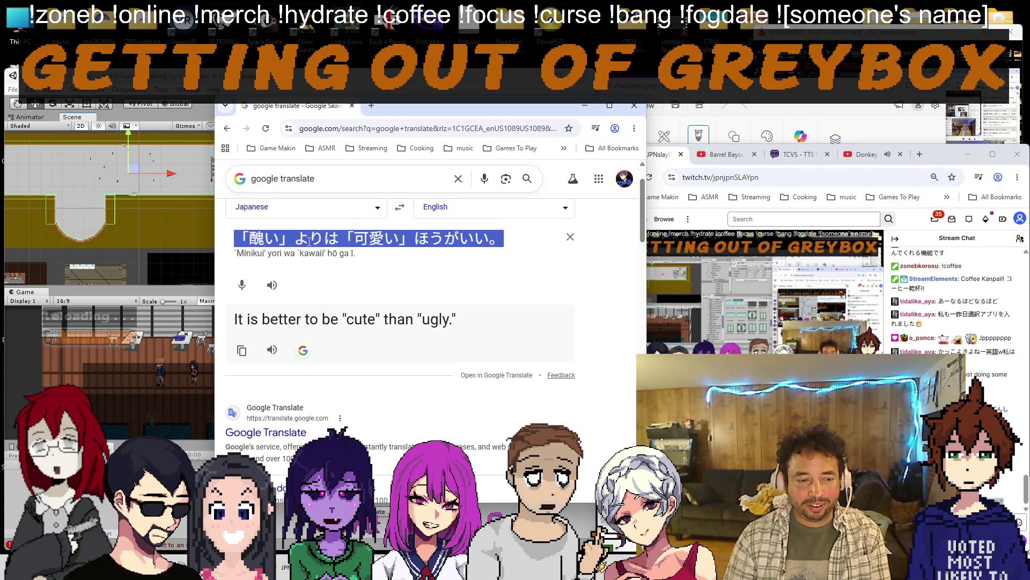
type("建築するゲームですか？")
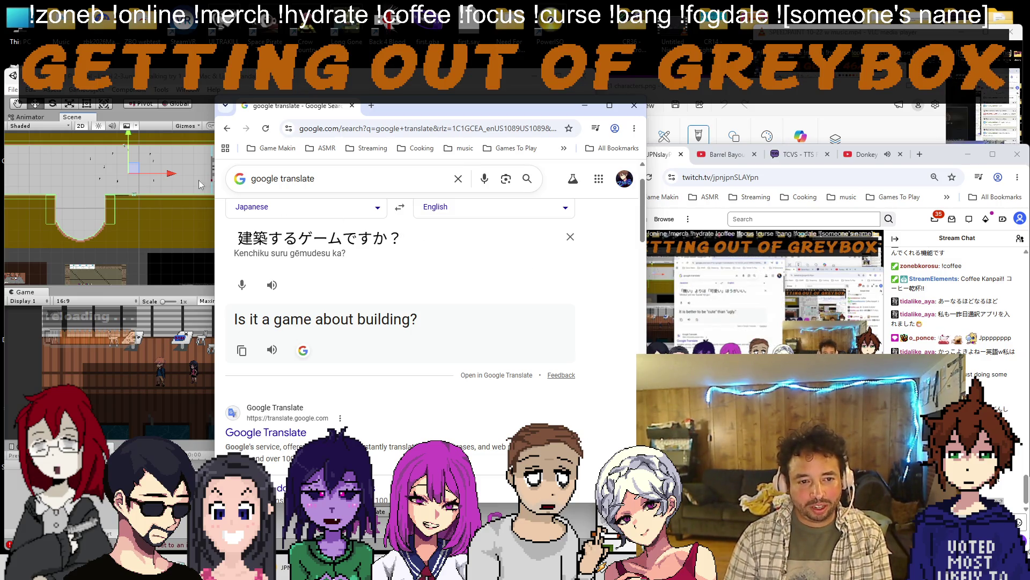
key("alt+Tab")
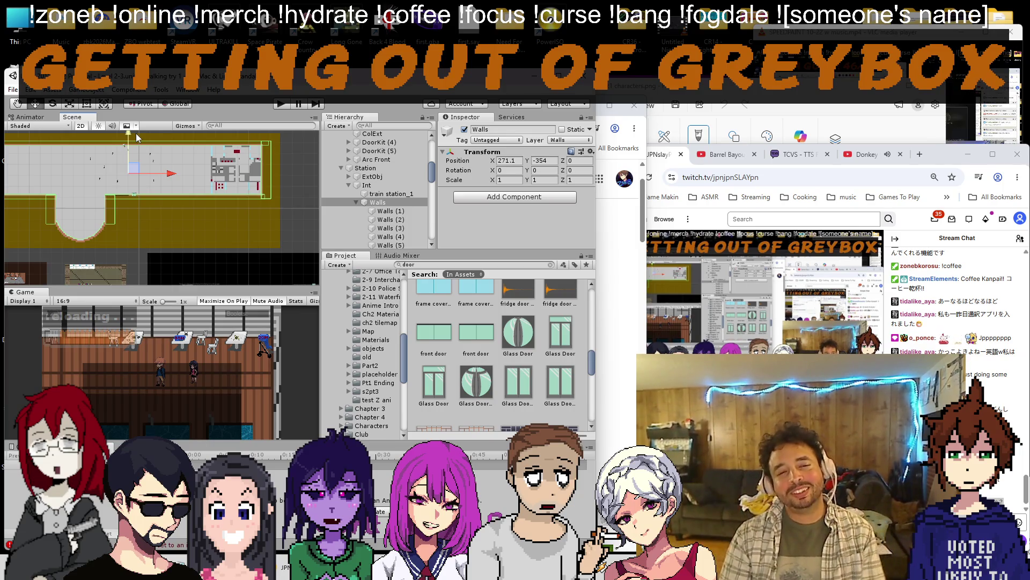
key("alt+Tab")
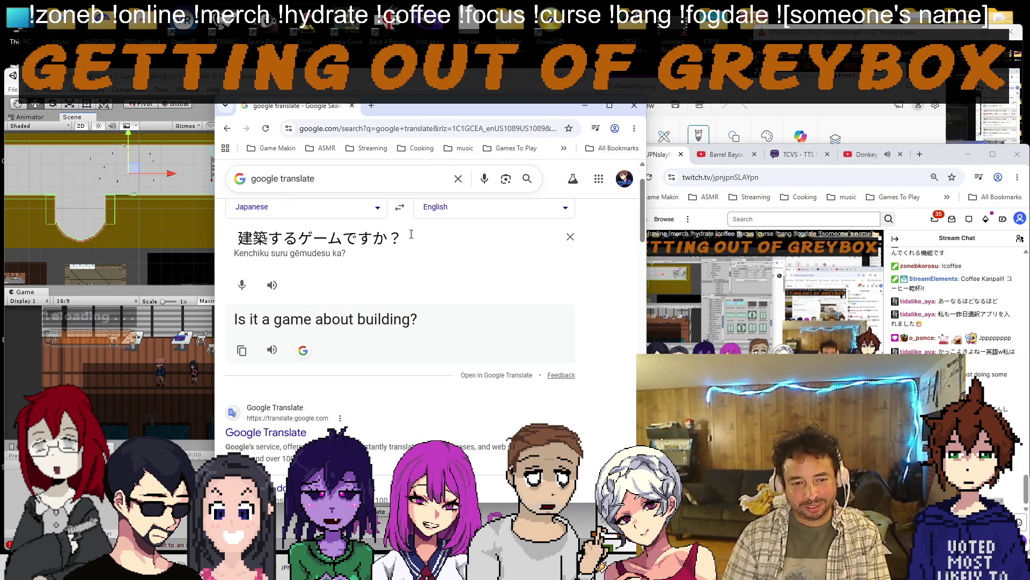
triple_click(409, 236)
left_click(400, 208)
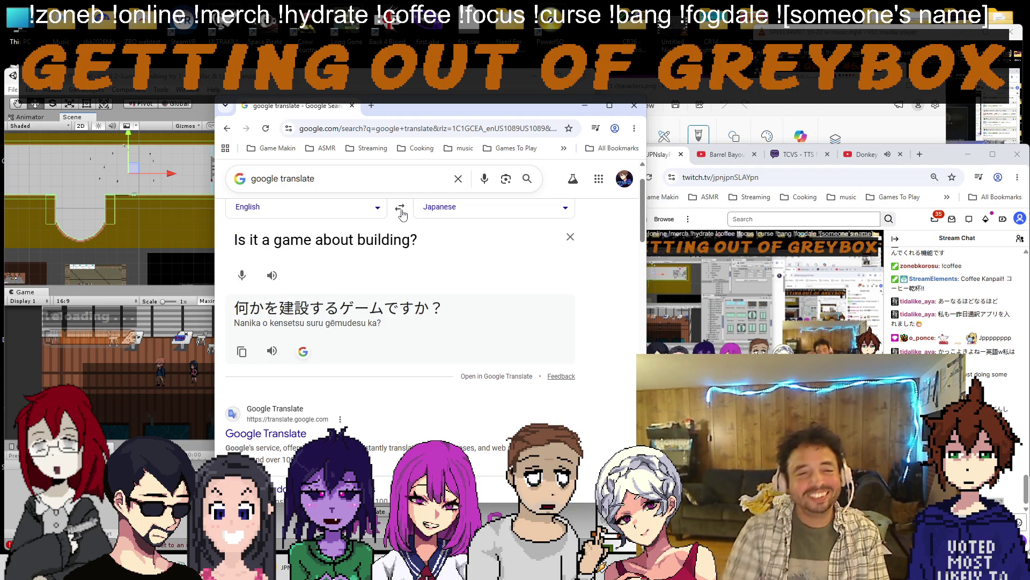
triple_click(405, 234)
type("the game is about zombies")
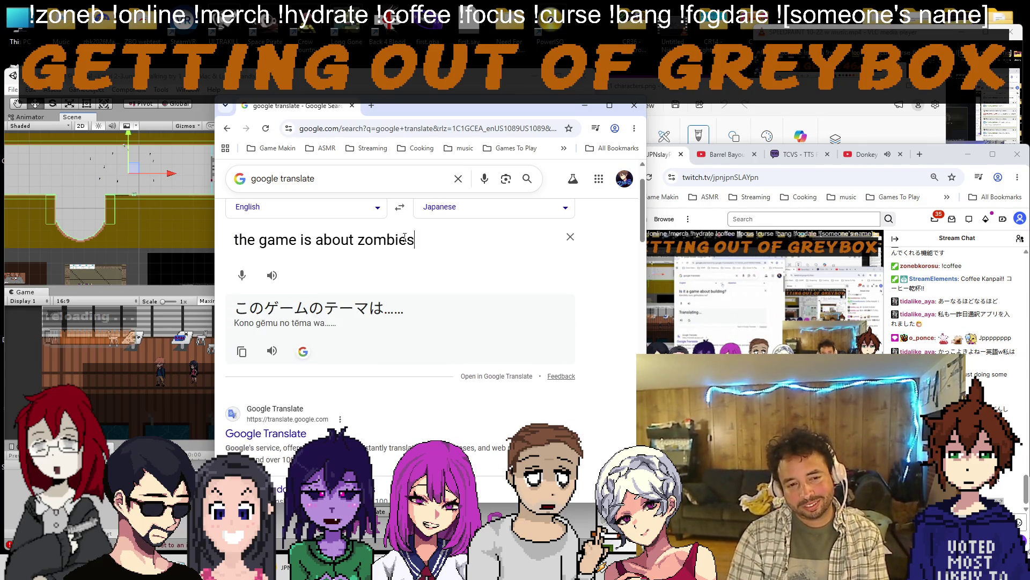
type(" which is why its called \"Zone B\" x")
key("BackSpace")
type("wwww(")
left_click(400, 207)
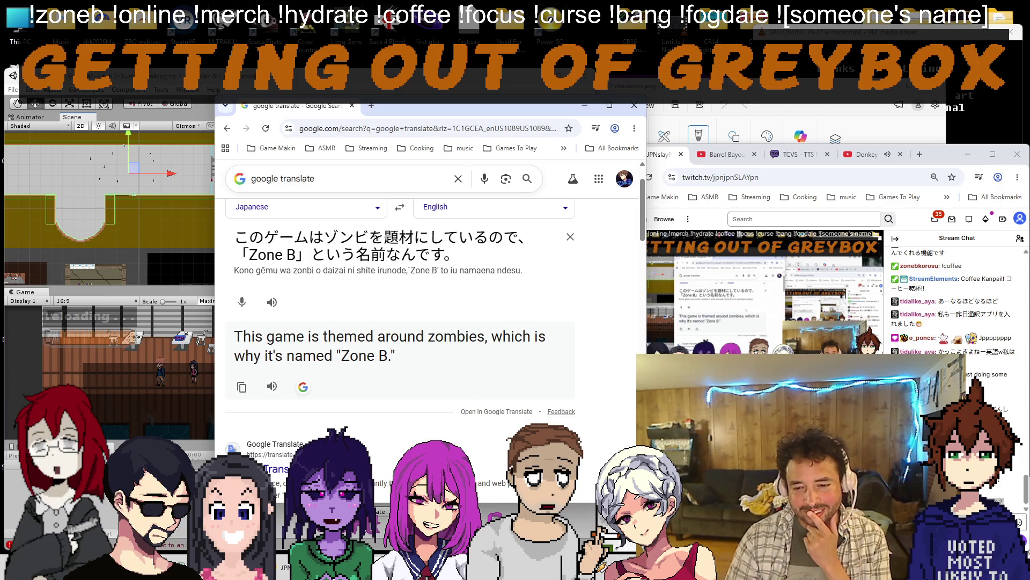
Check Twitch, glance at the desktop, then bring the Unity editor to the front.
key("alt+Tab")
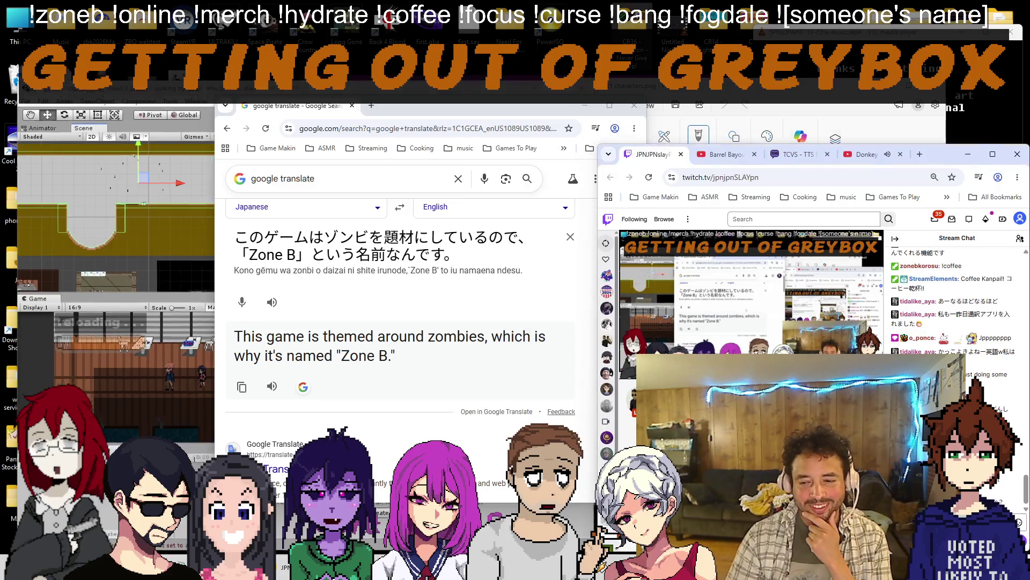
key("super+d")
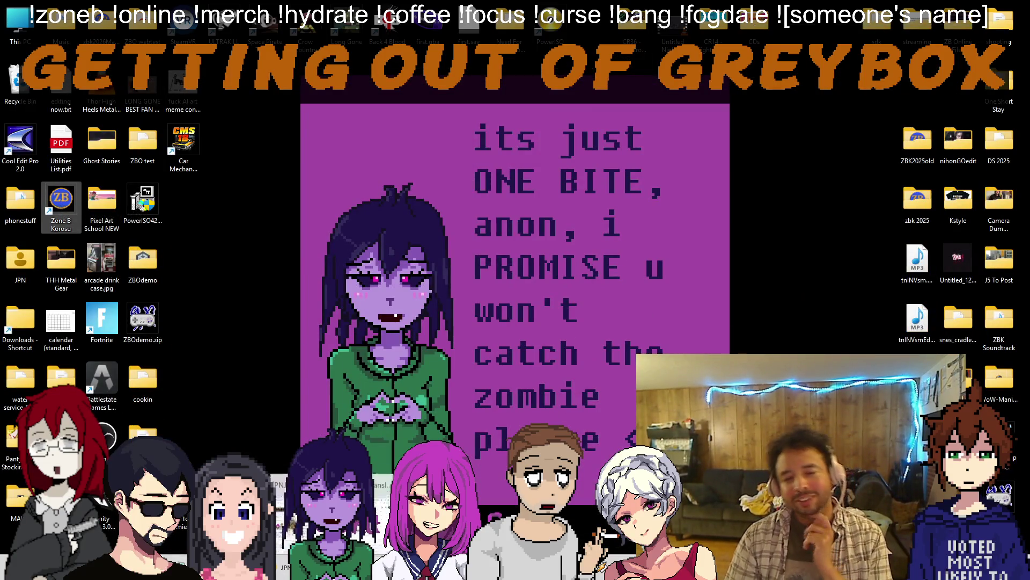
key("super+d")
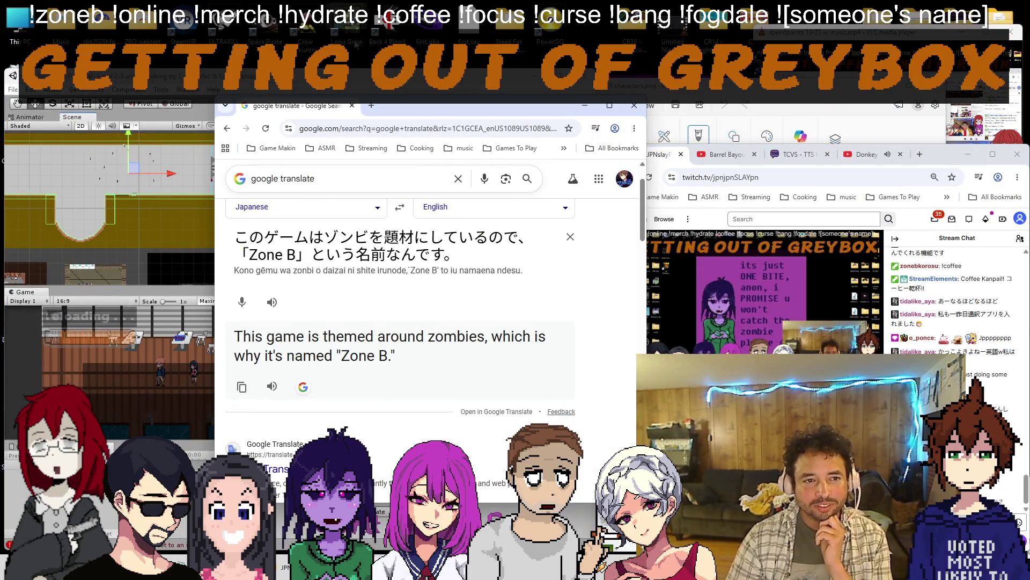
key("alt+Tab")
scroll(159, 180, "down", 1)
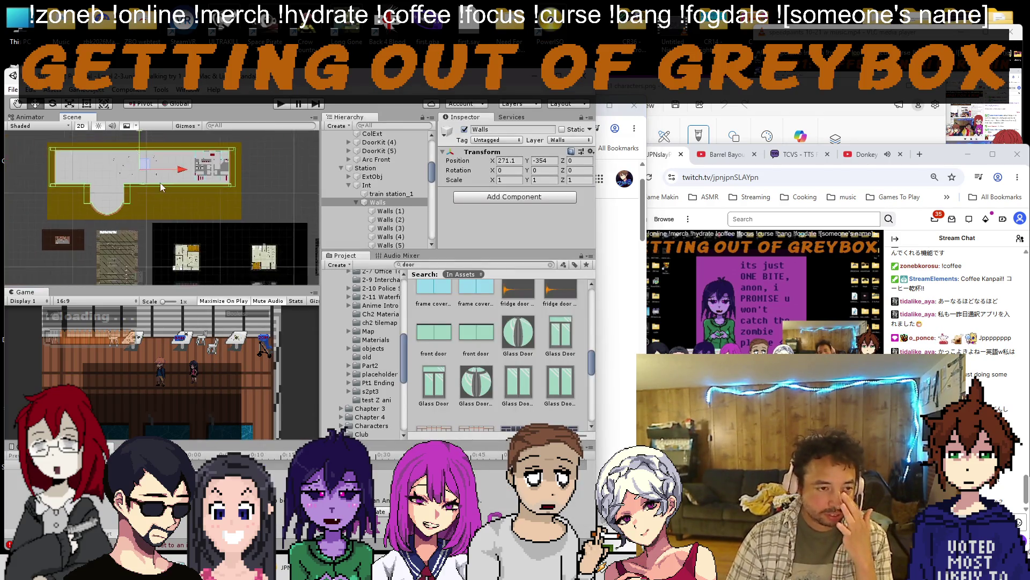
scroll(158, 172, "down", 1)
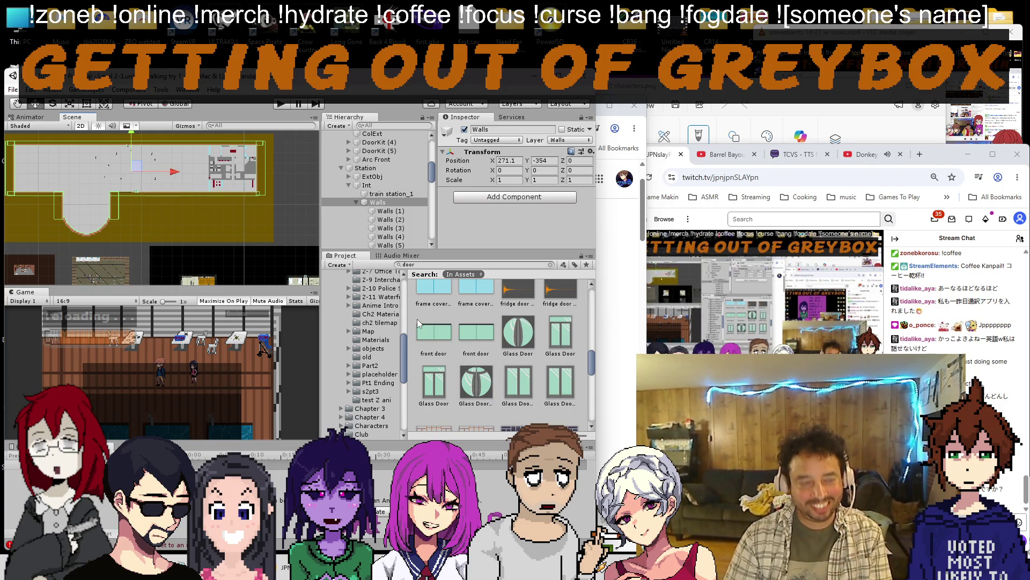
scroll(113, 167, "up", 3)
Pan across the station concourse walls, then switch to the Notepad area notes.
left_click_drag(114, 167, 114, 238)
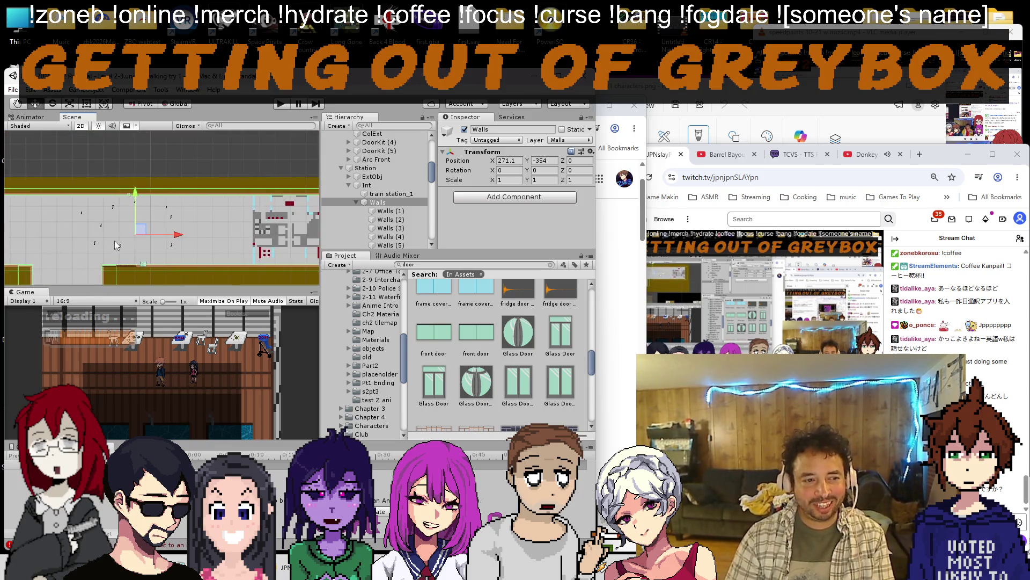
scroll(128, 244, "up", 2)
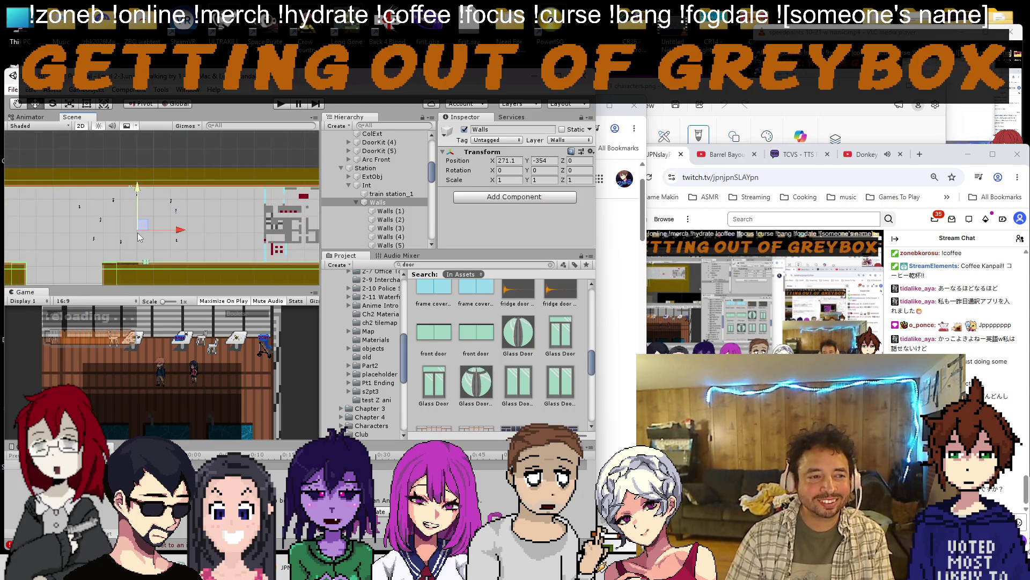
scroll(138, 233, "up", 1)
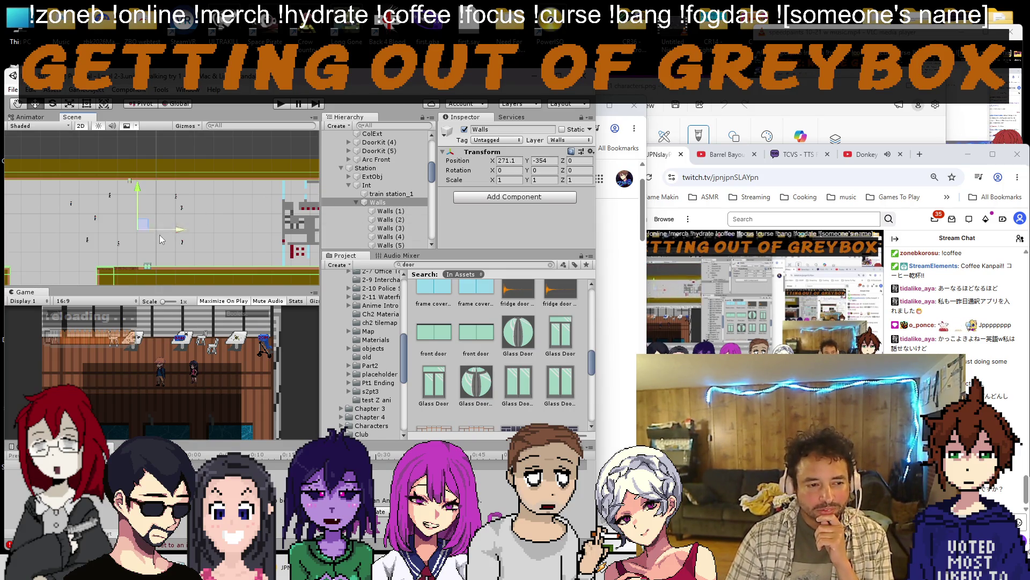
scroll(196, 229, "down", 2)
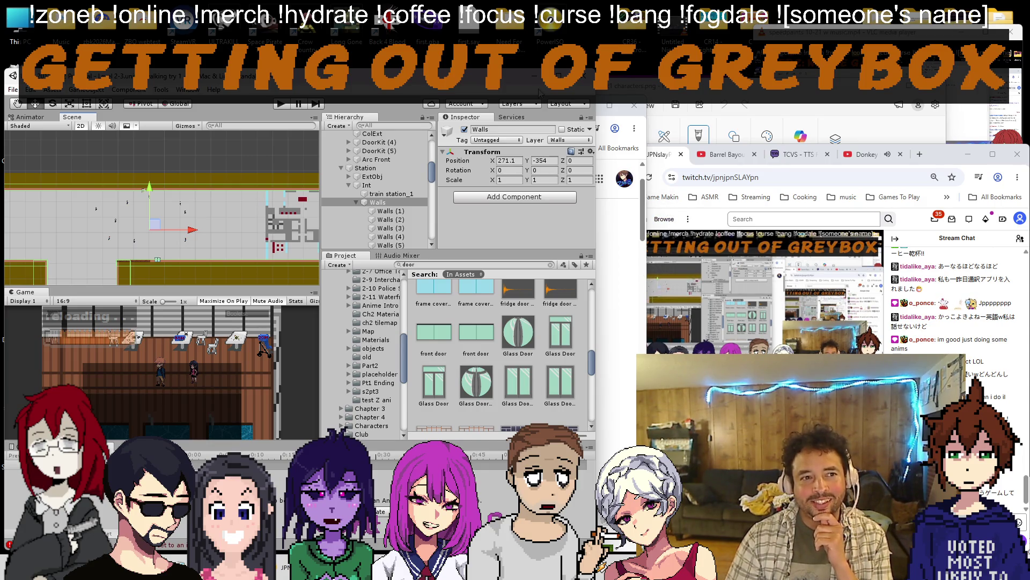
key("alt+Tab")
key("alt+Tab")
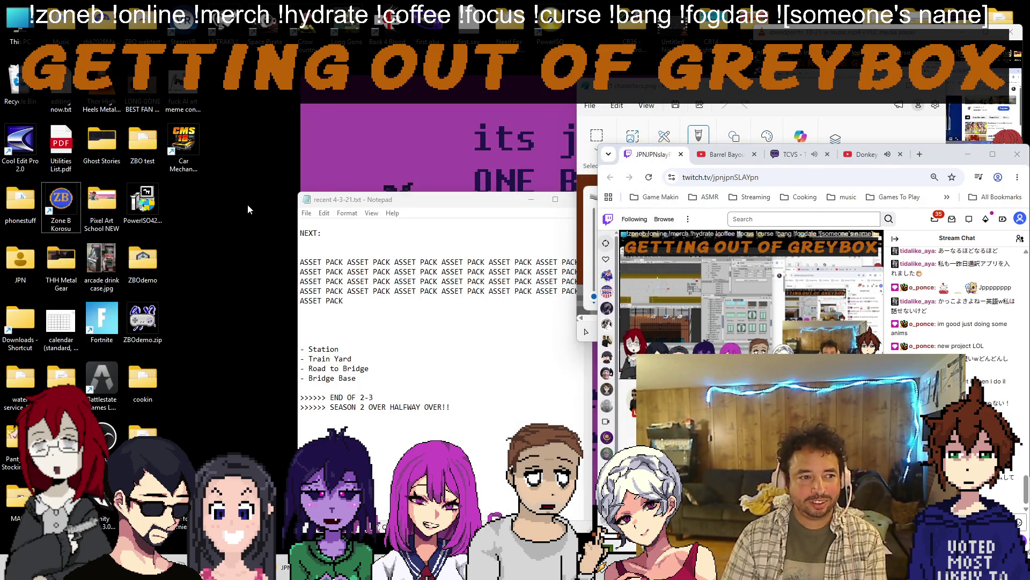
Dismiss the Start search and Alt+Tab past Google Translate back to Unity.
key("super")
type("7")
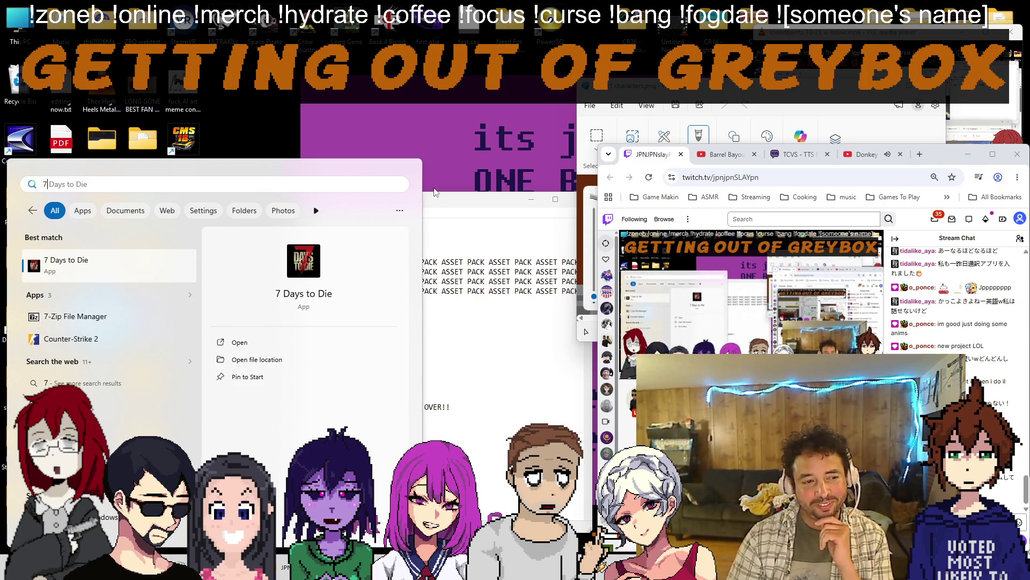
left_click(467, 145)
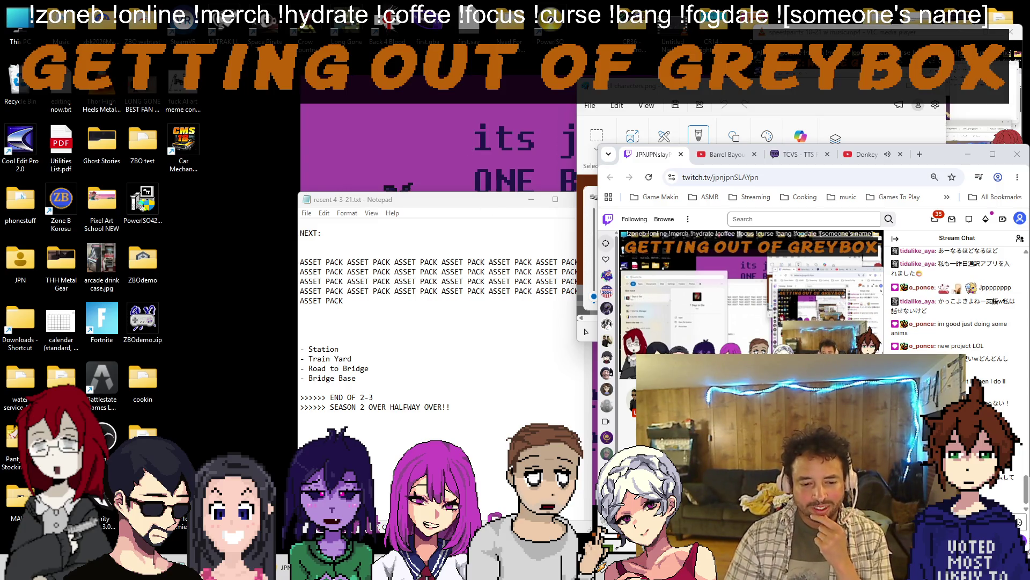
key("alt+Tab")
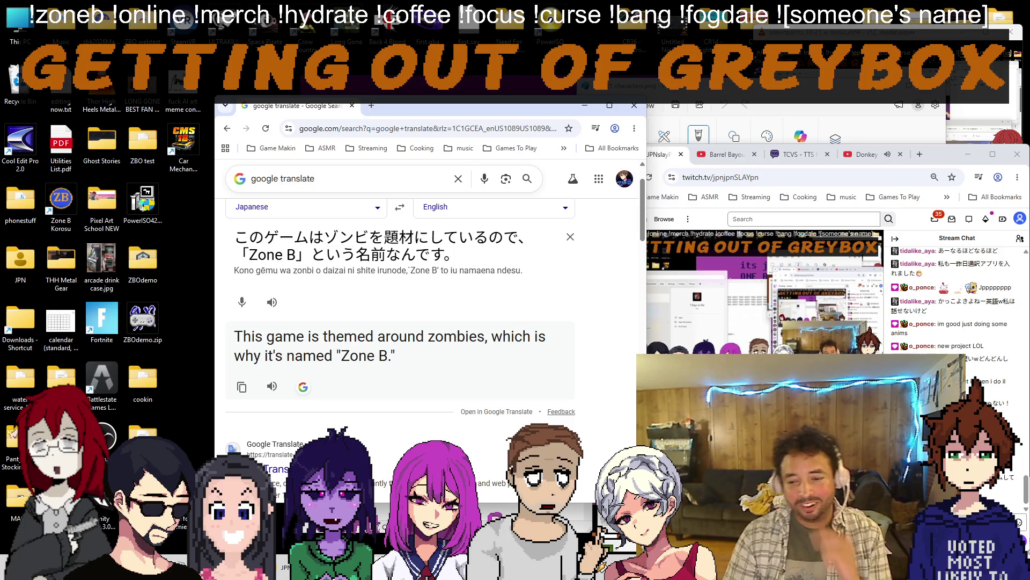
key("alt+Tab")
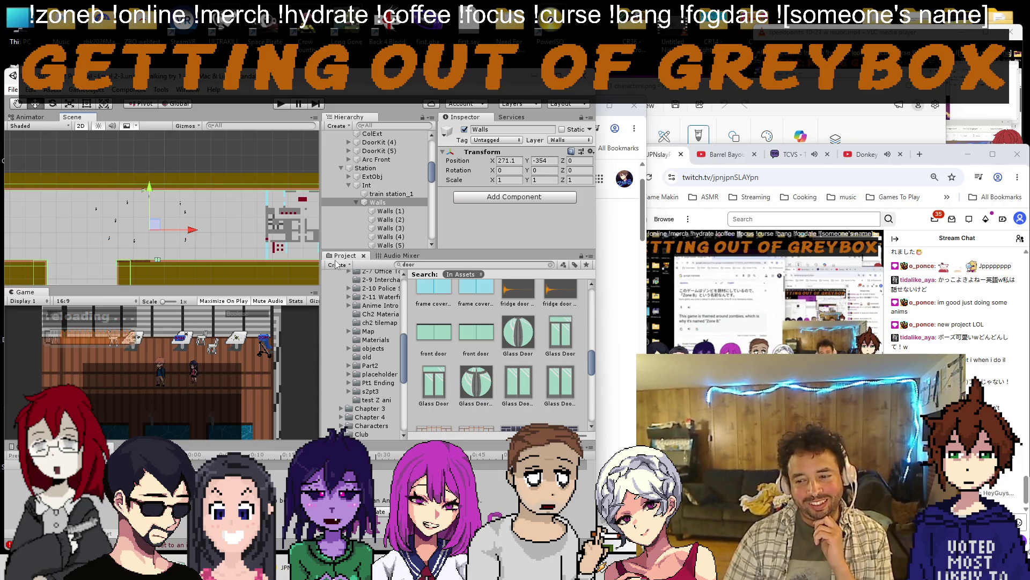
scroll(204, 196, "down", 5)
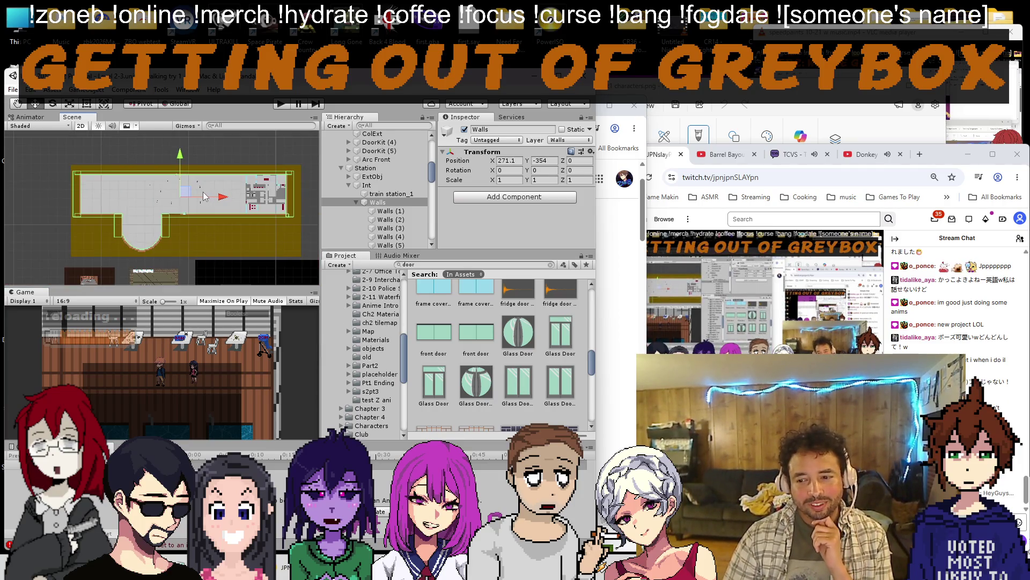
scroll(201, 196, "up", 3)
scroll(177, 212, "up", 5)
scroll(185, 226, "up", 3)
scroll(137, 240, "up", 2)
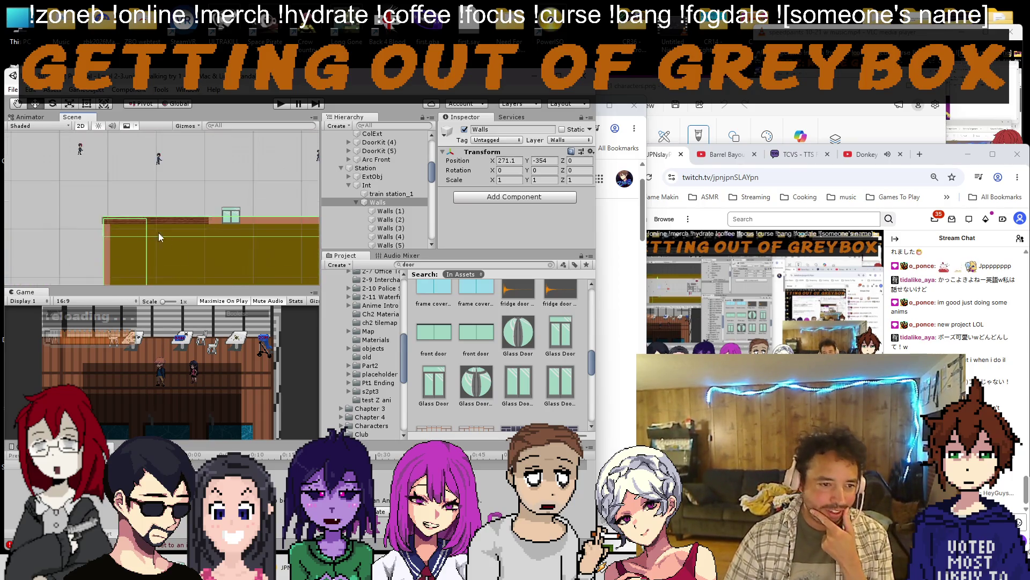
scroll(149, 236, "up", 4)
left_click(168, 213)
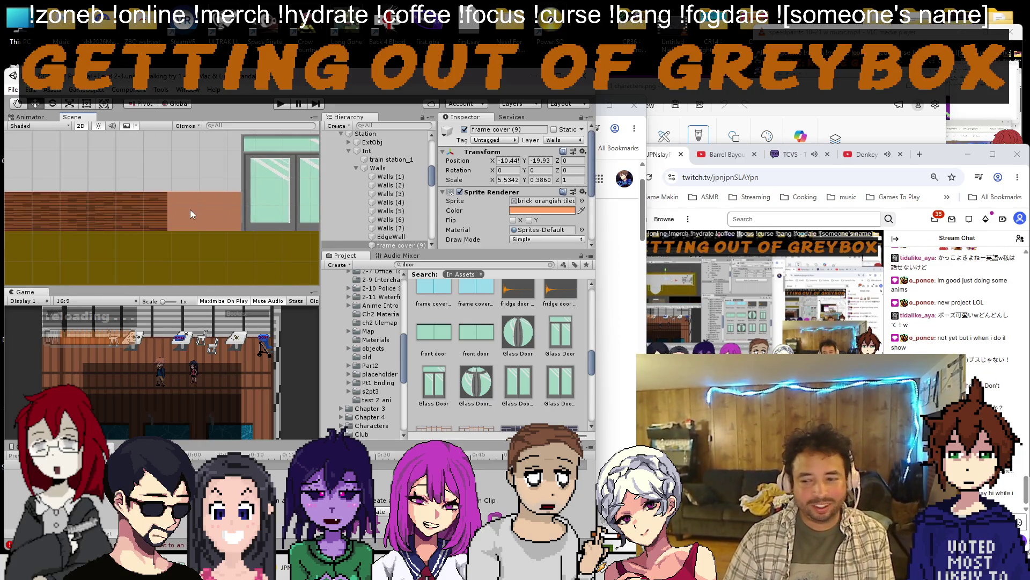
left_click(139, 218)
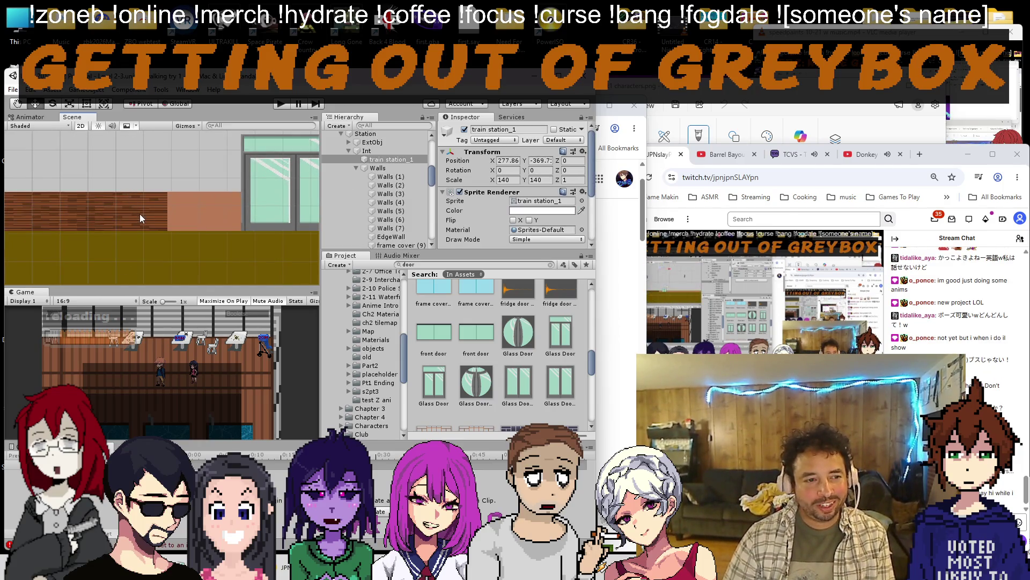
Enlarge frame cover (9) with the Rect tool so the brick strip reaches the glass doors.
left_click(202, 218)
scroll(202, 213, "down", 3)
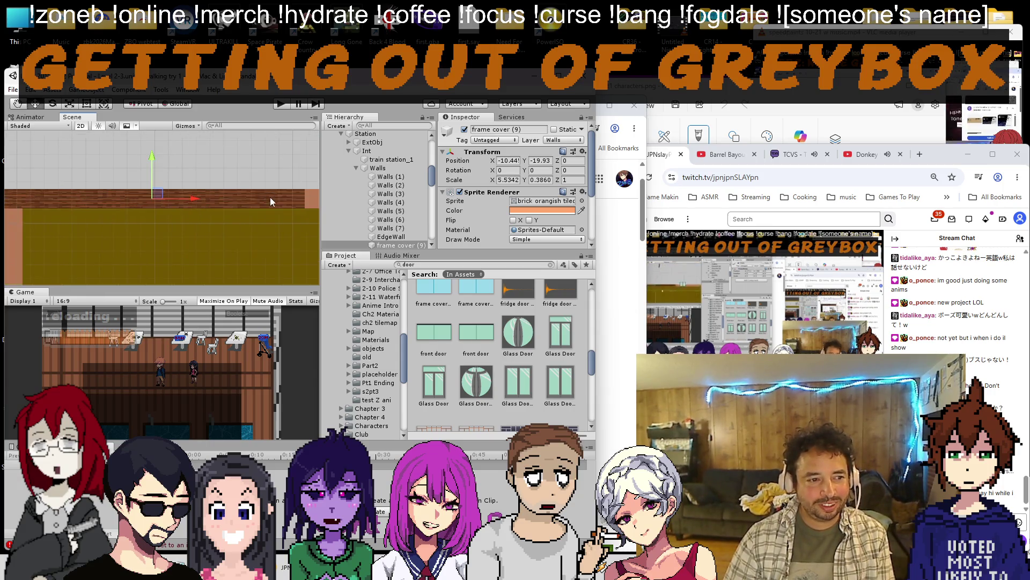
scroll(242, 202, "up", 2)
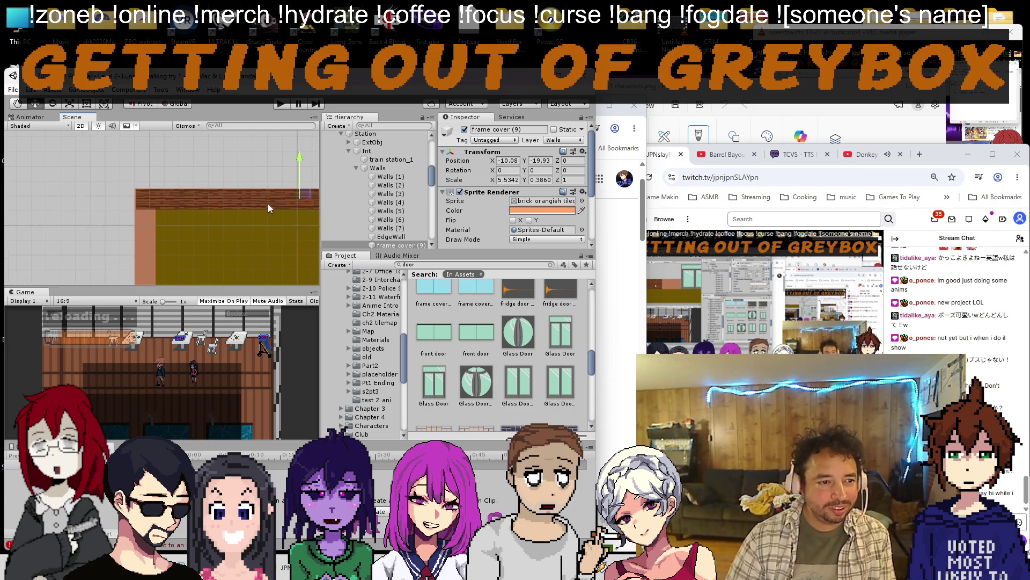
left_click_drag(211, 205, 132, 200)
scroll(161, 185, "up", 3)
scroll(163, 186, "up", 3)
mouse_move(154, 157)
left_mouse_down()
mouse_move(144, 153)
mouse_move(149, 162)
left_mouse_up()
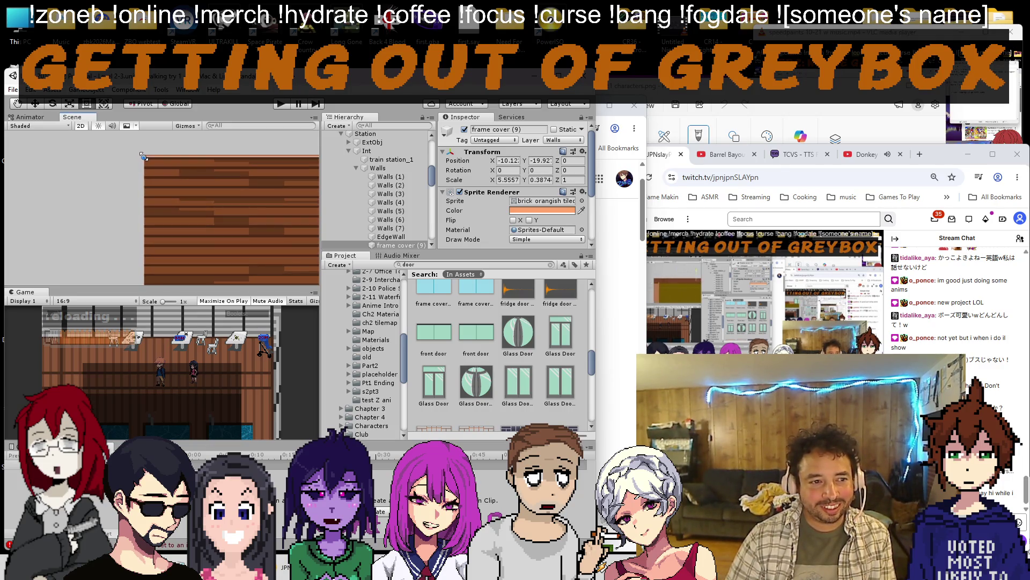
scroll(211, 197, "down", 2)
scroll(211, 197, "down", 4)
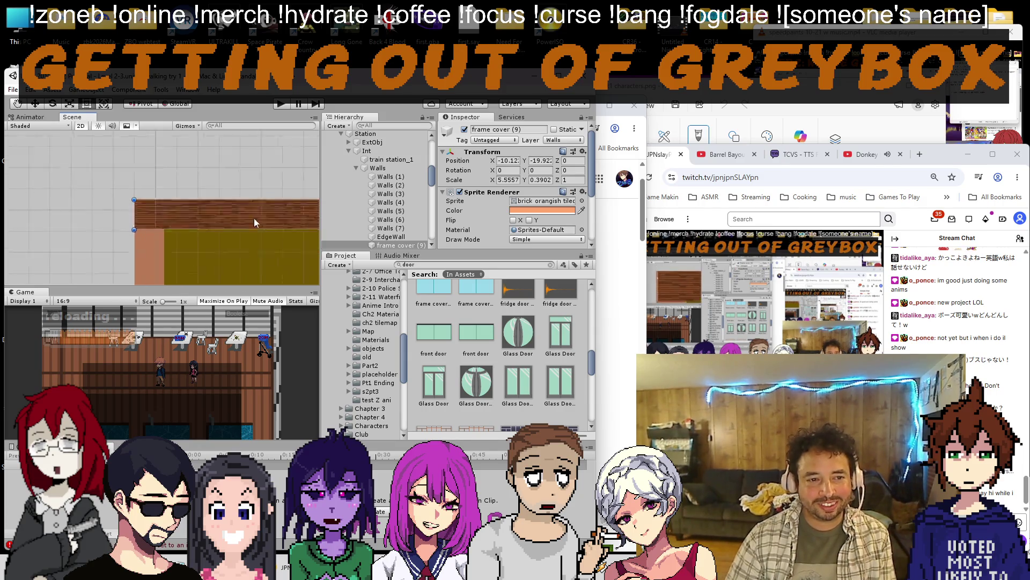
scroll(161, 226, "up", 4)
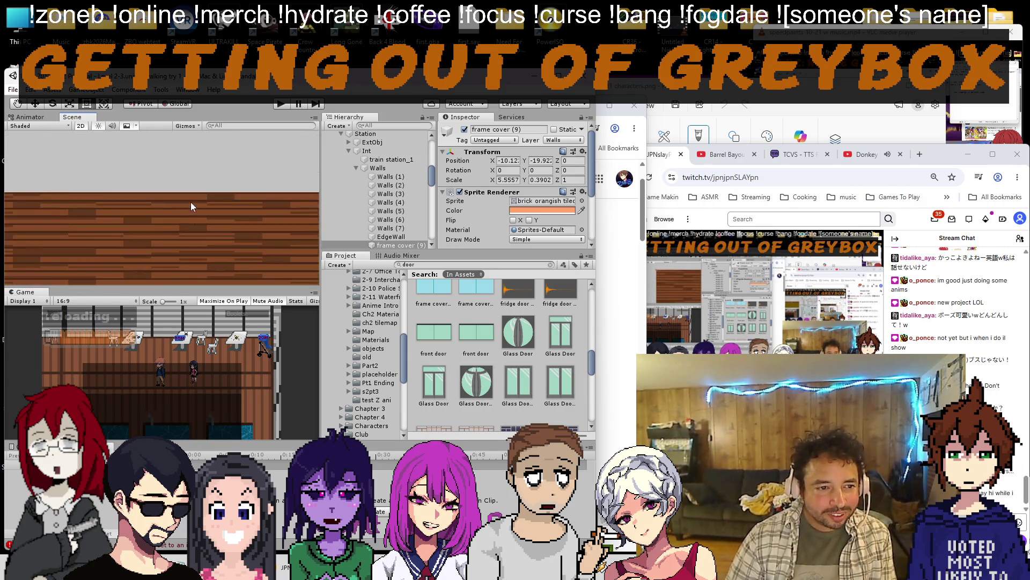
scroll(194, 226, "down", 5)
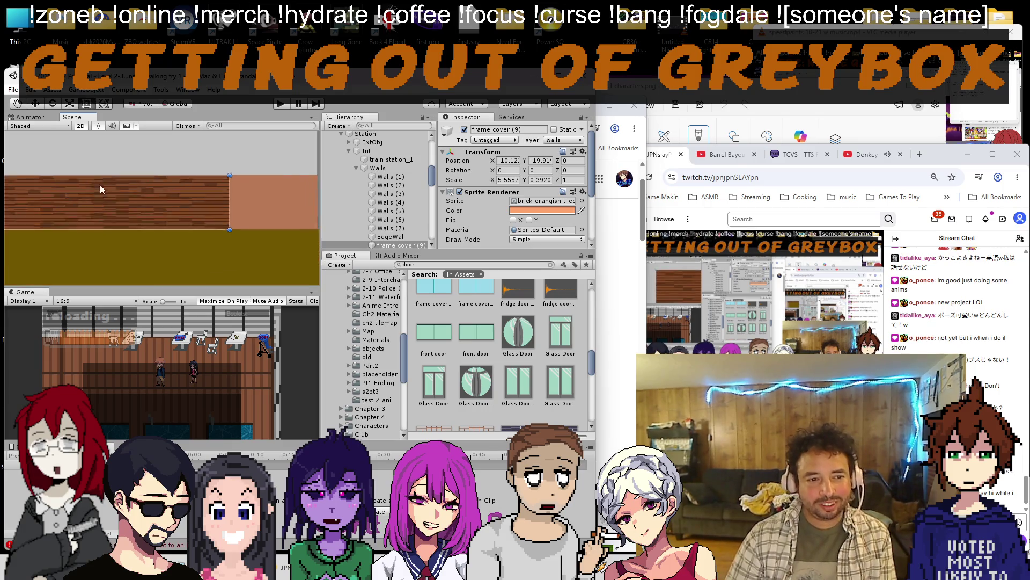
left_click_drag(161, 225, 47, 194)
left_click(868, 154)
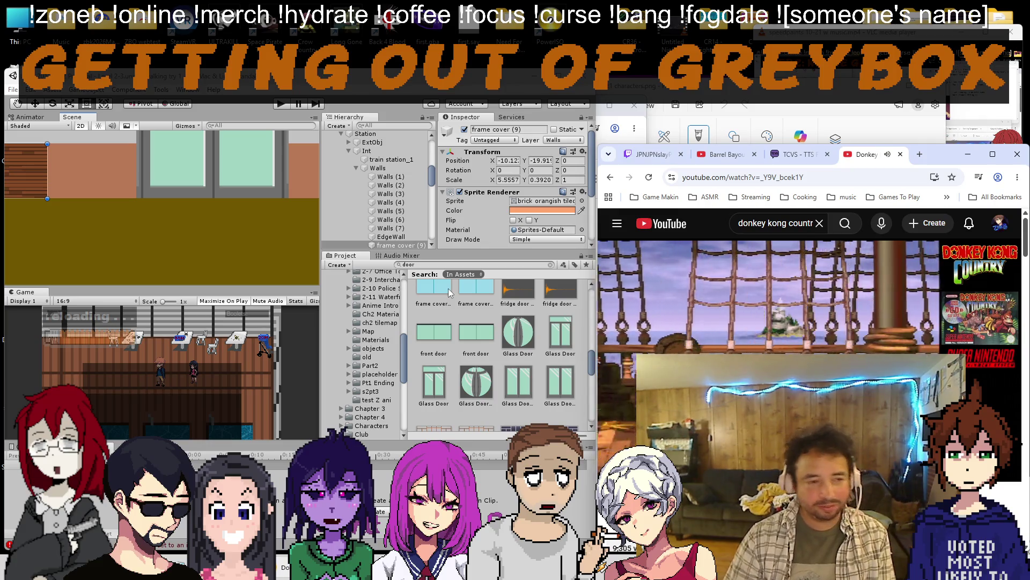
mouse_move(51, 175)
left_mouse_down()
mouse_move(120, 174)
mouse_move(31, 177)
mouse_move(139, 171)
left_mouse_up()
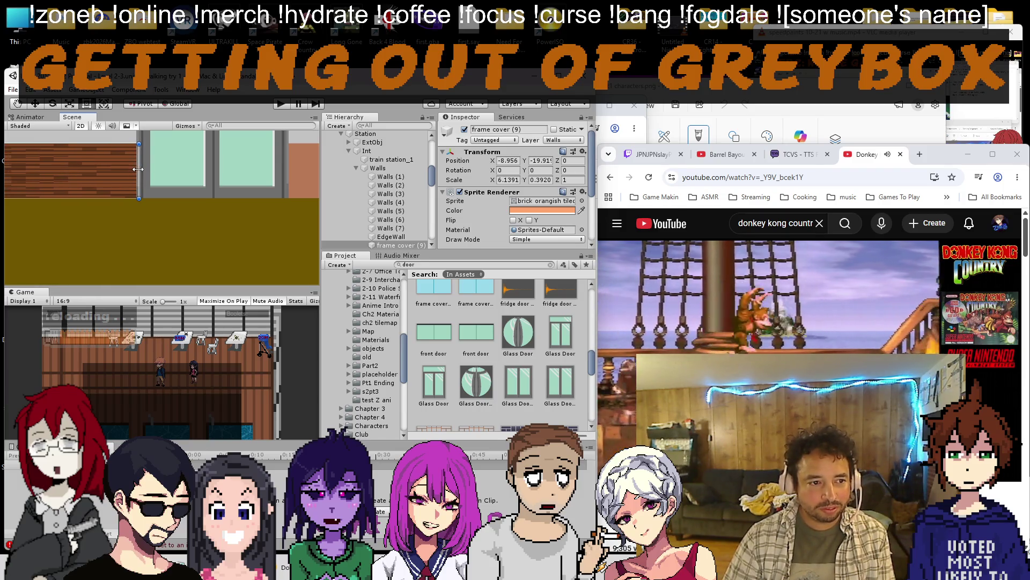
scroll(104, 190, "down", 3)
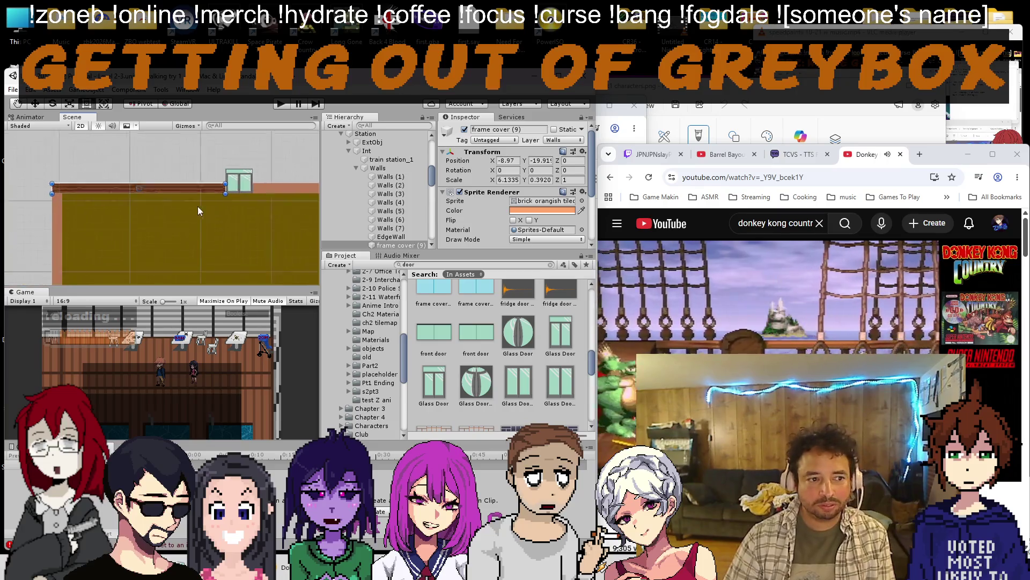
scroll(84, 207, "up", 3)
scroll(130, 170, "up", 3)
scroll(142, 176, "up", 3)
scroll(143, 176, "up", 2)
scroll(143, 176, "down", 3)
scroll(179, 178, "down", 3)
scroll(181, 190, "down", 3)
scroll(186, 201, "down", 2)
scroll(186, 200, "up", 4)
scroll(210, 196, "down", 4)
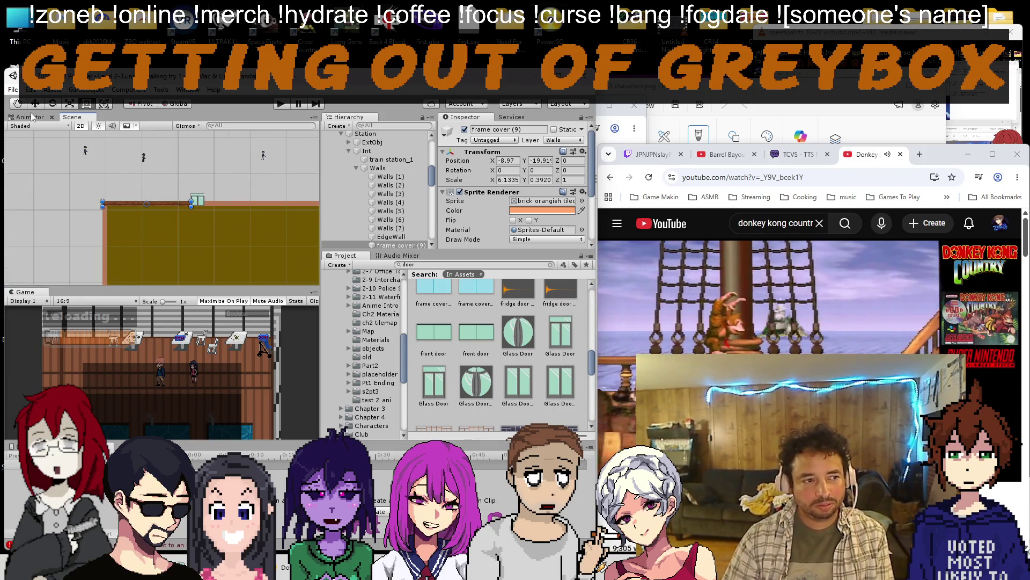
scroll(183, 183, "up", 1)
Duplicate the frame cover, move the copy right along the wall and ready it for widening.
left_click(36, 104)
key("ctrl+d")
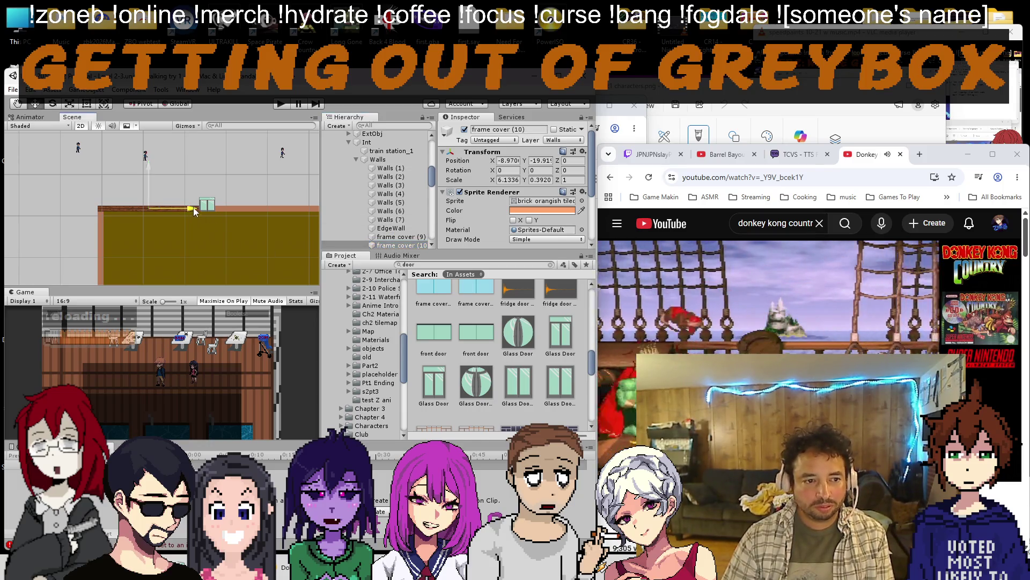
left_click_drag(311, 213, 278, 197)
scroll(238, 214, "up", 3)
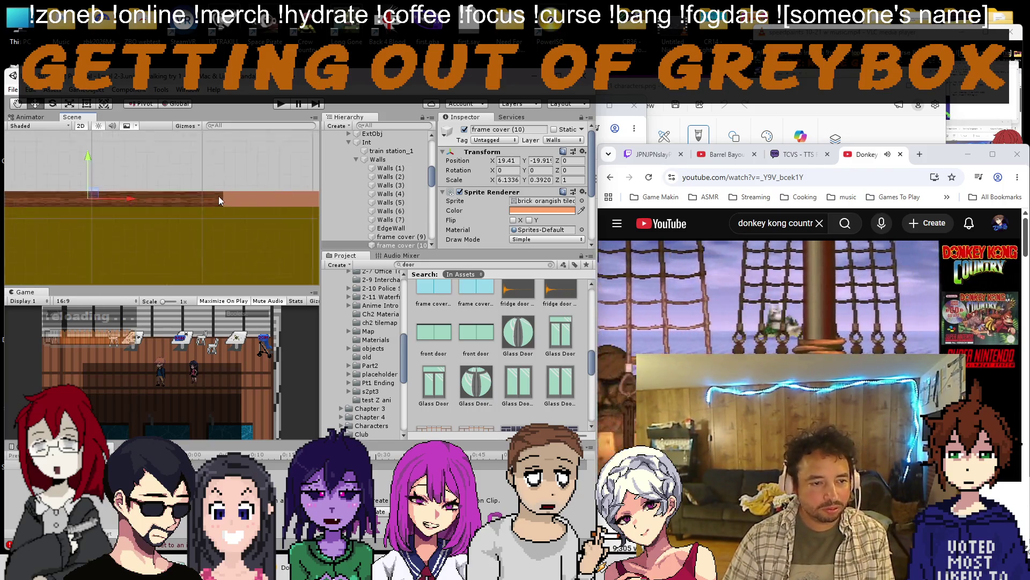
scroll(228, 212, "down", 5)
left_click_drag(214, 215, 98, 145)
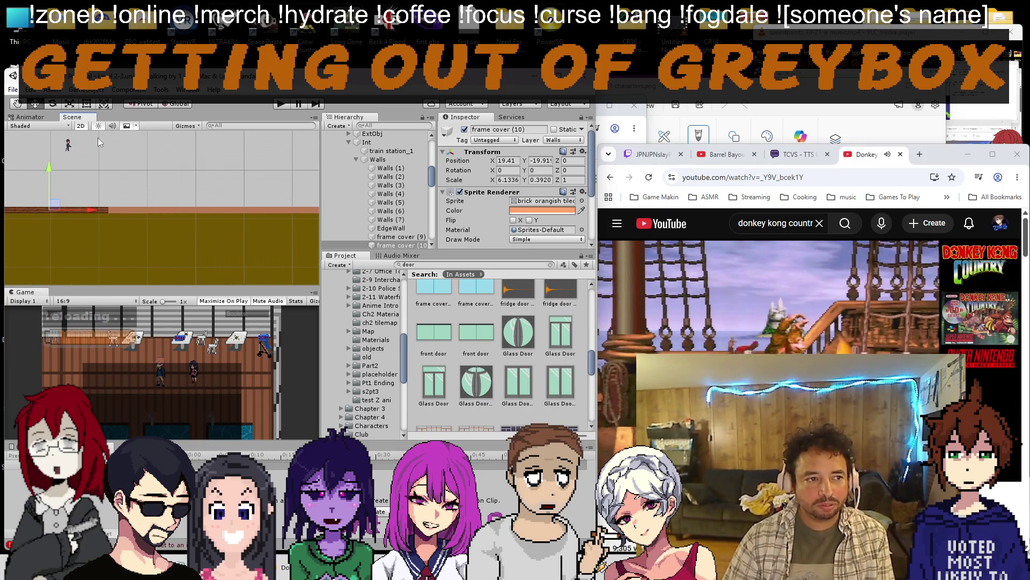
left_click(90, 106)
scroll(123, 241, "up", 3)
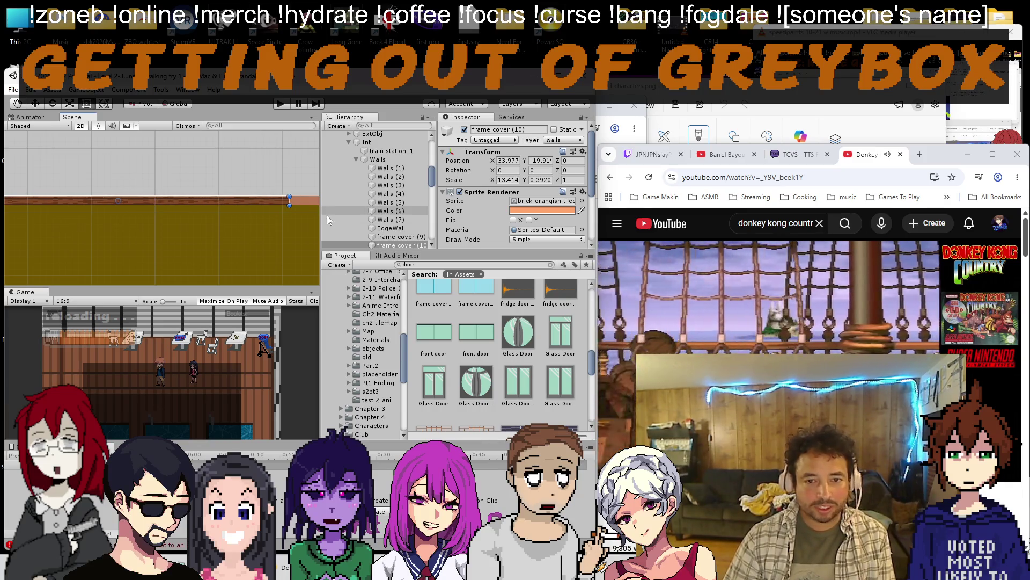
scroll(286, 253, "down", 4)
scroll(293, 237, "down", 2)
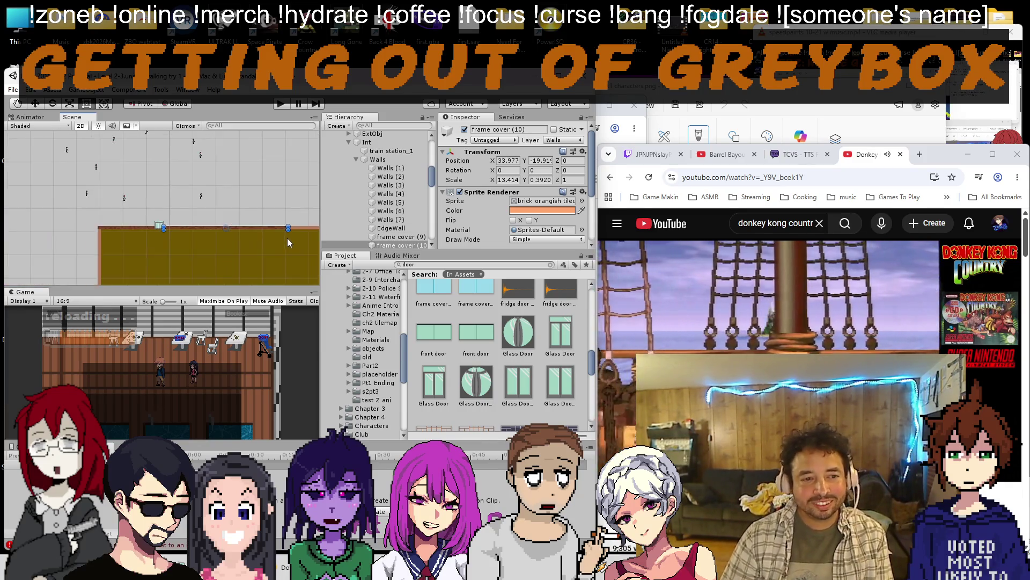
left_click_drag(288, 238, 177, 220)
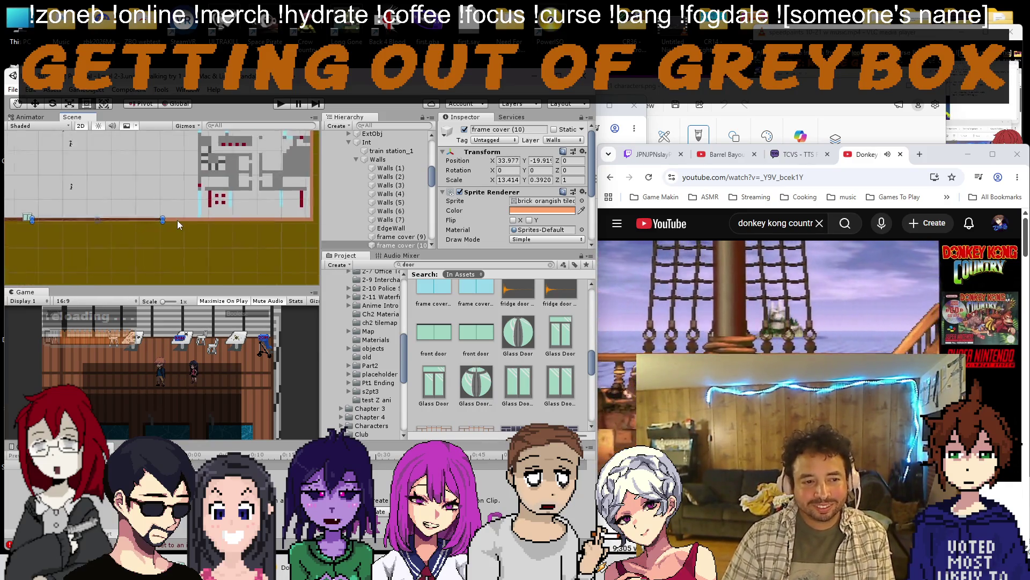
Locate the brick orangish sprite in Project and check its texture import settings.
left_click(527, 202)
left_click(515, 353)
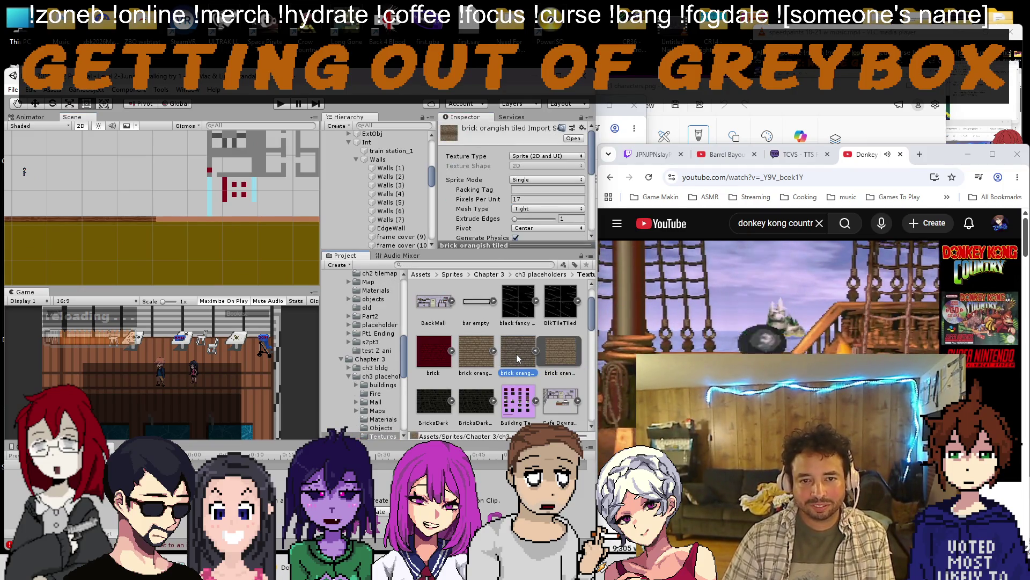
left_click(480, 357)
left_click(516, 357)
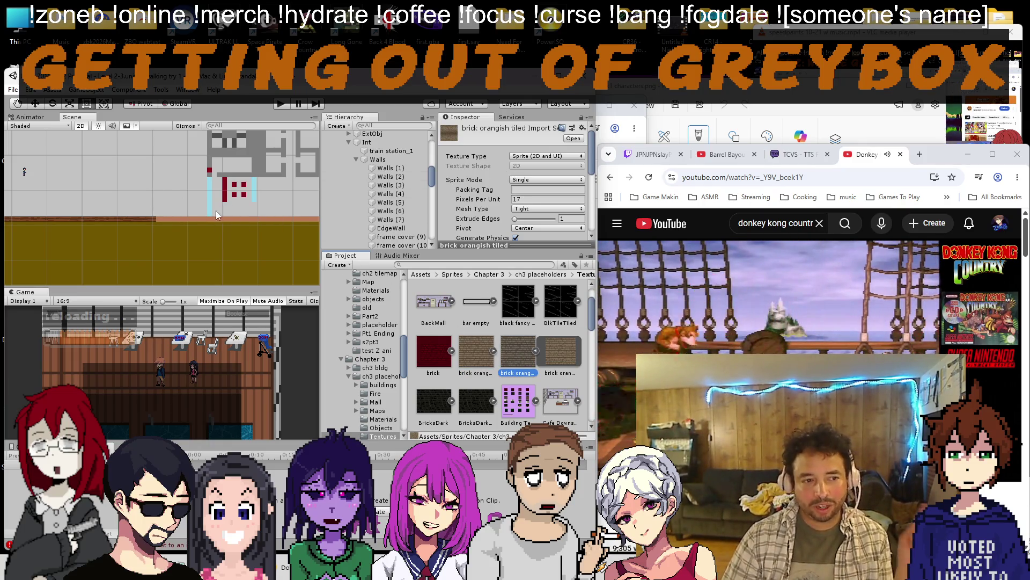
left_click(143, 222)
Set both frame covers' Sprite Renderer Draw Mode to Tiled, then glance at Twitch and YouTube.
left_click(545, 208)
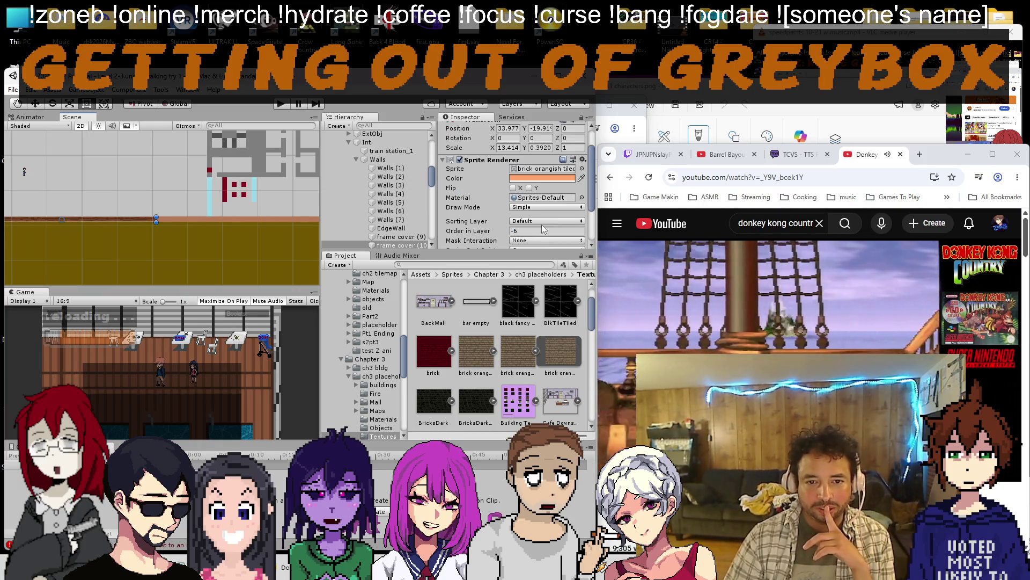
left_click(537, 242)
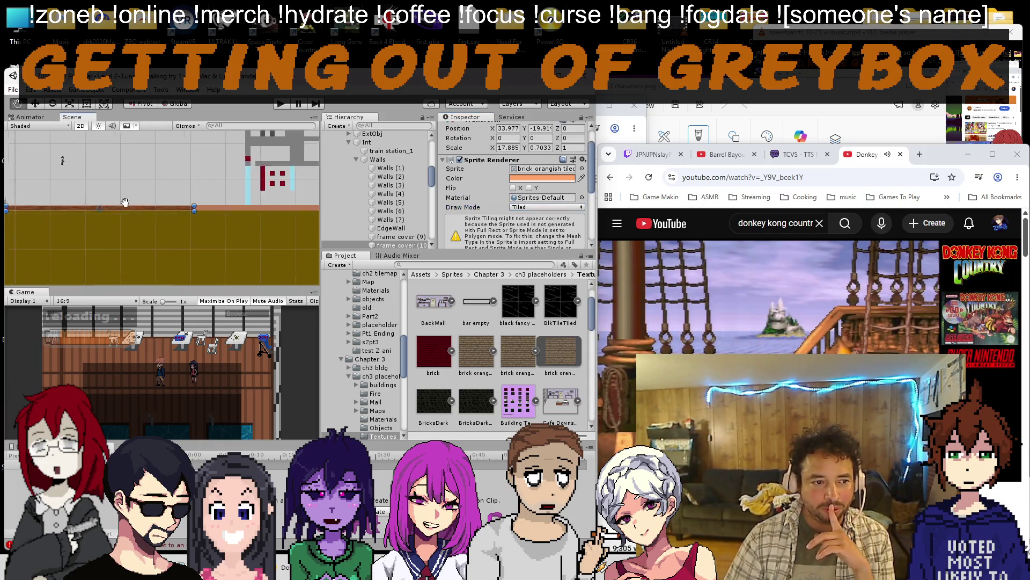
left_click(171, 199)
left_click(546, 208)
left_click(535, 238)
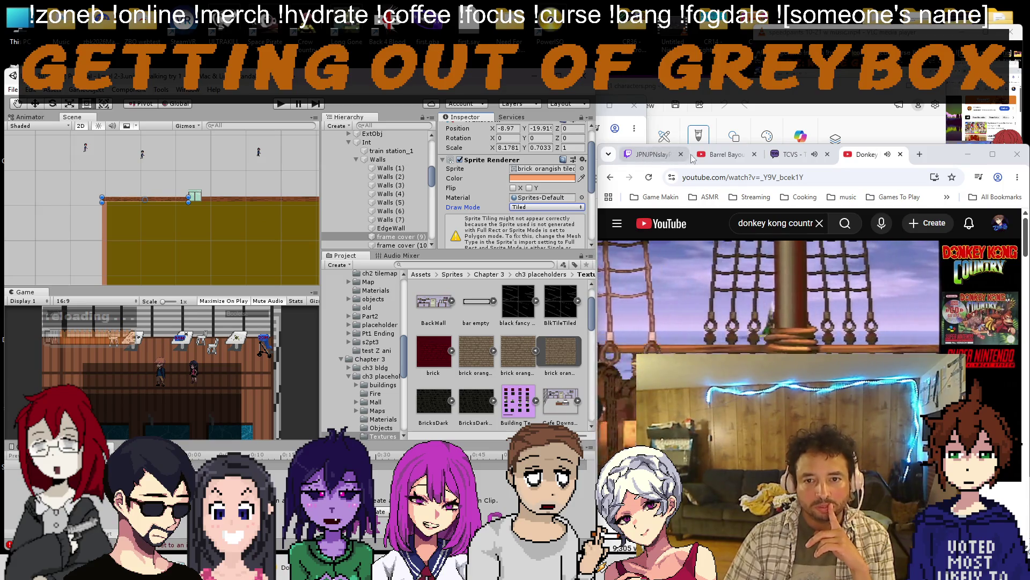
left_click(650, 154)
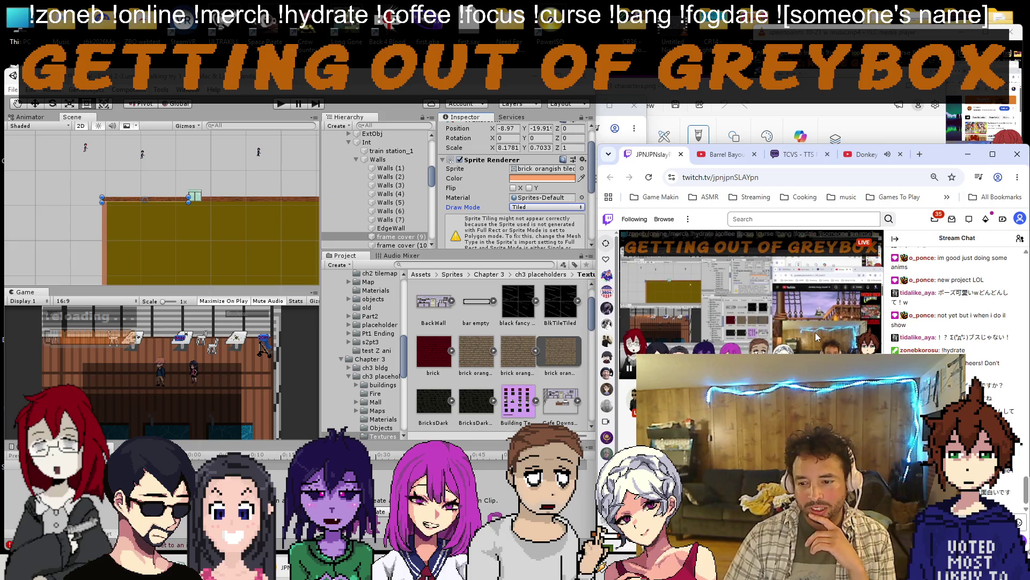
left_click(867, 153)
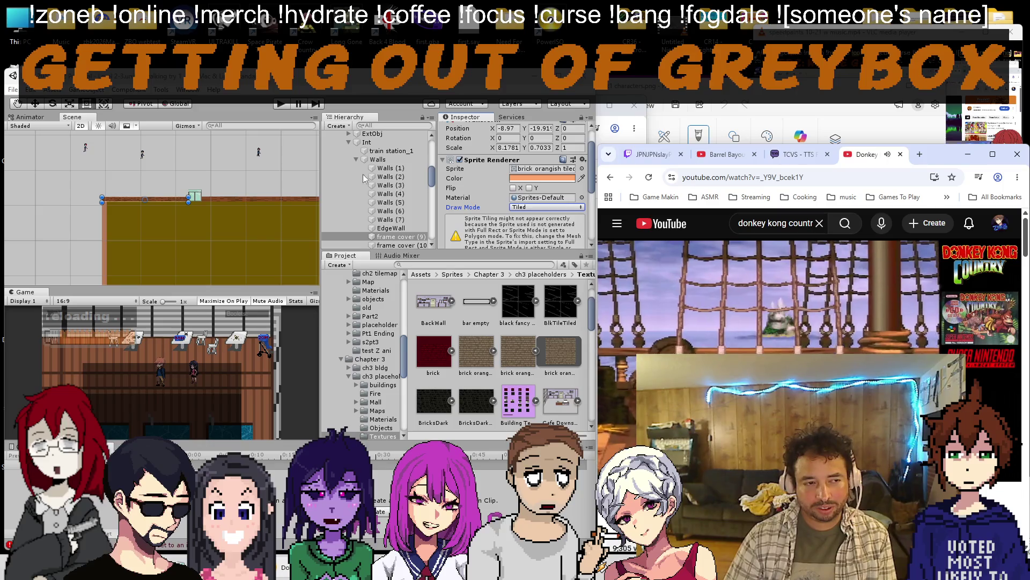
Translate "i agree with that" and "i think so too" into Japanese, then return to Unity.
key("alt+Tab")
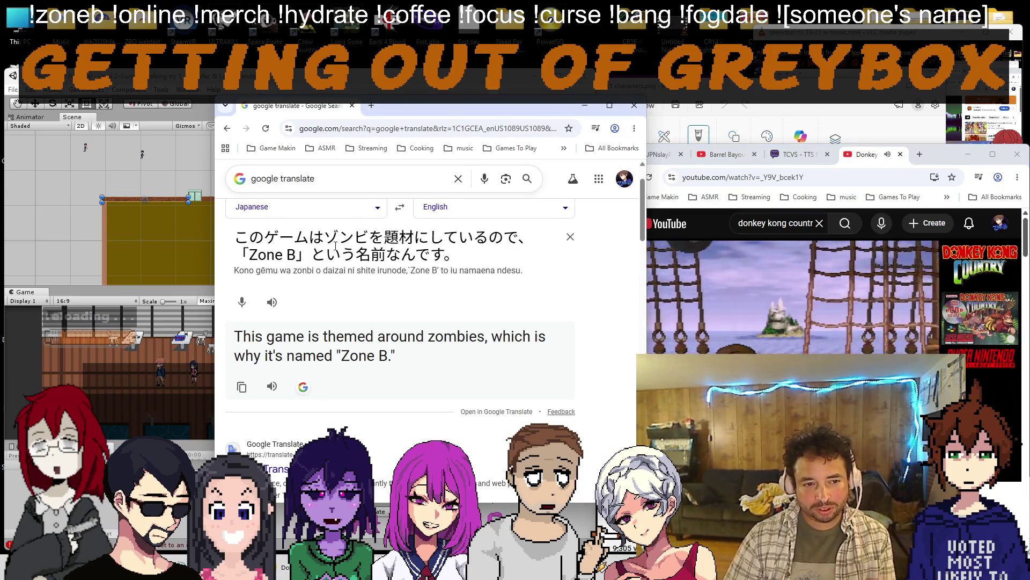
triple_click(352, 238)
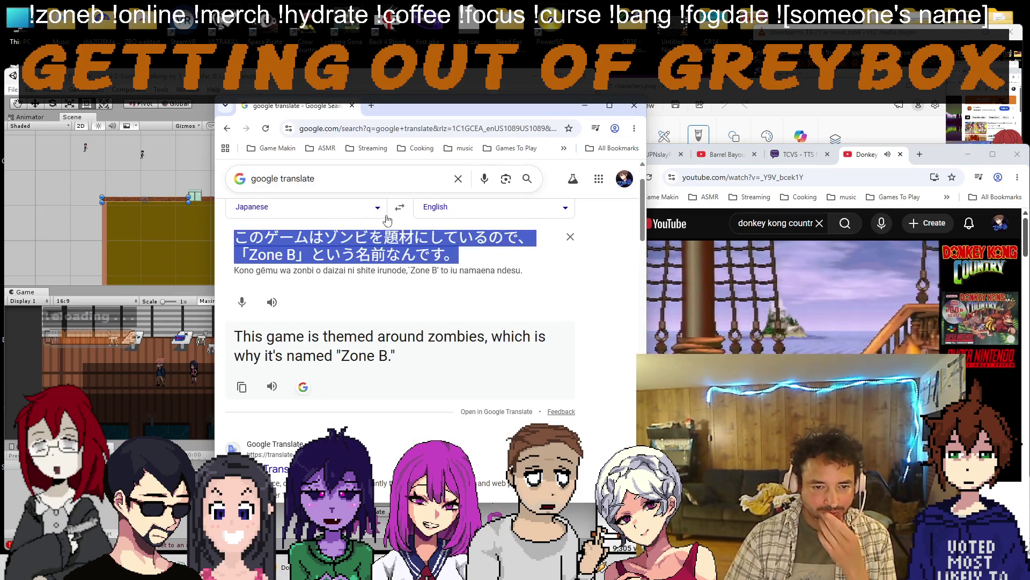
left_click(399, 206)
triple_click(343, 241)
type("i agree")
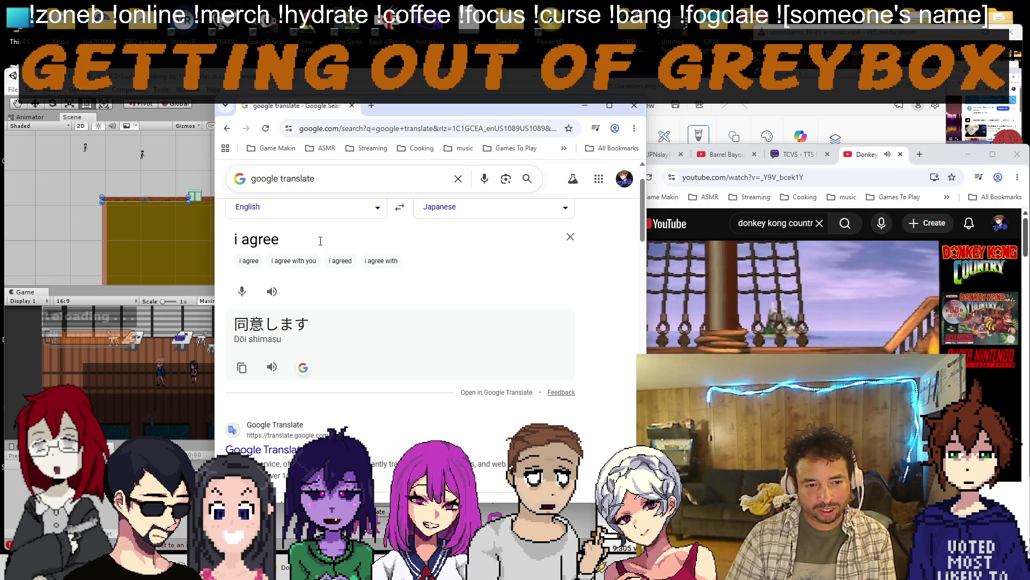
type(" with that")
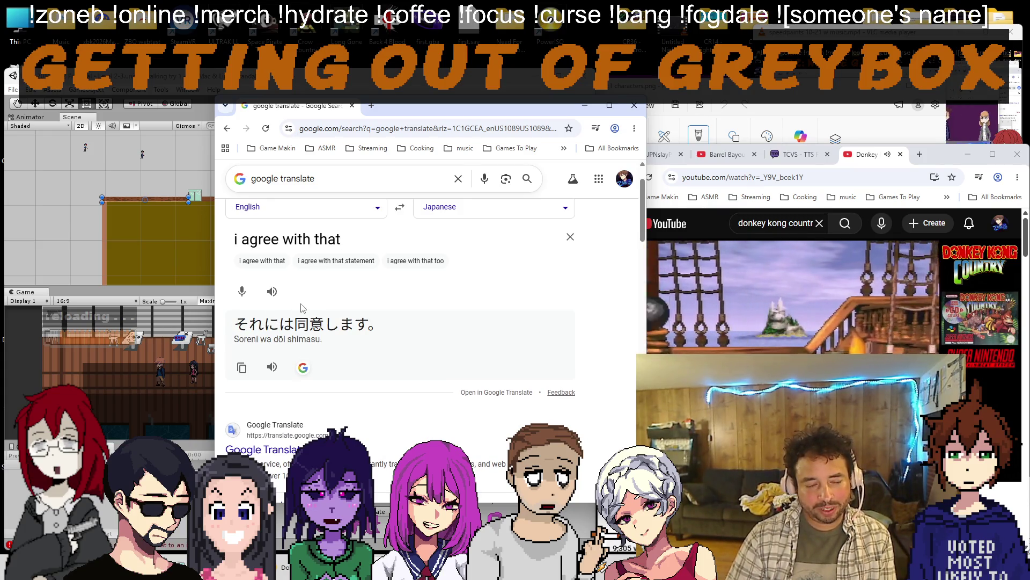
key("ctrl+a")
type("i think so too")
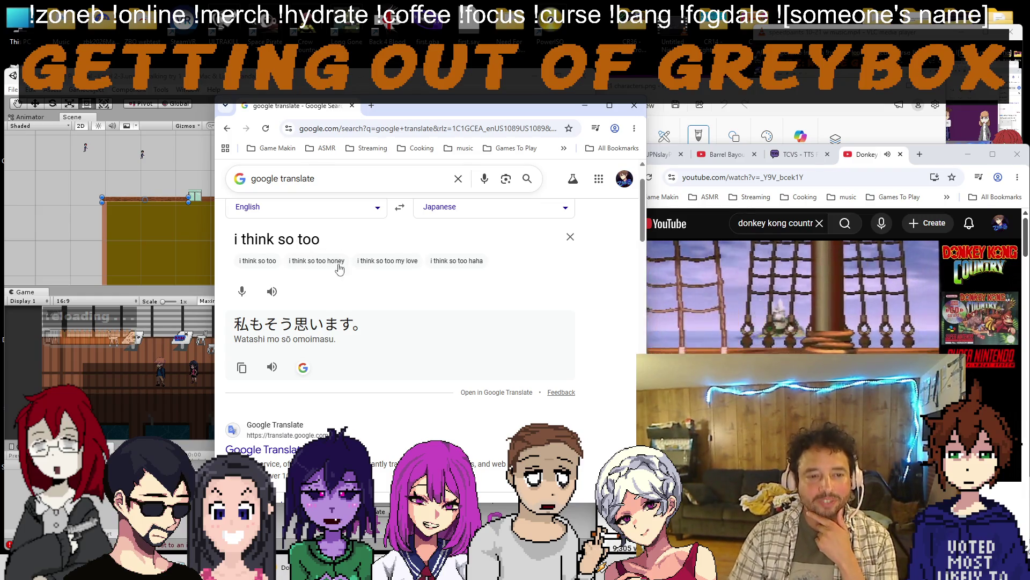
scroll(338, 265, "up", 1)
left_click(400, 262)
key("alt+Tab")
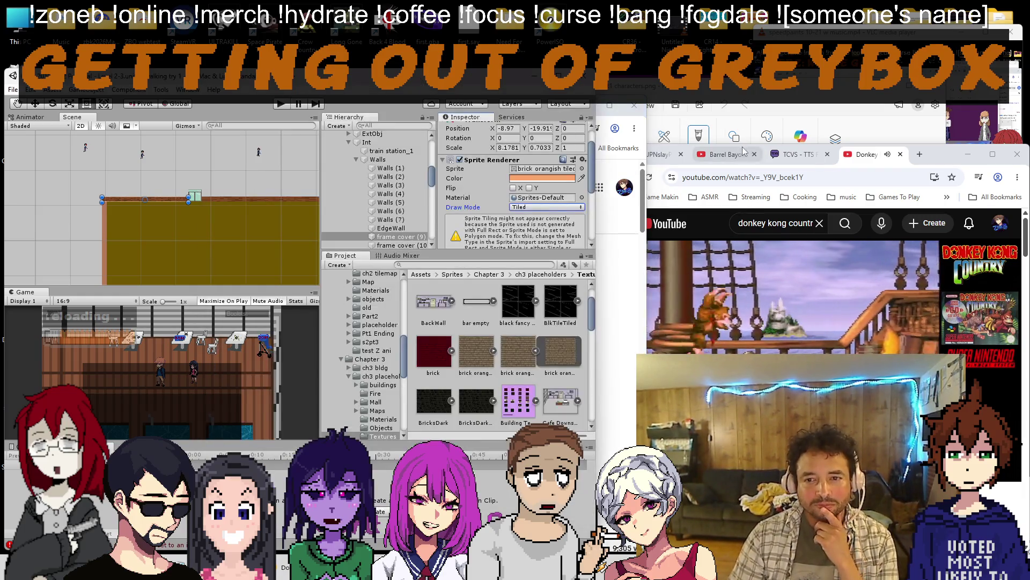
scroll(103, 220, "down", 3)
scroll(162, 193, "down", 3)
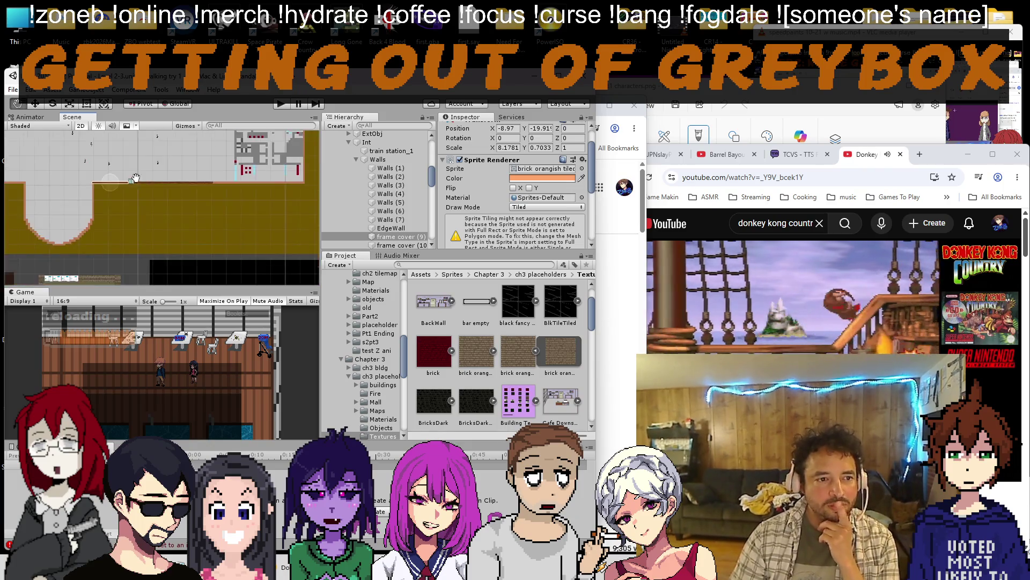
Duplicate the selected frame cover strips twice to make new copies along the upper wall.
left_click(193, 239)
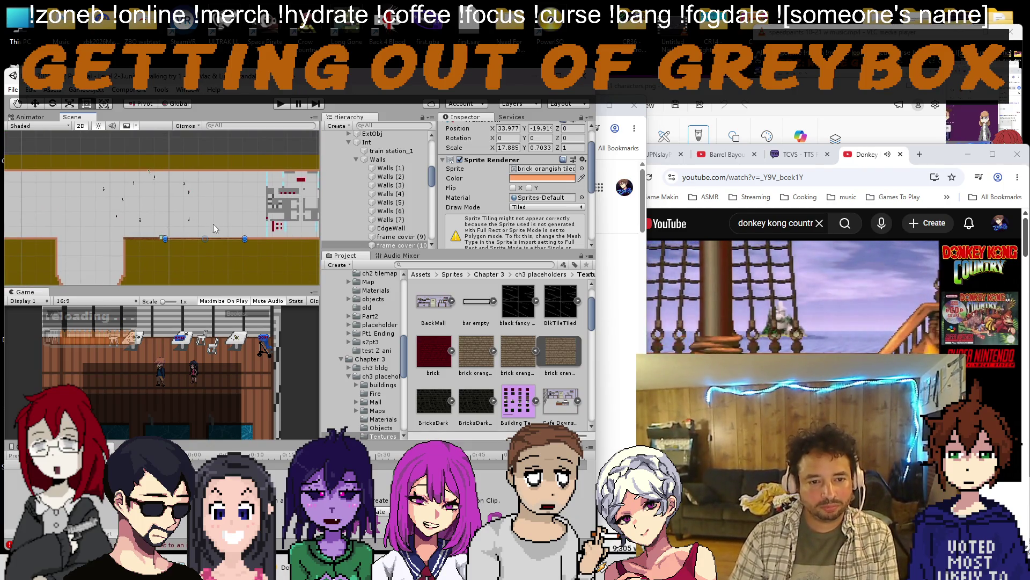
left_click(394, 237)
key("ctrl+d")
key("ctrl+d")
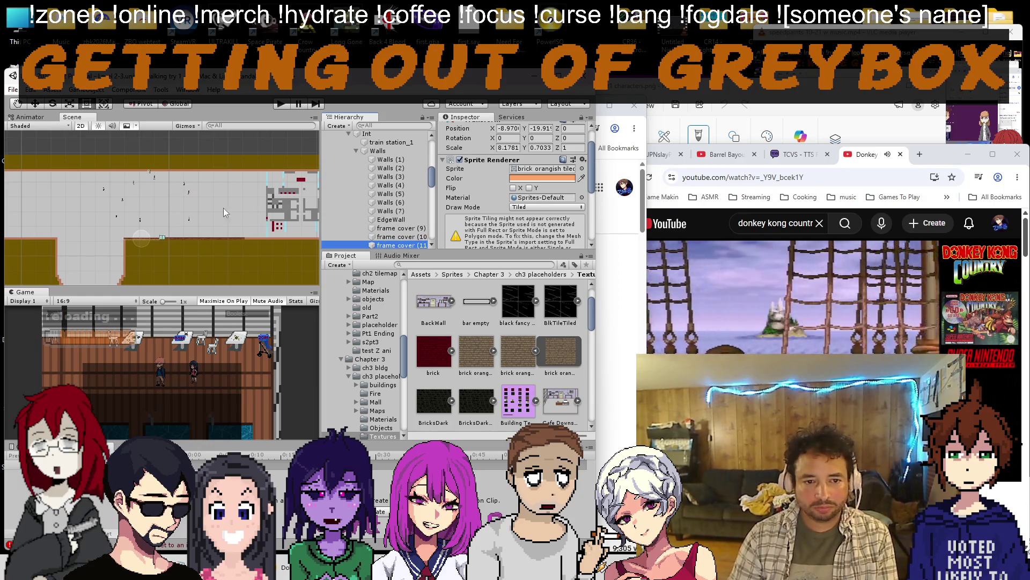
left_click(395, 229)
left_click(413, 238, "shift")
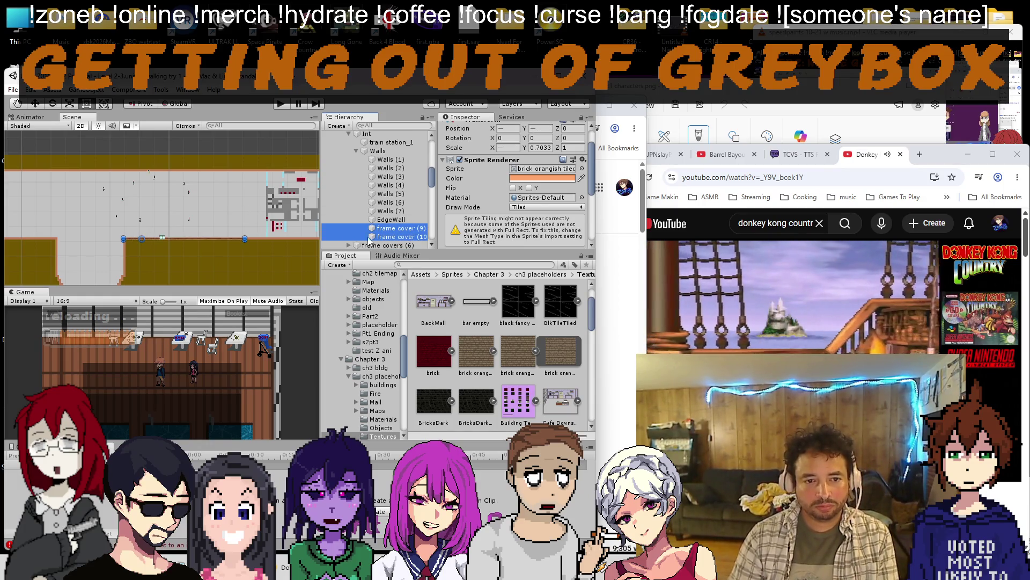
key("ctrl+d")
Slide the new brick frame cover sideways along the top wall with the Move tool.
left_click(52, 105)
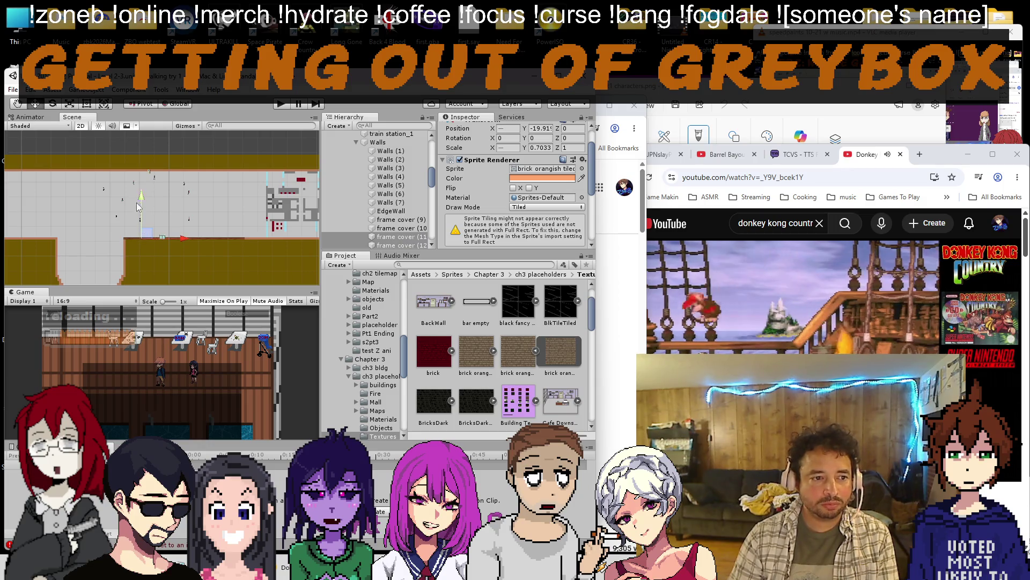
scroll(156, 161, "up", 5)
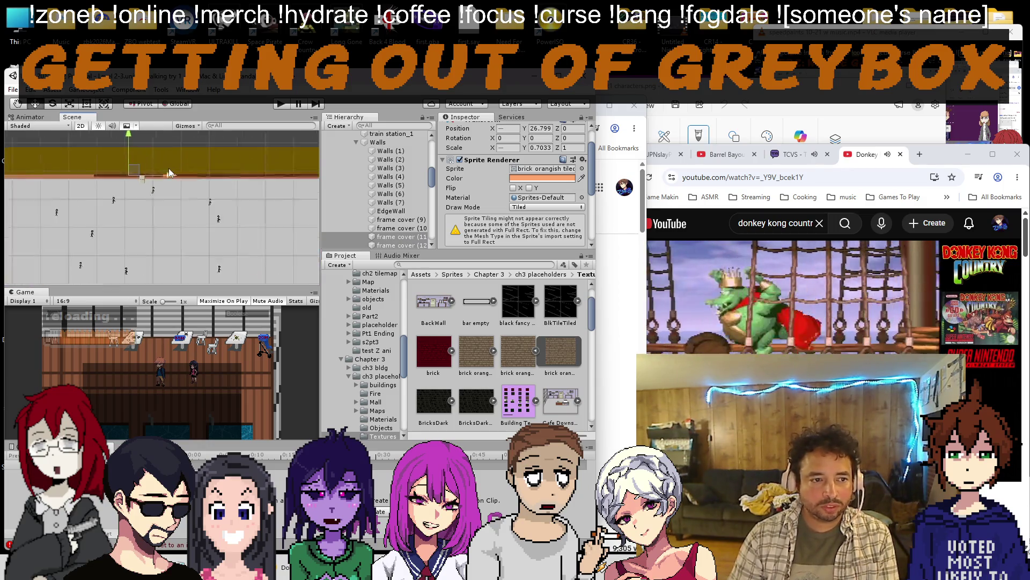
left_click_drag(120, 178, 84, 169)
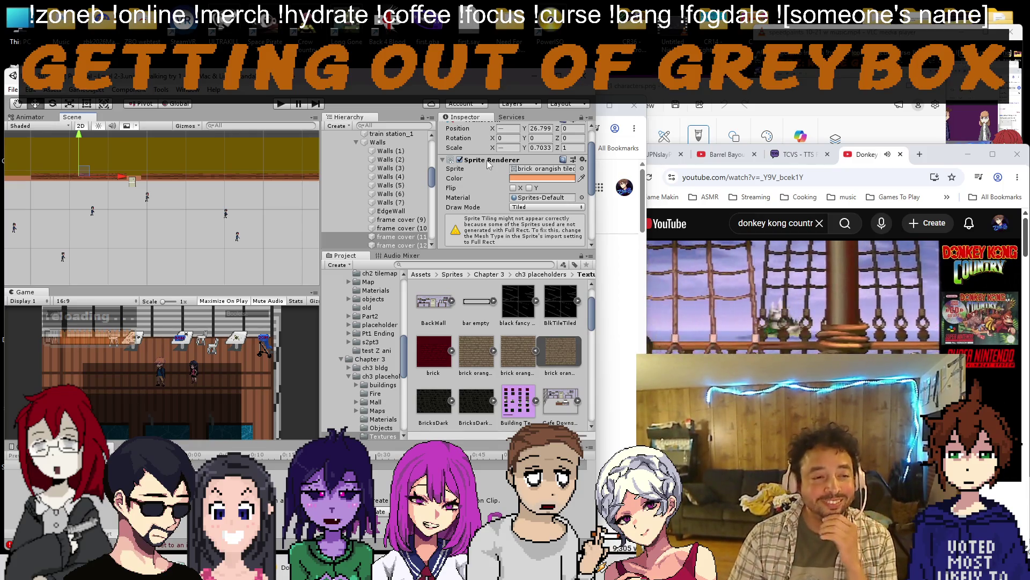
scroll(83, 153, "up", 1)
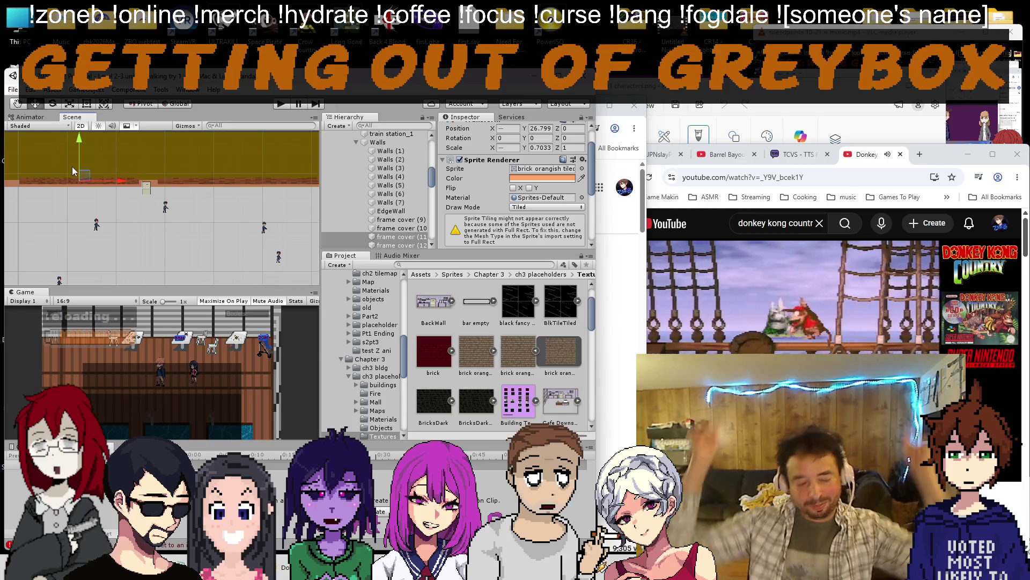
scroll(78, 159, "up", 1)
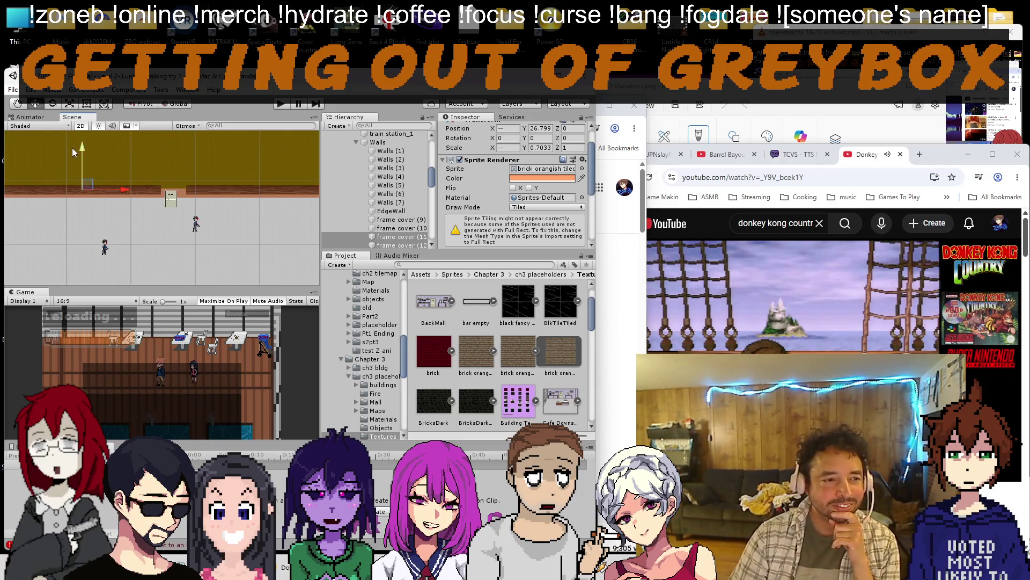
left_click_drag(83, 146, 84, 151)
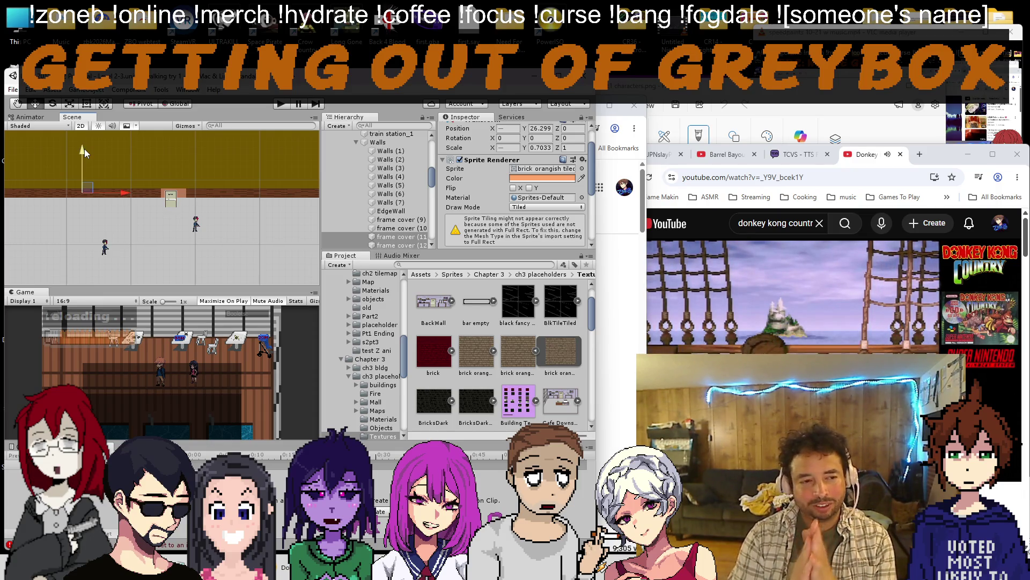
scroll(134, 211, "up", 3)
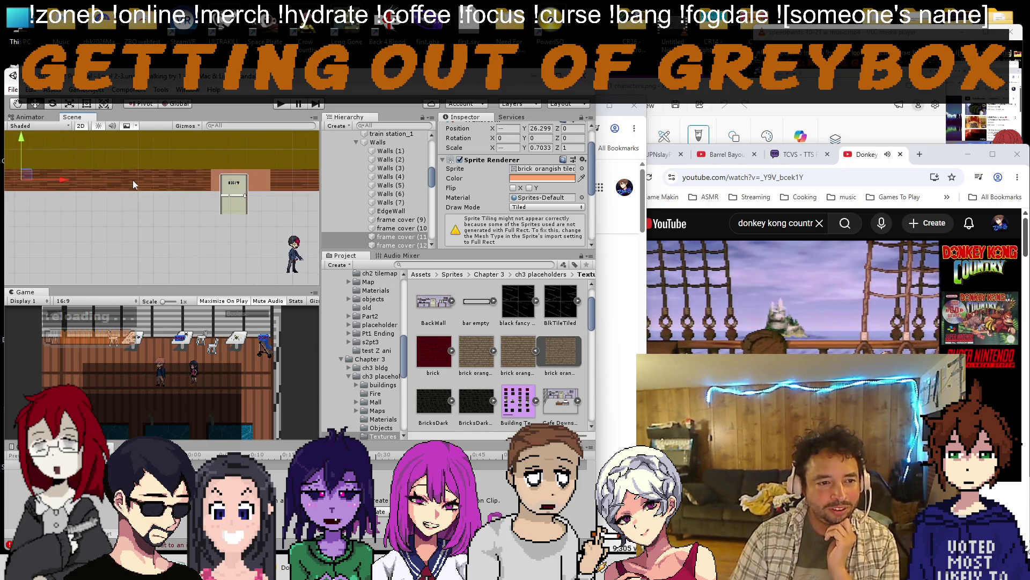
scroll(133, 181, "down", 1)
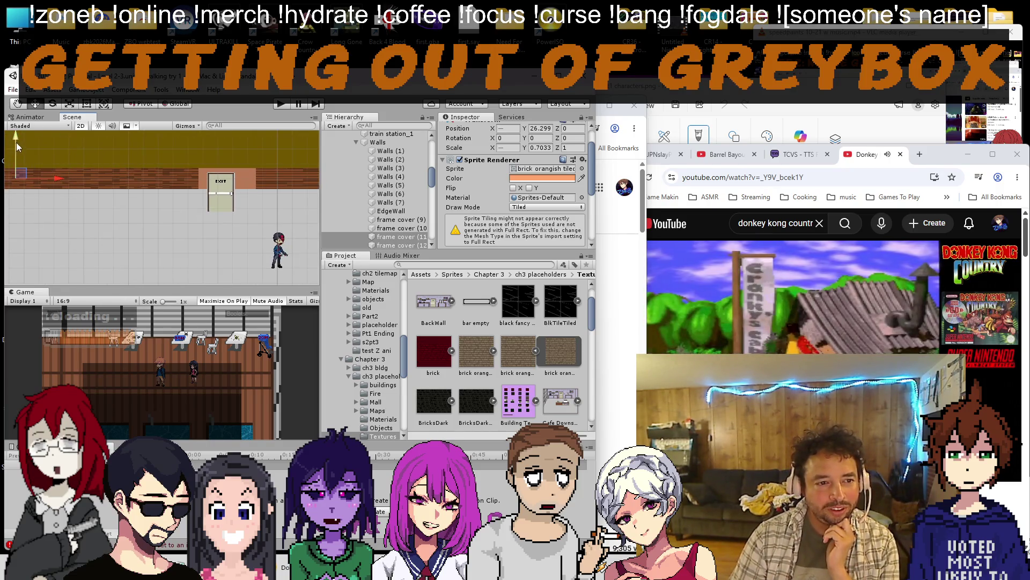
left_click_drag(54, 180, 63, 179)
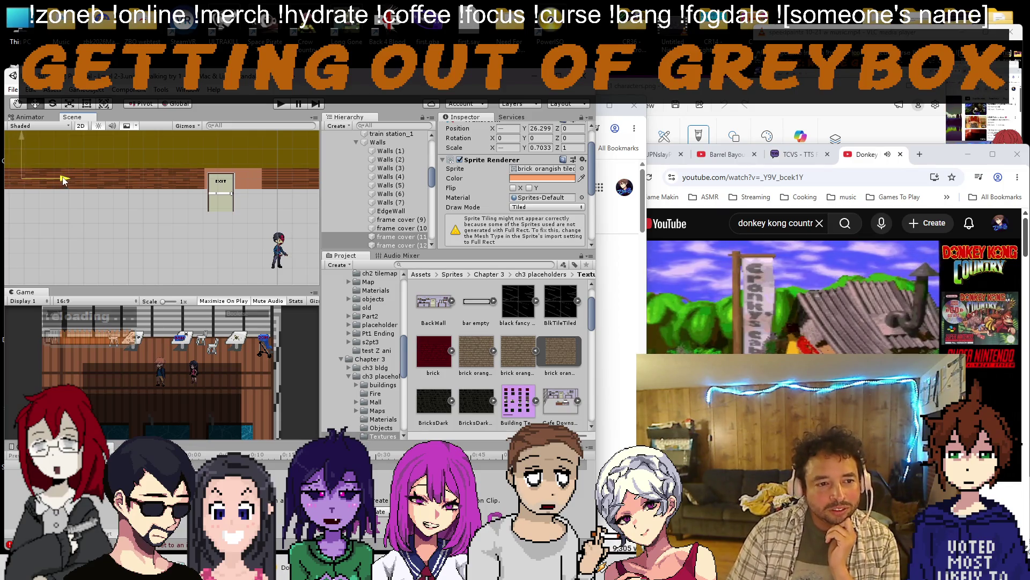
left_click(268, 179)
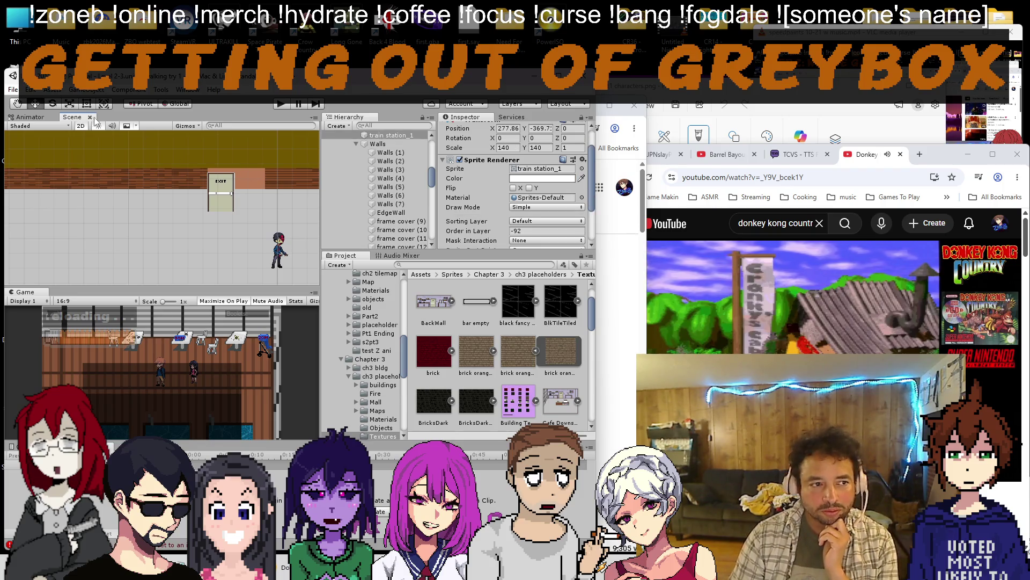
Nudge the exit door slightly vertically, then reselect the brick frame cover.
left_click(241, 178)
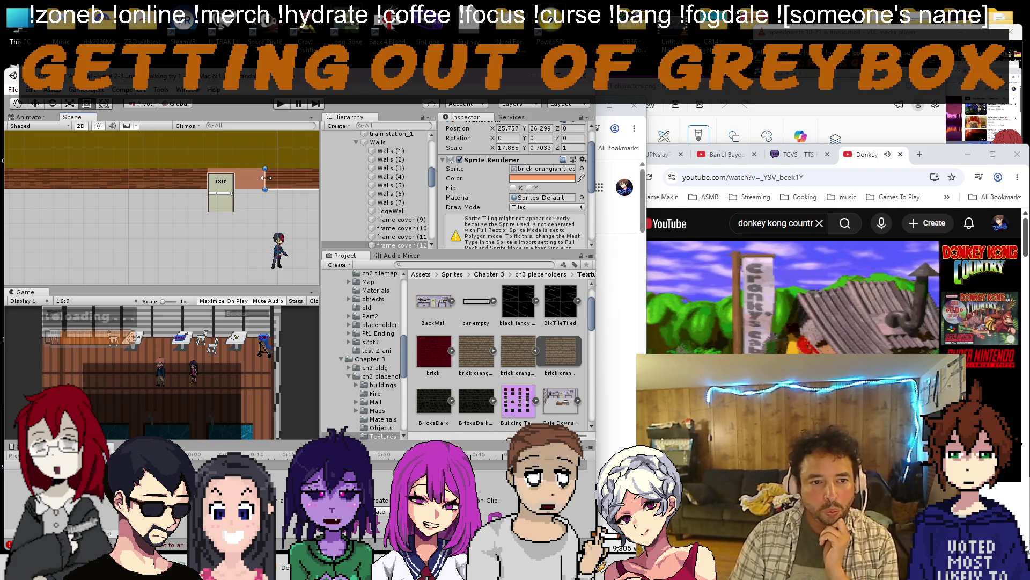
left_click(224, 206)
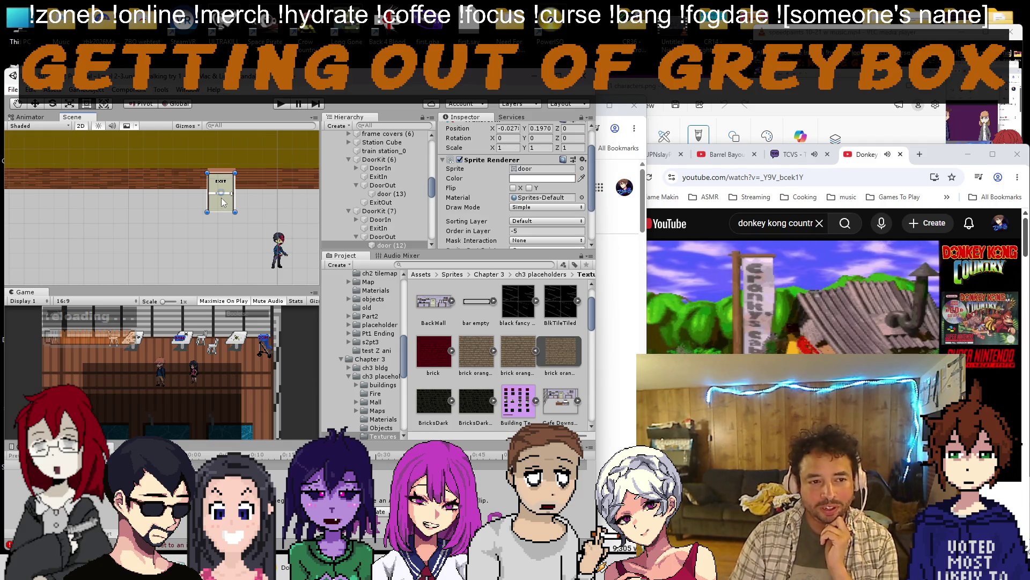
left_click_drag(221, 148, 222, 149)
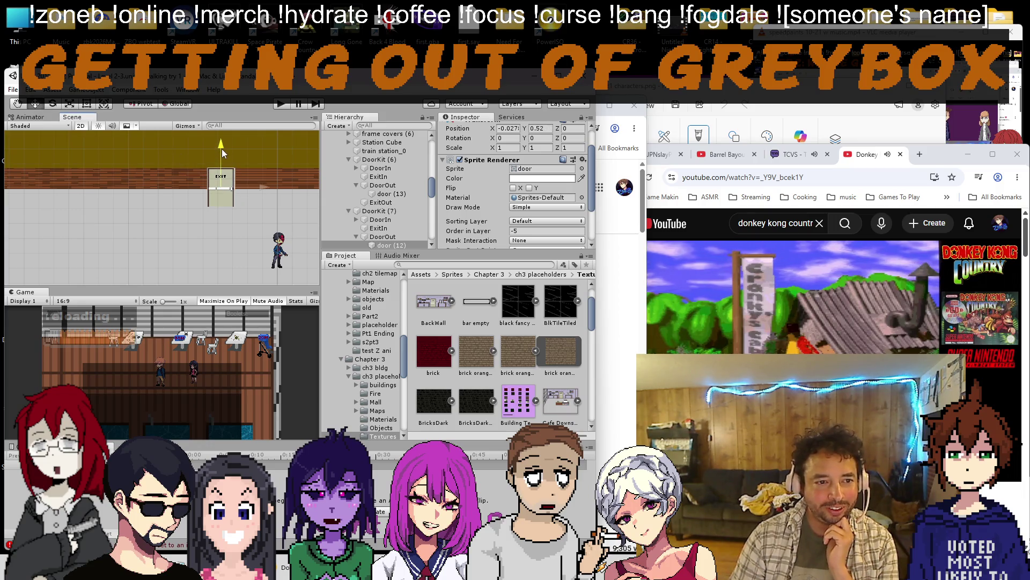
left_click(314, 187)
scroll(270, 179, "down", 1)
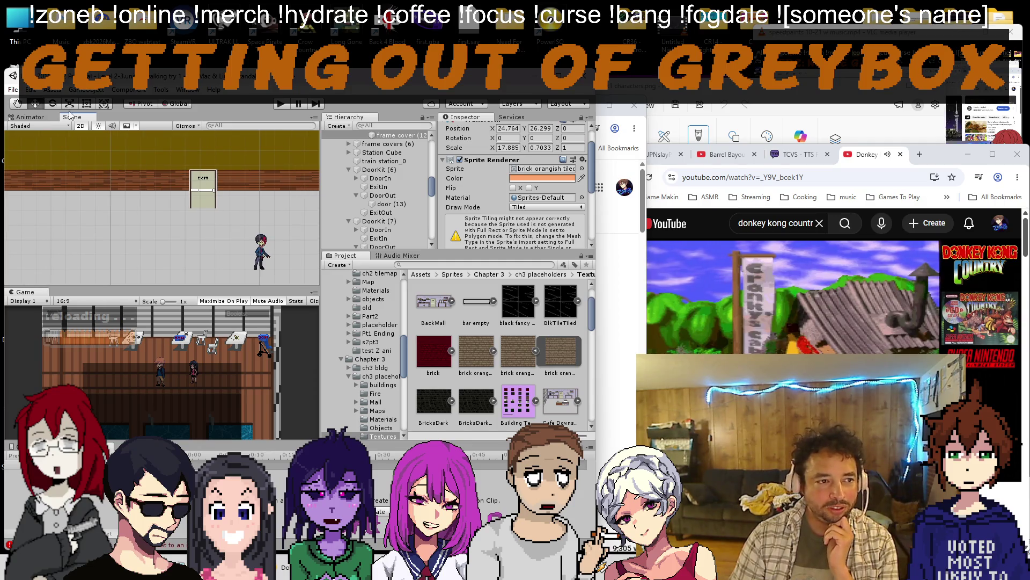
Stretch the brick frame cover strip leftward along the concourse wall with the Rect tool.
left_click(103, 105)
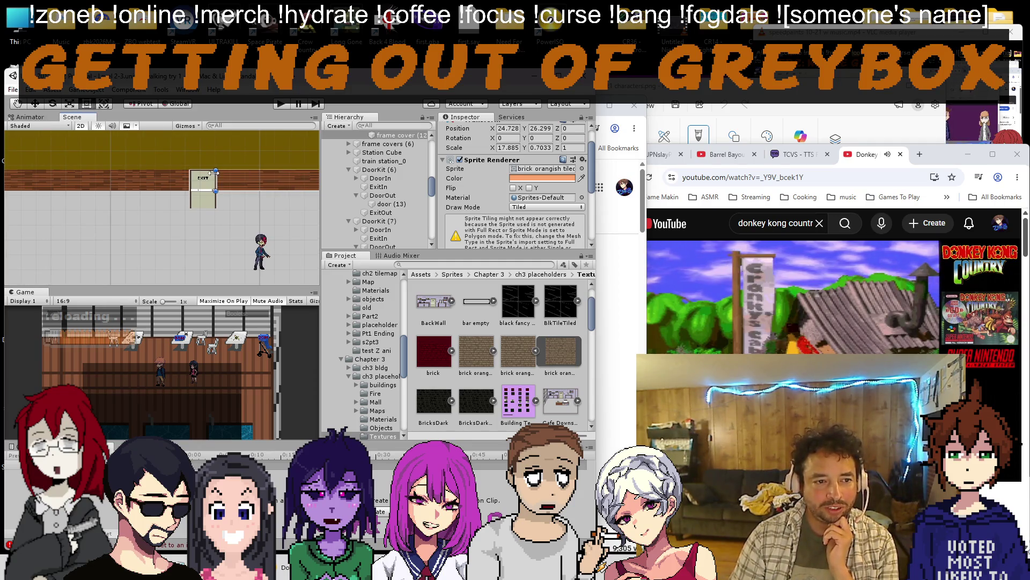
scroll(127, 184, "down", 3)
scroll(126, 190, "down", 3)
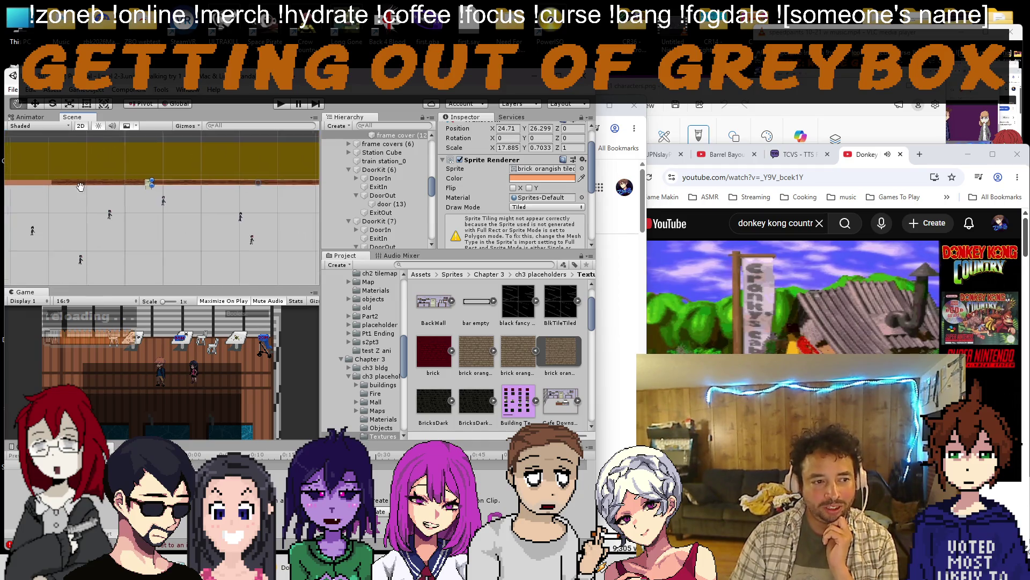
scroll(126, 196, "down", 3)
scroll(234, 218, "down", 2)
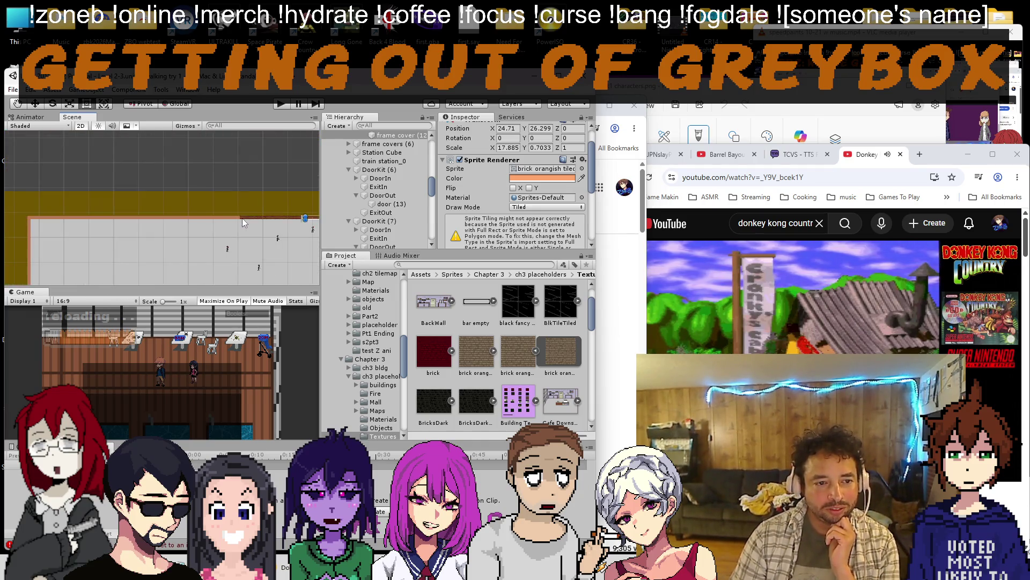
scroll(242, 218, "down", 3)
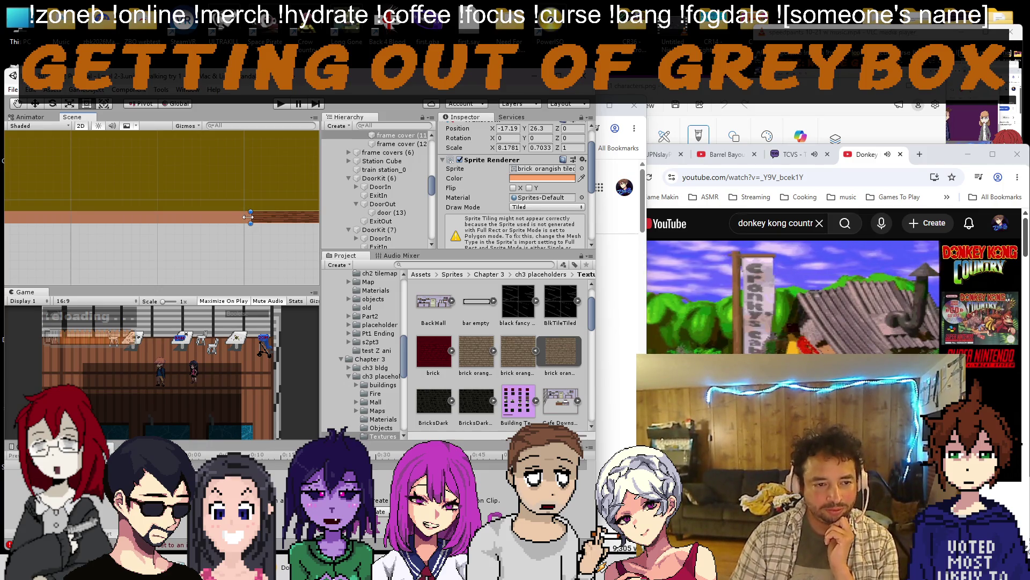
left_click_drag(248, 216, 36, 215)
scroll(87, 212, "down", 5)
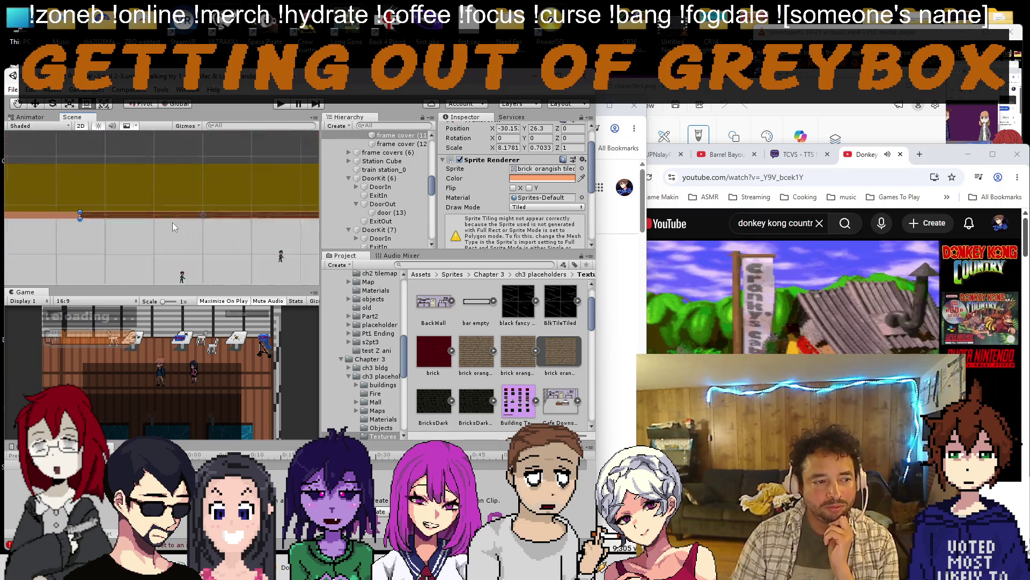
scroll(112, 203, "up", 3)
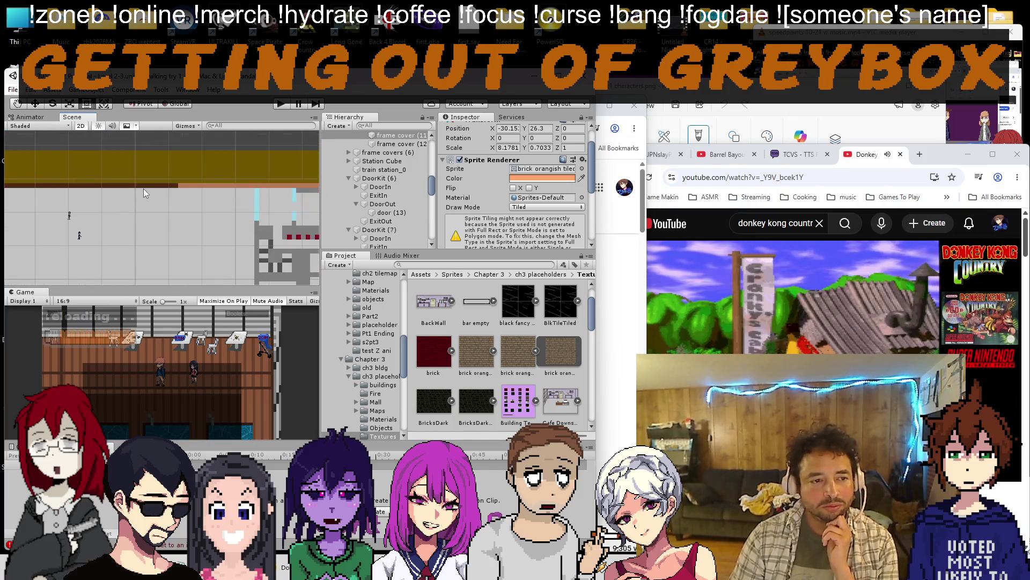
left_click(148, 187)
left_click_drag(178, 186, 177, 184)
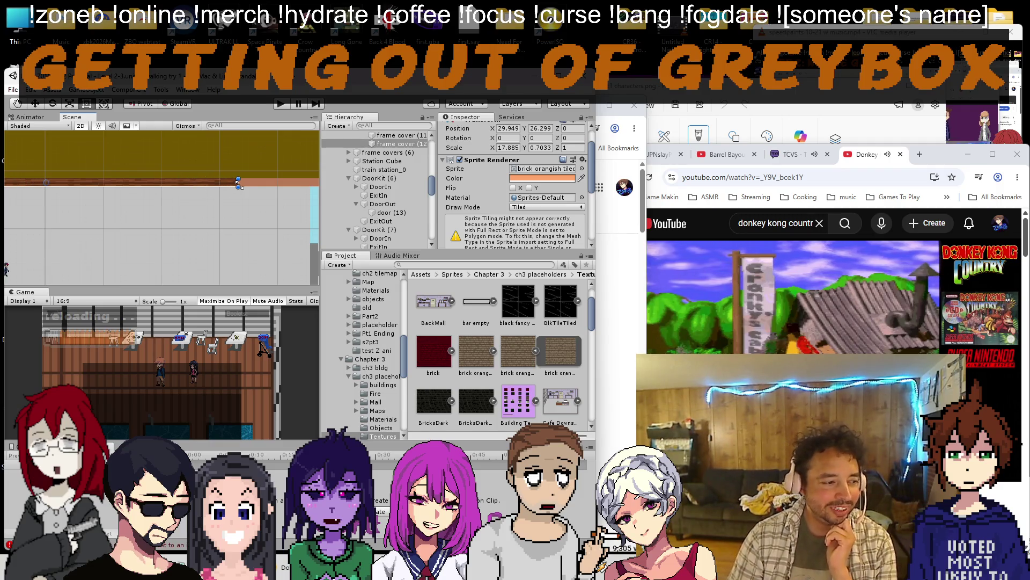
scroll(161, 219, "down", 5)
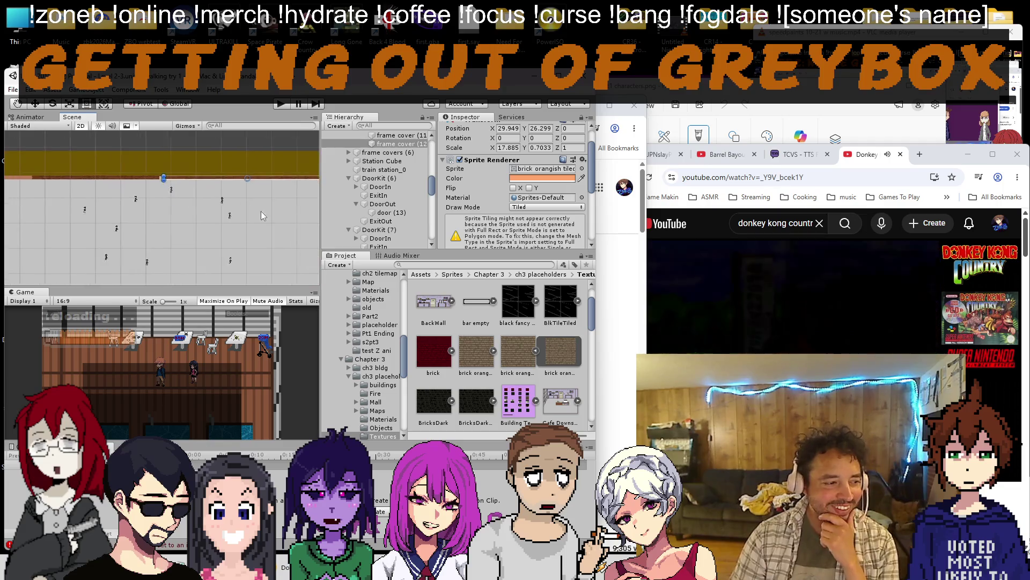
left_click_drag(135, 238, 184, 212)
scroll(184, 212, "up", 3)
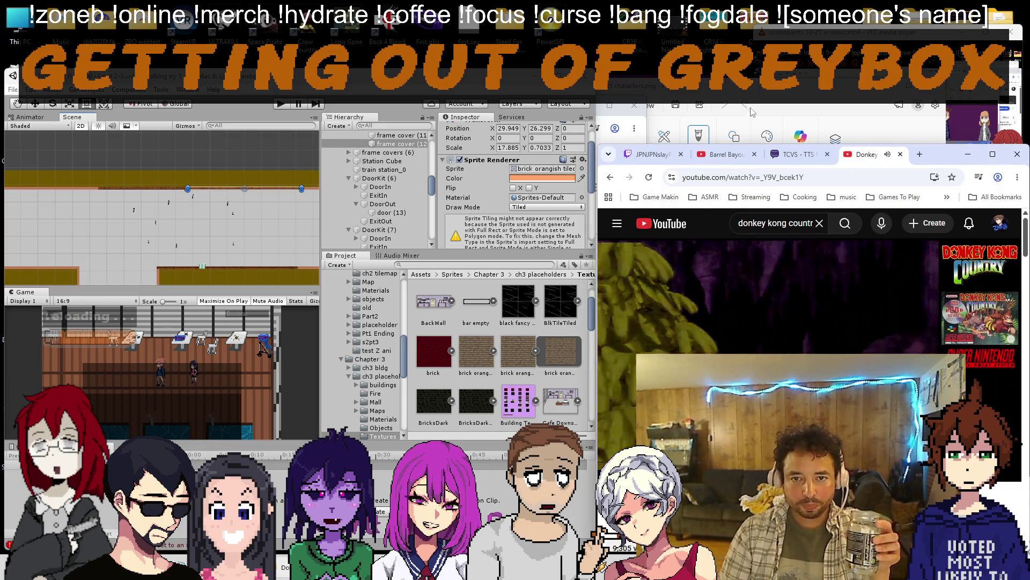
key("alt+Tab")
key("alt+Tab")
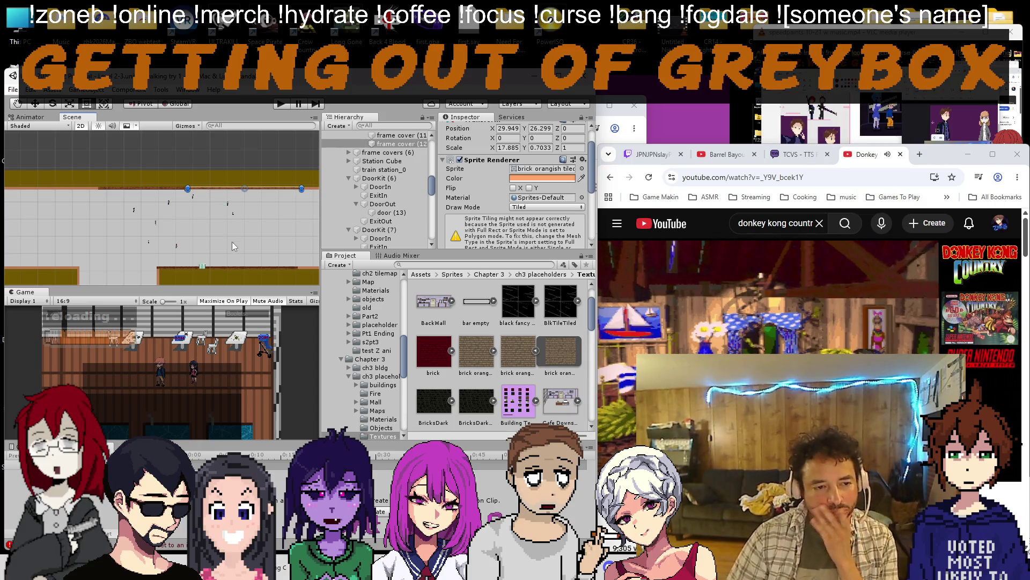
left_click_drag(232, 241, 193, 214)
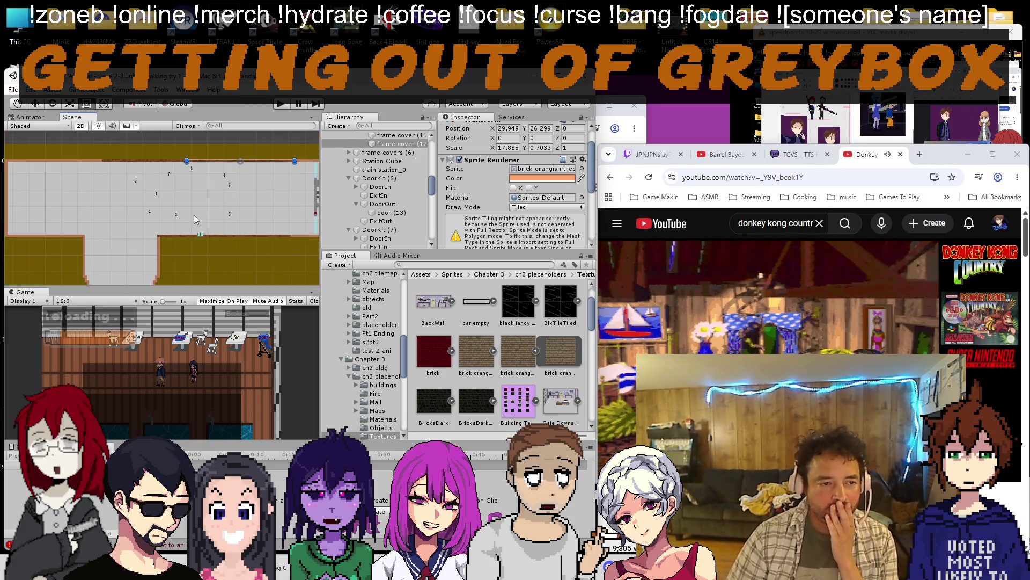
scroll(195, 216, "down", 2)
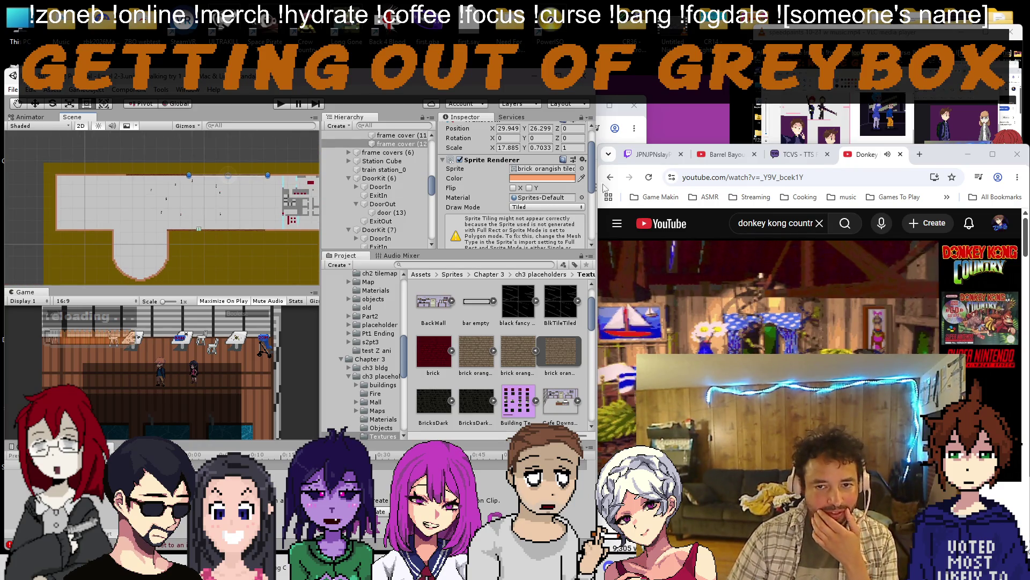
left_click(864, 160)
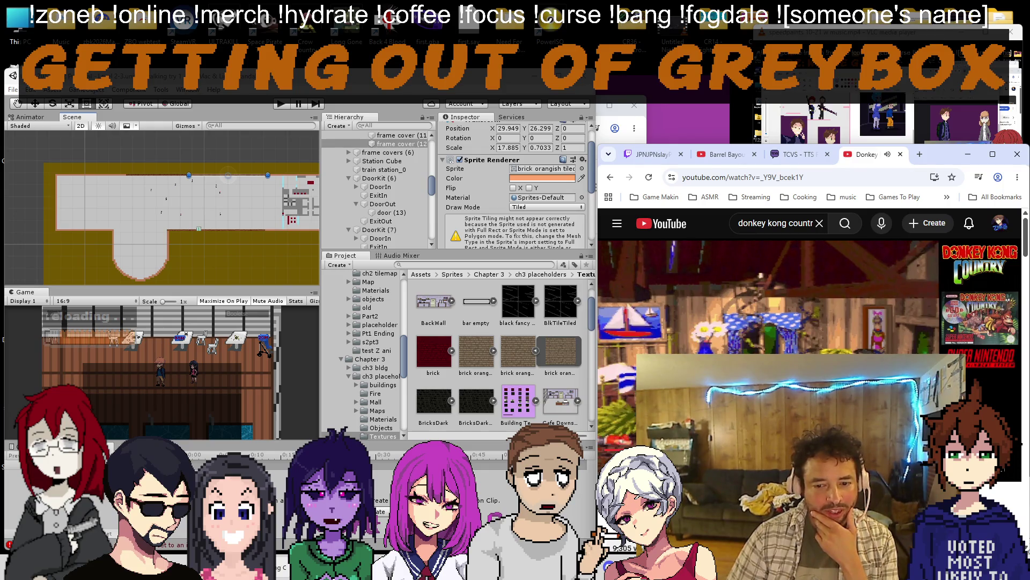
scroll(216, 197, "up", 4)
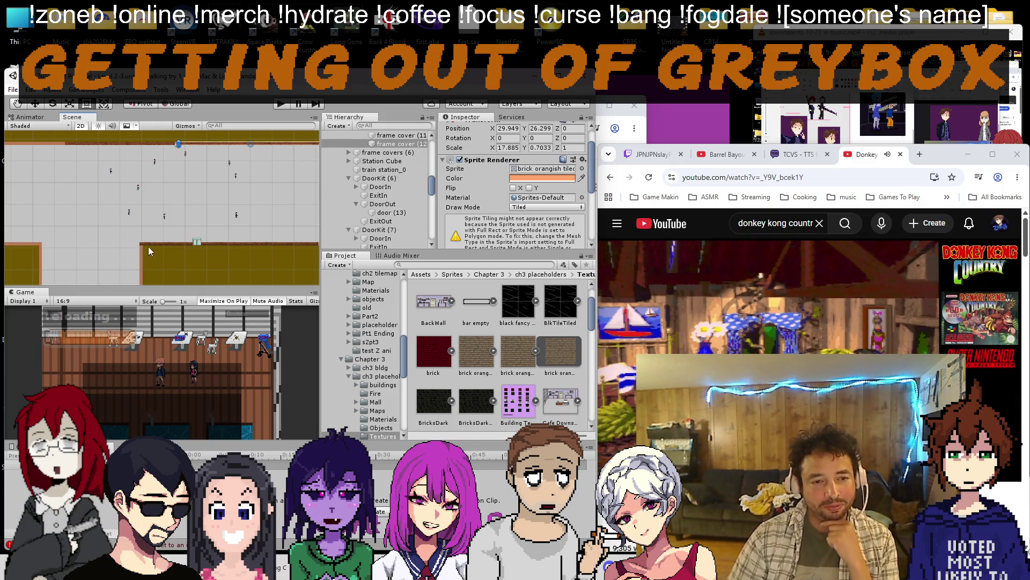
scroll(169, 202, "up", 3)
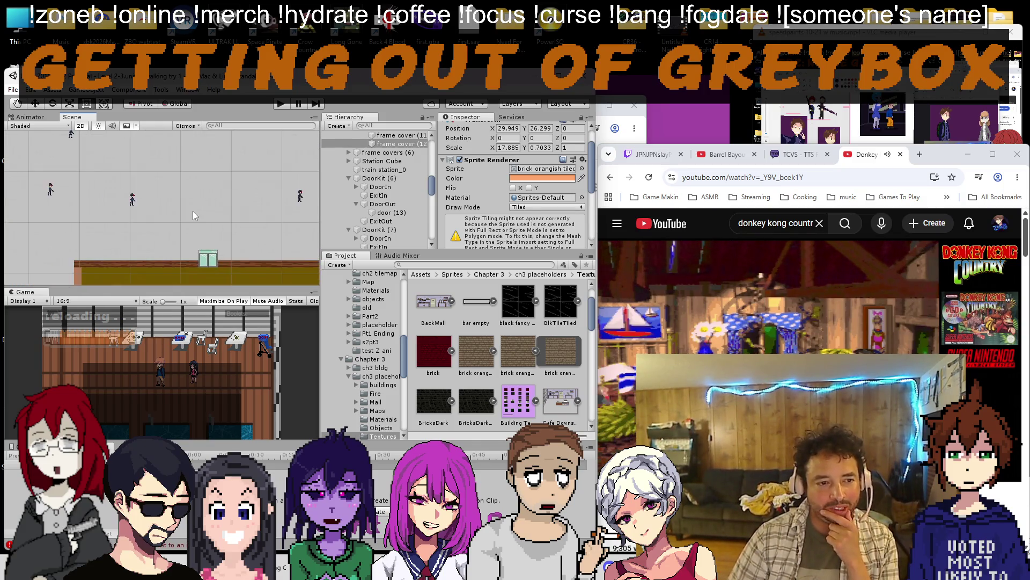
scroll(195, 213, "down", 4)
scroll(185, 202, "down", 5)
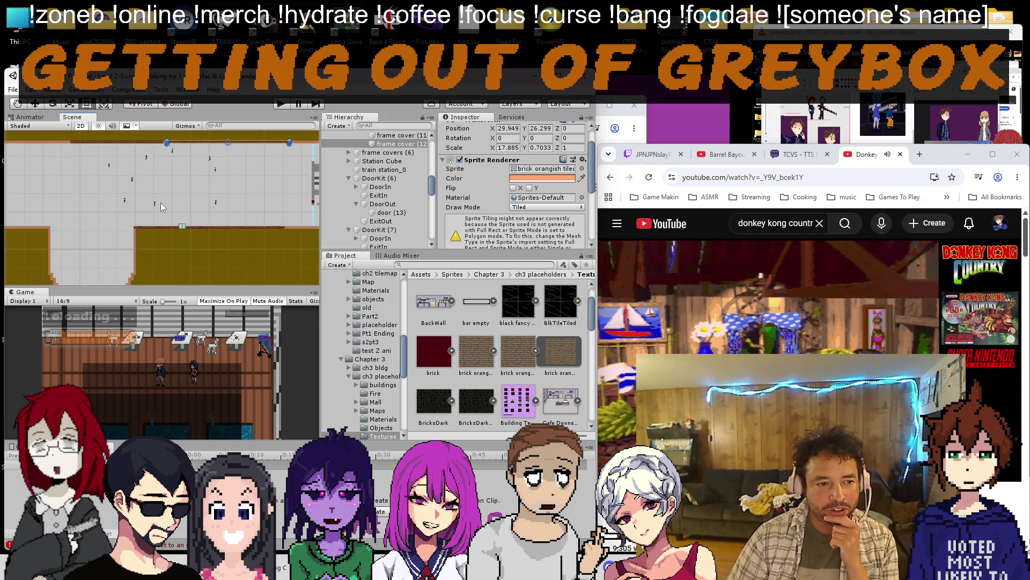
scroll(162, 202, "down", 5)
scroll(131, 220, "up", 4)
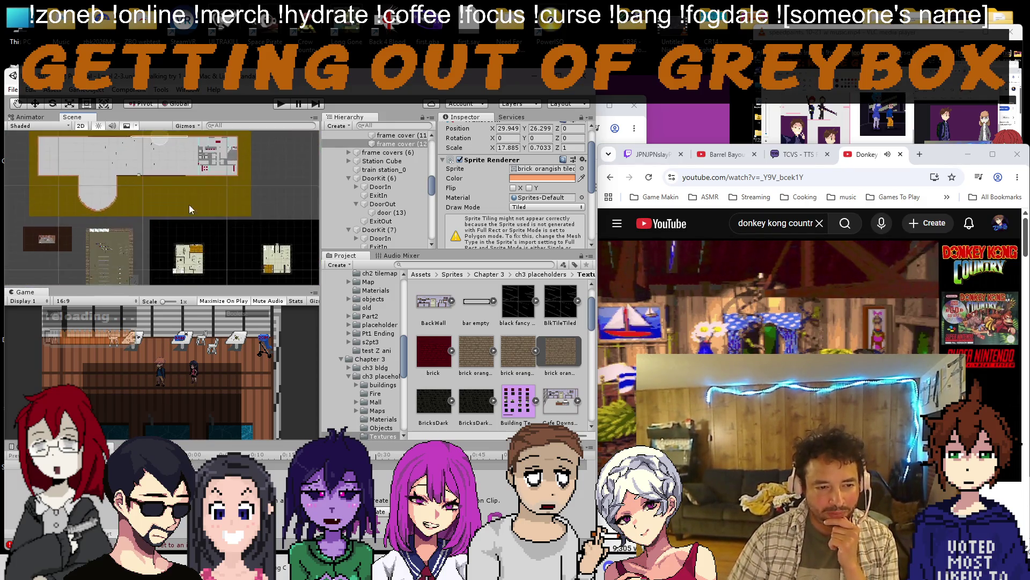
scroll(190, 209, "up", 4)
Move the tile light tiled (4) floor object under Station and rename it 'station floor'.
left_click(174, 250)
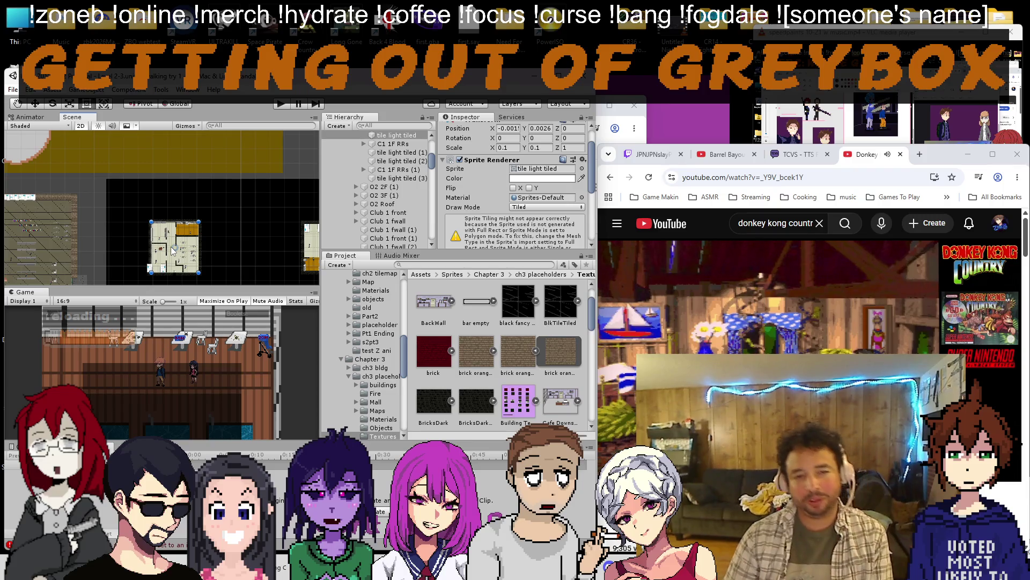
left_click(403, 185)
left_click_drag(403, 185, 401, 254)
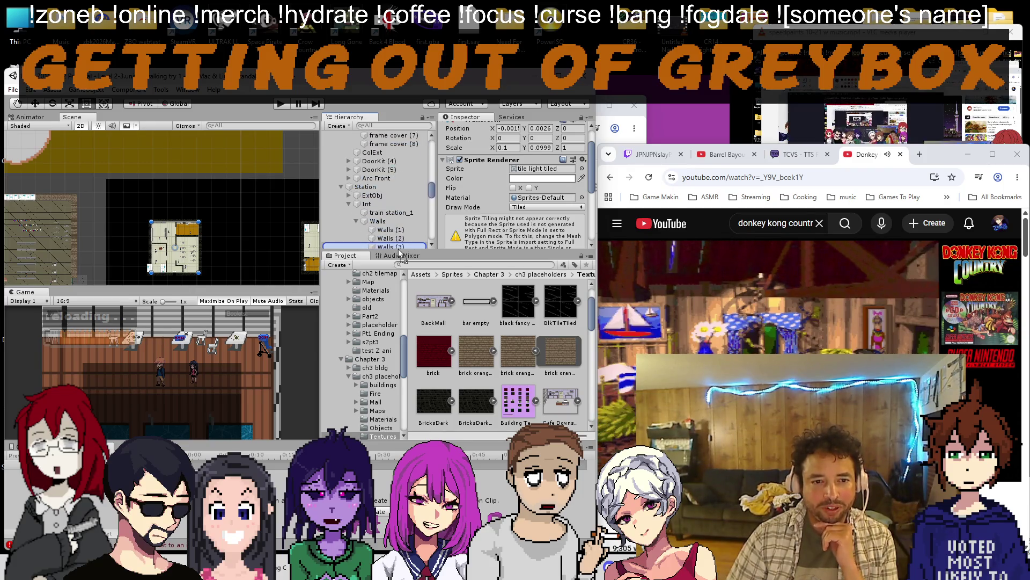
left_click_drag(401, 255, 380, 151)
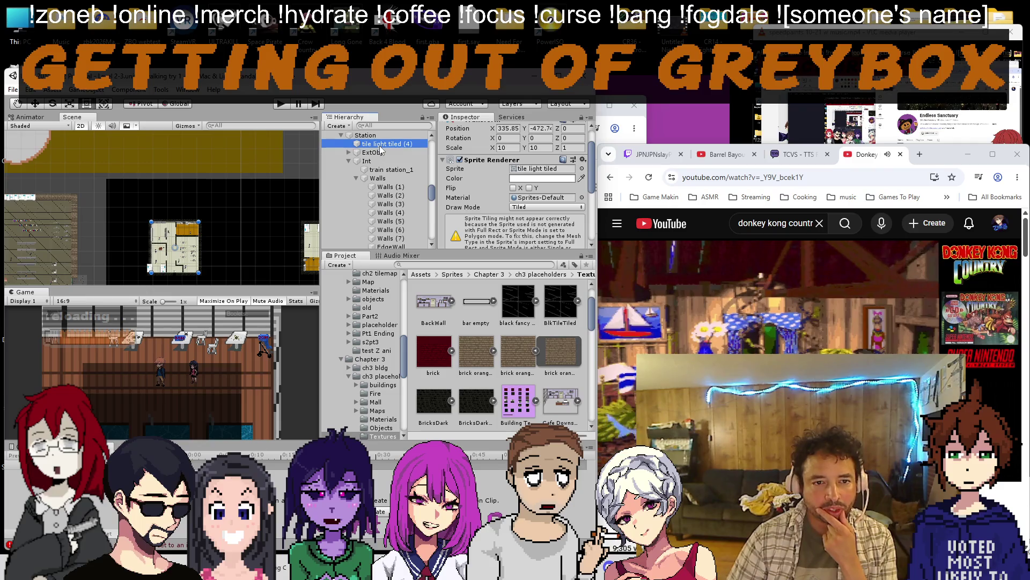
right_click(380, 145)
left_click(424, 181)
type("station floor")
key("Return")
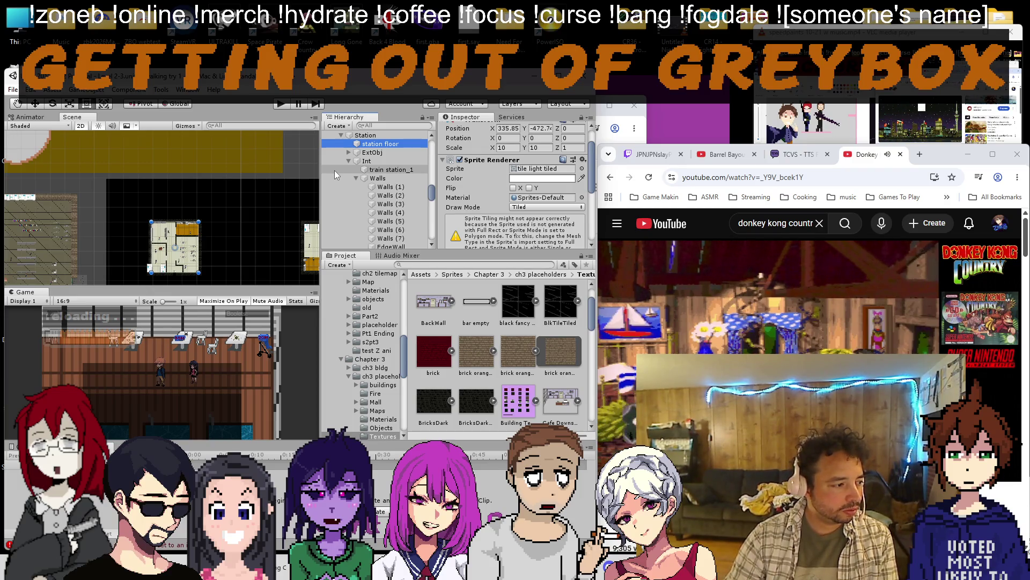
scroll(143, 231, "down", 3)
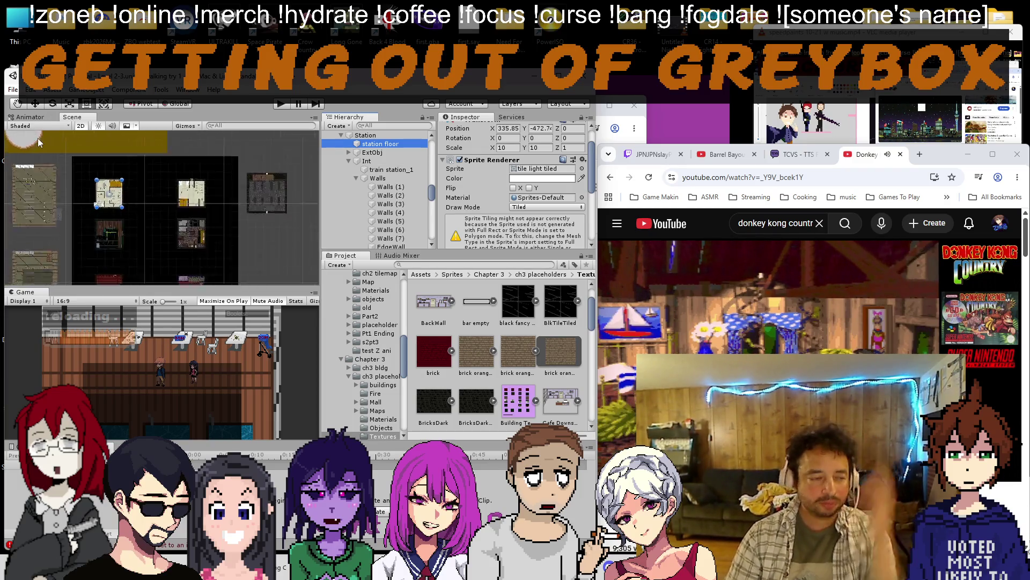
scroll(144, 232, "up", 2)
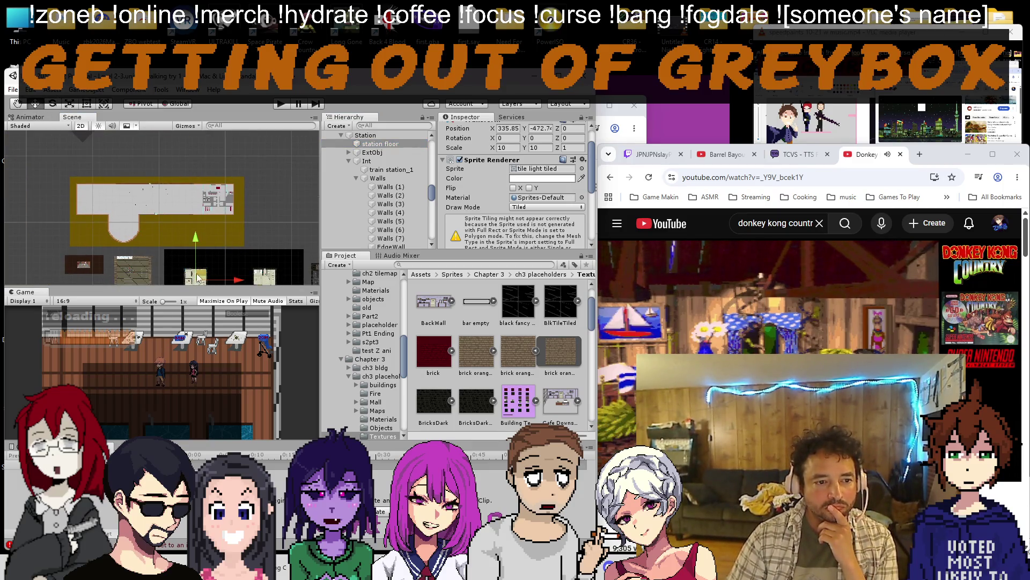
scroll(115, 207, "up", 5)
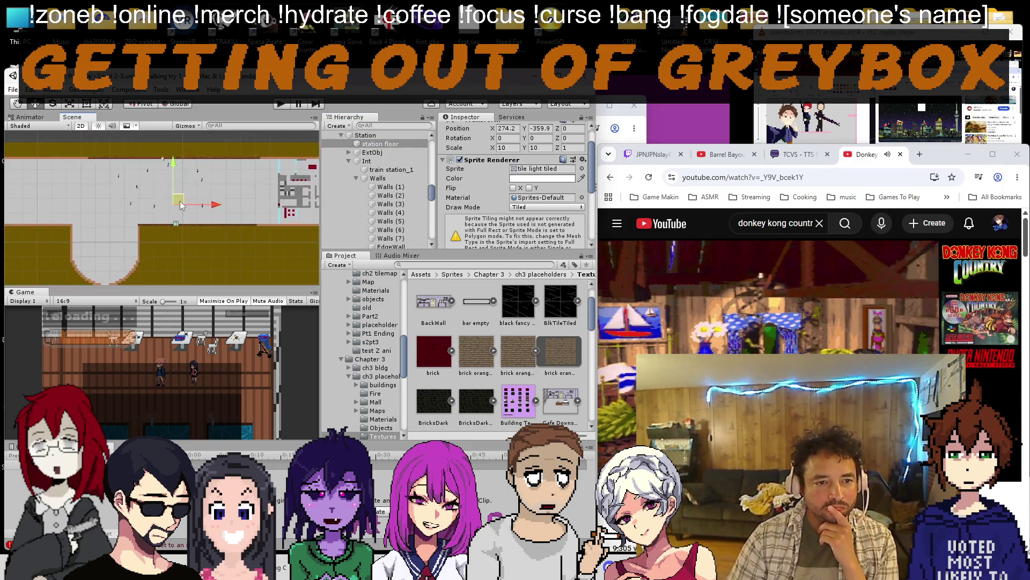
scroll(443, 187, "down", 3)
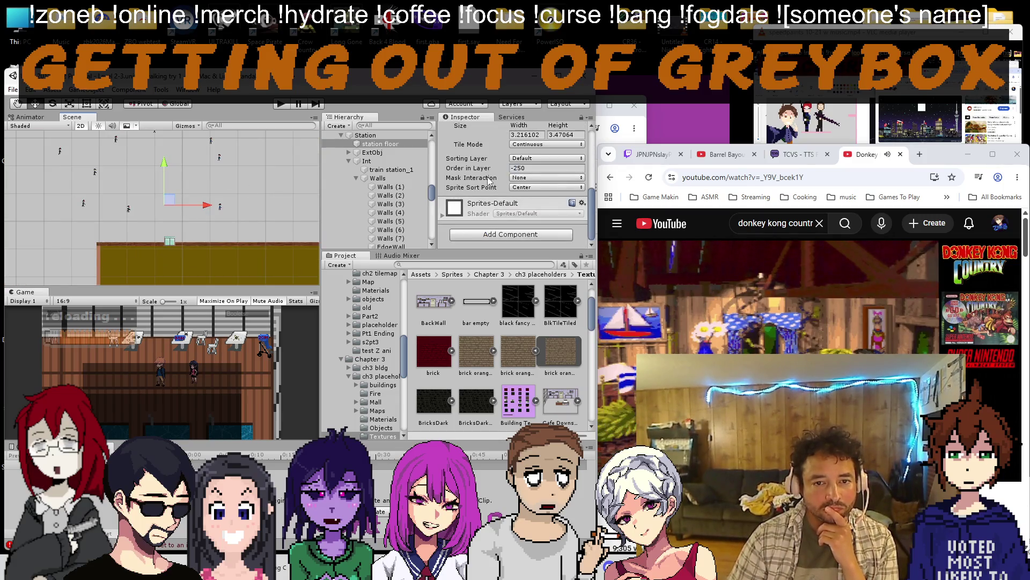
Raise the station floor's Order in Layer to -89 and shift it right.
left_click_drag(536, 170, 573, 168)
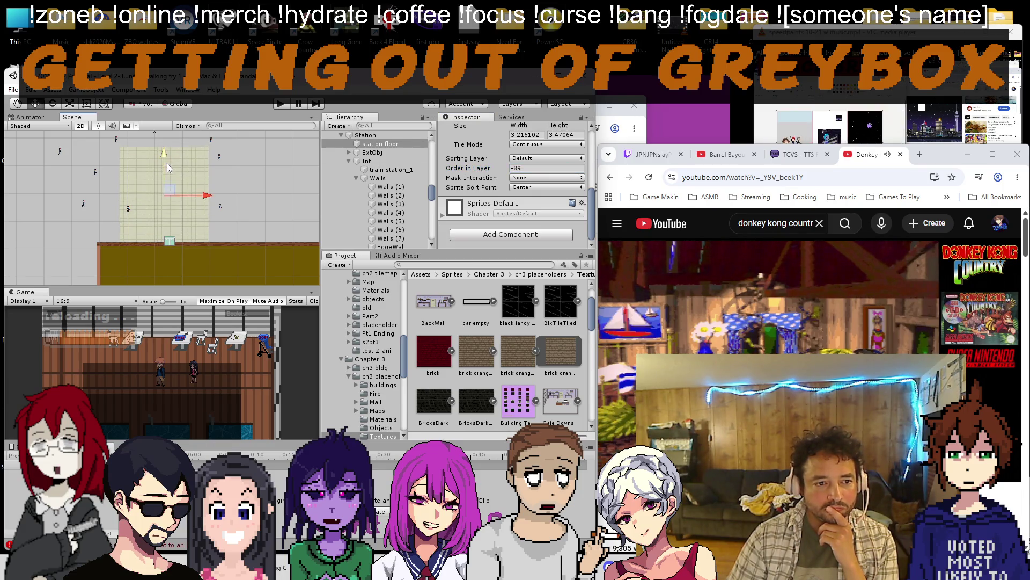
scroll(168, 160, "up", 2)
left_click_drag(173, 194, 244, 190)
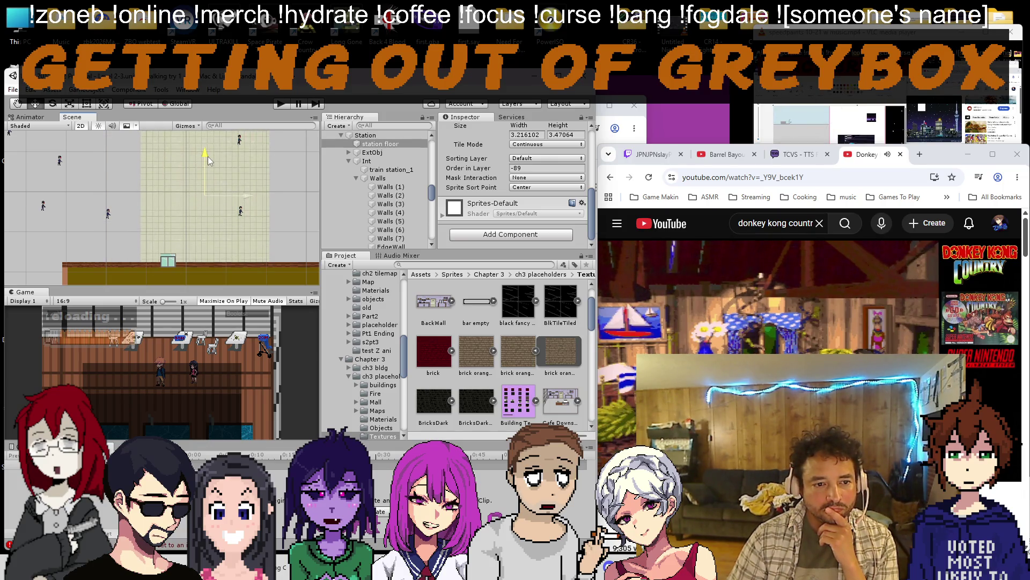
left_click(86, 104)
scroll(125, 157, "down", 3)
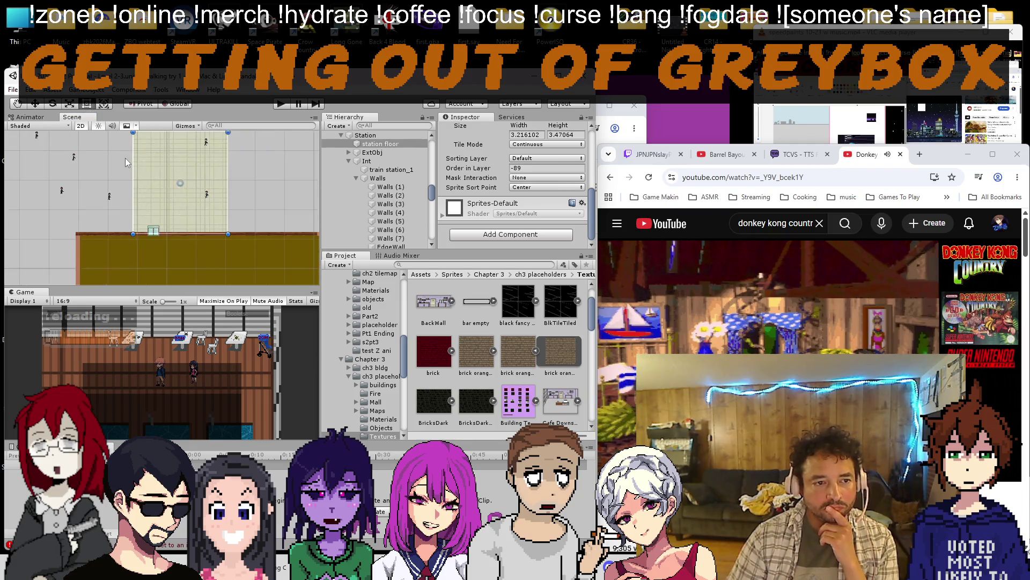
scroll(133, 194, "up", 4)
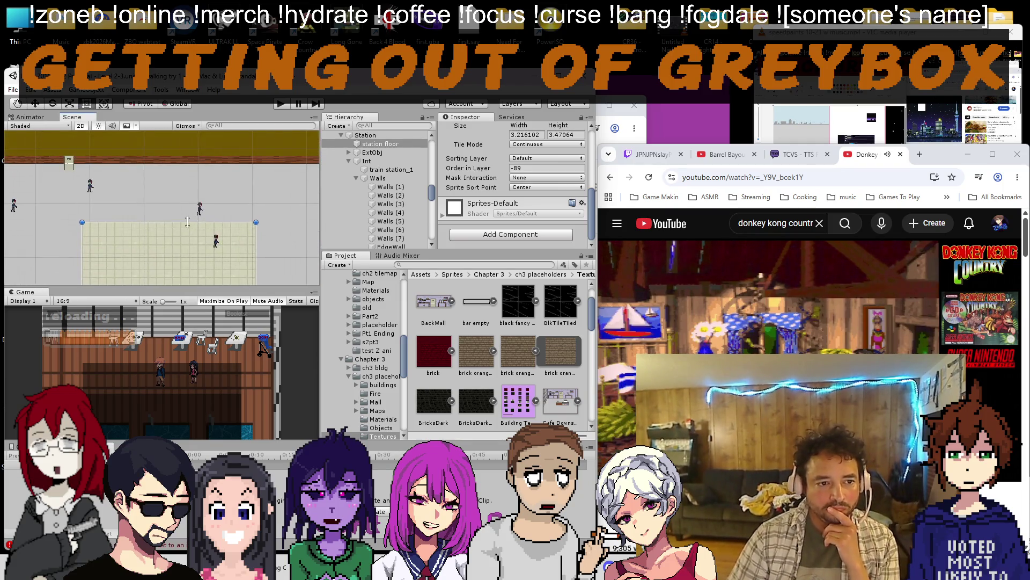
Stretch the station floor upward and leftward to roughly 7.08 wide by 4.55 high.
left_click_drag(184, 211, 182, 164)
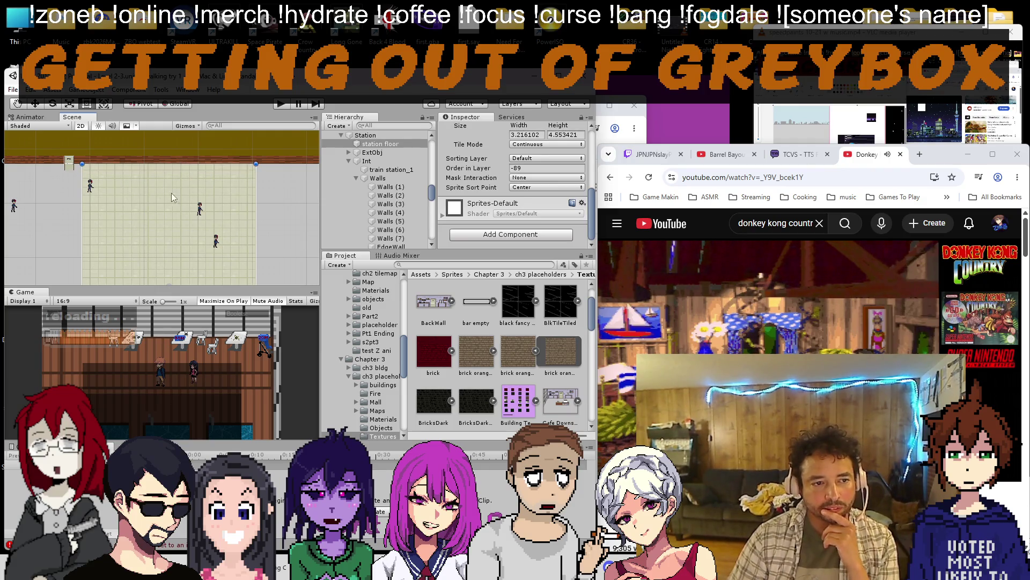
scroll(174, 185, "up", 3)
left_click_drag(156, 195, 89, 196)
scroll(117, 177, "down", 2)
scroll(117, 178, "down", 2)
left_click_drag(89, 182, 49, 186)
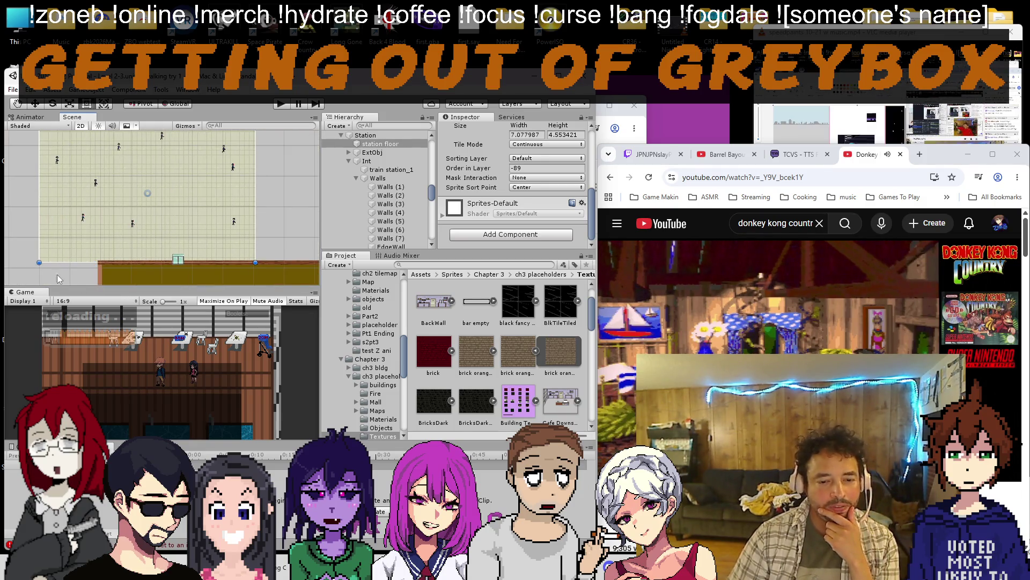
Search 'tokyo station interior' images in a new tab, preview a concourse photo, then close the tab.
left_click(846, 121)
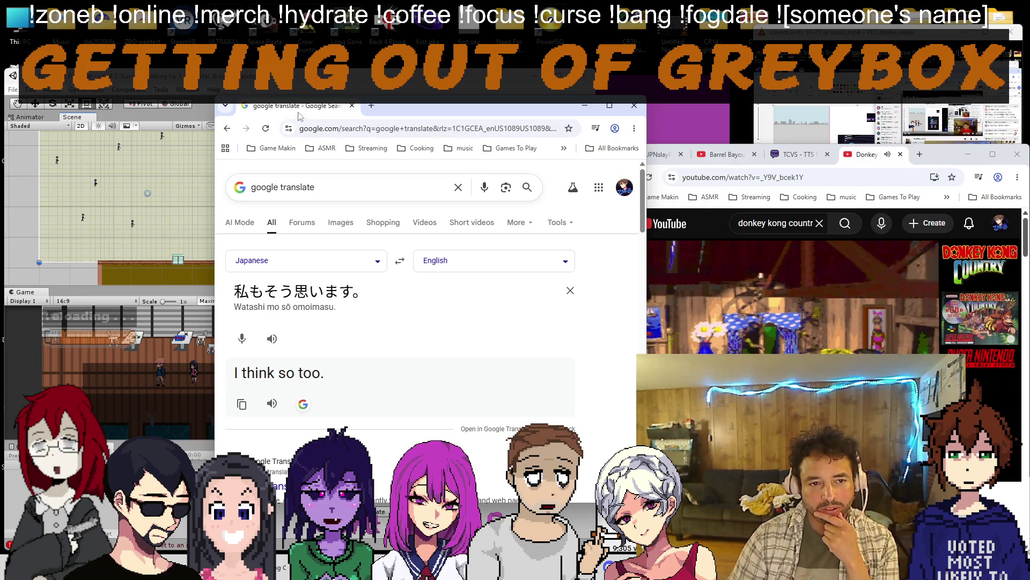
left_click(371, 106)
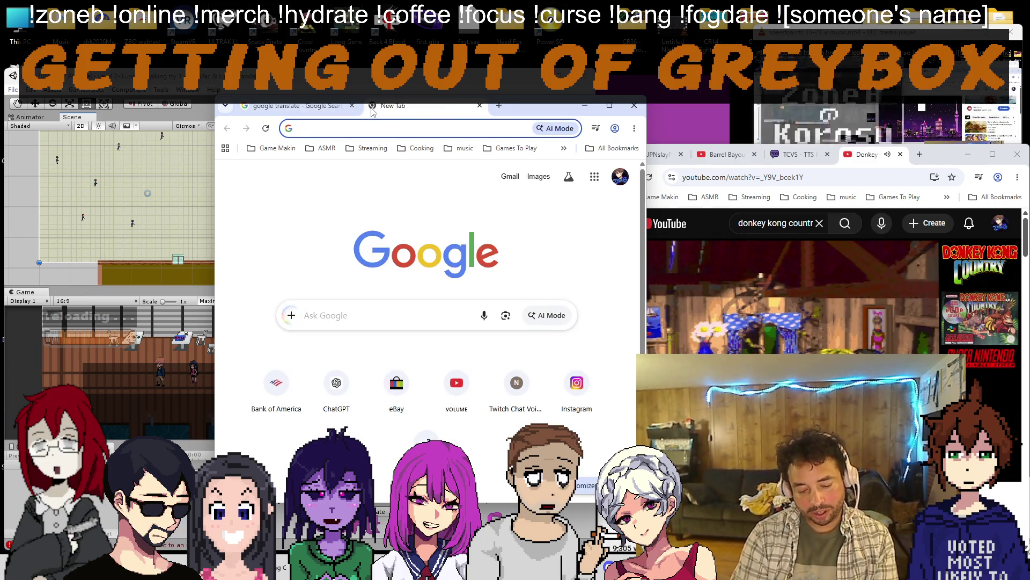
type("tokyo station")
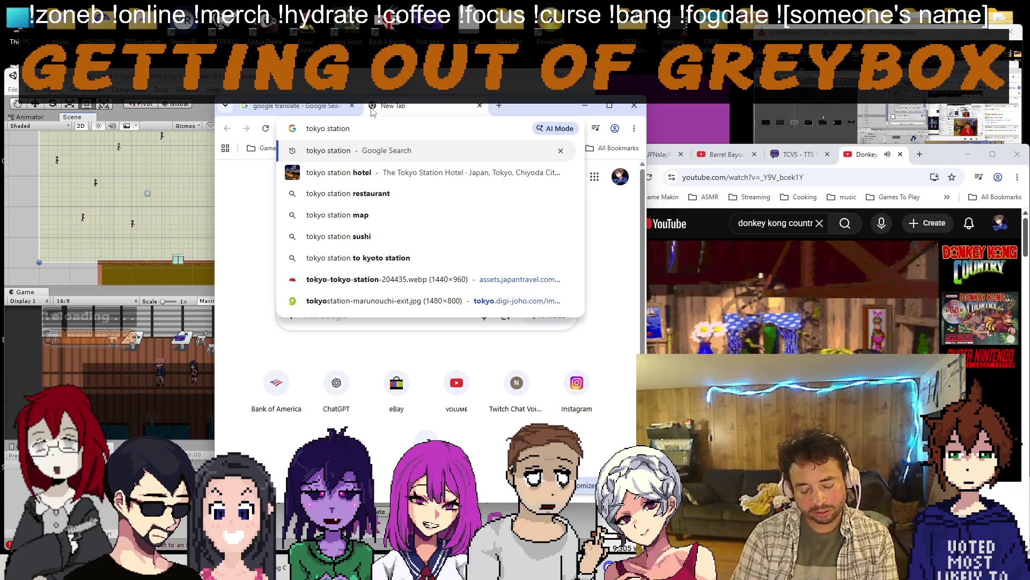
type(" interior")
key("Return")
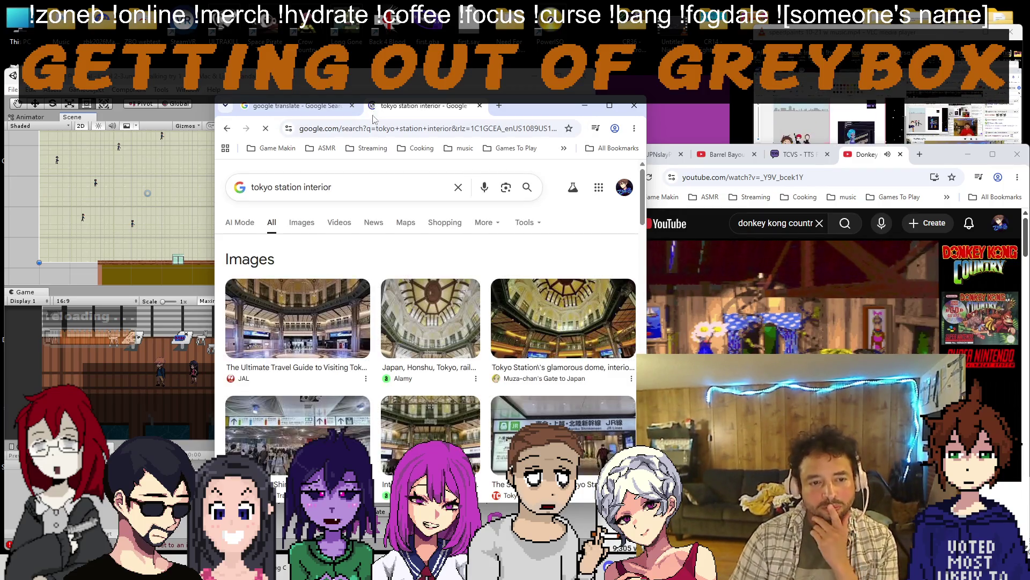
scroll(442, 226, "down", 3)
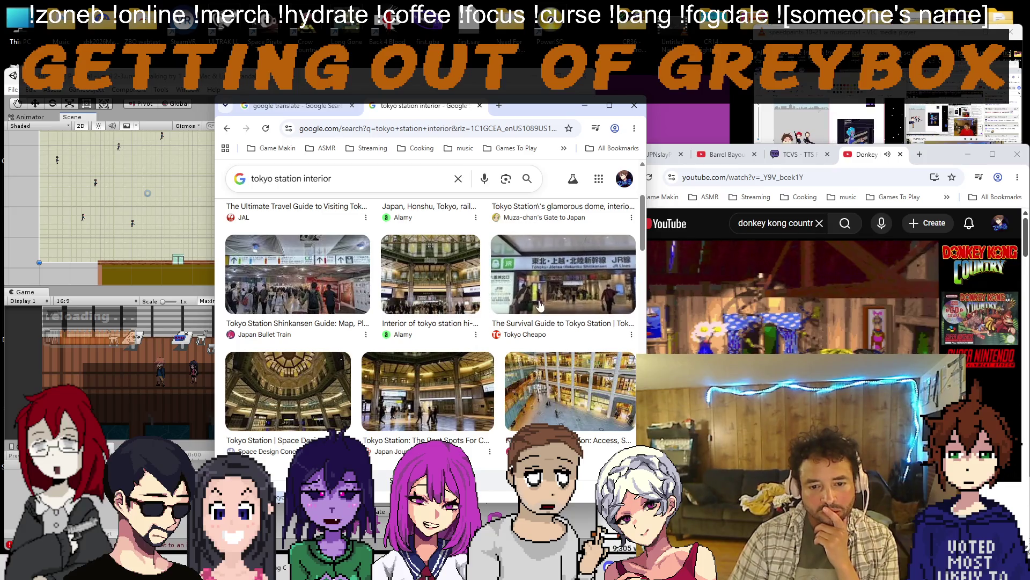
scroll(524, 306, "down", 3)
scroll(524, 307, "up", 3)
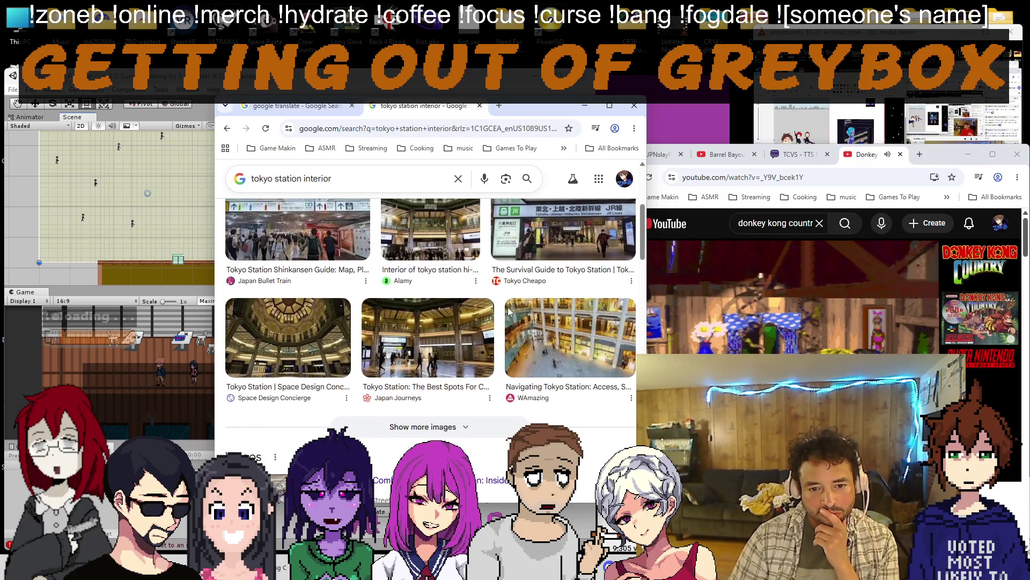
scroll(510, 312, "up", 5)
left_click(300, 222)
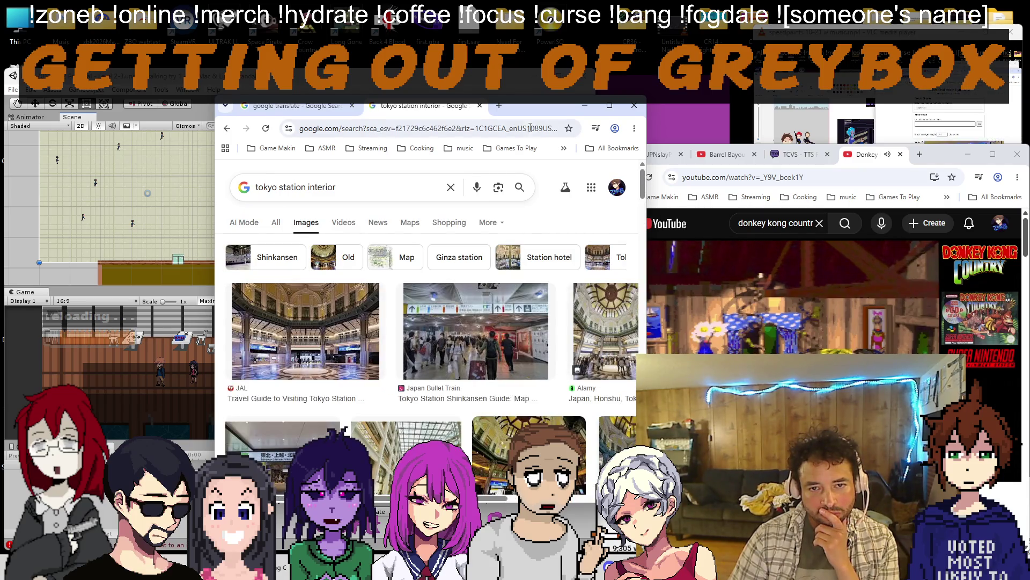
left_click_drag(541, 122, 495, 115)
scroll(360, 291, "down", 3)
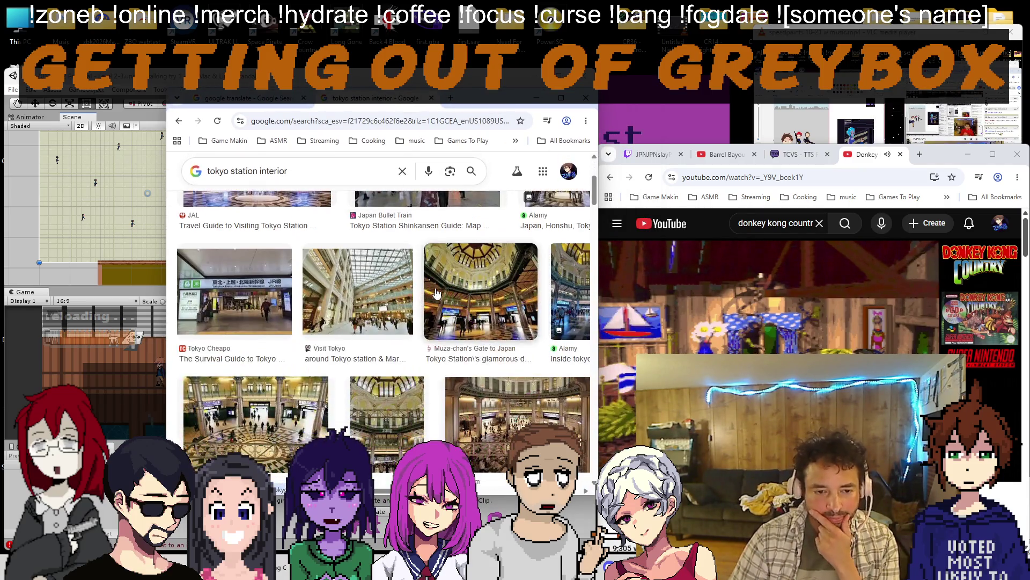
scroll(360, 292, "down", 3)
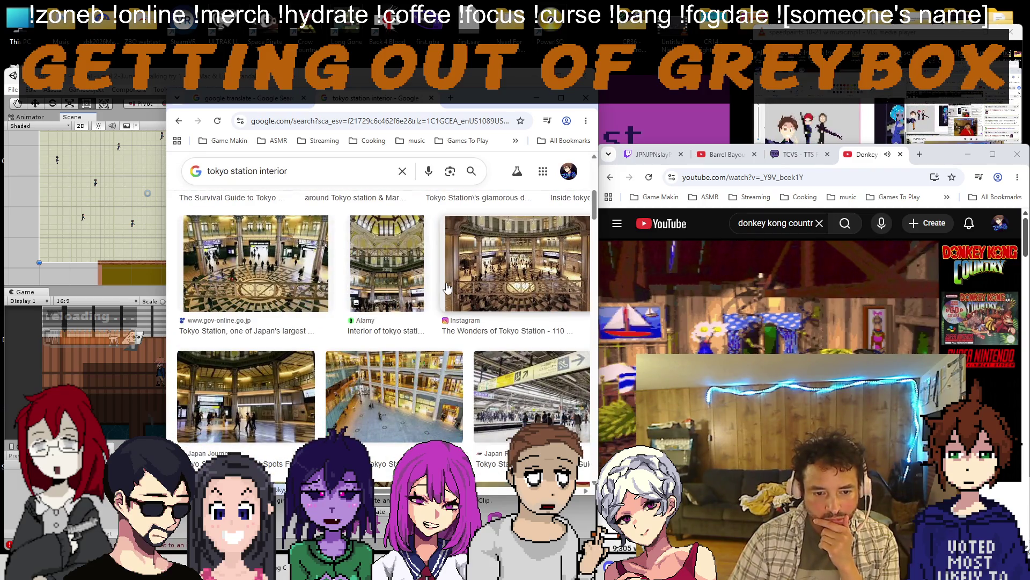
scroll(448, 287, "down", 3)
scroll(449, 286, "down", 3)
scroll(449, 286, "down", 3)
scroll(449, 287, "down", 3)
scroll(448, 287, "down", 3)
scroll(449, 286, "down", 3)
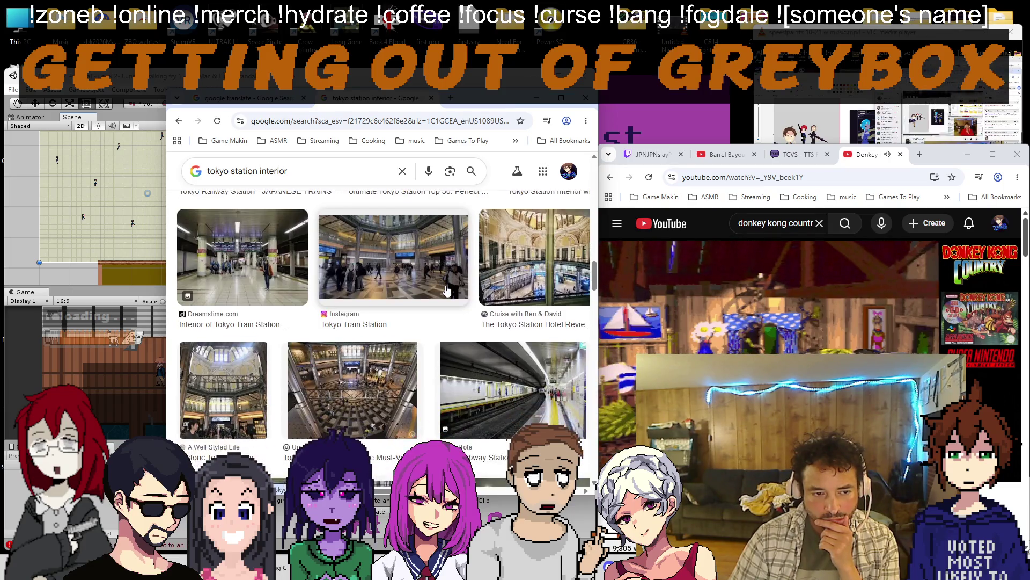
left_click(395, 266)
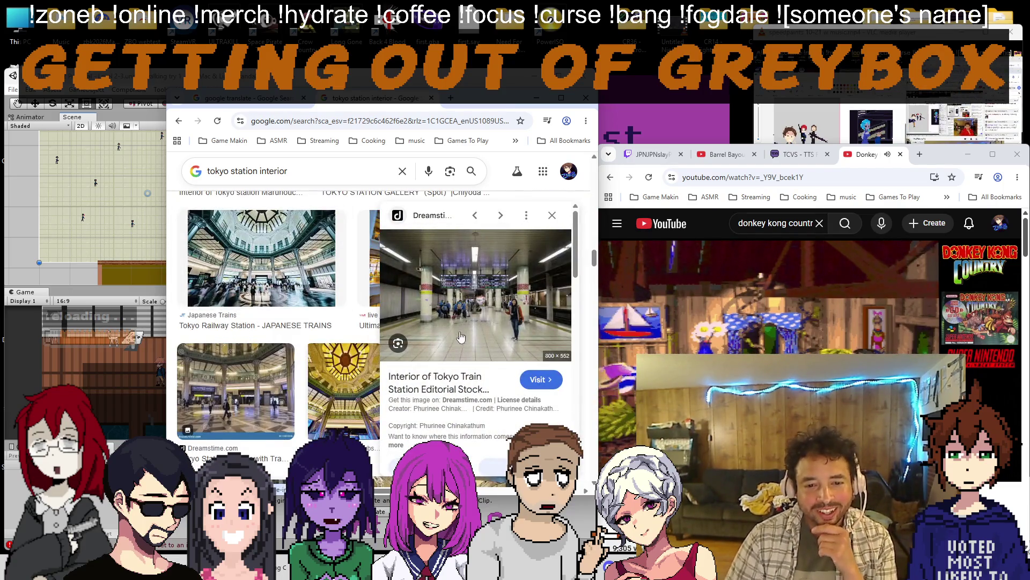
scroll(84, 193, "up", 3)
scroll(84, 192, "up", 2)
scroll(84, 192, "up", 3)
scroll(86, 194, "up", 3)
scroll(87, 194, "up", 2)
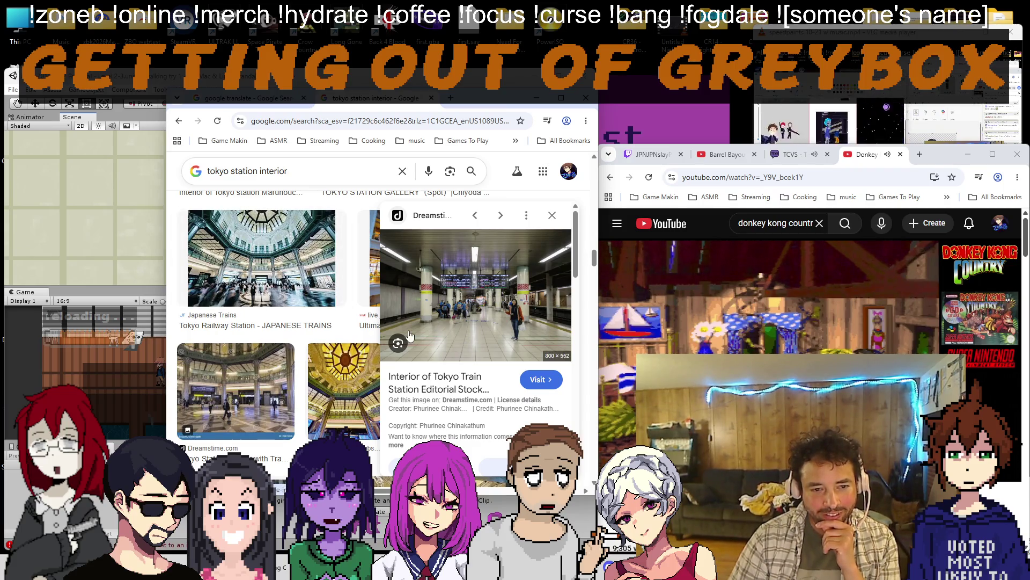
left_click(432, 100)
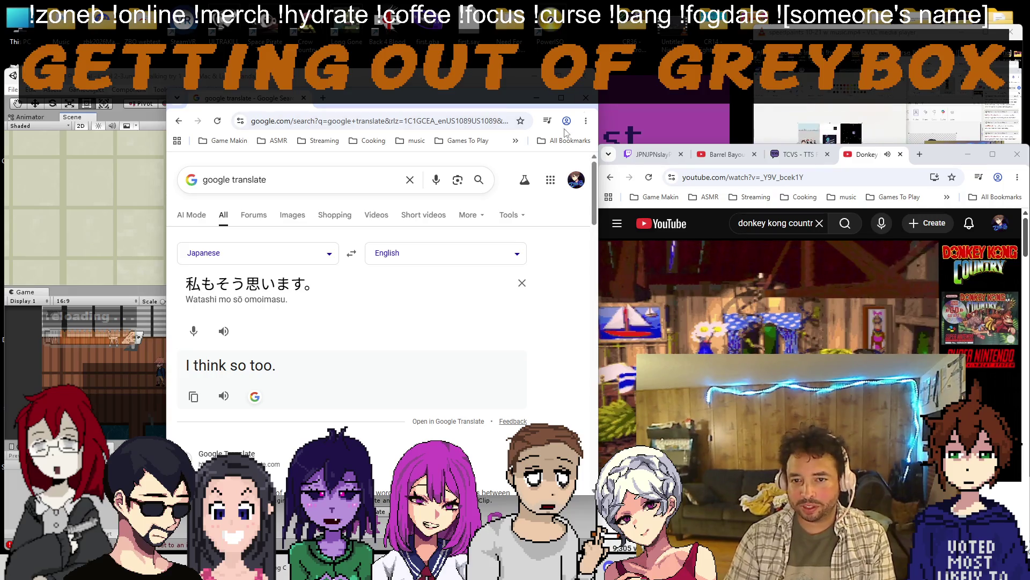
Paste the new Japanese chat line over the source text, translating to 'I've only been to that station in Tokyo once, too.'.
left_click(641, 154)
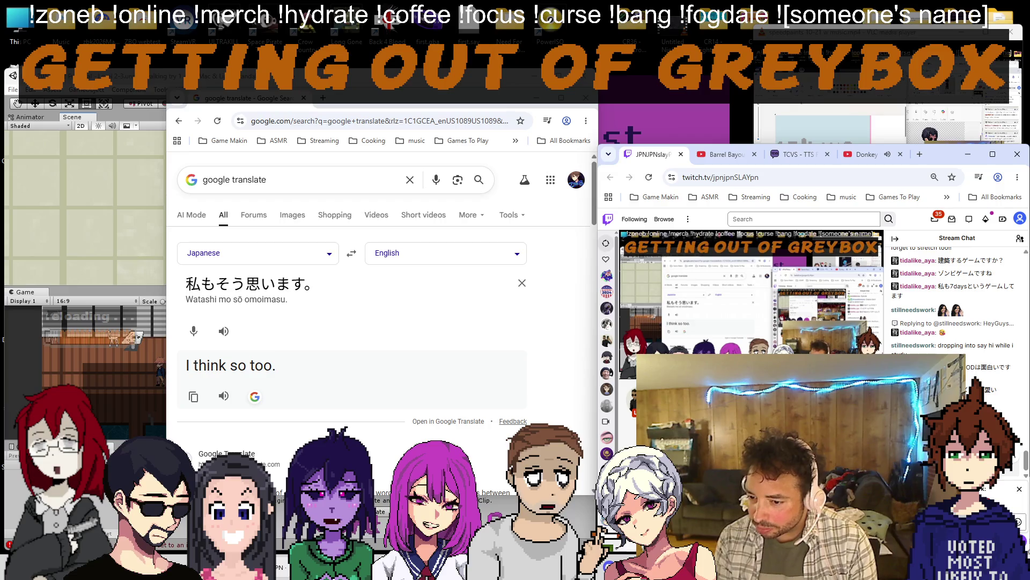
scroll(1018, 487, "up", 1)
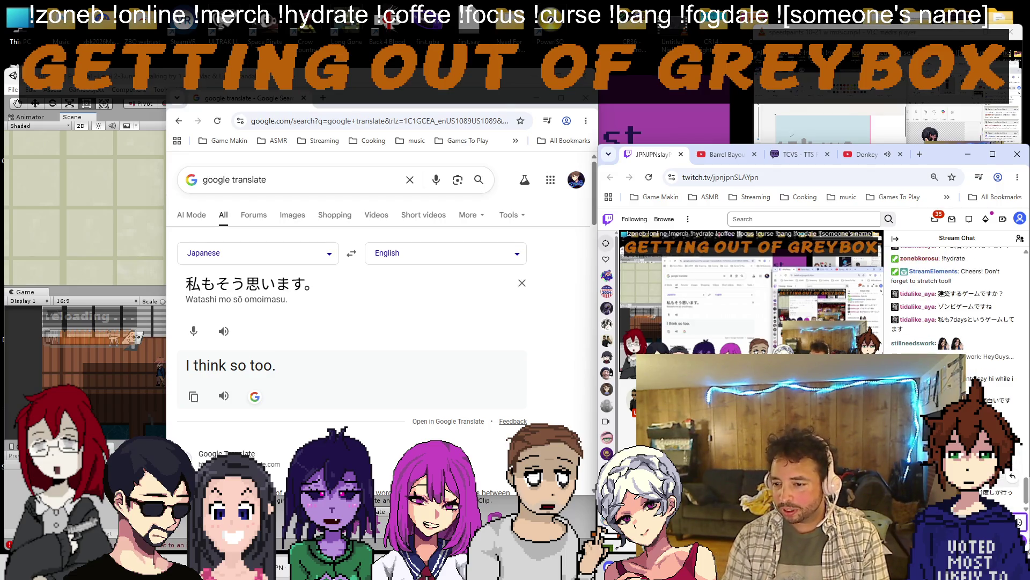
triple_click(249, 284)
type("私も東京の駅は1度しか行ってません")
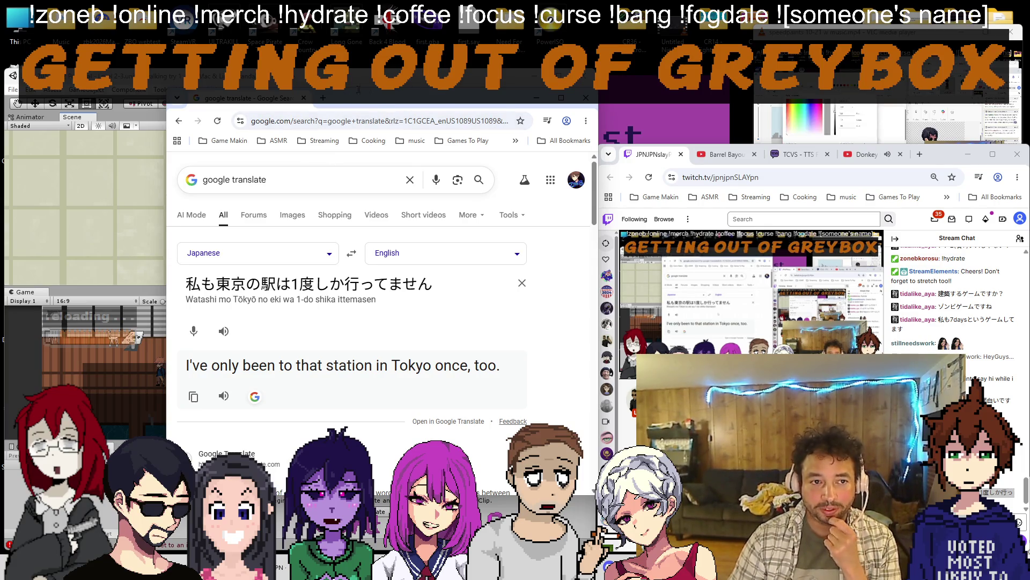
Return to Unity, drag the station floor's top edge to about 4.58 high, then bring the translator back.
key("alt+Tab")
scroll(214, 194, "down", 3)
scroll(213, 196, "down", 3)
scroll(209, 213, "down", 3)
scroll(208, 219, "down", 3)
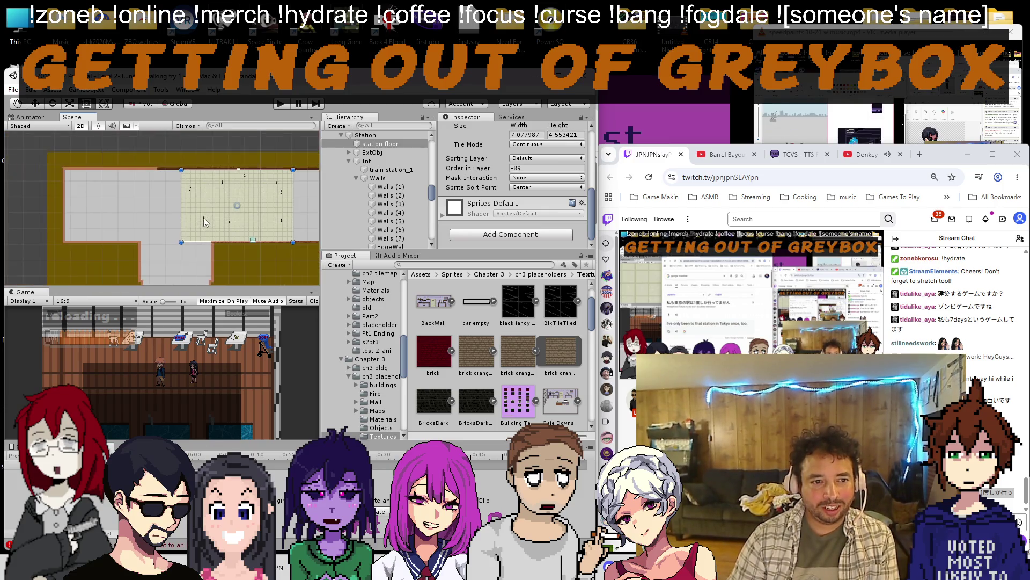
scroll(185, 216, "down", 3)
scroll(161, 213, "up", 3)
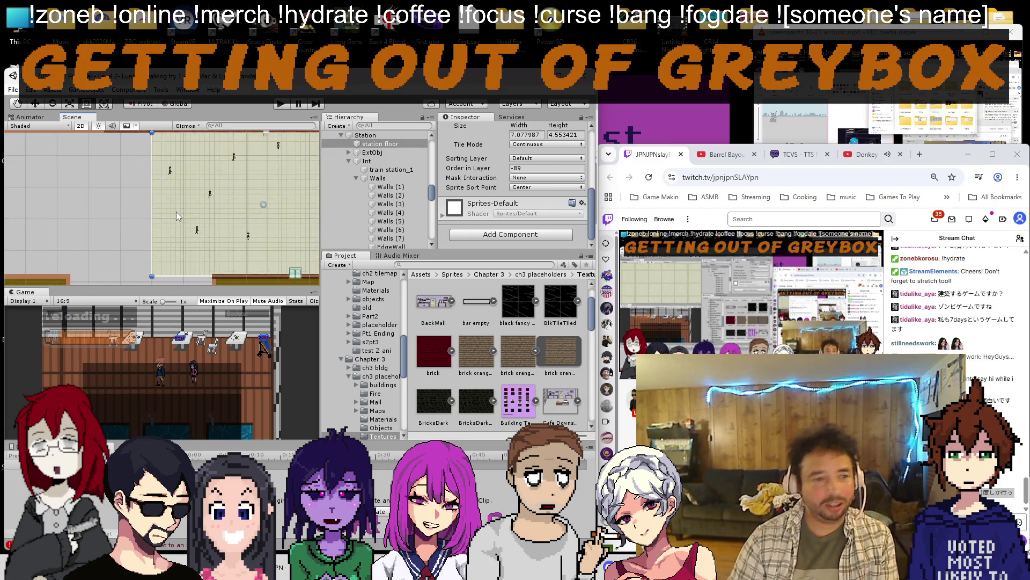
scroll(179, 218, "up", 3)
mouse_move(183, 252)
left_mouse_down()
mouse_move(189, 205)
mouse_move(158, 179)
left_mouse_up()
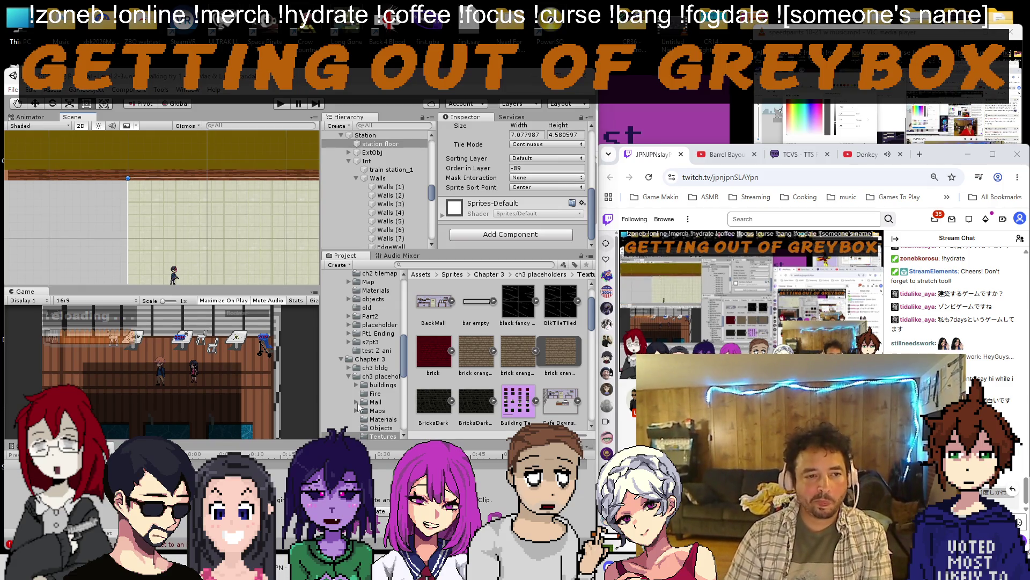
key("alt+Tab")
Swap the translator to Japanese→English and check the question, then return to Unity briefly.
left_click(351, 252)
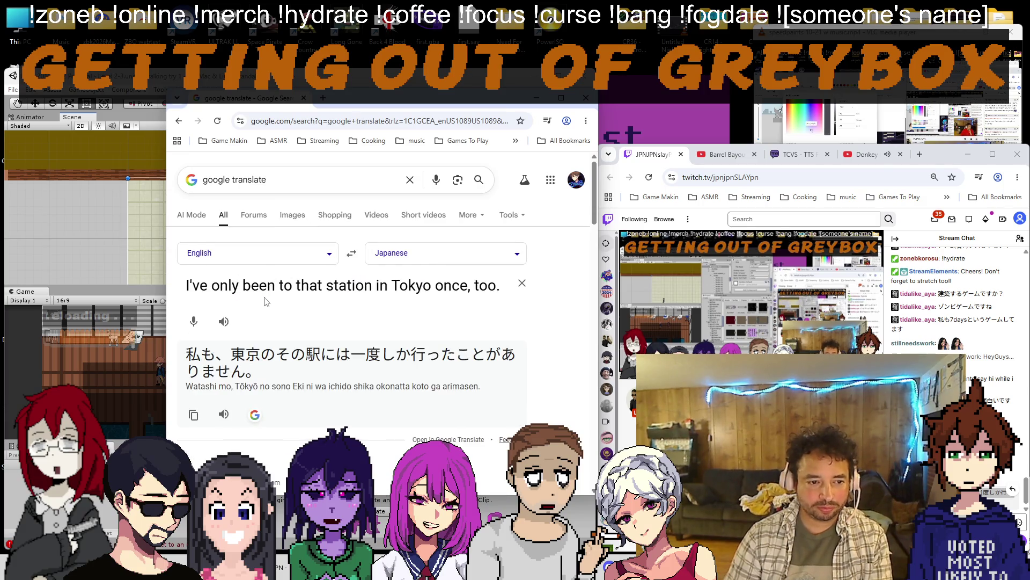
triple_click(266, 286)
type("are you from a ")
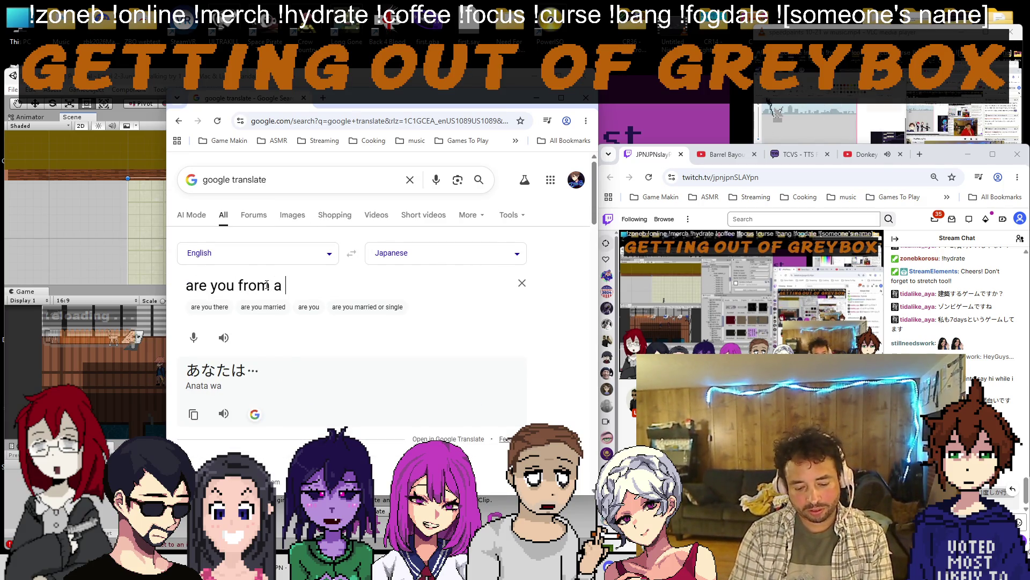
type("different prefecture")
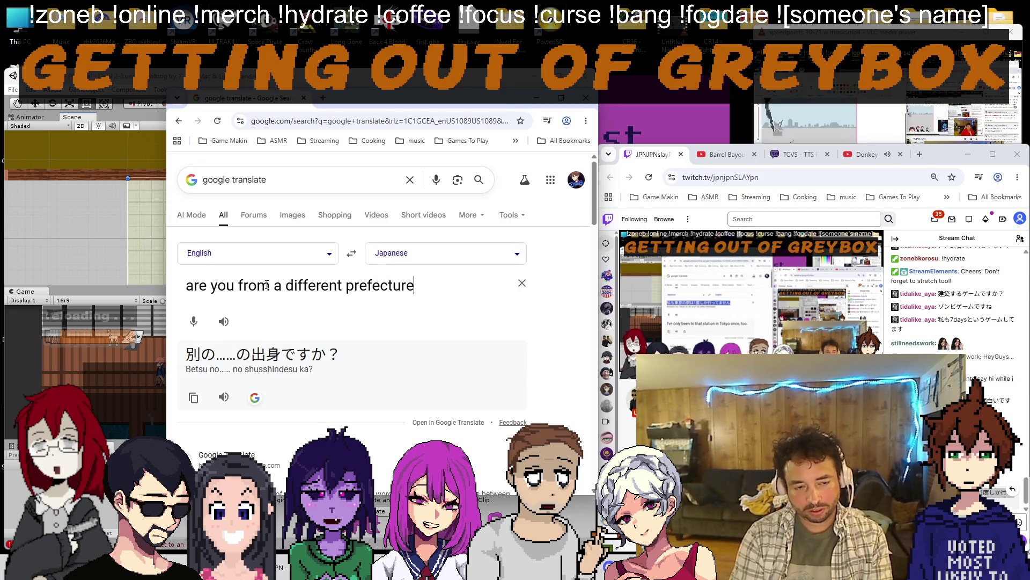
type("?")
left_click(351, 252)
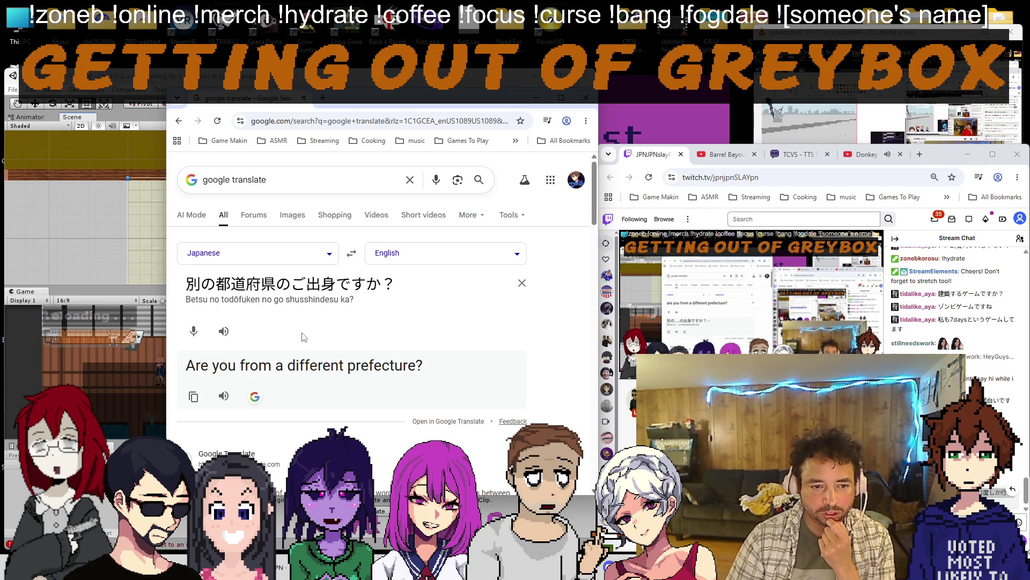
key("alt+Tab")
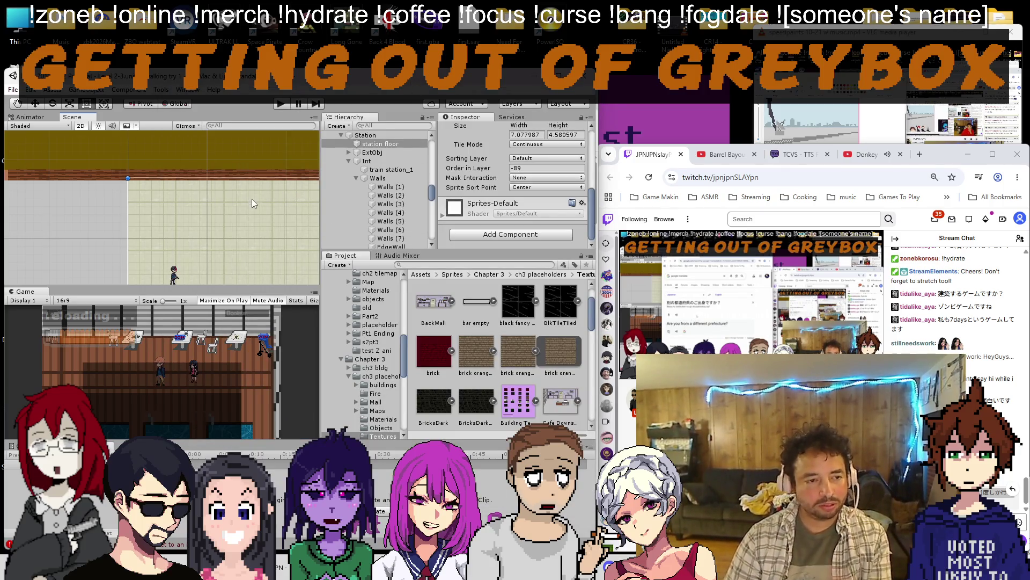
scroll(248, 207, "down", 2)
scroll(254, 222, "down", 2)
scroll(255, 225, "down", 2)
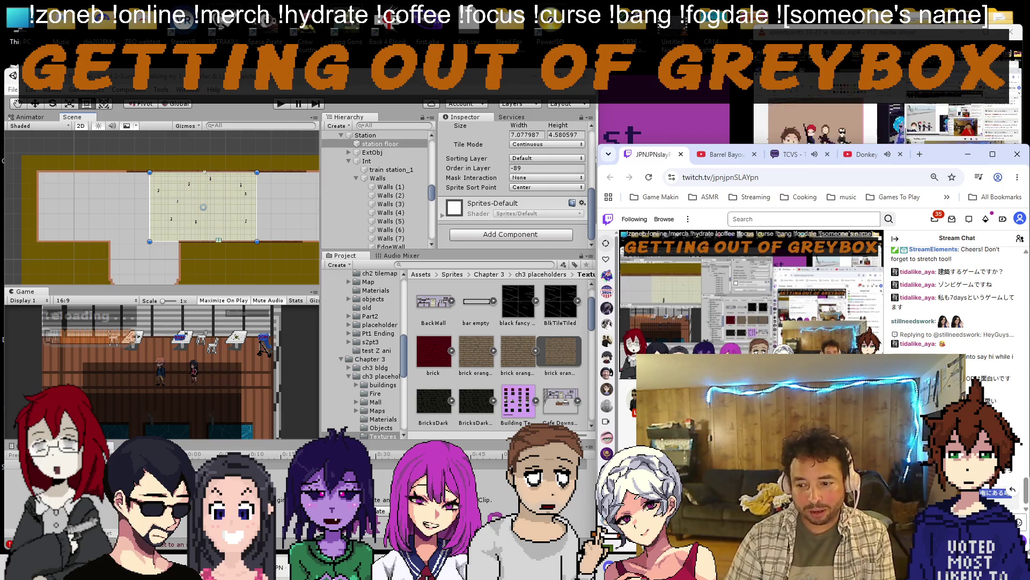
Paste the new Japanese message about moving to a southern island, then switch back to English→Japanese.
key("alt+Tab")
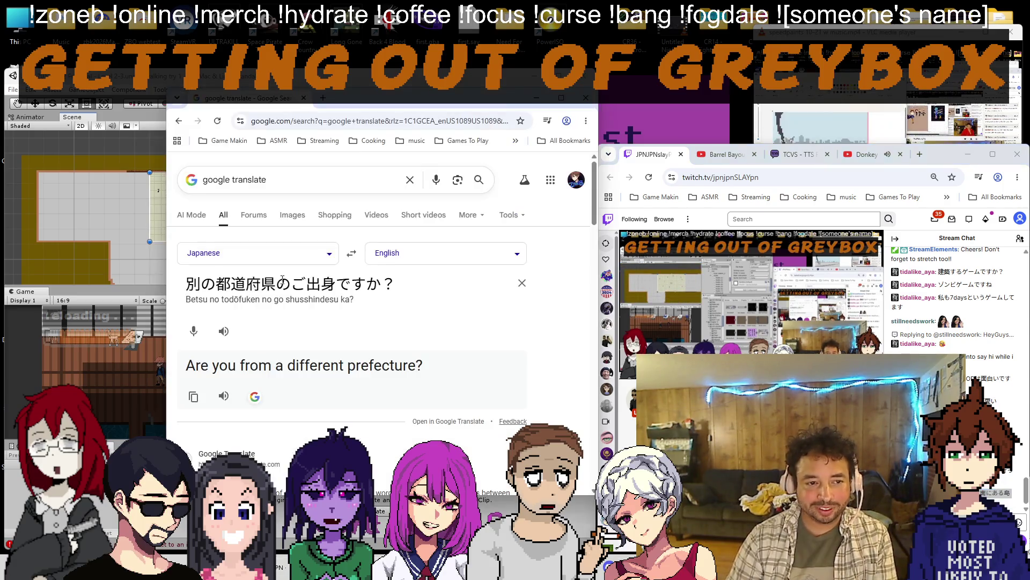
key("ctrl+a")
type("最近引っ越して南にある島に今はいます")
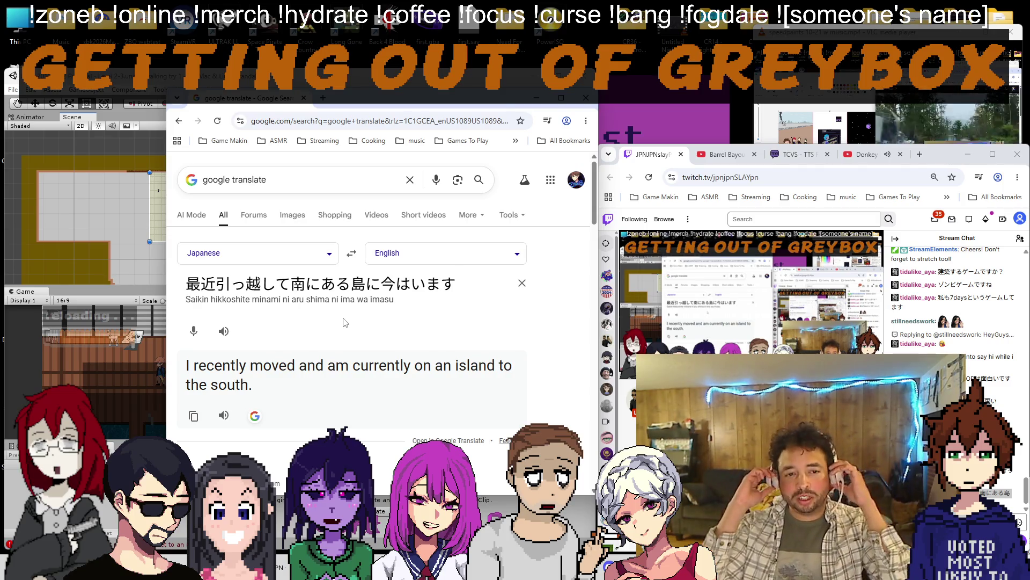
left_click(349, 252)
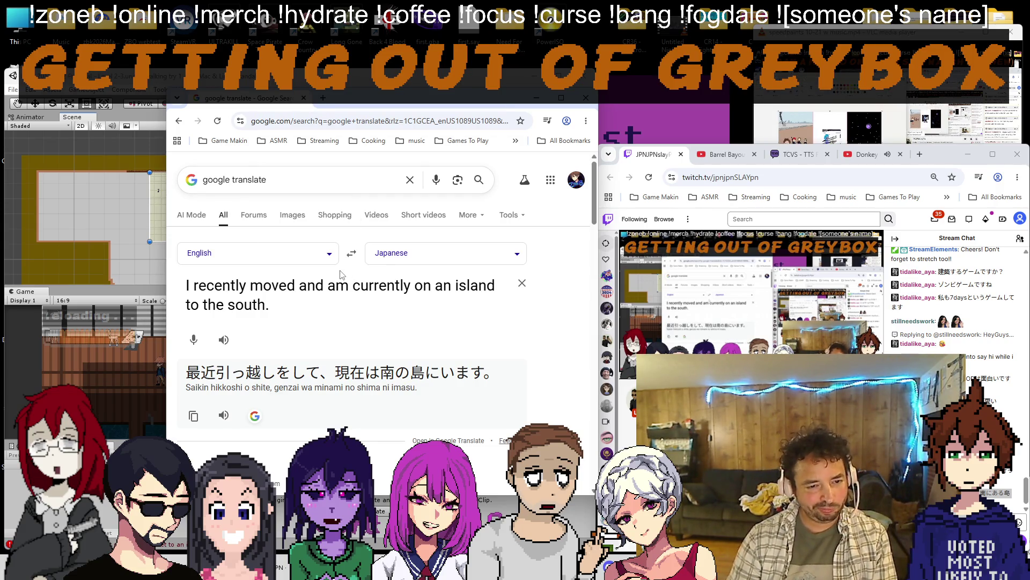
Replace the source text with a reply about once visiting Shikoku and check it in Japanese.
key("ctrl+a")
type("io went")
key("BackSpace")
key("BackSpace")
key("BackSpace")
type("went to Shikoku")
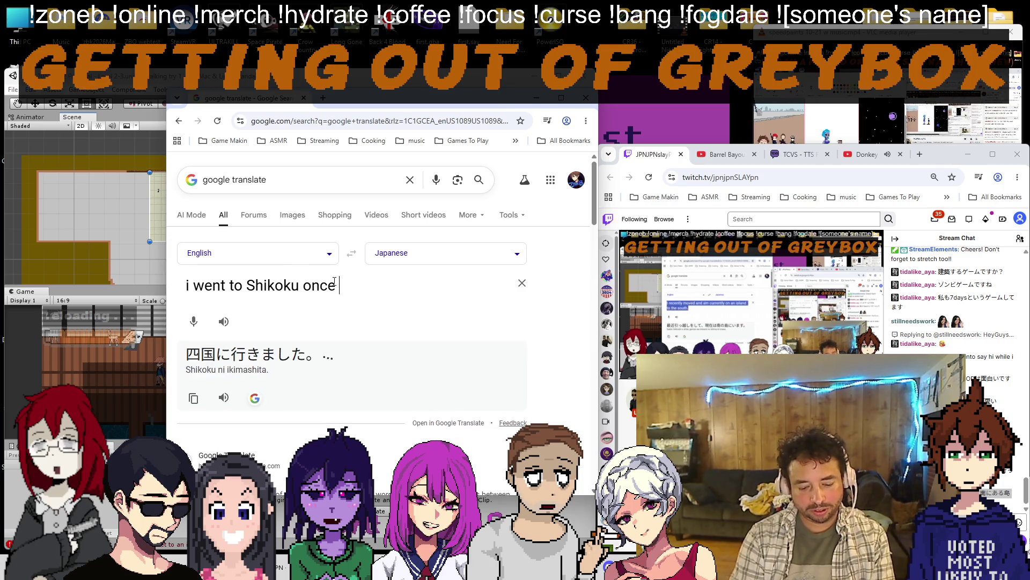
type(" once upon a time")
left_click(351, 252)
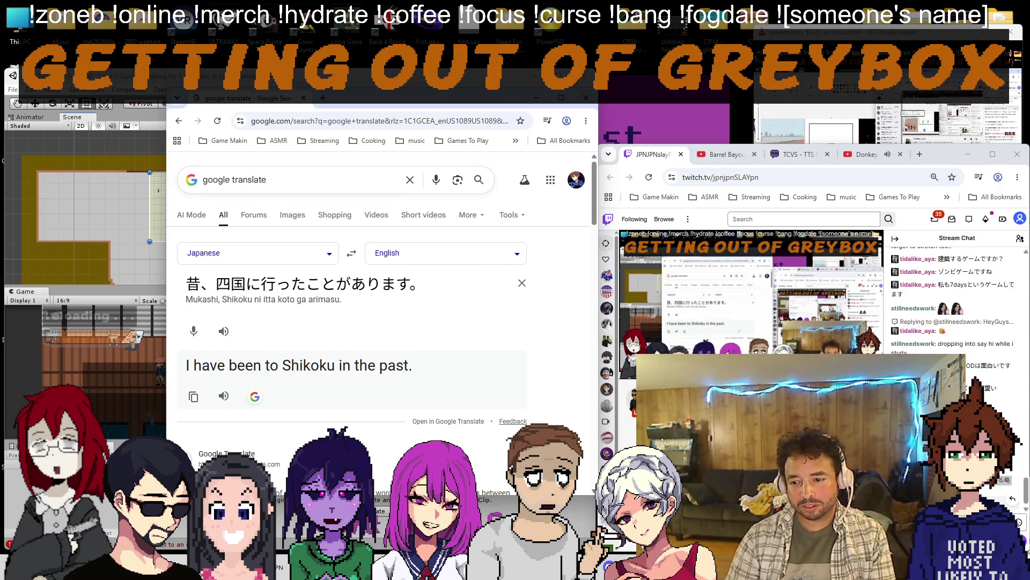
Paste the next Japanese message, rendering 'It is south of Shikoku.', then return to Unity.
key("ctrl+a")
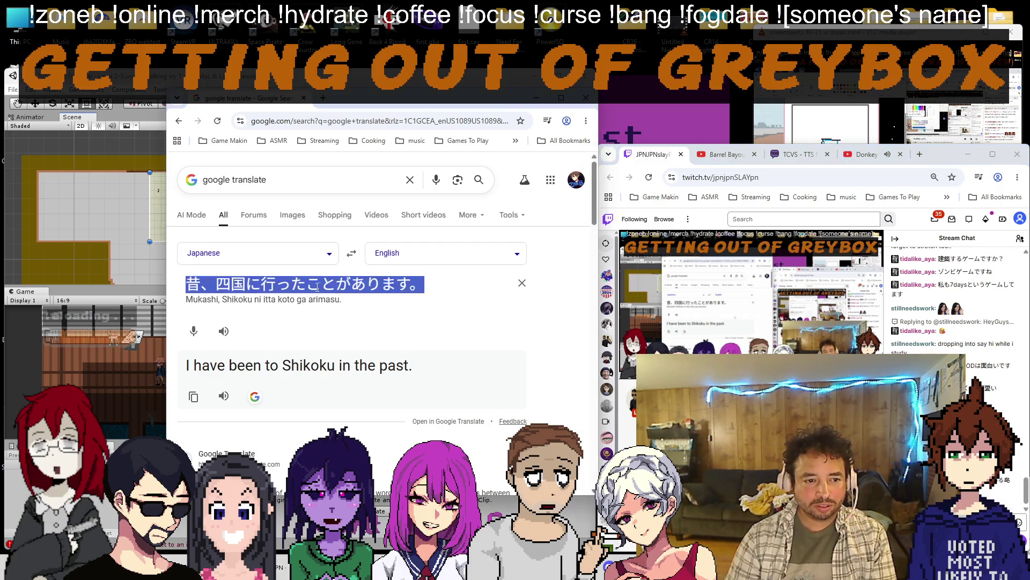
type("四国より南です")
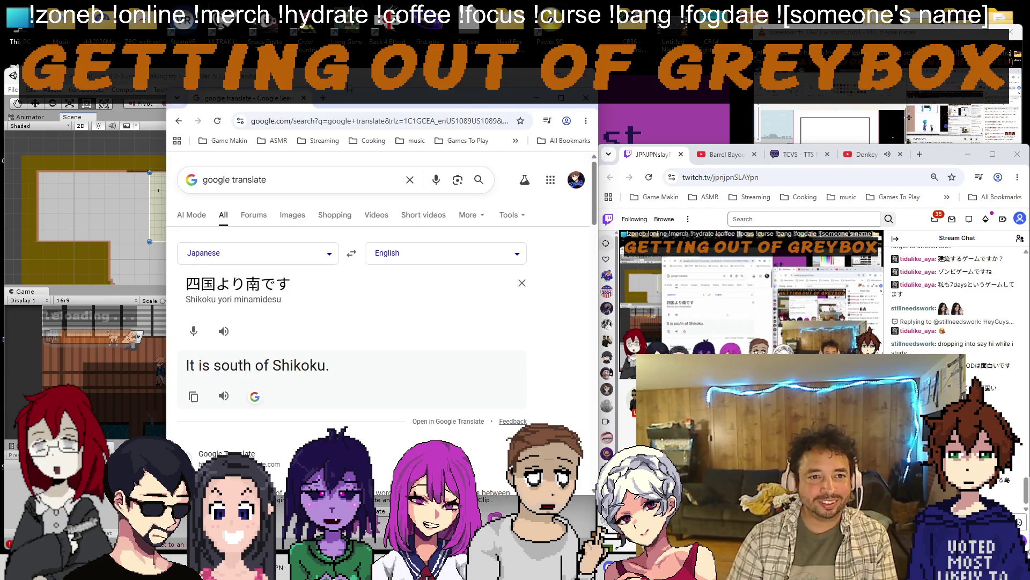
key("alt+Tab")
scroll(213, 228, "up", 3)
scroll(201, 210, "up", 3)
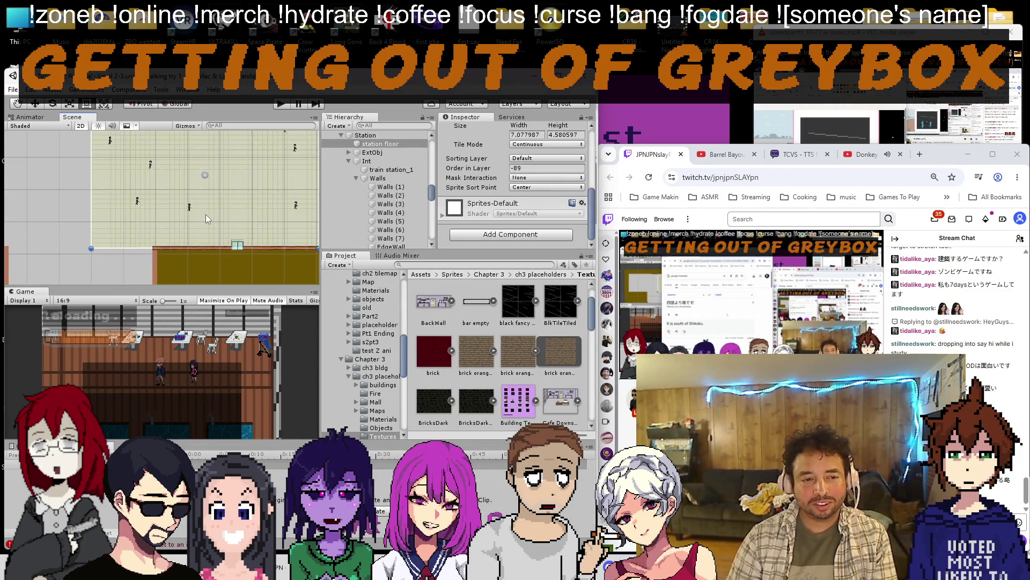
scroll(169, 234, "up", 2)
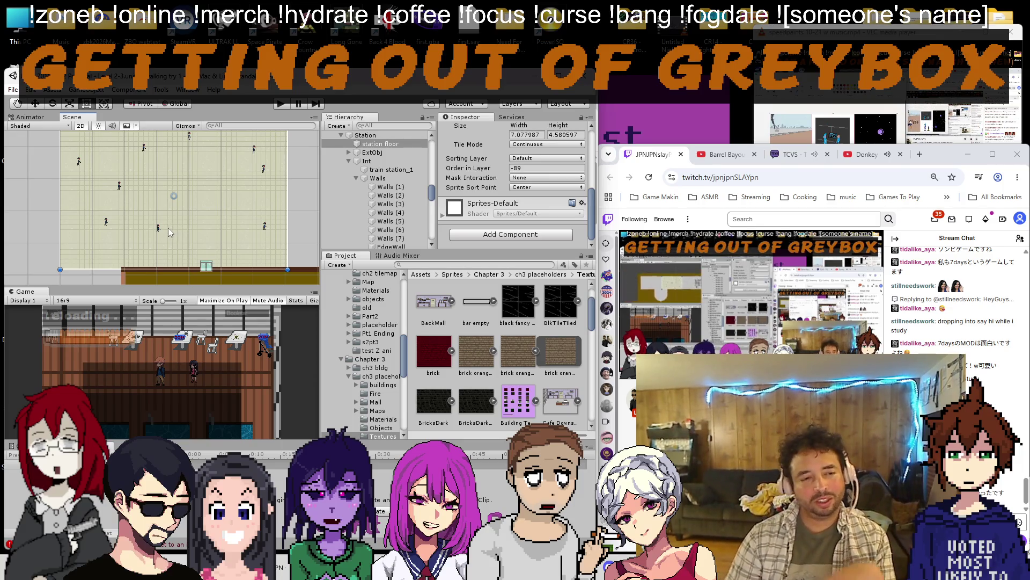
scroll(167, 226, "down", 3)
scroll(187, 219, "down", 1)
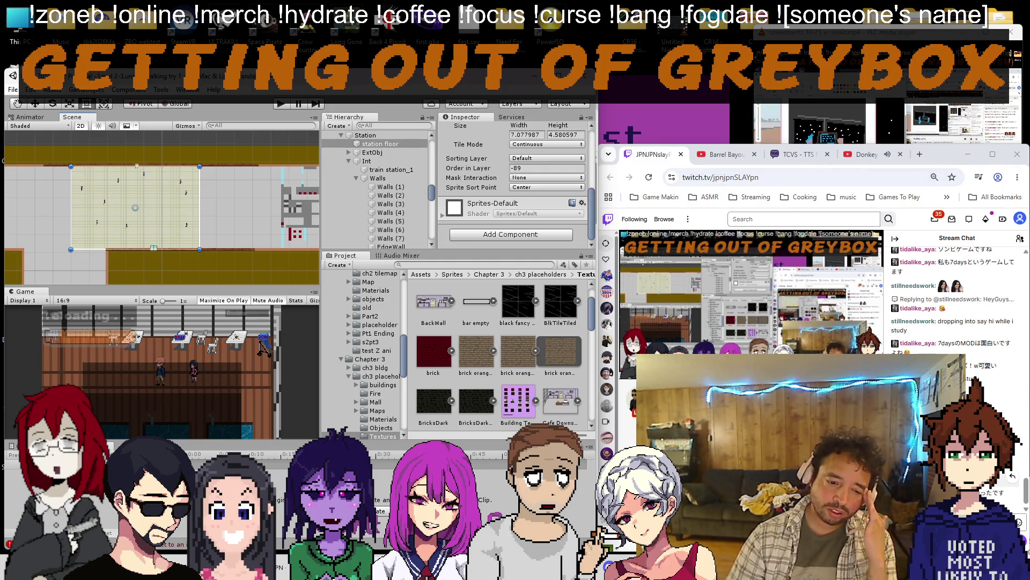
Search YouTube for Rambalac Tokyo station videos and open the evening walk around Tokyo station.
left_click(867, 154)
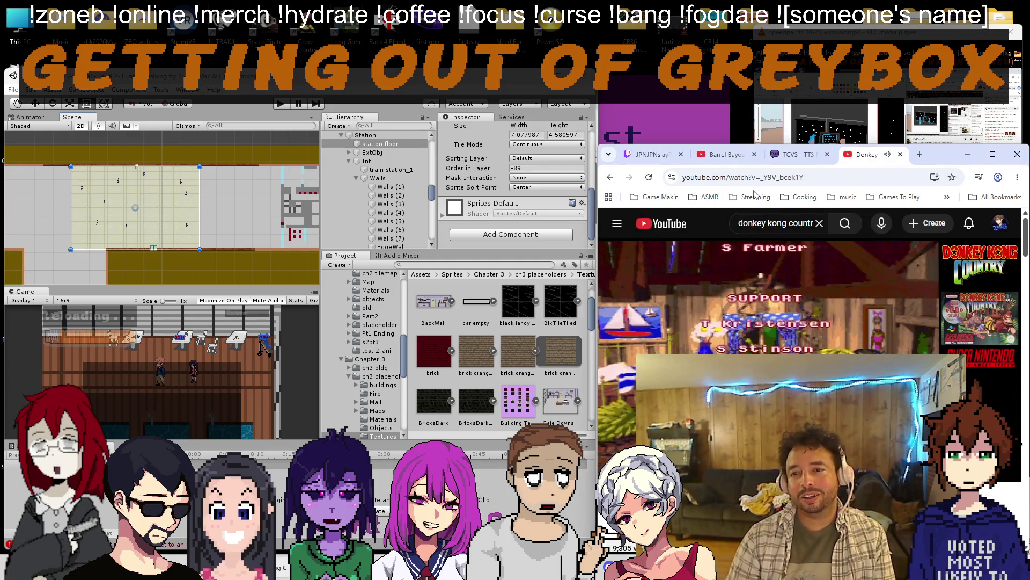
key("ctrl+n")
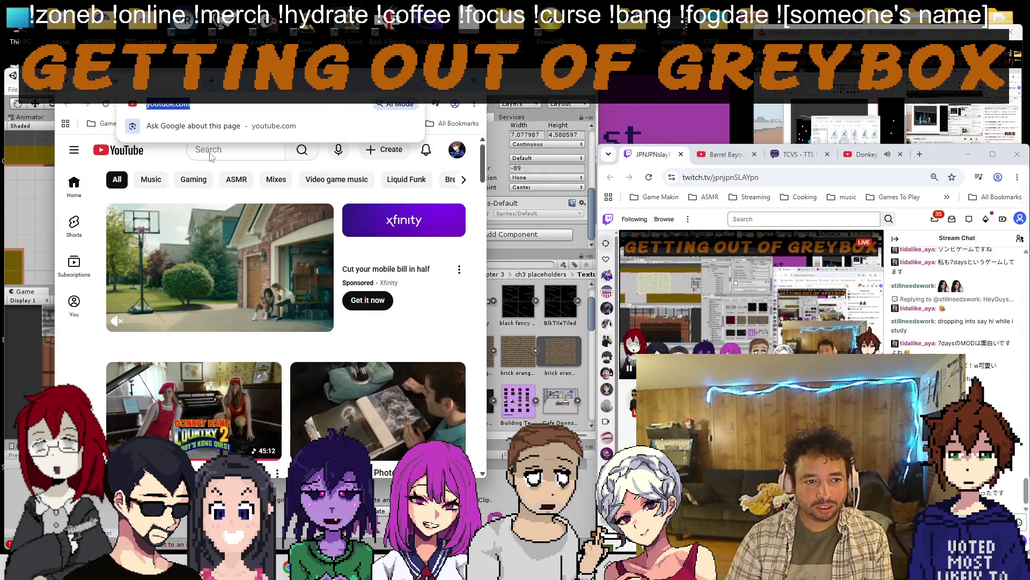
left_click(242, 150)
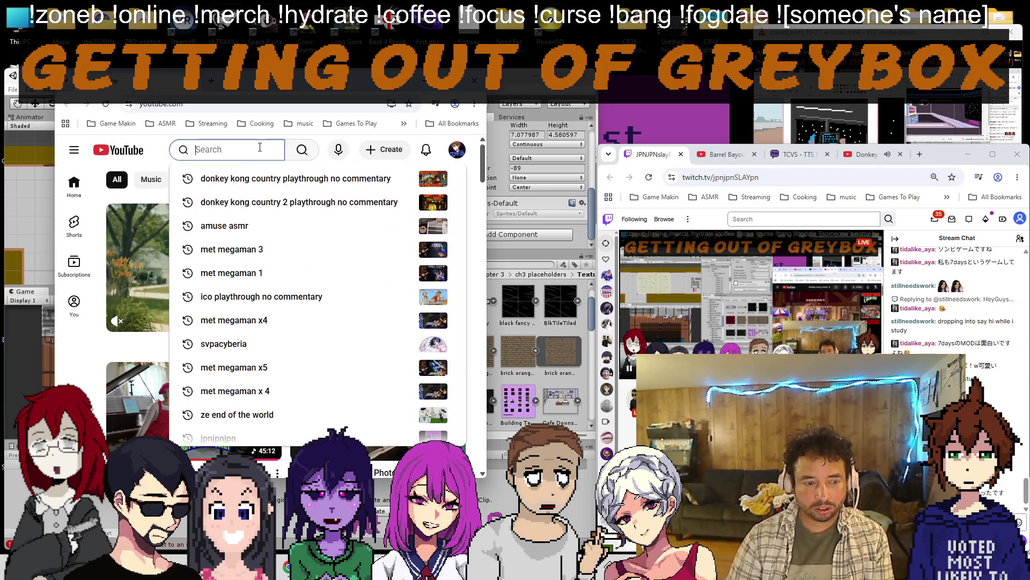
type("rambalac tokyo station")
key("Return")
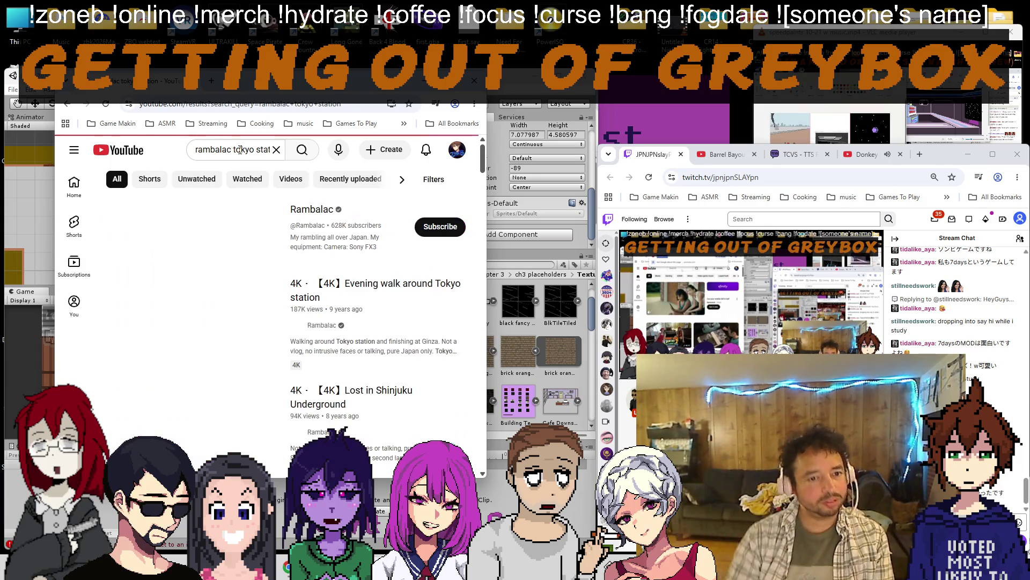
scroll(324, 266, "down", 3)
scroll(324, 266, "down", 3)
scroll(347, 266, "down", 3)
scroll(363, 262, "down", 2)
scroll(381, 259, "down", 3)
scroll(381, 259, "down", 3)
scroll(380, 260, "down", 3)
scroll(379, 259, "down", 3)
scroll(377, 259, "down", 2)
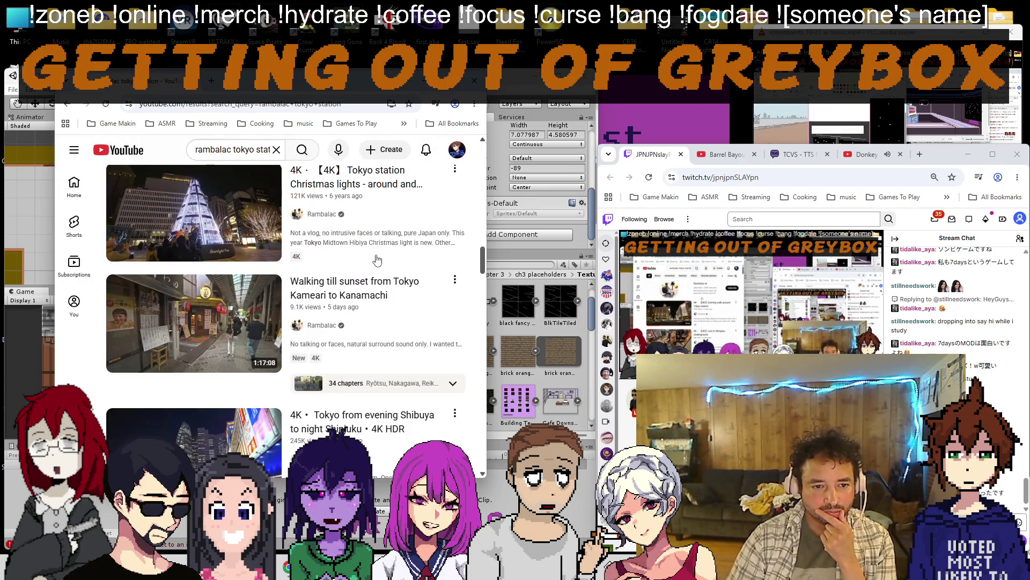
scroll(377, 260, "down", 3)
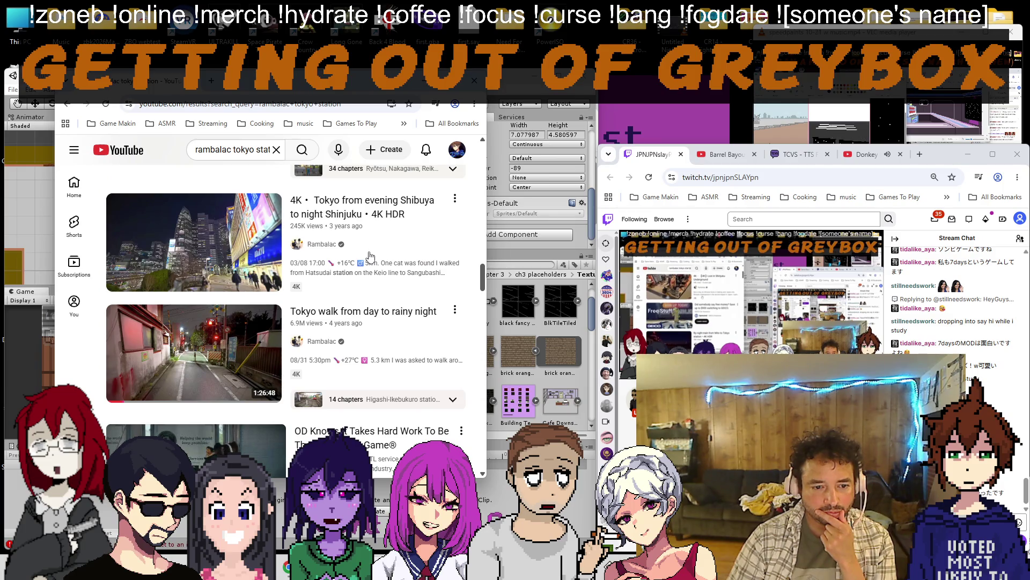
scroll(343, 306, "down", 5)
scroll(340, 403, "down", 4)
scroll(330, 322, "down", 4)
scroll(322, 258, "down", 2)
scroll(316, 233, "down", 4)
scroll(317, 234, "down", 5)
scroll(314, 242, "down", 5)
scroll(310, 258, "down", 5)
scroll(303, 290, "down", 5)
scroll(303, 292, "up", 10)
scroll(273, 306, "up", 5)
left_click(241, 326)
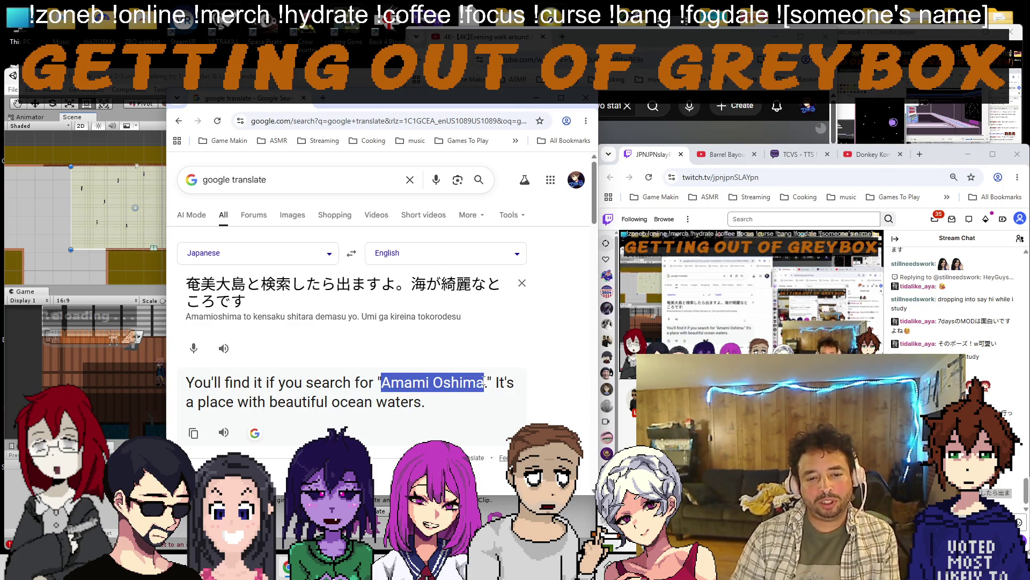
Look up Amami Oshima, expand its map to place it among the Nansei islands, then close those results.
right_click(433, 382)
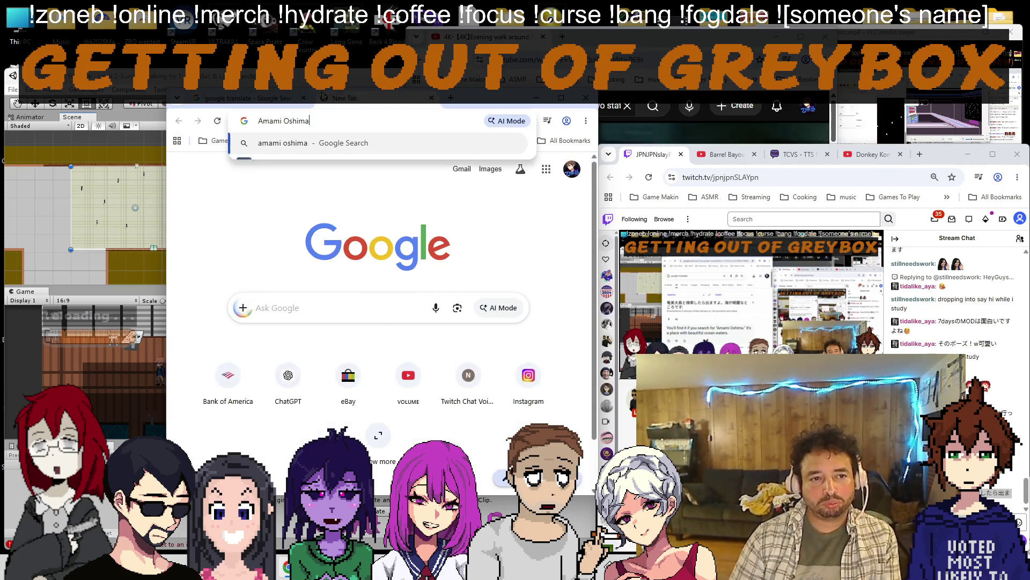
left_click(878, 154)
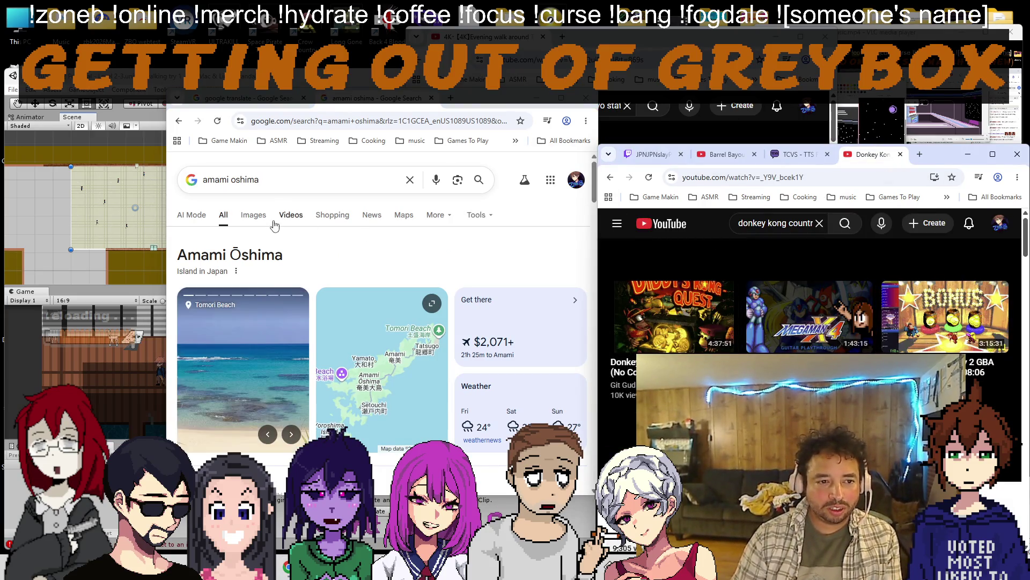
scroll(403, 323, "down", 5)
scroll(403, 322, "up", 4)
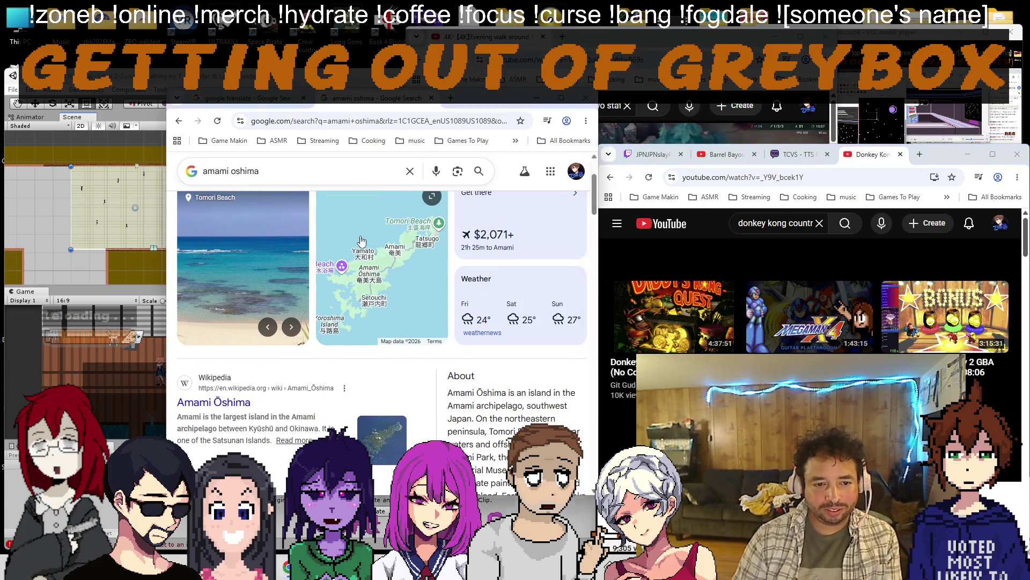
left_click(360, 236)
scroll(400, 276, "down", 5)
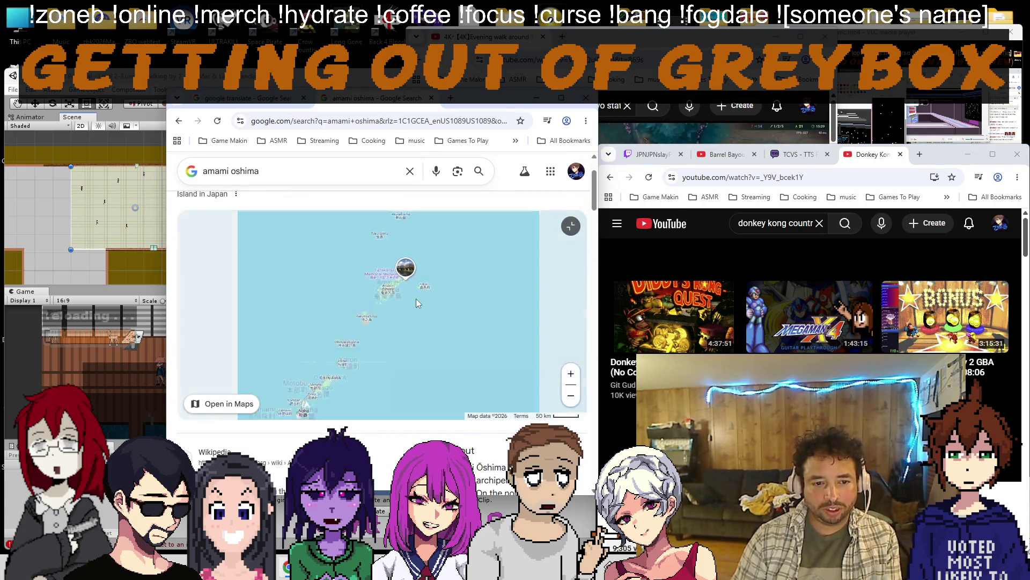
scroll(416, 281, "down", 3)
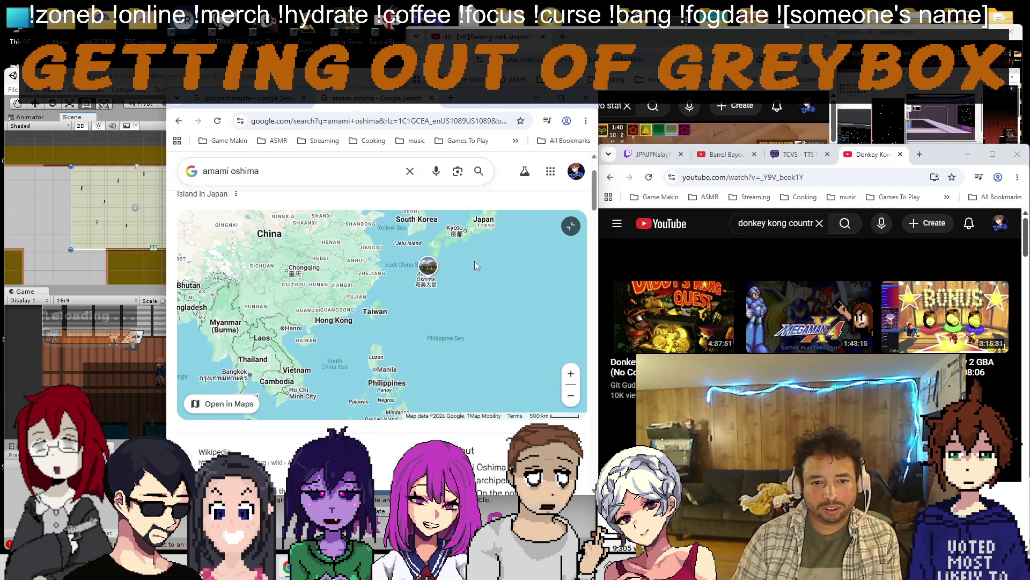
scroll(470, 254, "up", 5)
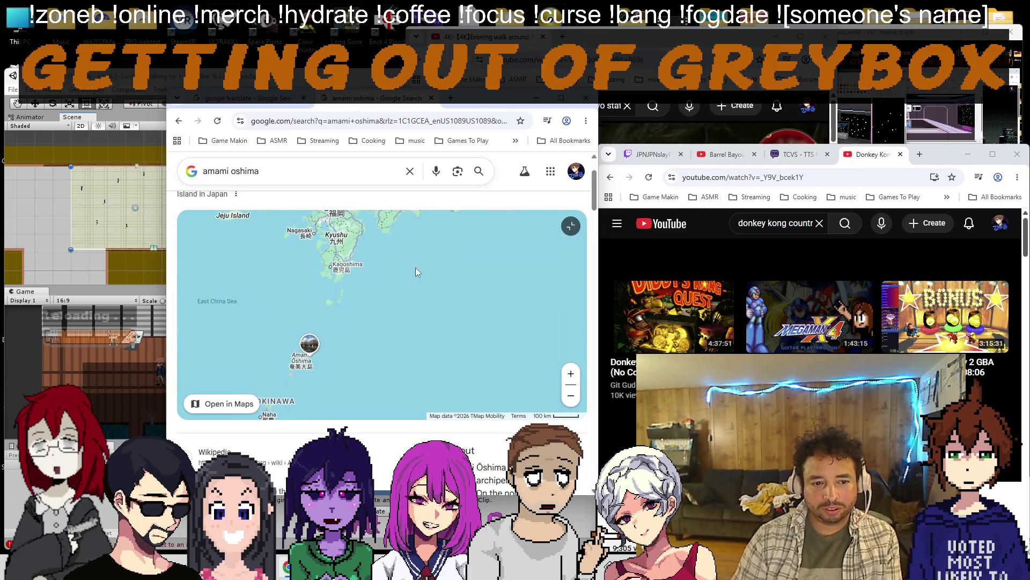
scroll(393, 285, "down", 3)
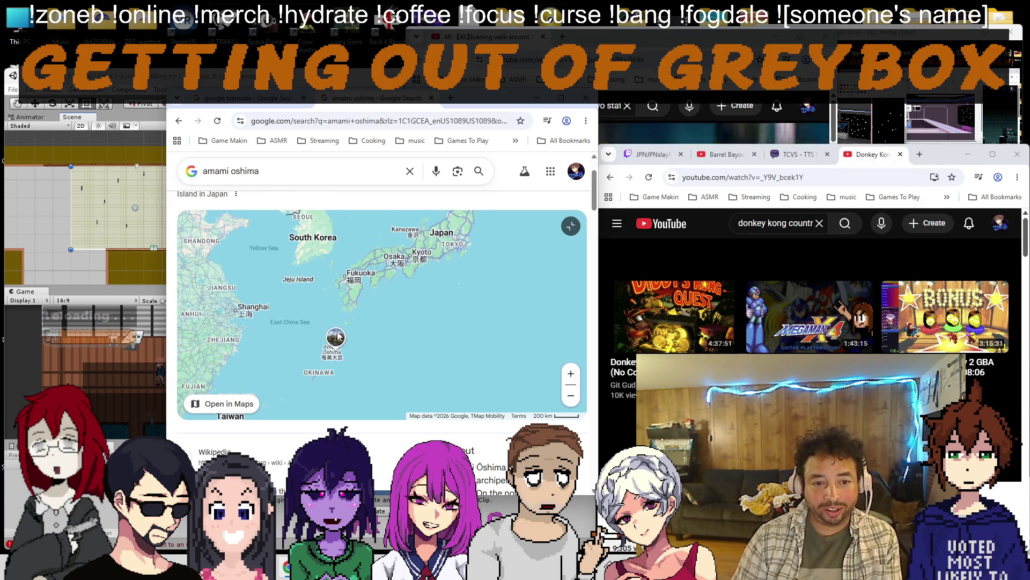
scroll(350, 338, "up", 4)
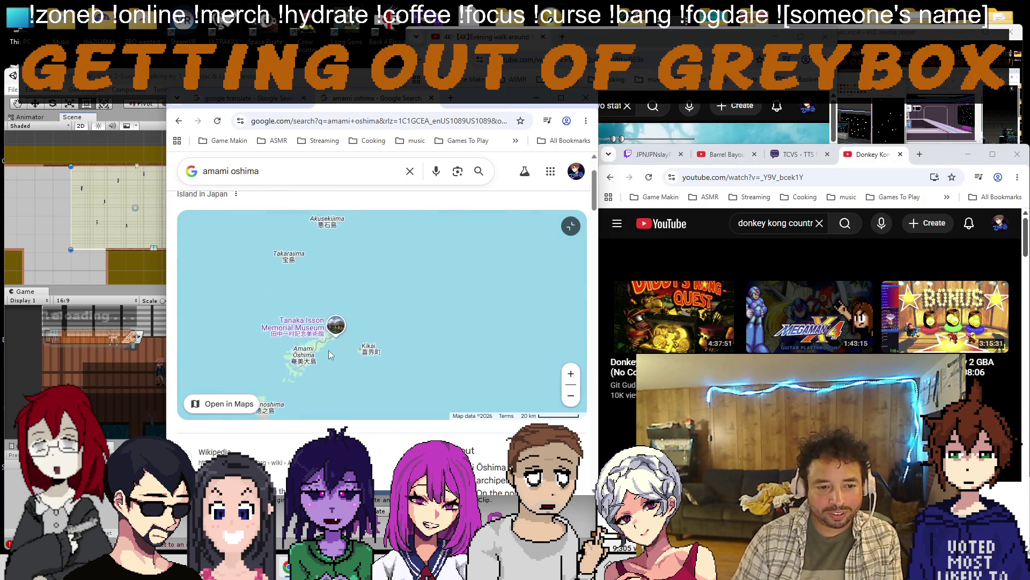
scroll(330, 354, "up", 4)
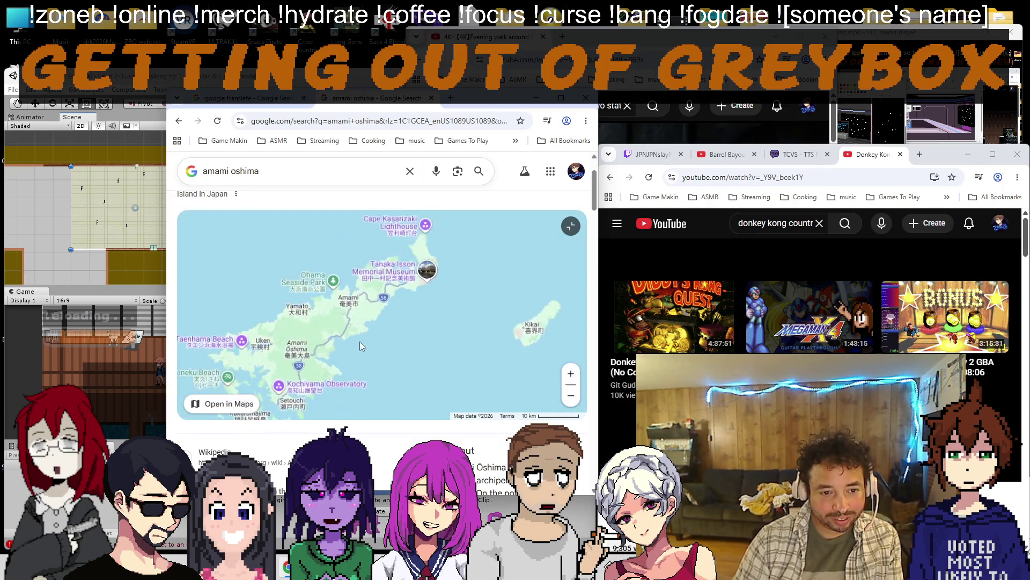
scroll(358, 347, "up", 3)
scroll(318, 267, "up", 2)
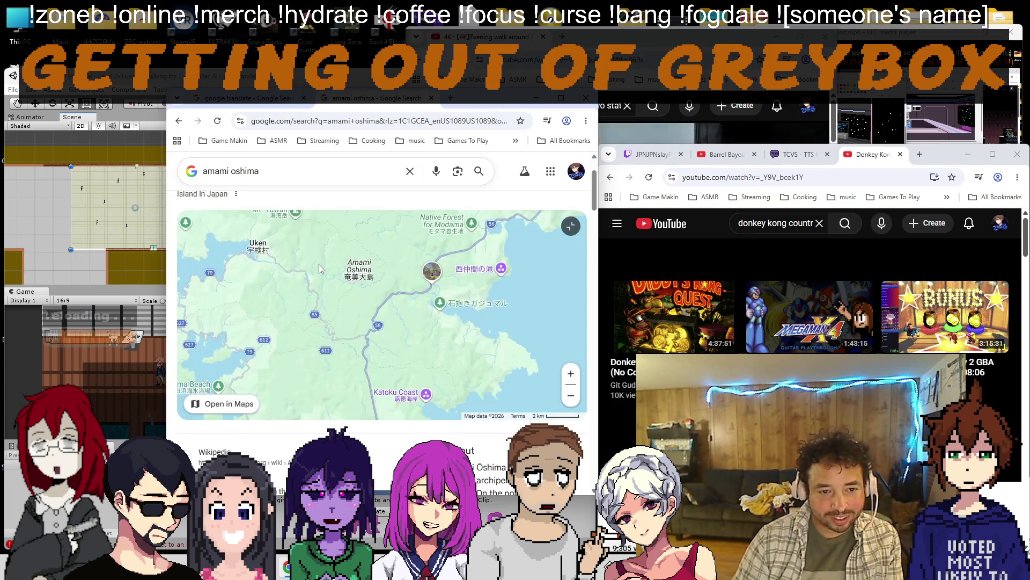
scroll(348, 264, "down", 4)
scroll(348, 264, "down", 2)
scroll(349, 264, "up", 4)
scroll(348, 264, "up", 4)
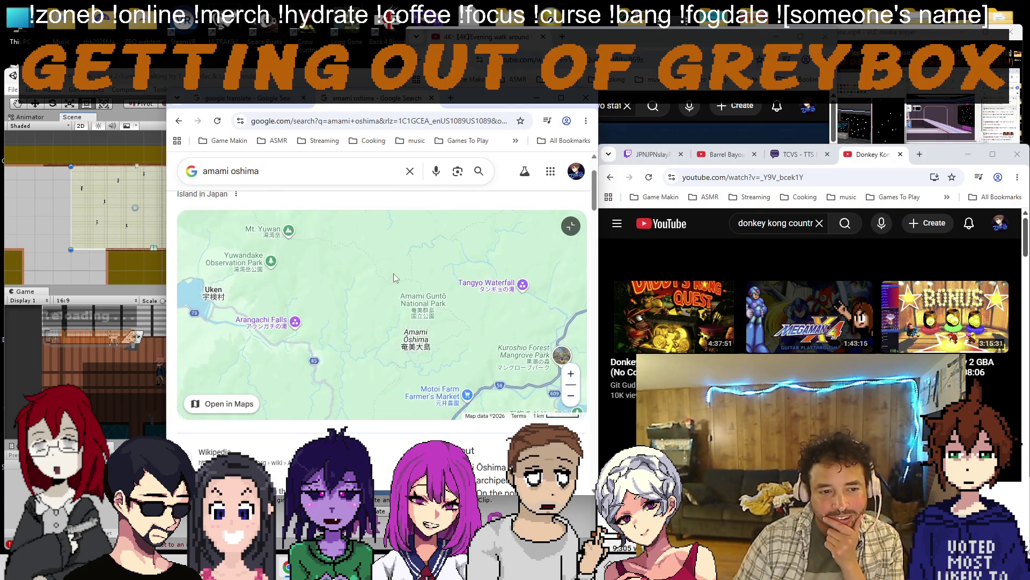
scroll(395, 277, "down", 4)
scroll(395, 277, "down", 4)
scroll(394, 277, "down", 2)
scroll(395, 276, "down", 2)
scroll(441, 279, "up", 2)
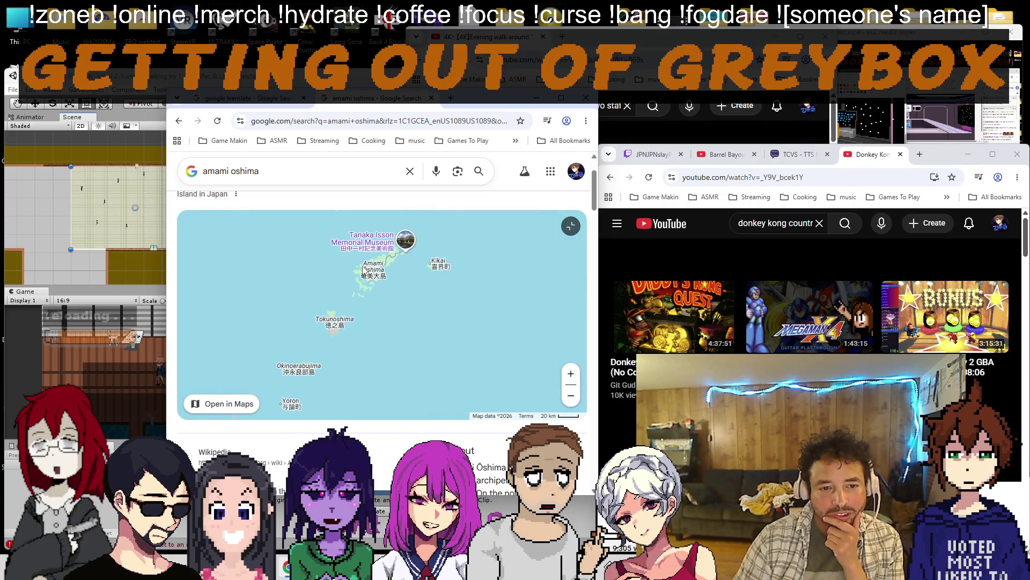
scroll(364, 268, "down", 5)
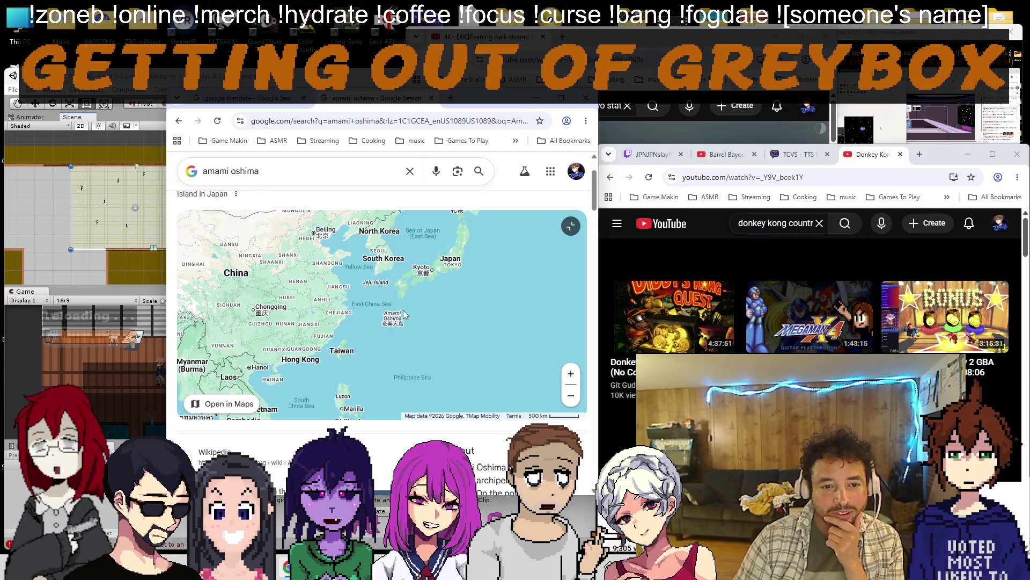
scroll(403, 310, "up", 3)
scroll(394, 300, "up", 2)
scroll(368, 290, "up", 2)
scroll(367, 290, "up", 2)
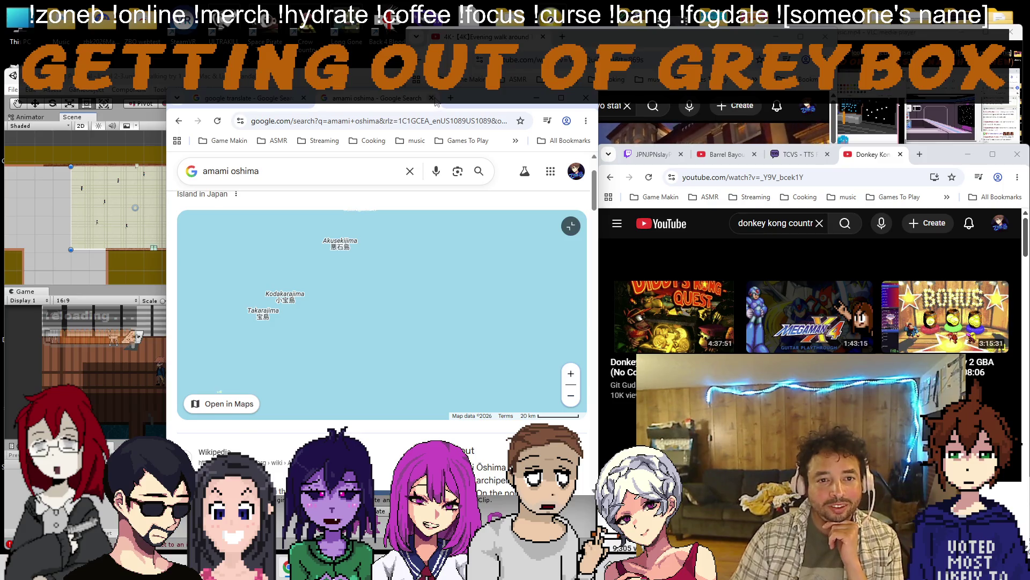
left_click(434, 98)
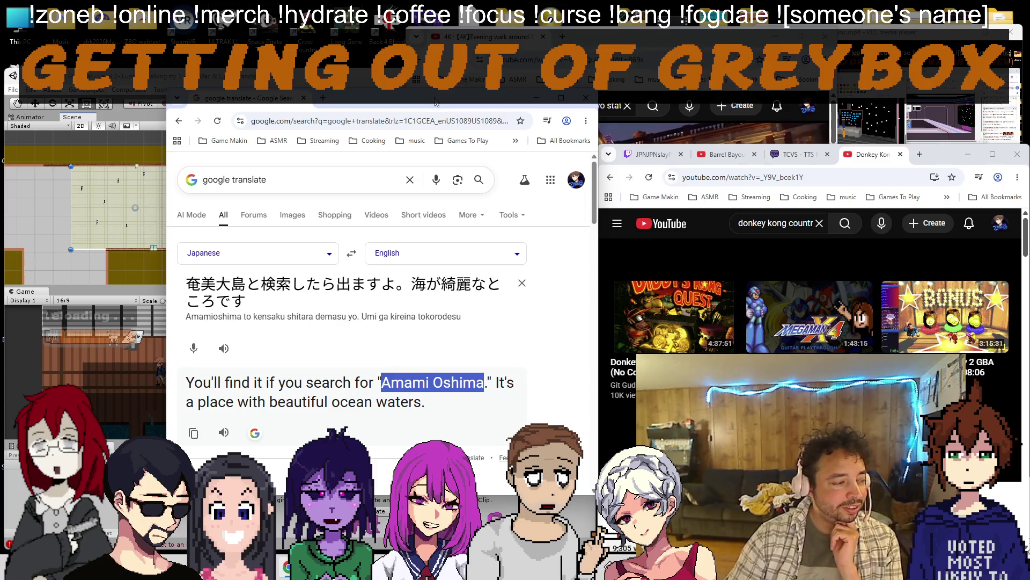
Paste the new Japanese chat line to get "It's a place with beautiful nature, isn't it?", then close the translator.
left_click(889, 312)
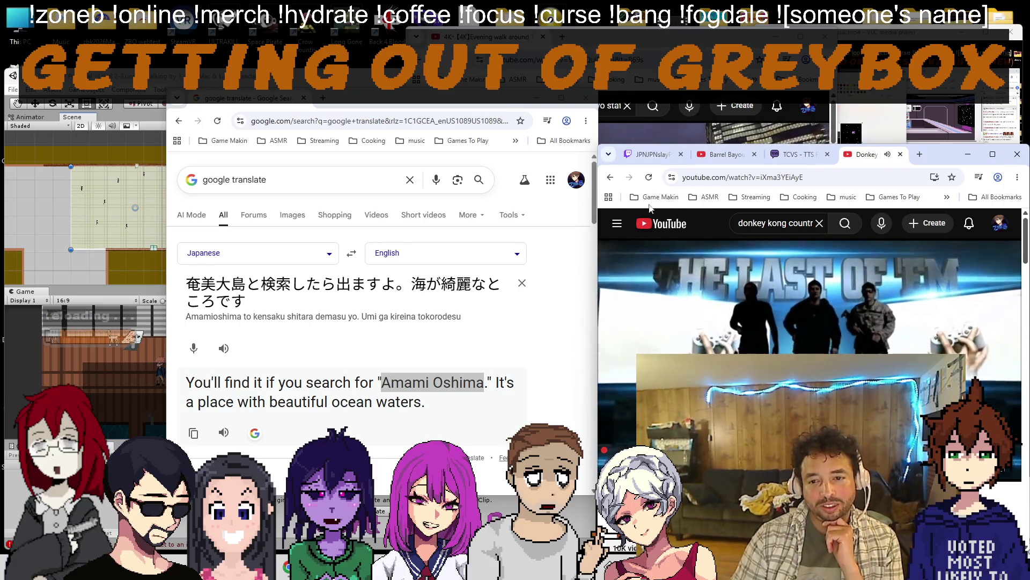
left_click(648, 153)
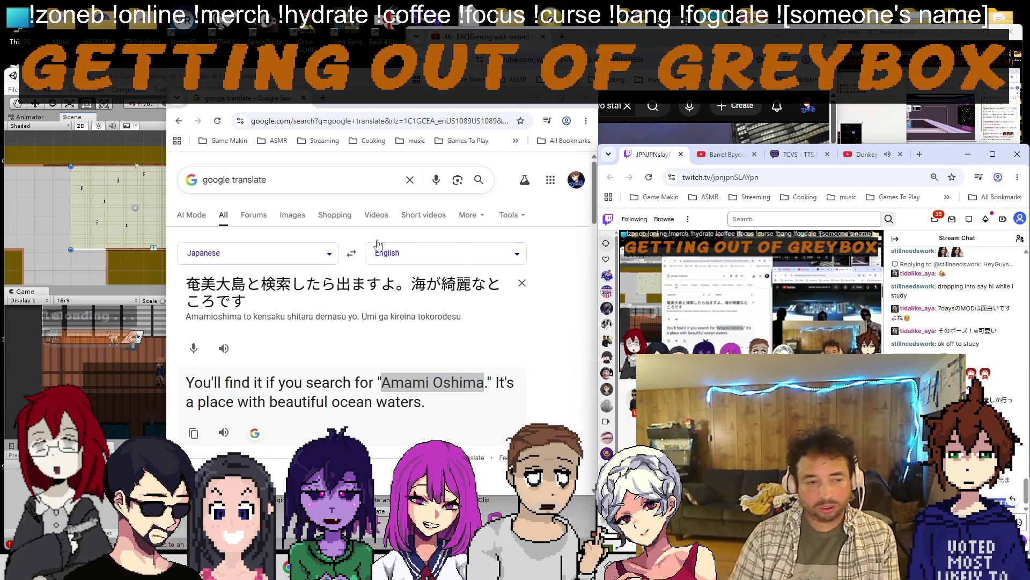
key("ctrl+a")
type("自然が綺麗なところですねw")
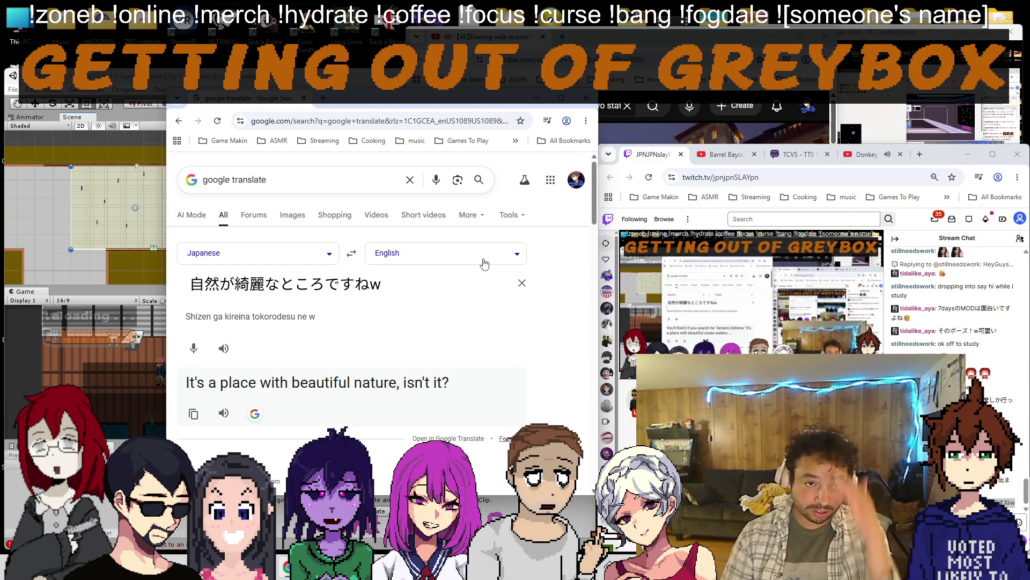
left_click(305, 98)
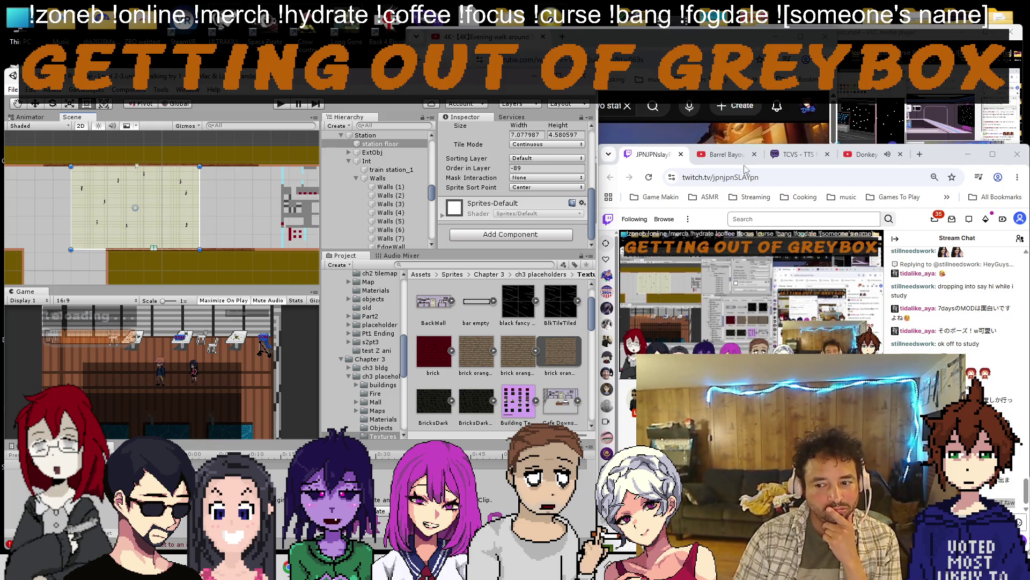
scroll(240, 202, "up", 3)
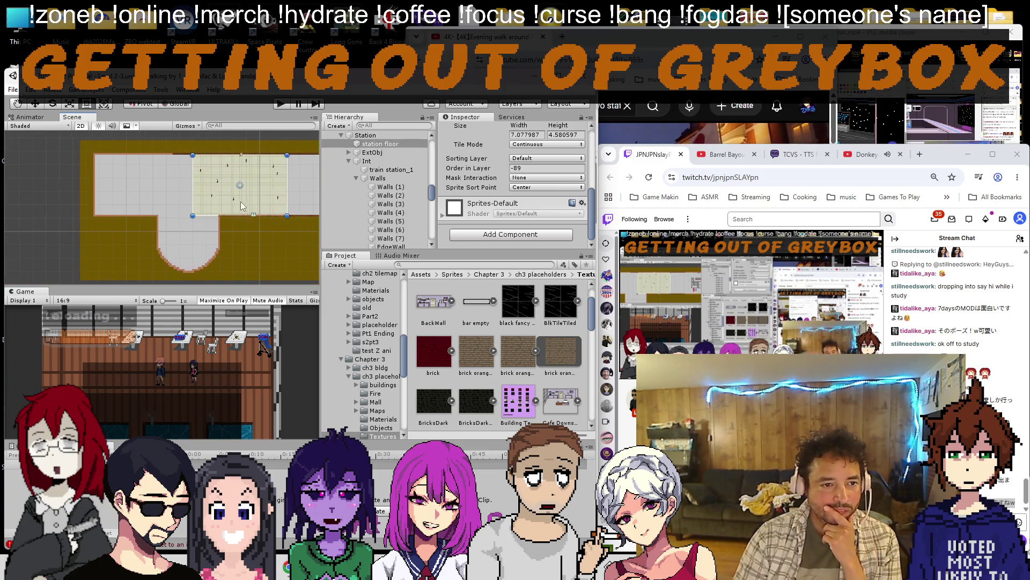
Frame the station floor in the Scene view, then bring the Tokyo station walk video forward.
left_click_drag(240, 202, 144, 199)
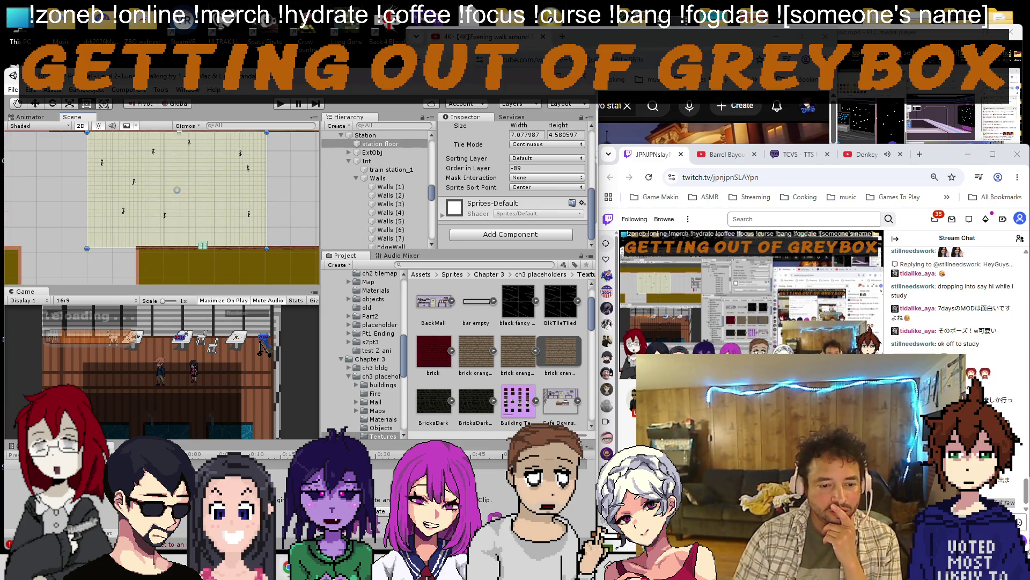
mouse_move(692, 105)
left_mouse_down()
mouse_move(379, 97)
mouse_move(367, 112)
left_mouse_up()
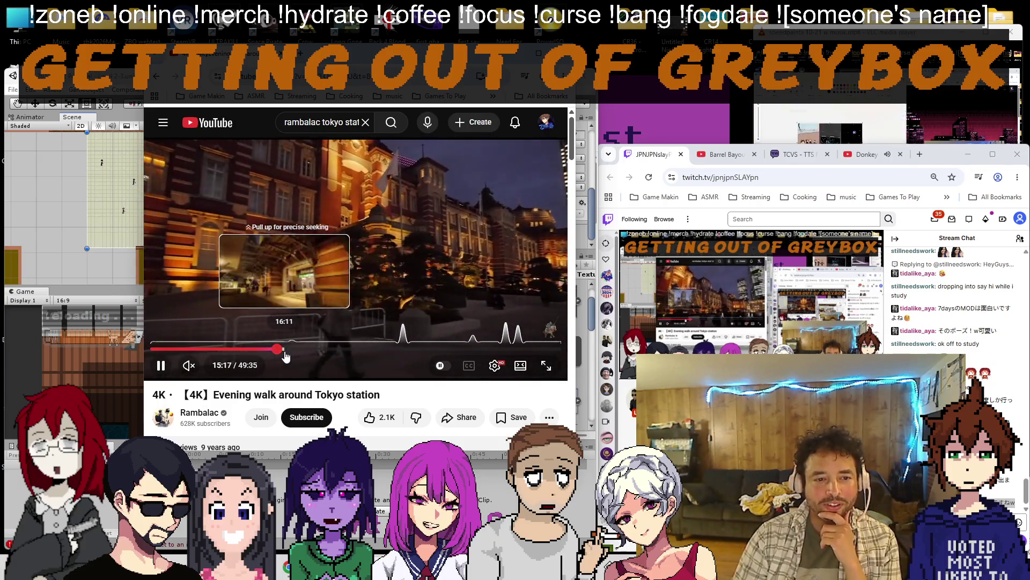
Seek the Tokyo station walk to its brick concourse interior and pause it there.
left_click(286, 349)
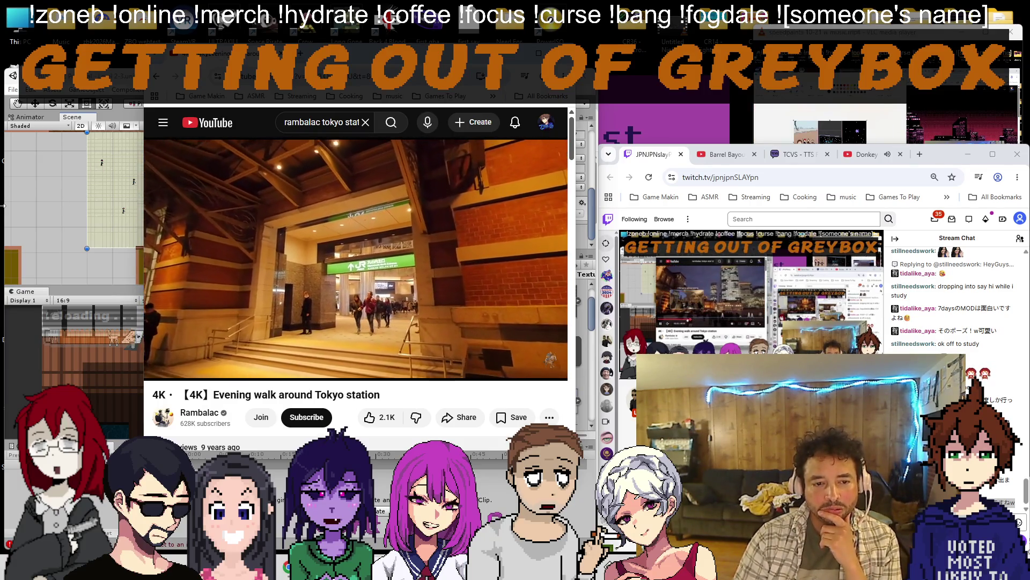
key("Right")
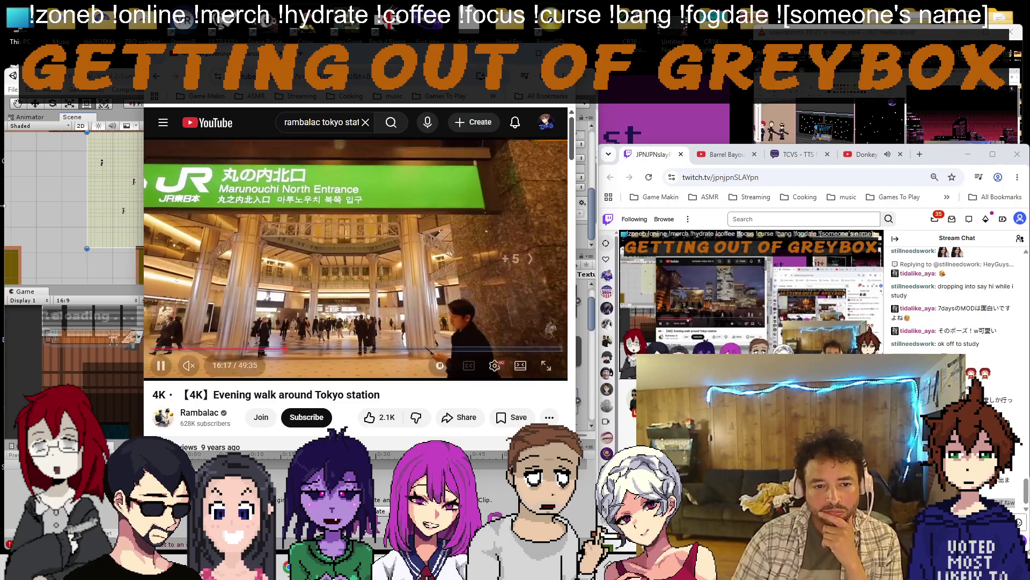
key("Left")
key("Left")
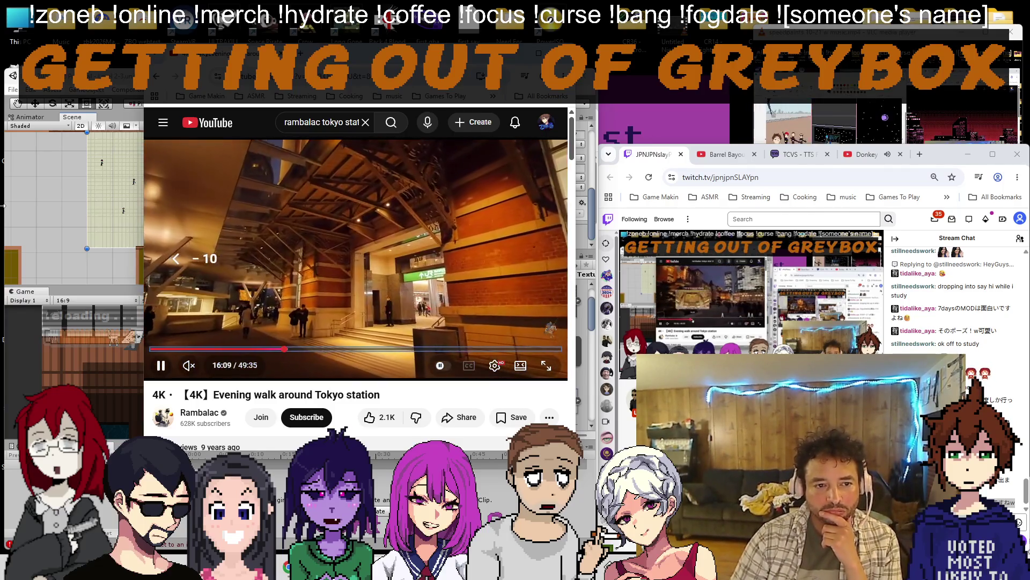
key("Left")
key("Left")
key("Right")
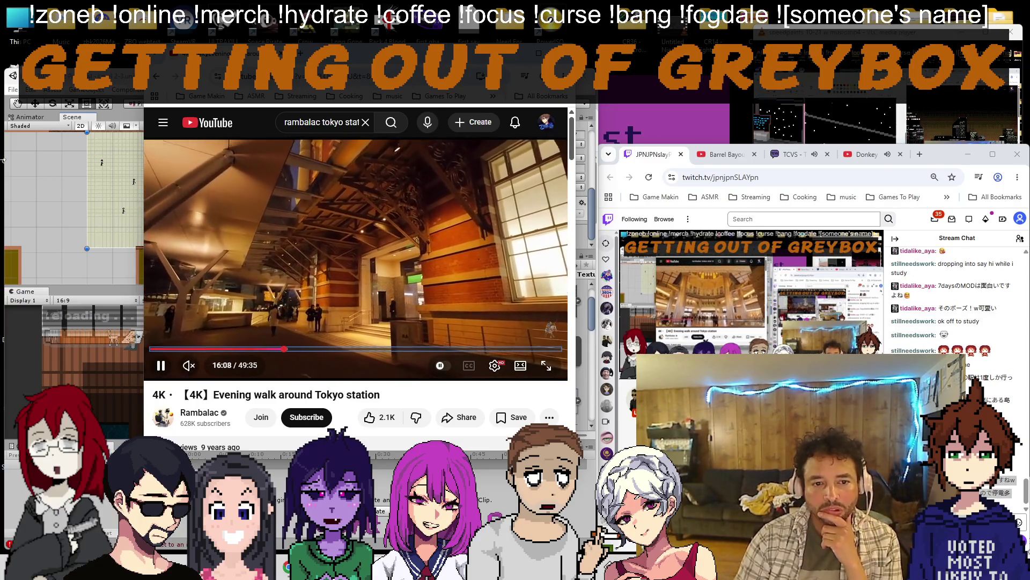
key("k")
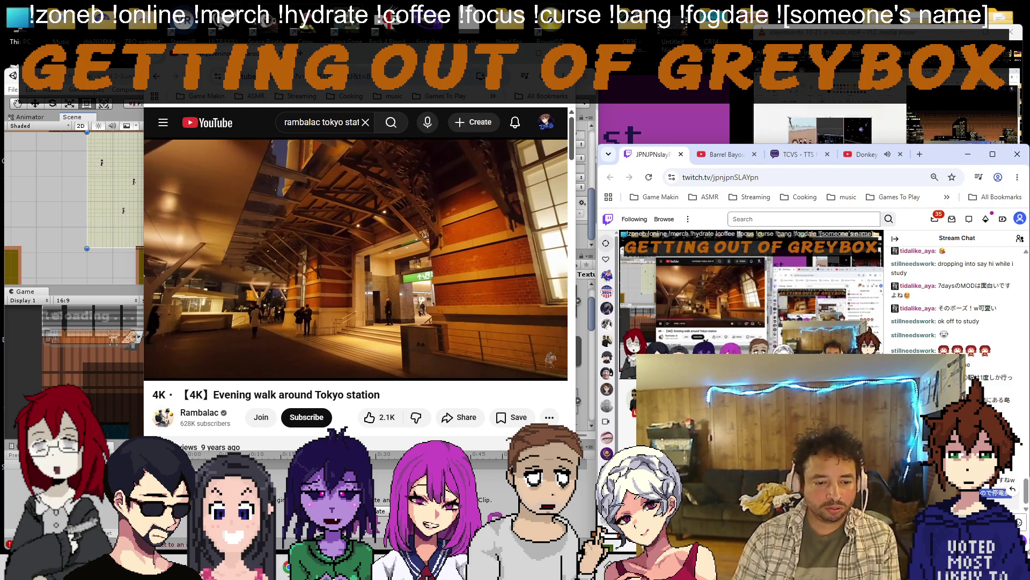
Paste the new Japanese chat line about typhoon power outages into the translator.
key("alt+Tab")
type("毎回台風あたるので停電多いのが残念w")
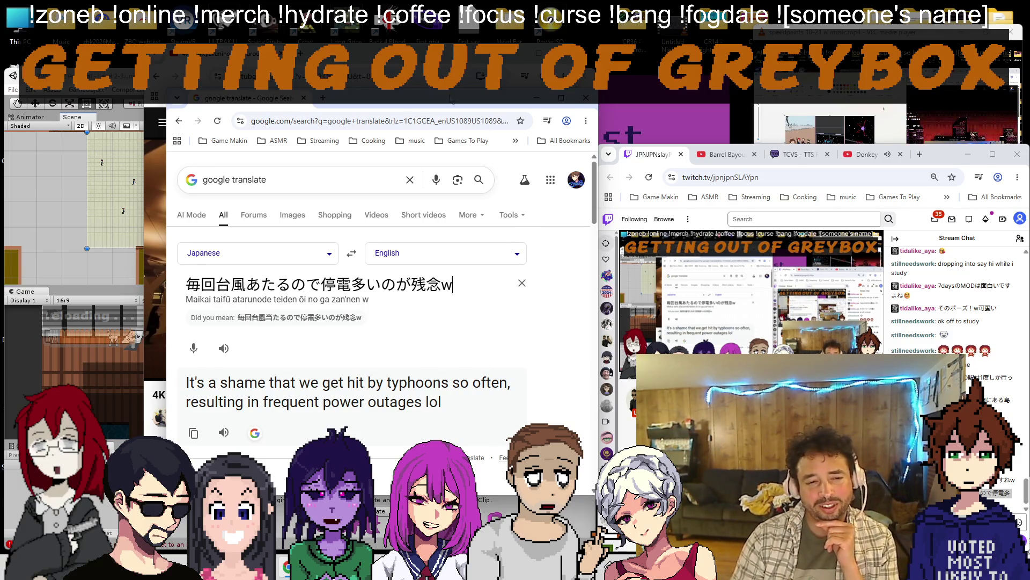
Switch back to the Tokyo station walk video and resume playback.
key("alt+Tab")
left_click(402, 218)
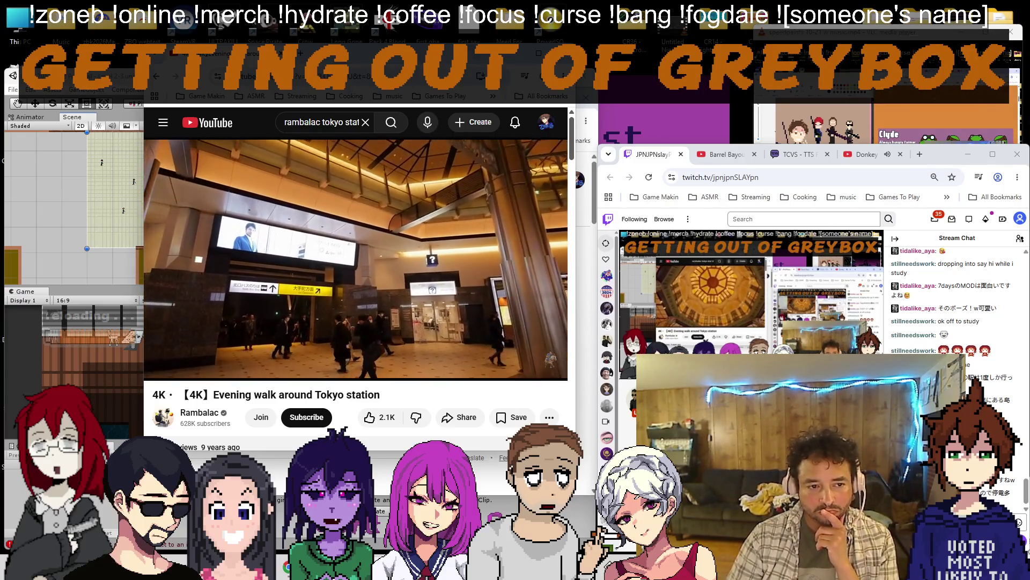
Seek the walk video past the concourse to the nighttime street crossing, then return to the translator.
key("l")
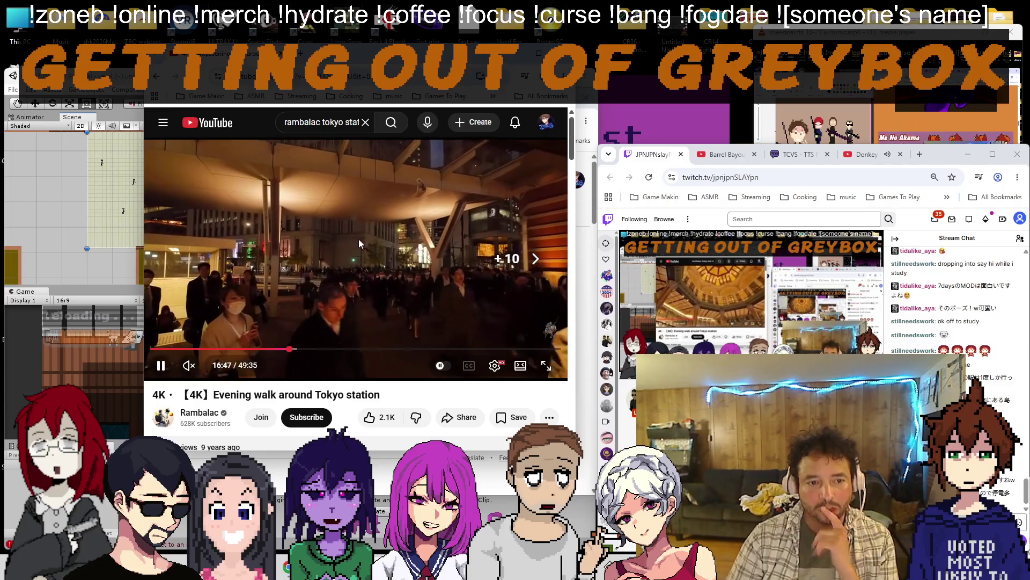
key("l")
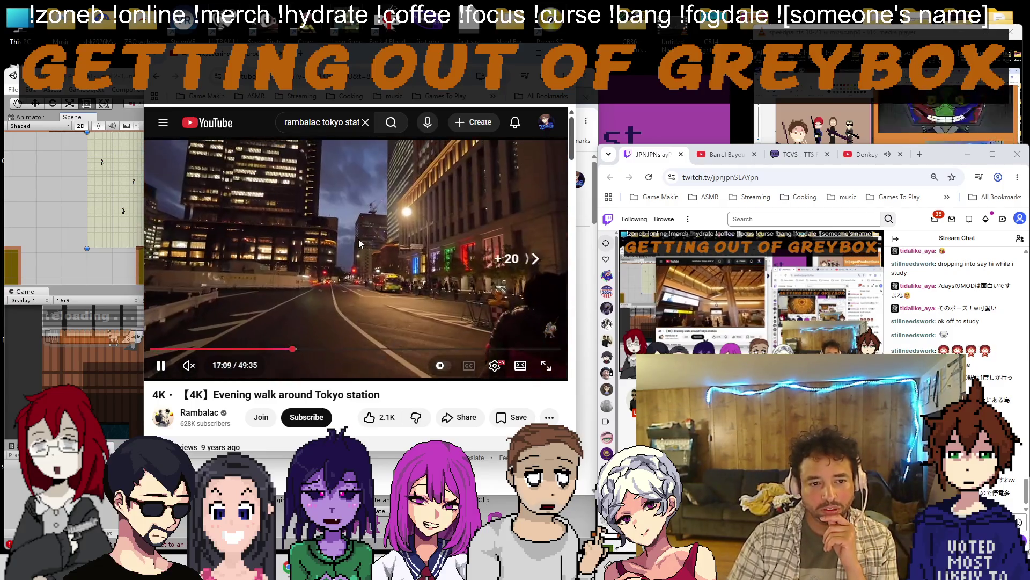
key("Left")
key("Left")
key("Left")
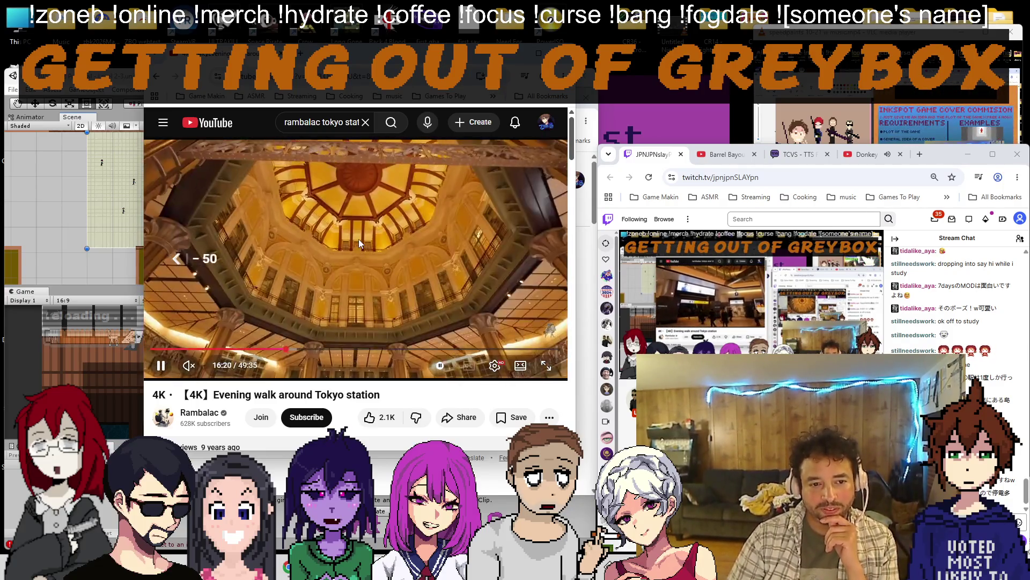
key("Right")
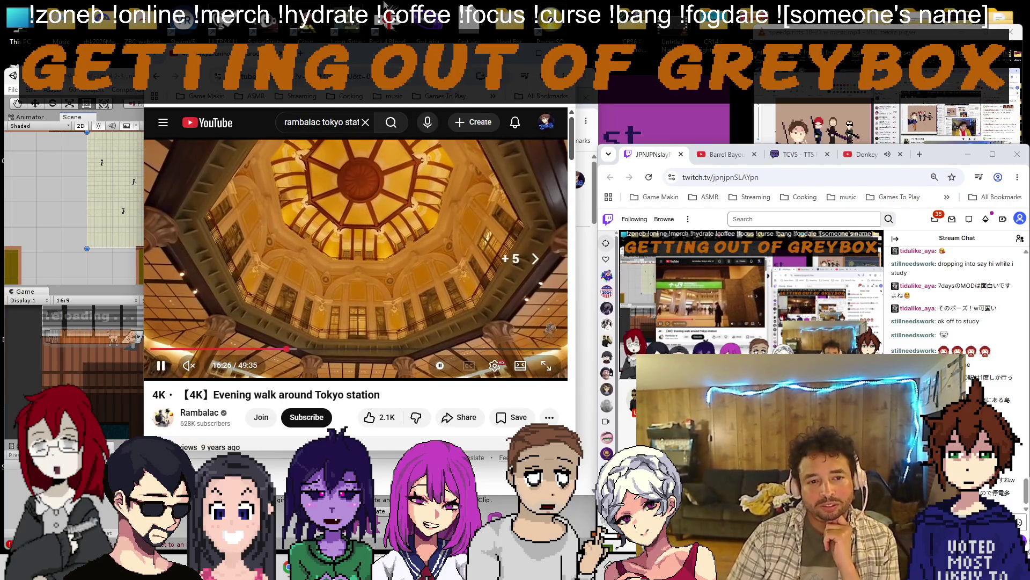
key("Right")
key("Right")
key("Right")
key("Right")
key("Right")
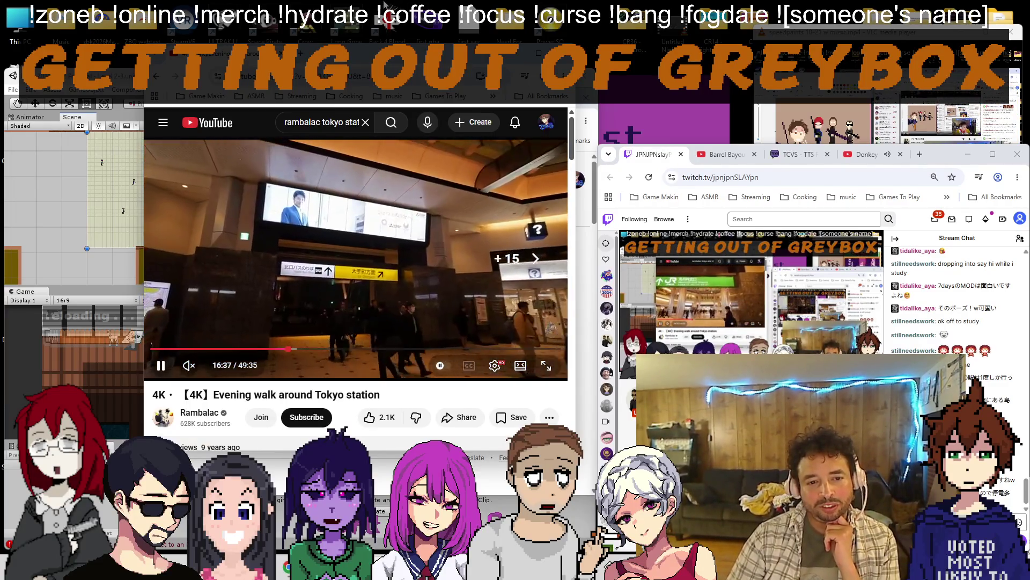
key("Right")
key("Right")
key("Right")
key("Right")
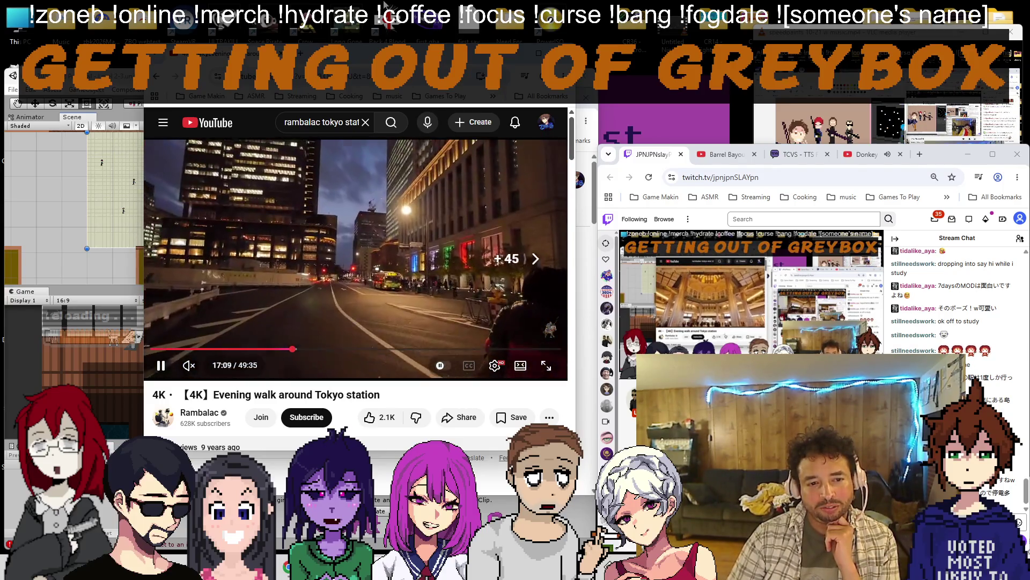
key("Right")
key("Right")
key("Right")
key("Right")
key("Right")
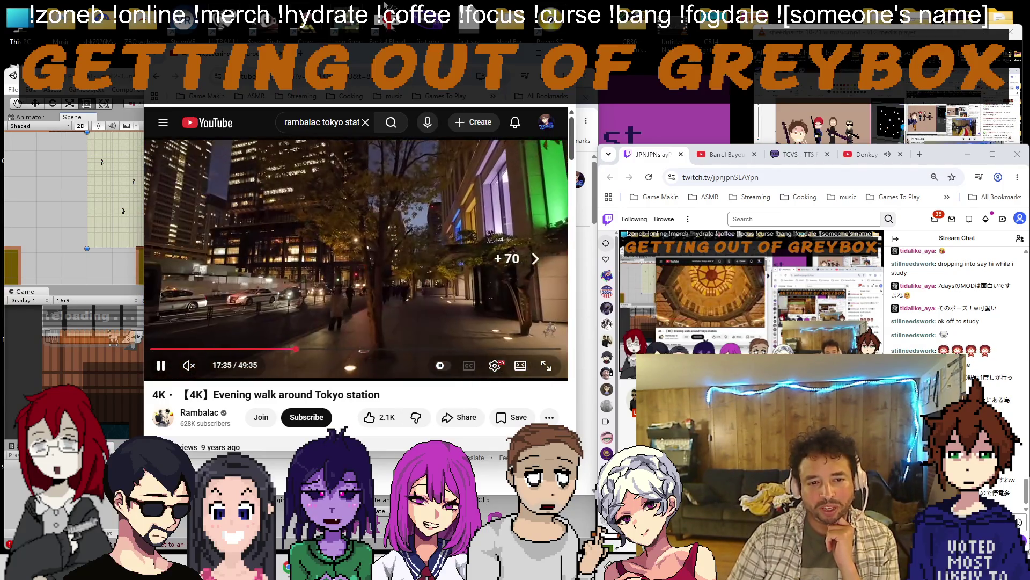
key("Right")
key("Right")
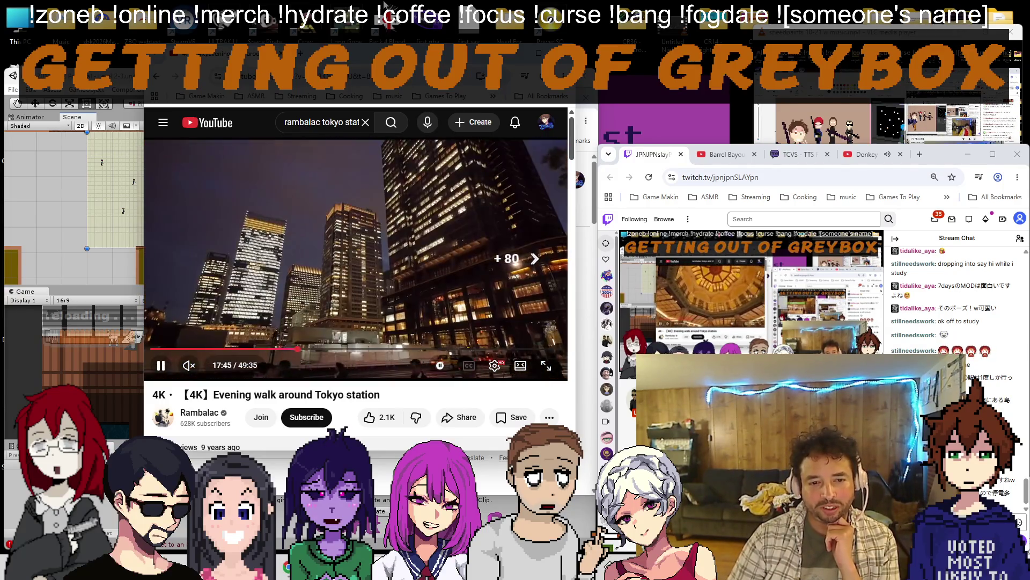
key("Right")
key("Right")
key("Right")
key("Right")
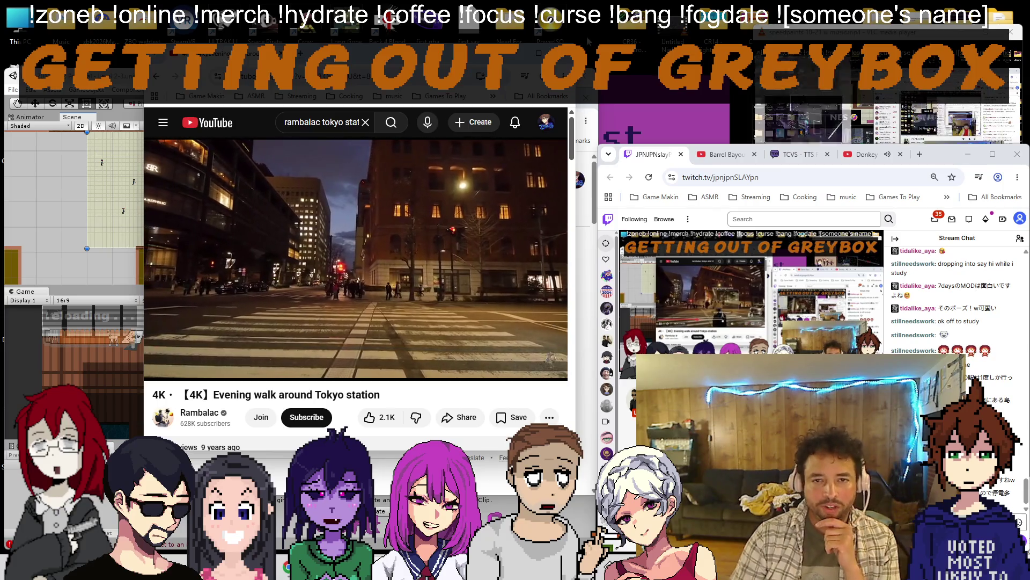
key("alt+Tab")
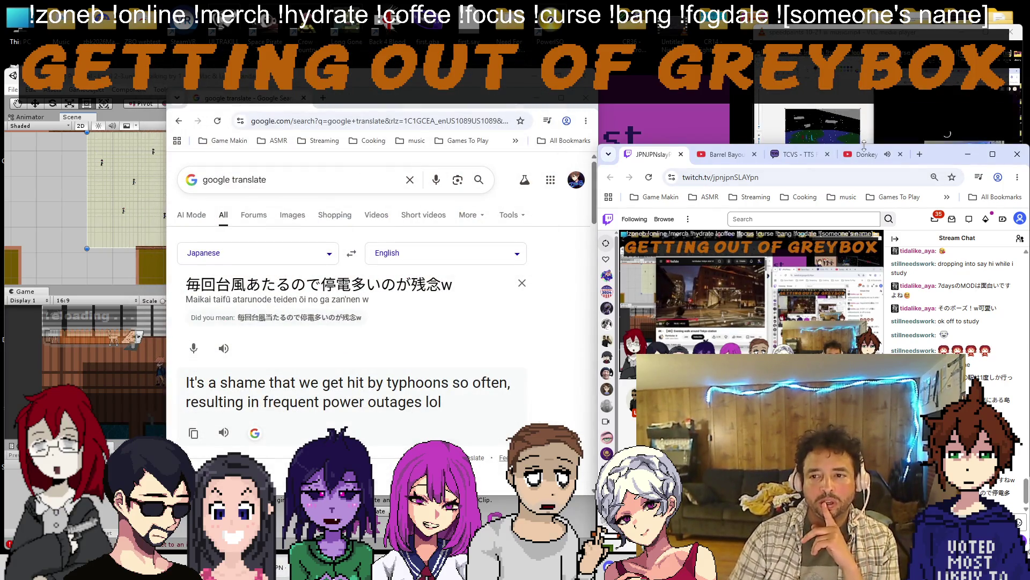
Put the side browser on the Donkey Kong video and close the translation page so Unity shows.
left_click(865, 154)
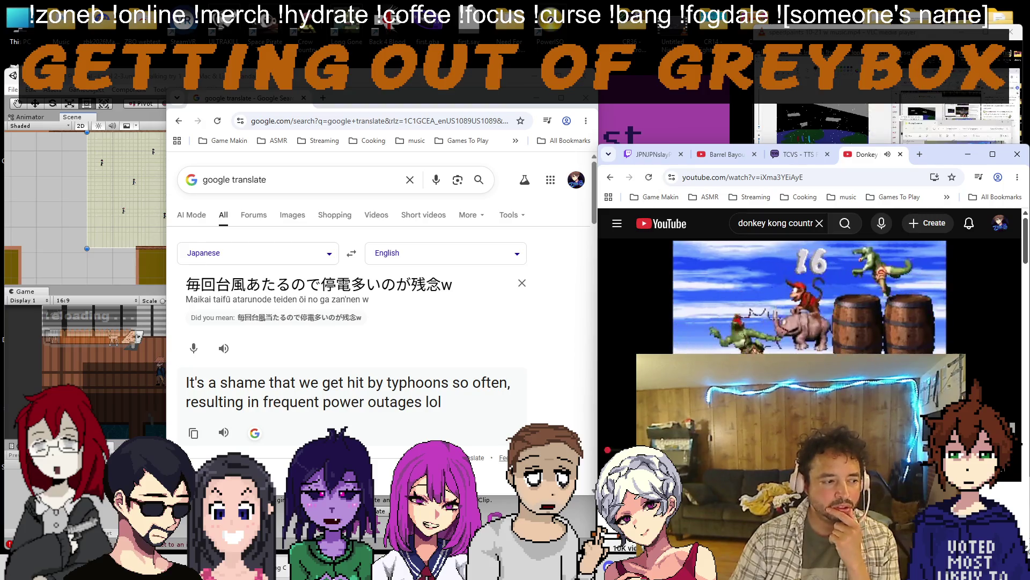
key("alt+Tab")
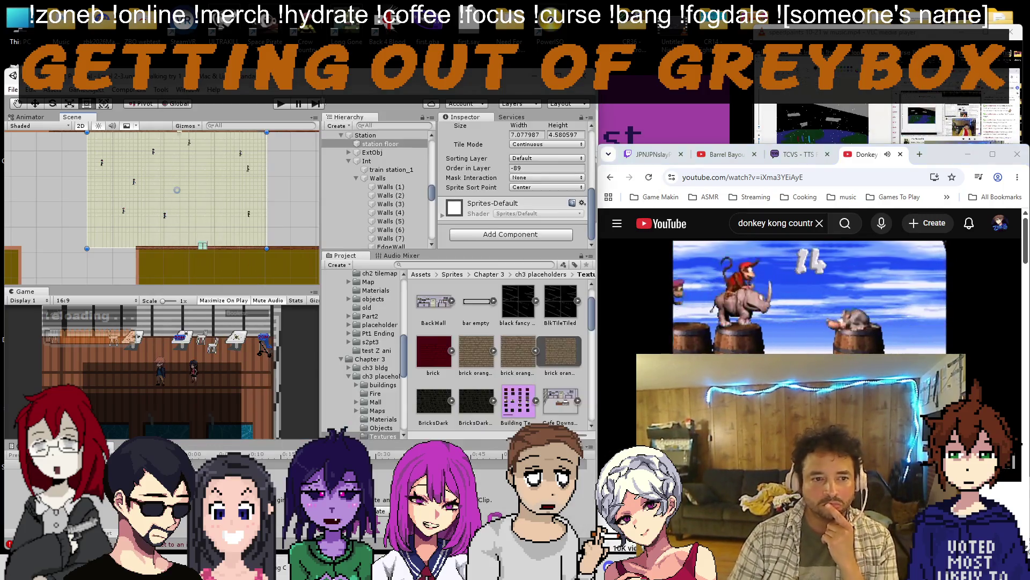
scroll(208, 200, "up", 2)
scroll(195, 202, "up", 3)
scroll(202, 210, "up", 2)
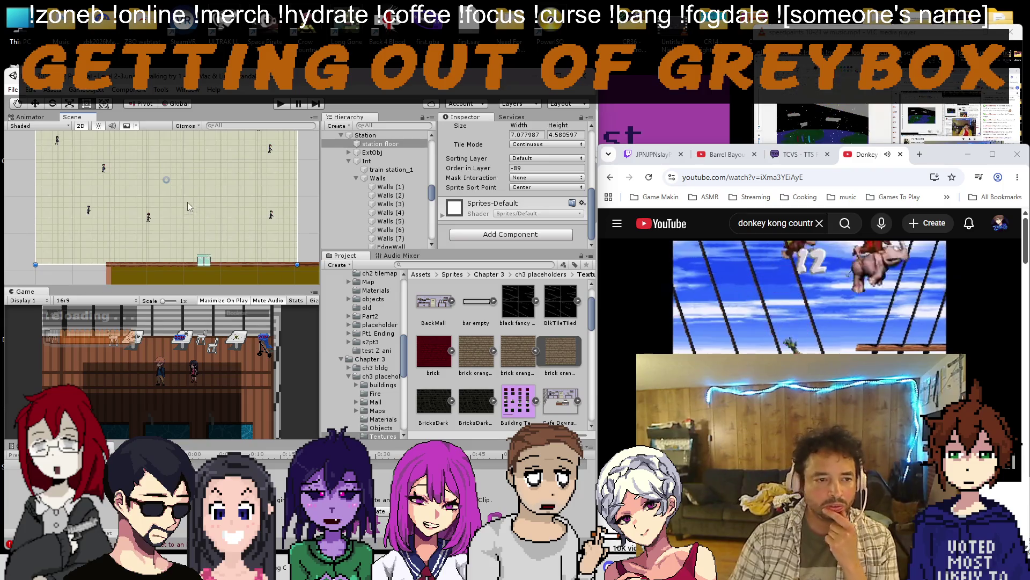
scroll(182, 184, "down", 2)
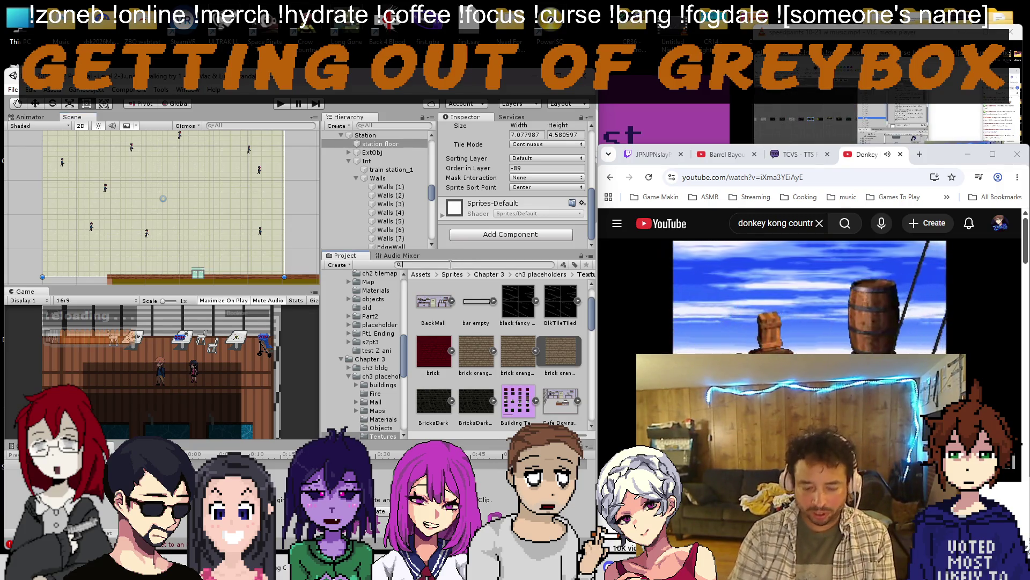
type("pillars")
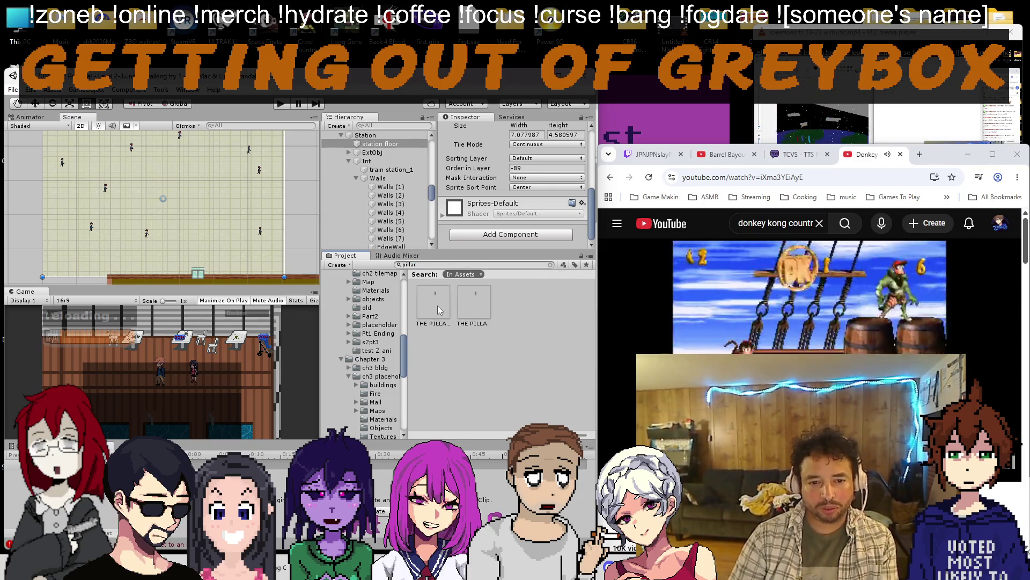
Inspect the THE PILLAR clear texture's settings and close the image editor showing it.
left_click(439, 308)
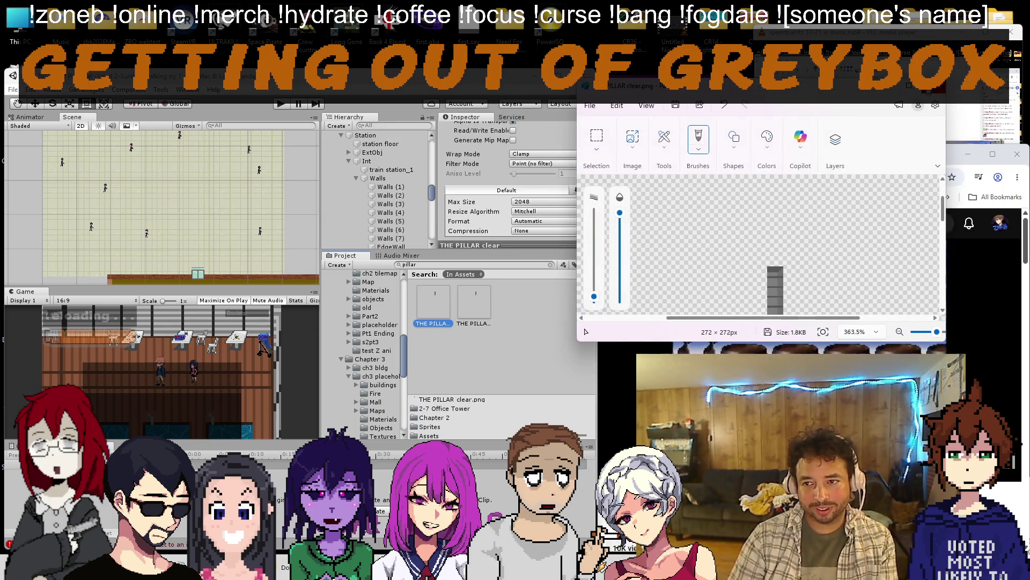
key("alt+Tab")
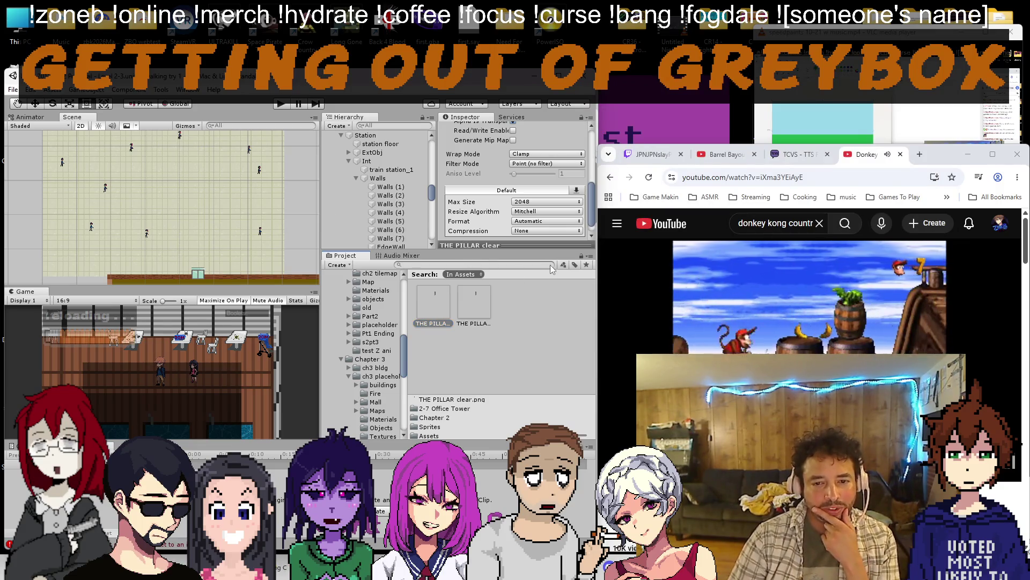
scroll(268, 204, "down", 3)
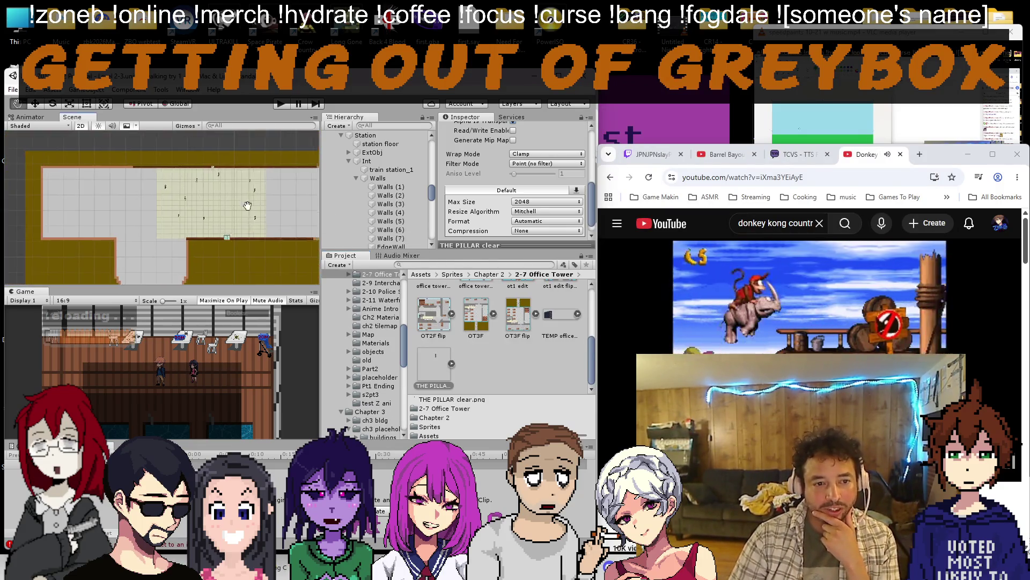
scroll(171, 193, "down", 2)
scroll(149, 196, "up", 1)
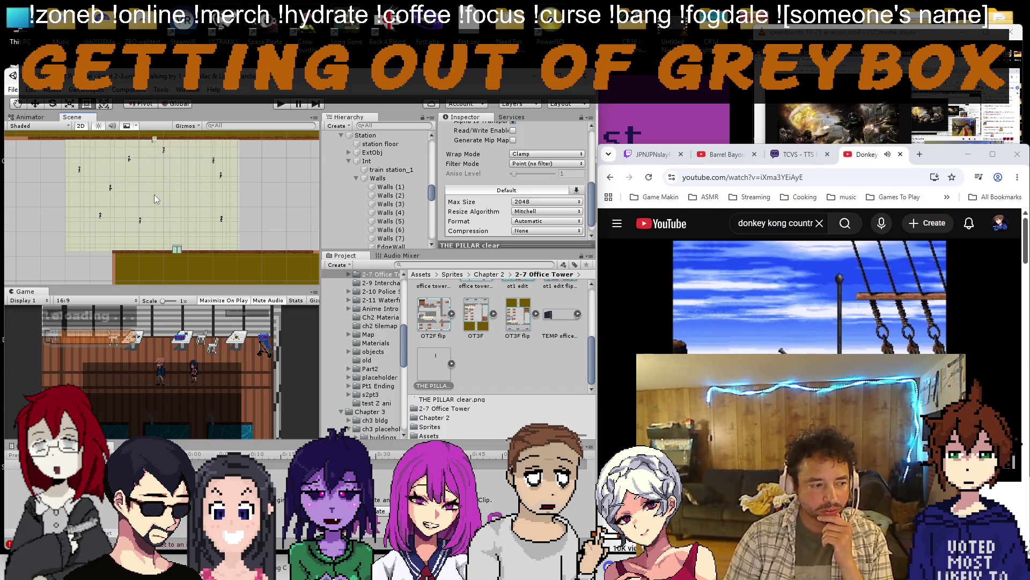
Check the stream chat, then select the frame cover (9) brick edge piece beside the floor.
left_click(641, 154)
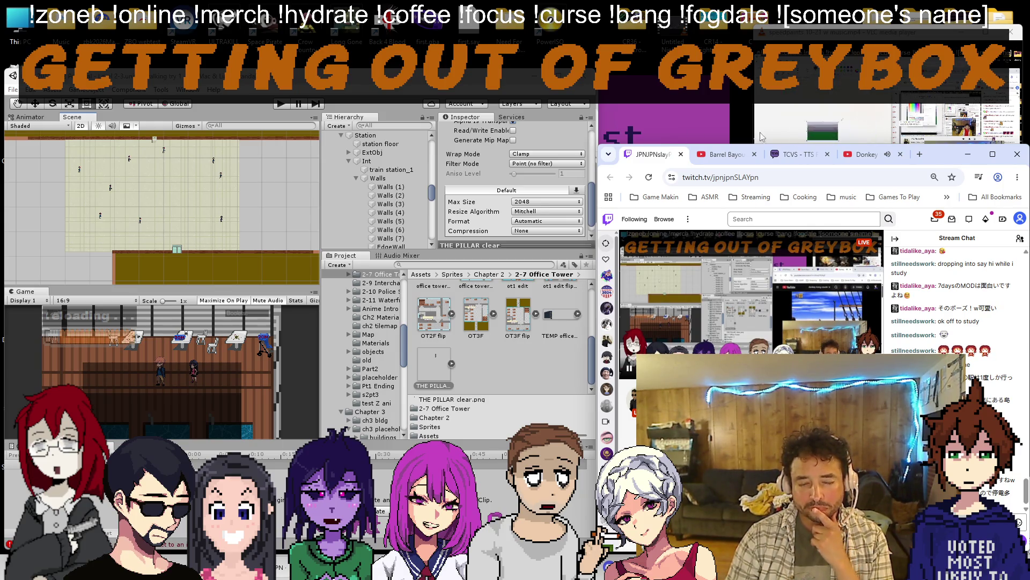
left_click(869, 154)
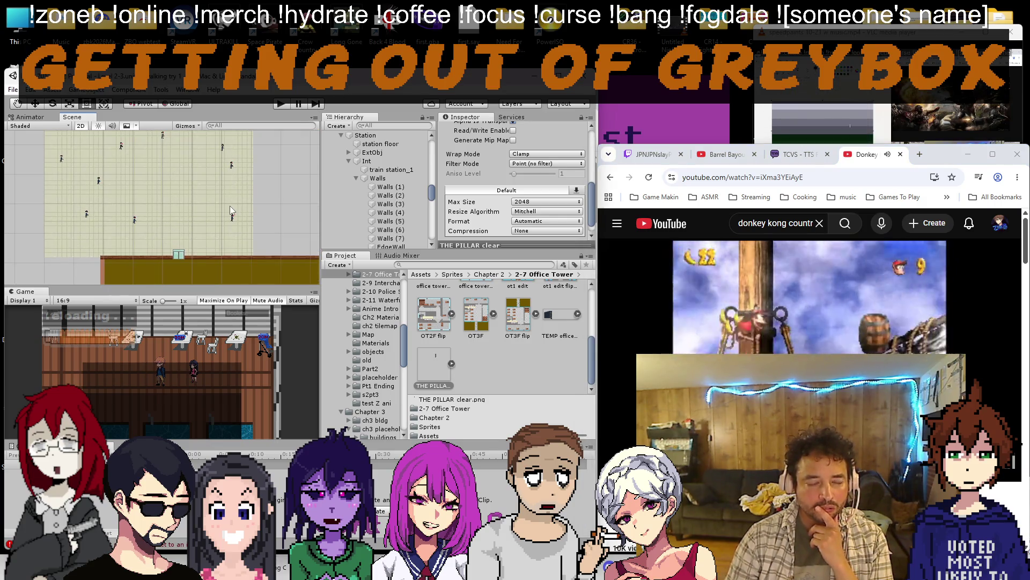
scroll(229, 206, "down", 2)
scroll(222, 208, "down", 2)
scroll(219, 209, "down", 1)
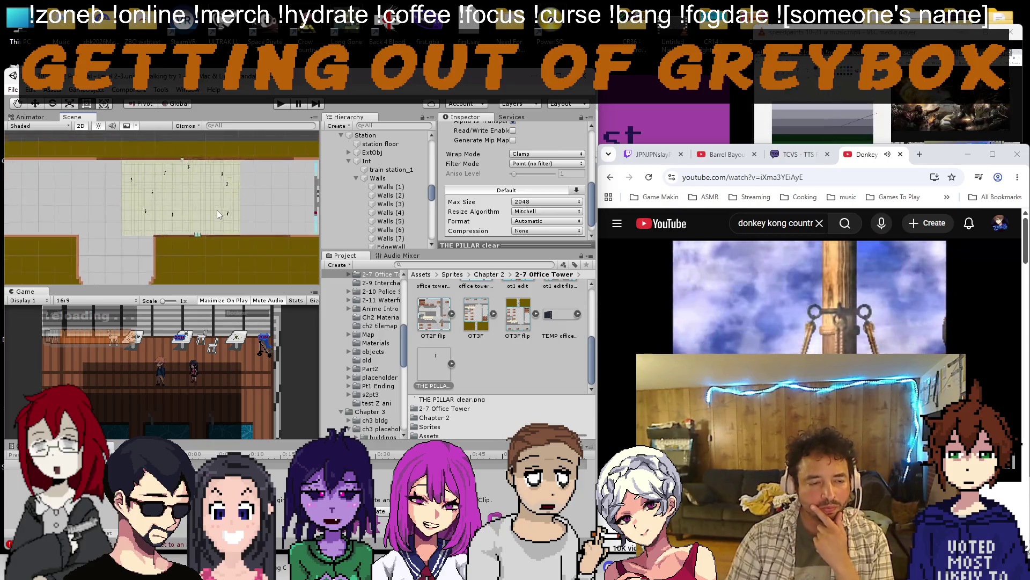
scroll(217, 210, "down", 2)
scroll(215, 213, "down", 2)
scroll(226, 210, "down", 2)
scroll(227, 220, "up", 3)
scroll(197, 207, "up", 3)
scroll(196, 208, "up", 2)
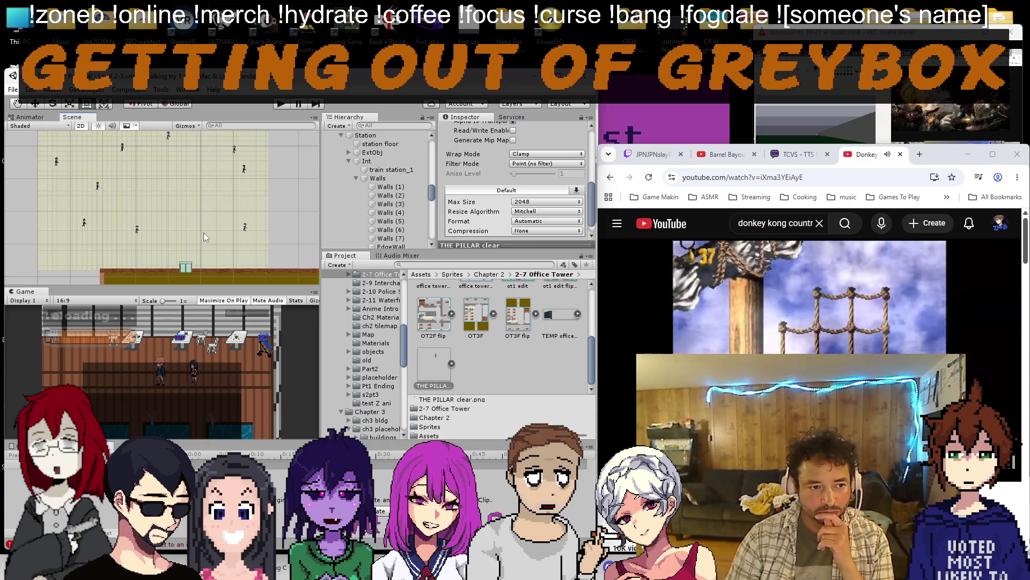
scroll(211, 274, "down", 2)
scroll(167, 234, "down", 2)
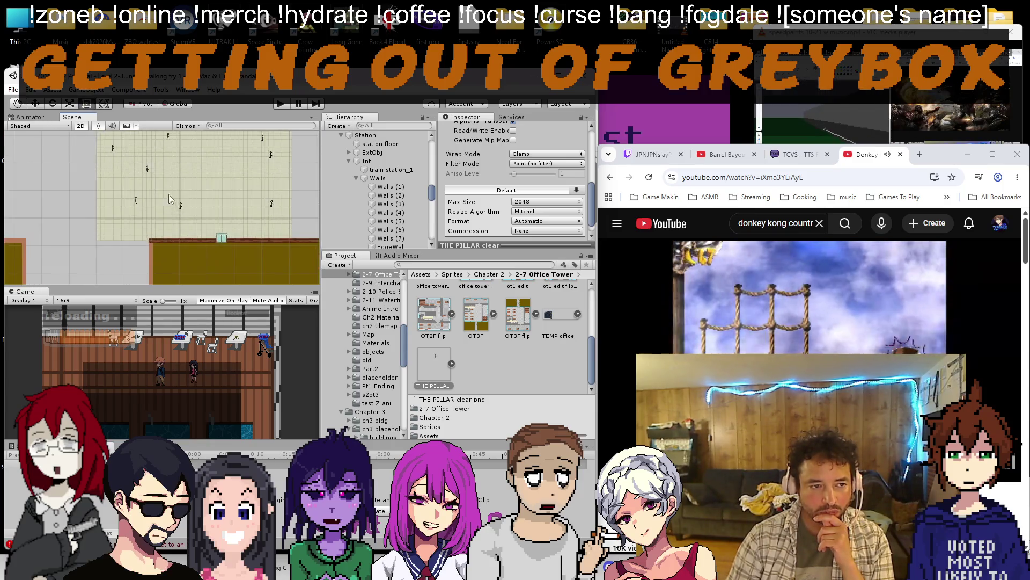
scroll(167, 203, "up", 2)
scroll(170, 221, "down", 2)
left_click(162, 223)
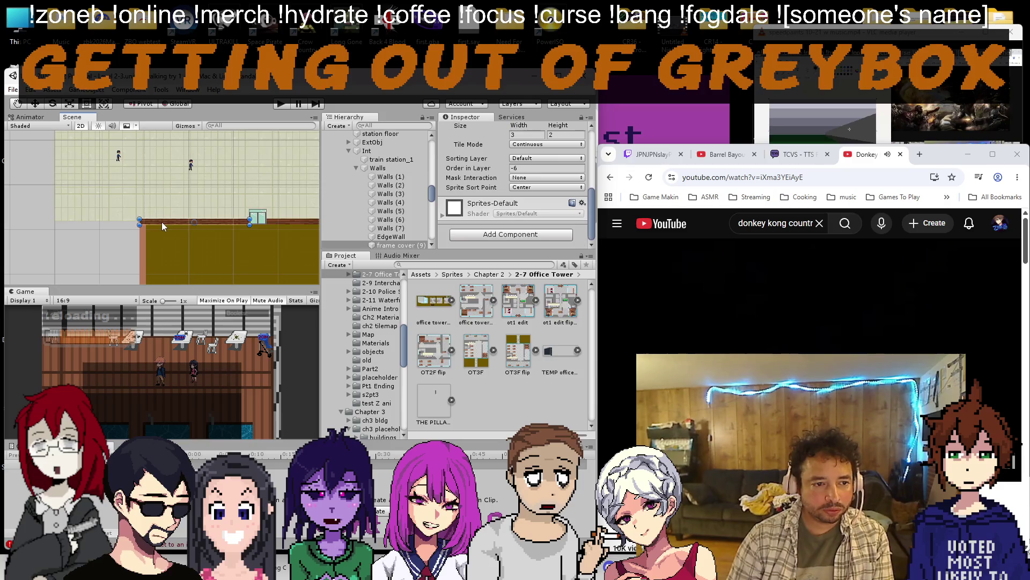
scroll(162, 223, "up", 2)
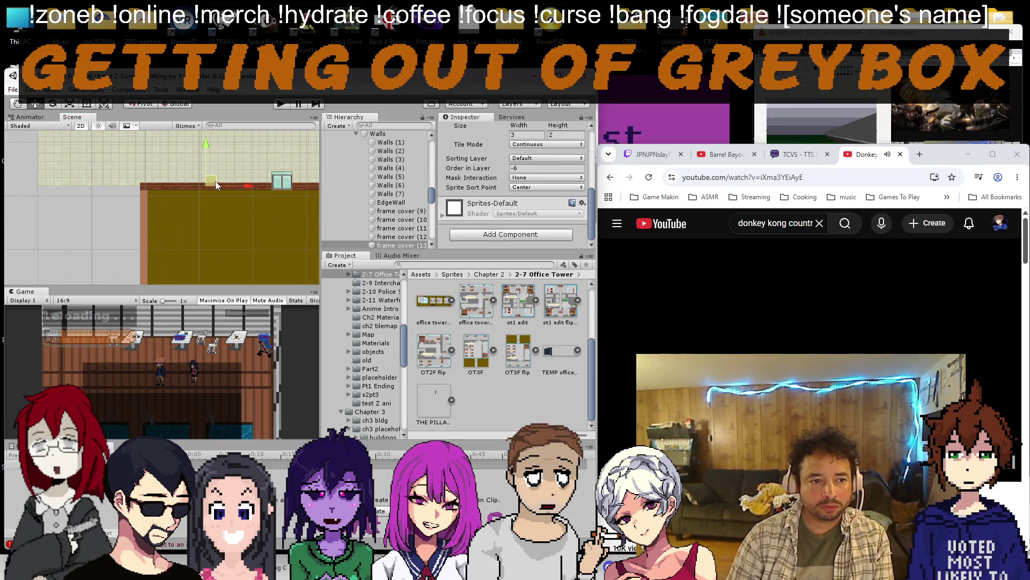
scroll(497, 208, "up", 3)
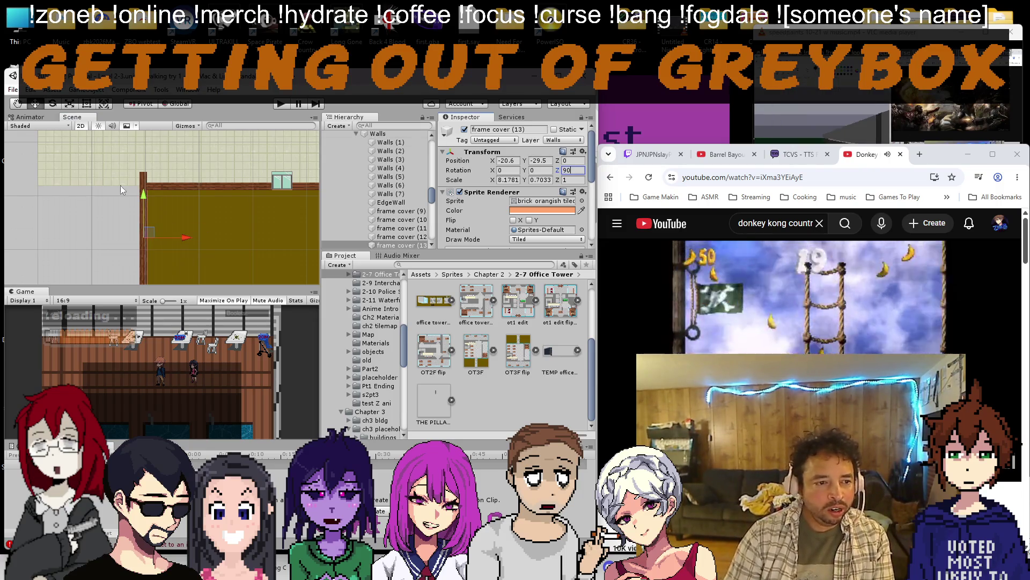
left_click_drag(146, 201, 148, 214)
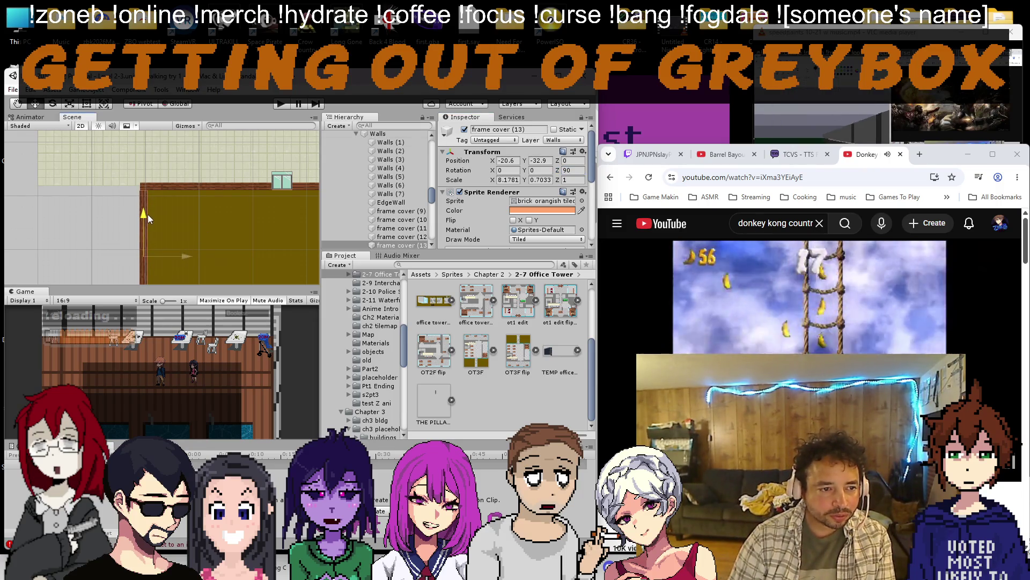
scroll(497, 208, "down", 3)
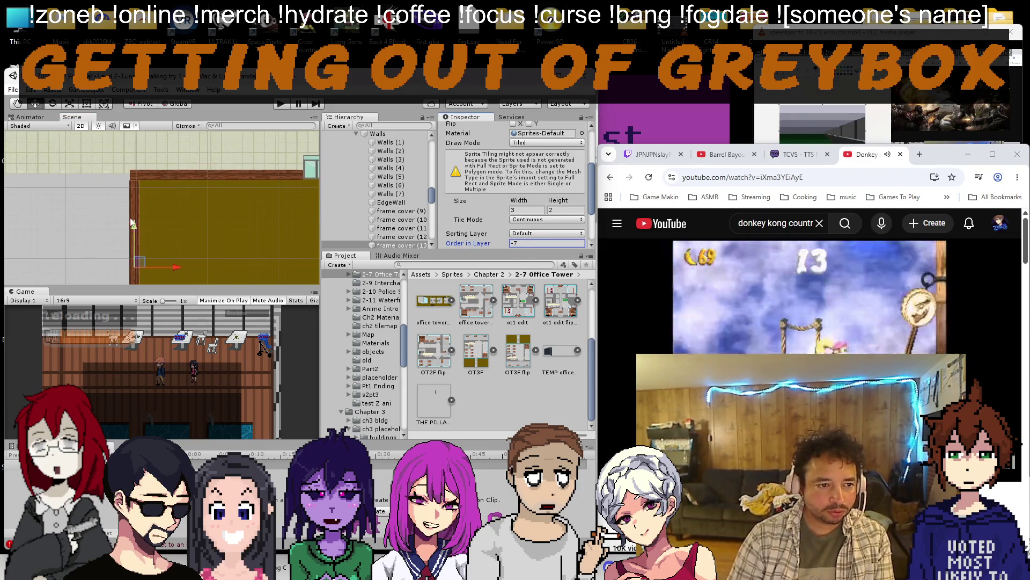
scroll(139, 218, "up", 2)
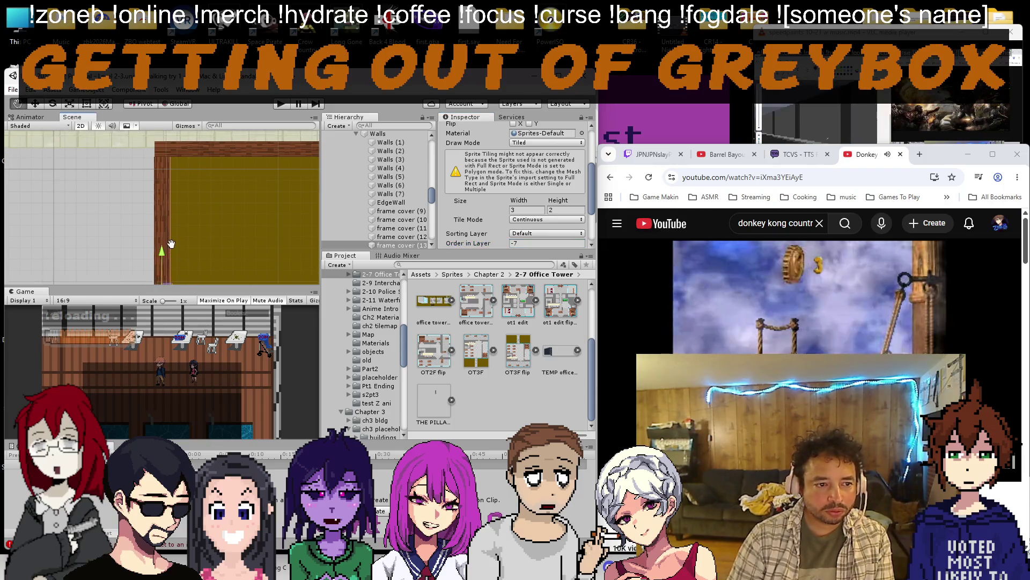
scroll(166, 260, "up", 2)
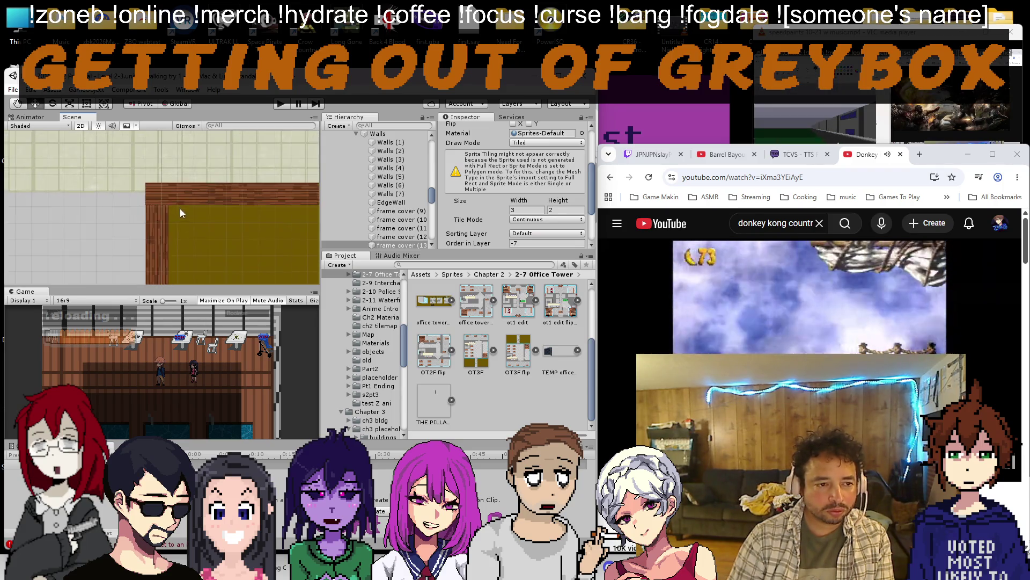
scroll(170, 196, "up", 5)
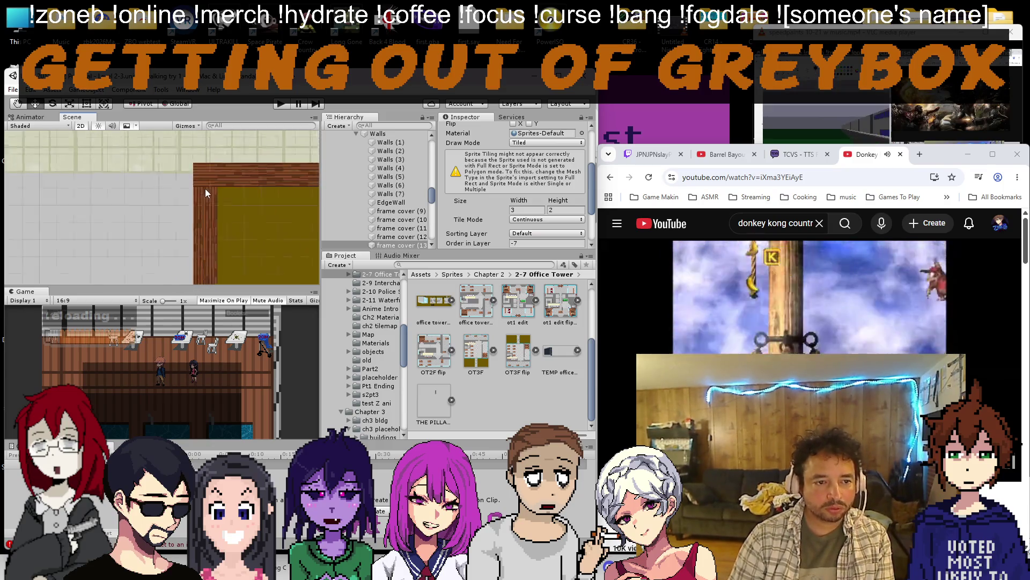
scroll(206, 188, "down", 3)
scroll(234, 185, "down", 3)
scroll(254, 184, "down", 4)
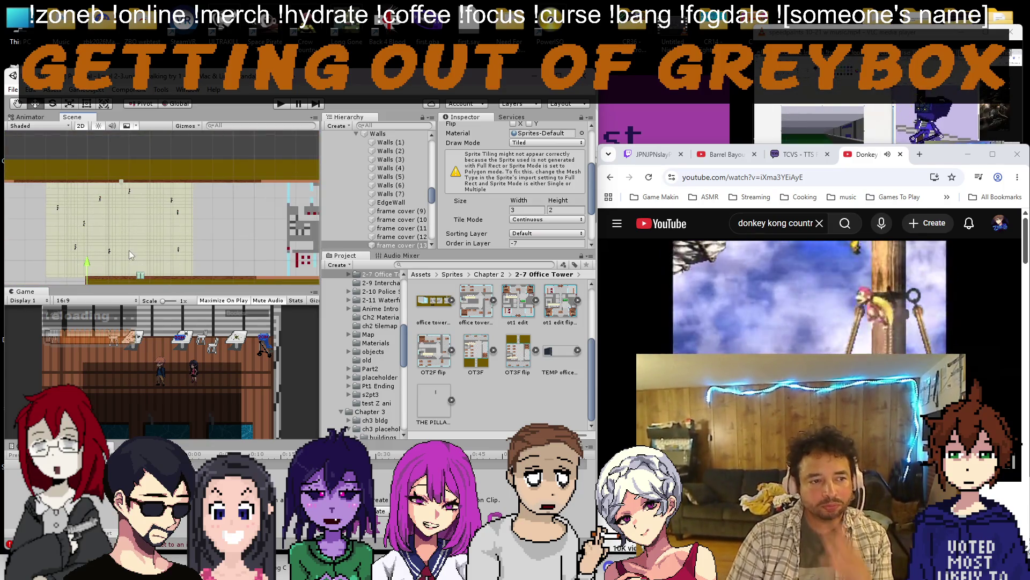
scroll(143, 239, "up", 3)
scroll(121, 224, "up", 2)
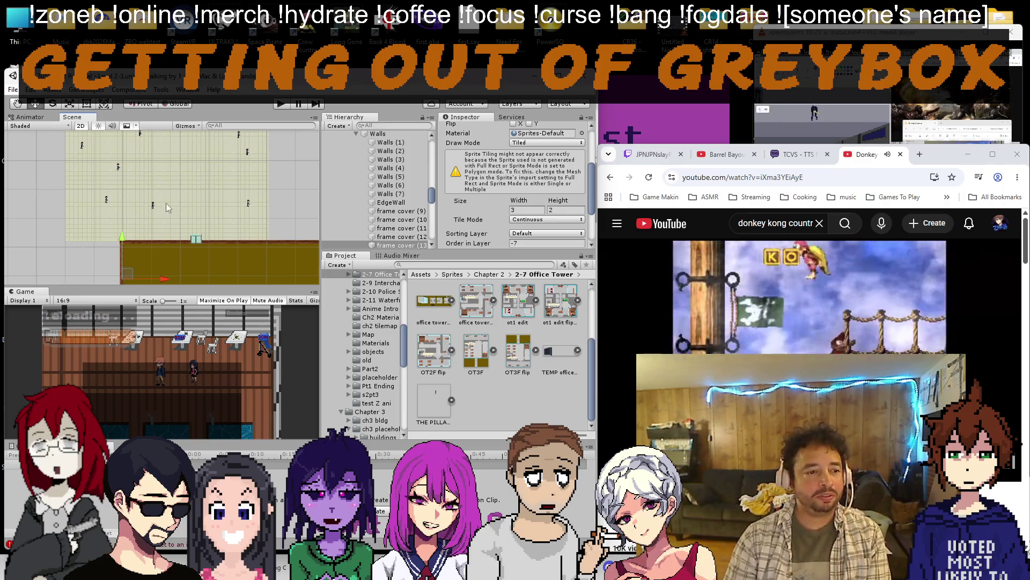
scroll(171, 206, "down", 8)
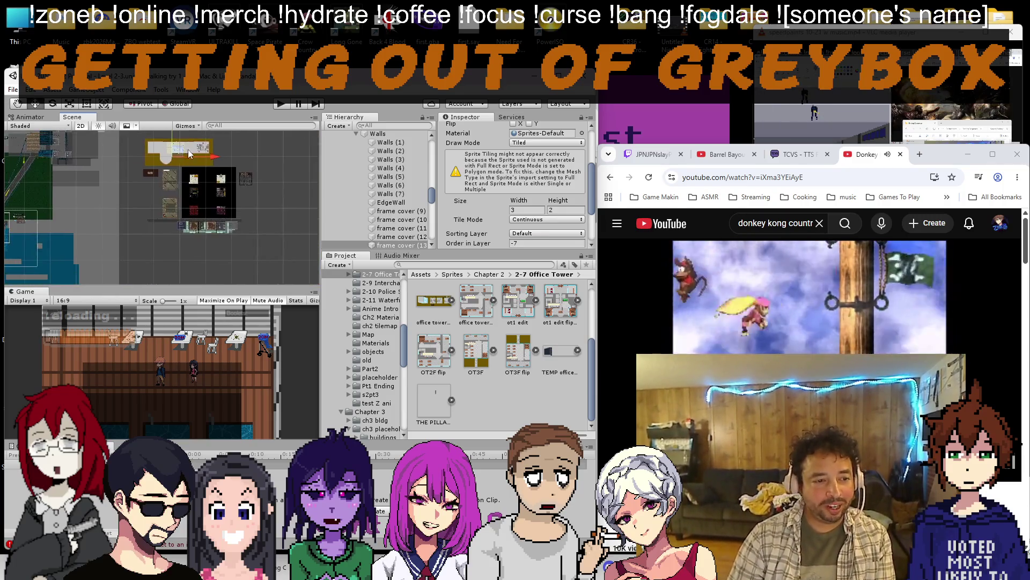
scroll(188, 152, "up", 8)
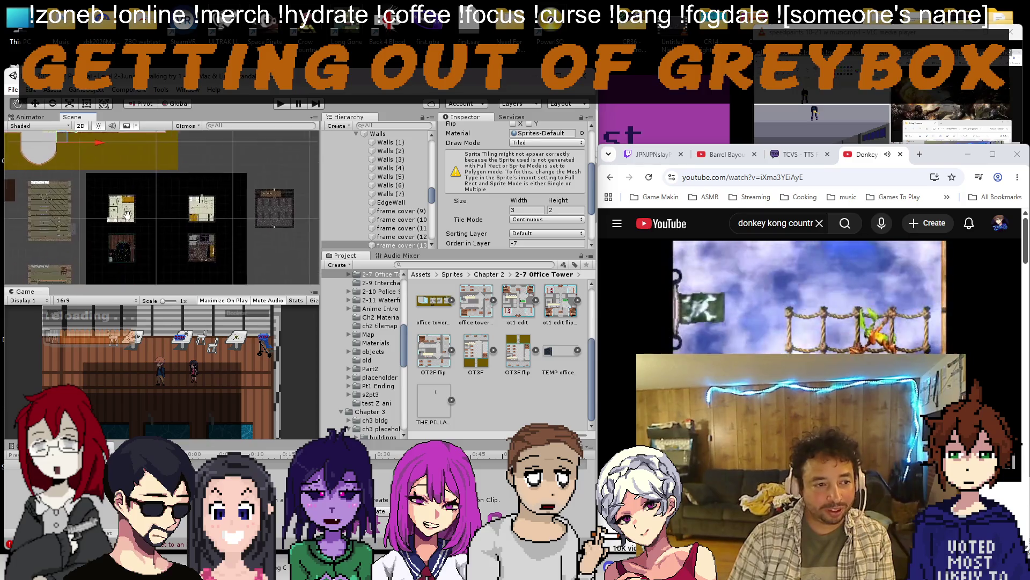
scroll(119, 213, "up", 5)
scroll(186, 217, "up", 5)
scroll(210, 218, "up", 4)
scroll(202, 220, "up", 2)
Select the newest brick edge piece, frame cover (14), along the wall's top edge.
left_click(194, 243)
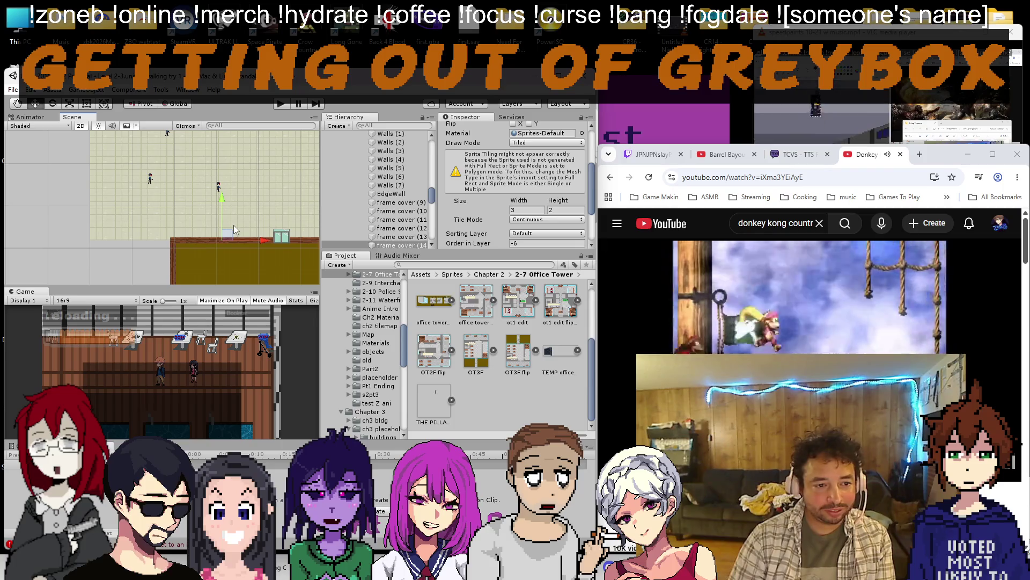
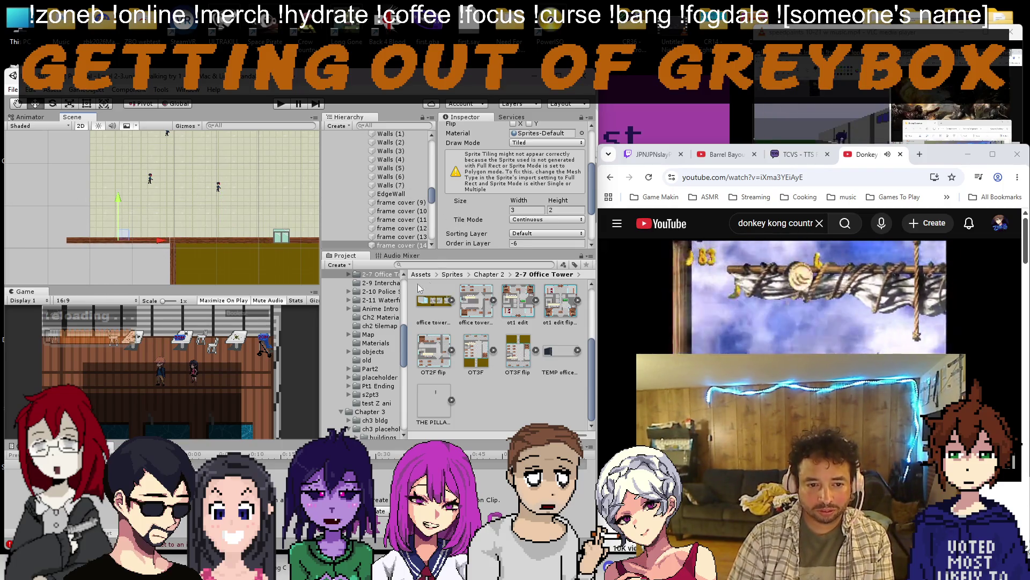
Assign the plain frame cover sprite to frame cover (14) and change its tint colour away from orange.
left_click(452, 275)
scroll(463, 322, "down", 1)
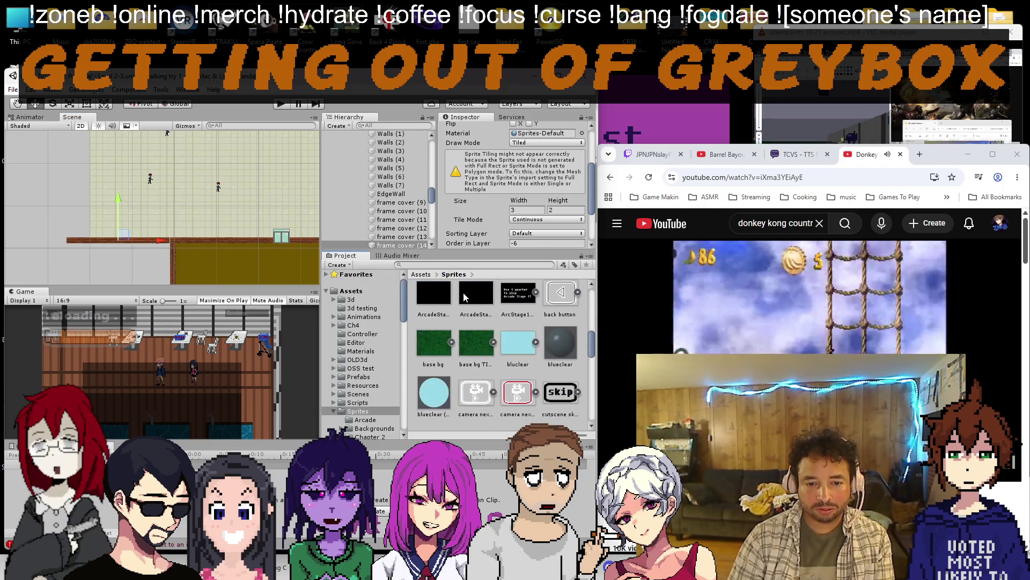
scroll(464, 298, "down", 1)
scroll(464, 306, "down", 1)
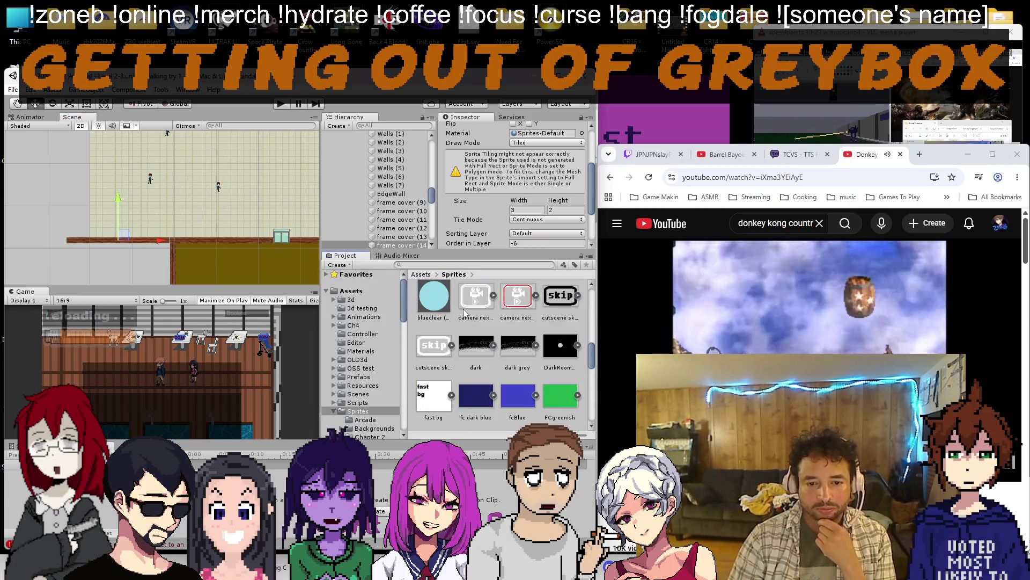
scroll(462, 308, "down", 1)
left_click(518, 350)
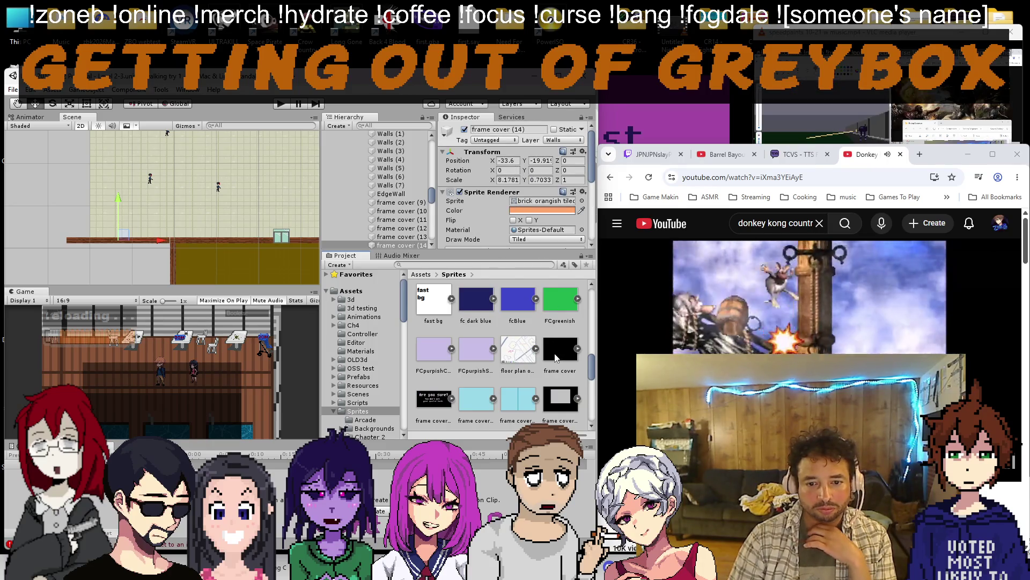
left_click_drag(561, 352, 539, 206)
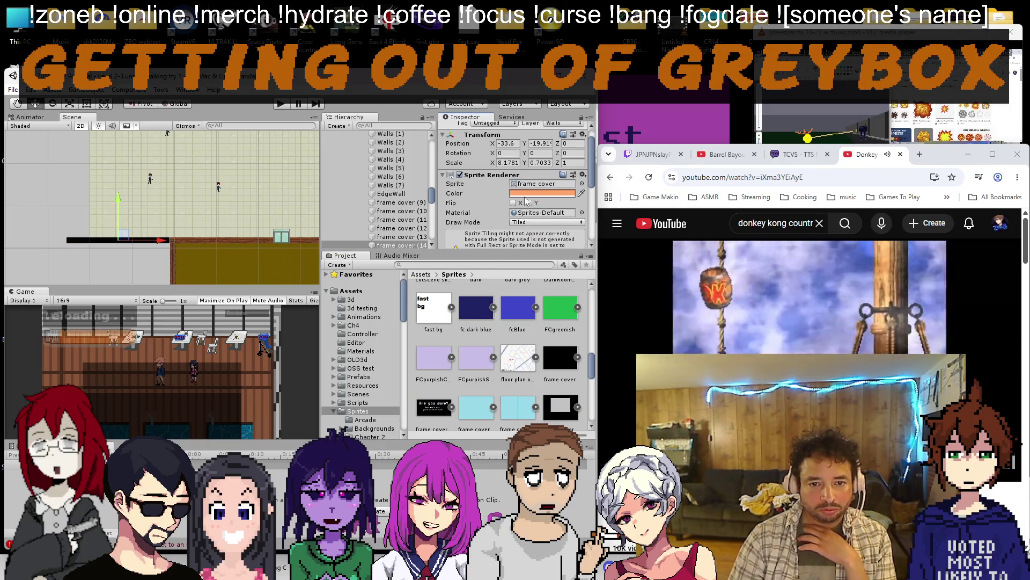
left_click(527, 194)
left_click_drag(609, 325, 613, 347)
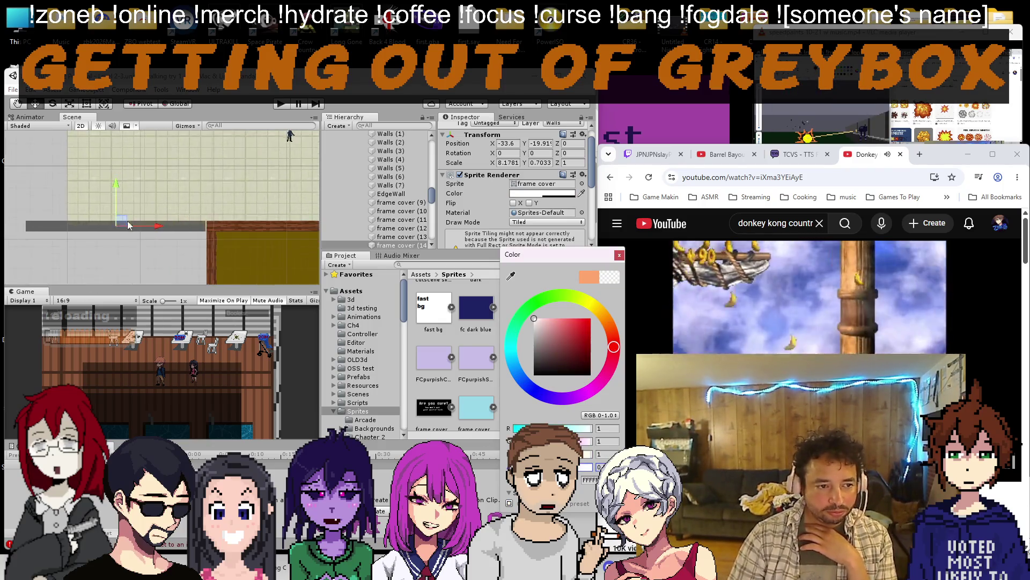
scroll(123, 224, "up", 4)
Move the frame cover (14) wall piece to the right within its surroundings.
left_click(123, 224)
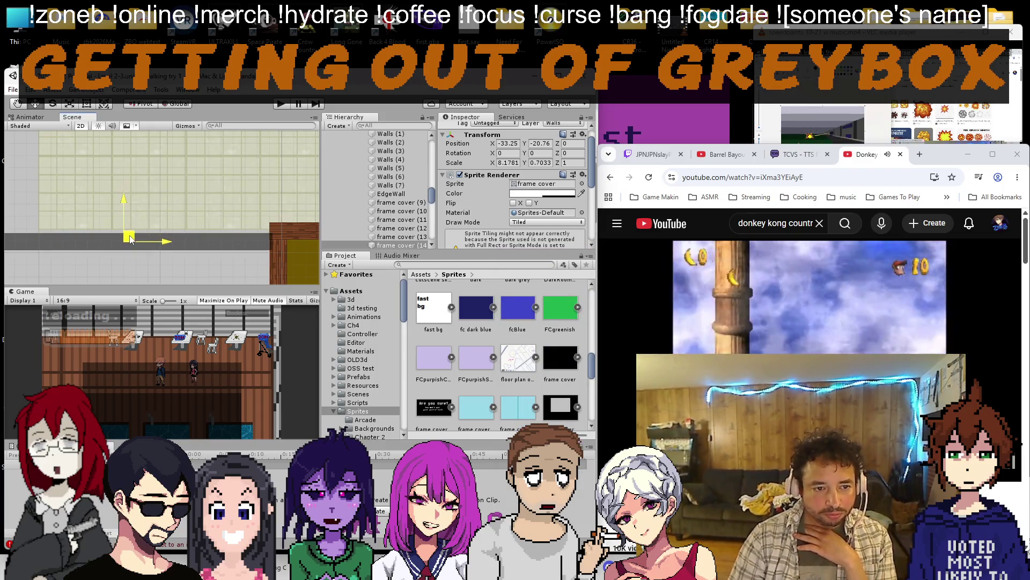
scroll(129, 233, "down", 3)
left_click_drag(134, 250, 45, 222)
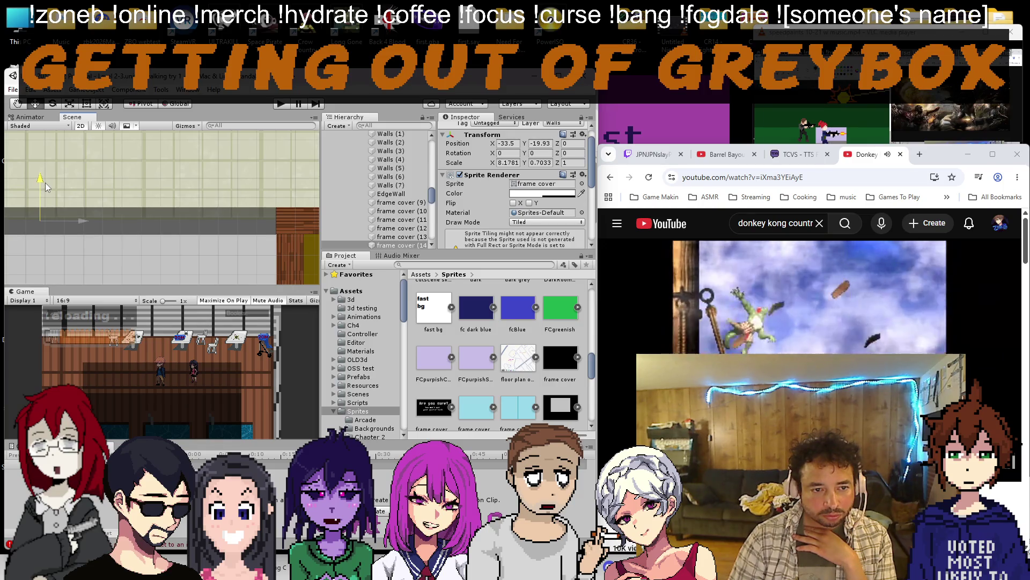
left_click_drag(44, 183, 225, 238)
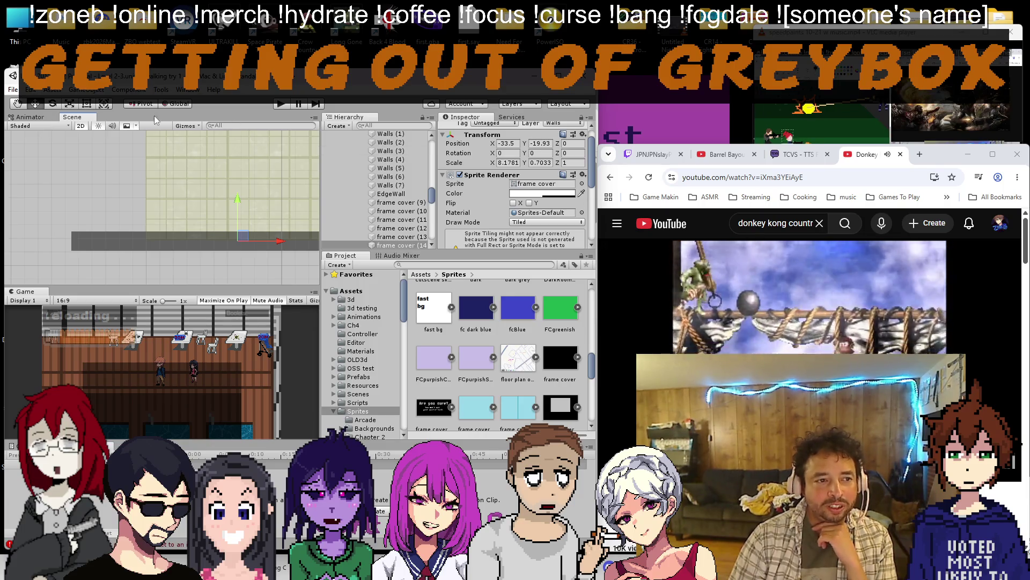
scroll(84, 266, "down", 2)
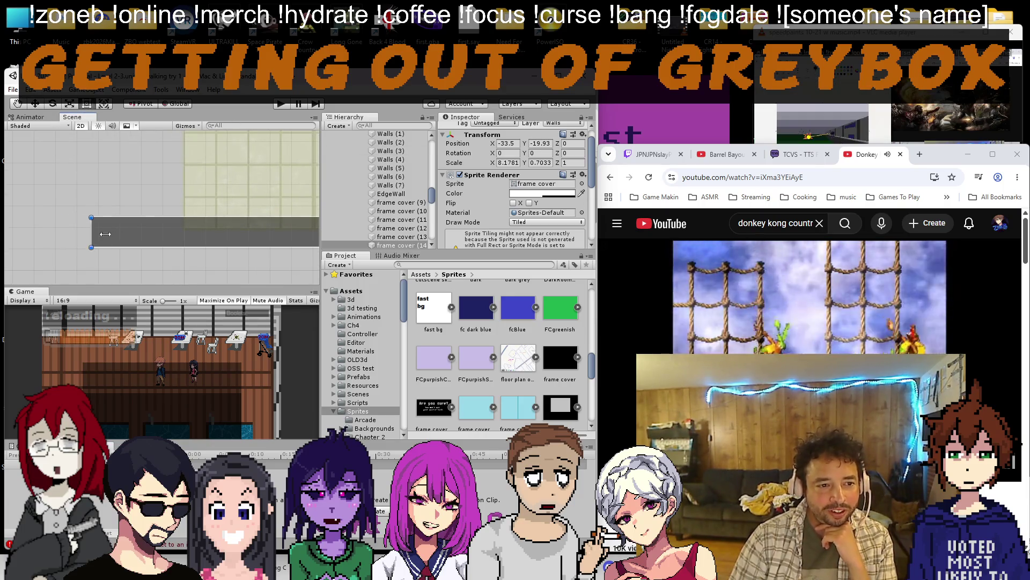
left_click_drag(93, 233, 192, 229)
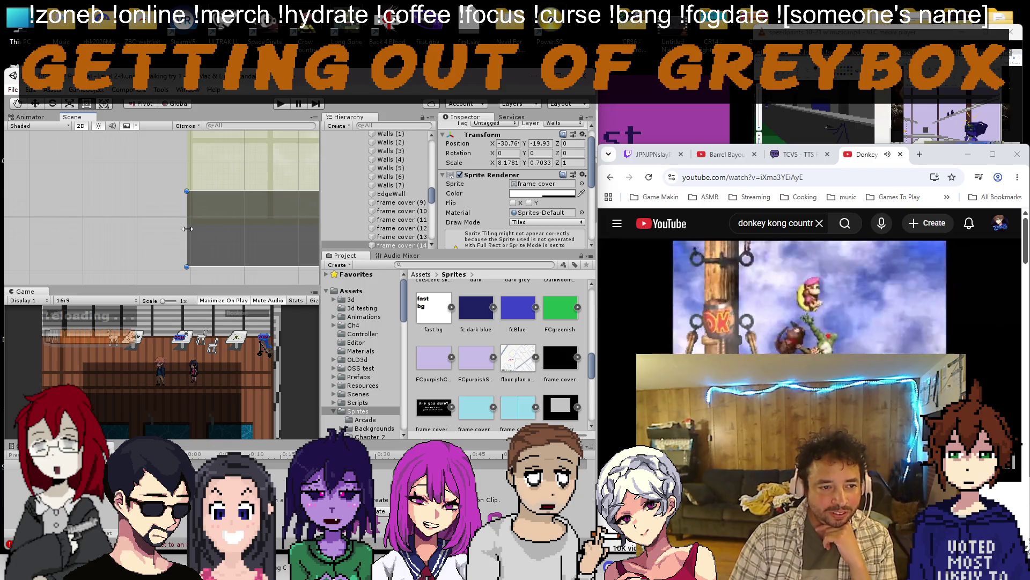
scroll(201, 217, "up", 4)
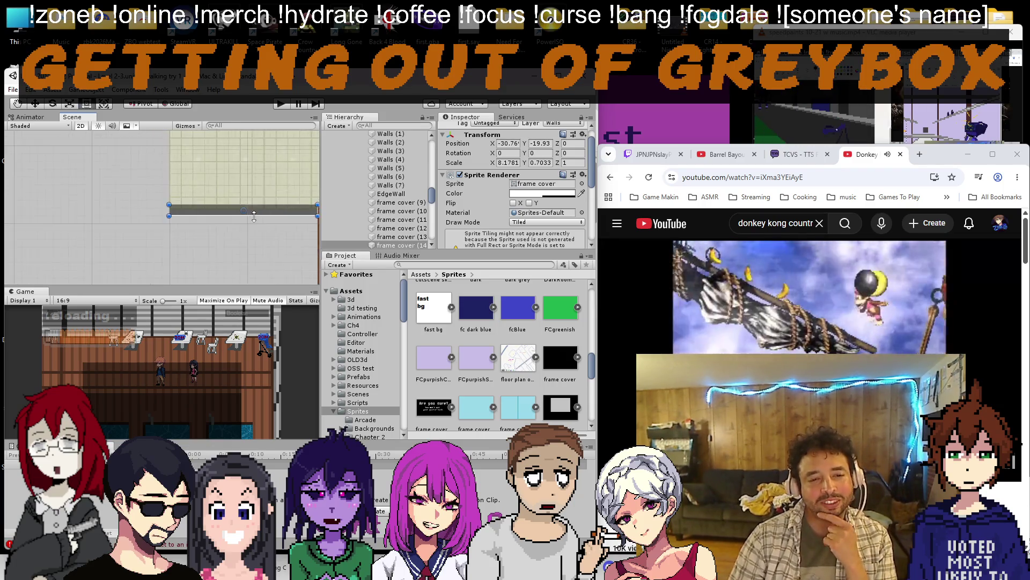
scroll(213, 204, "up", 2)
scroll(515, 185, "down", 5)
Add a Box Collider 2D to the piece and confirm it sits on the Walls layer.
left_click(510, 235)
type("box")
left_click(483, 277)
scroll(516, 202, "up", 5)
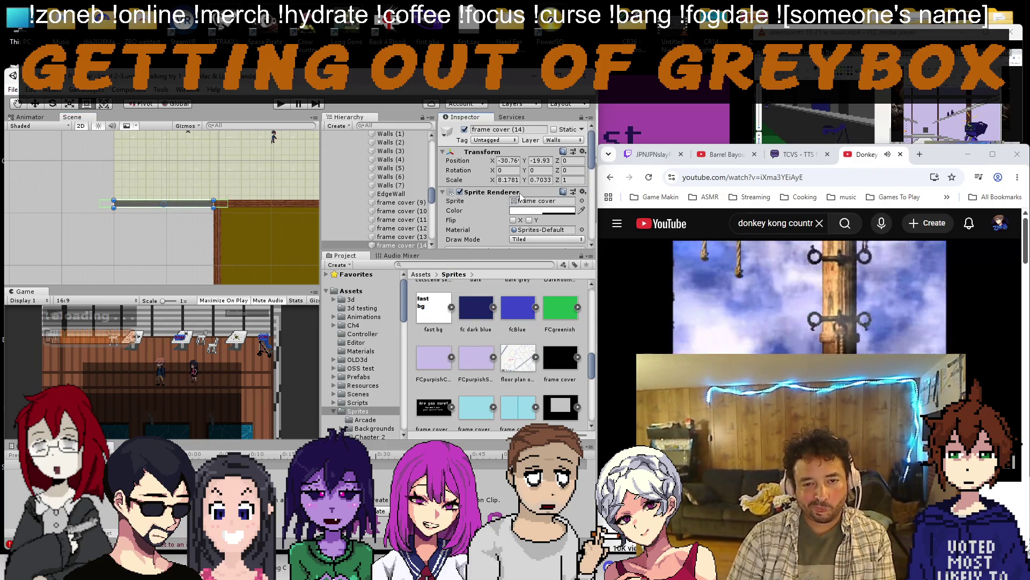
left_click(555, 140)
key("Escape")
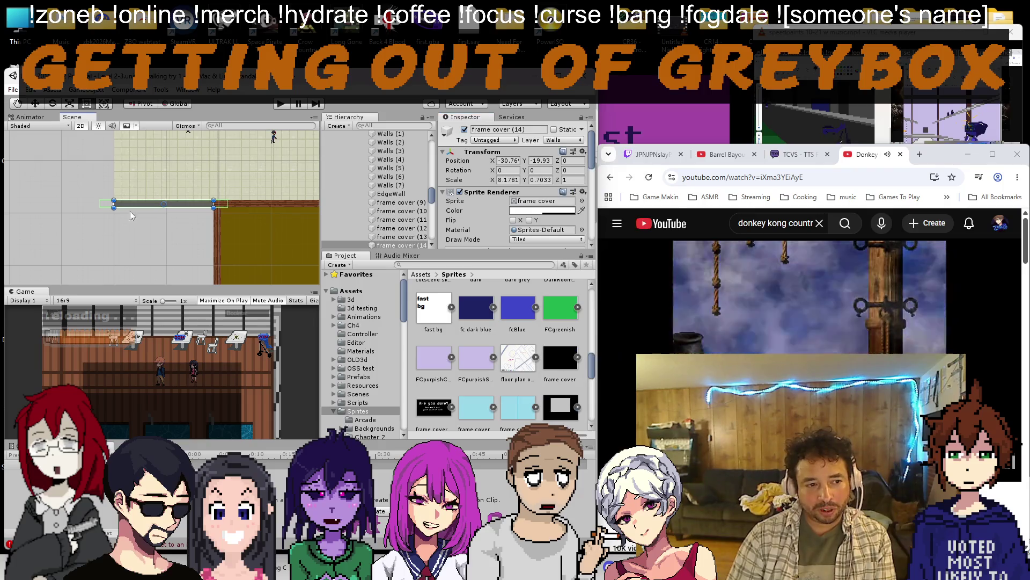
scroll(145, 220, "up", 2)
scroll(378, 210, "down", 3)
scroll(515, 185, "down", 5)
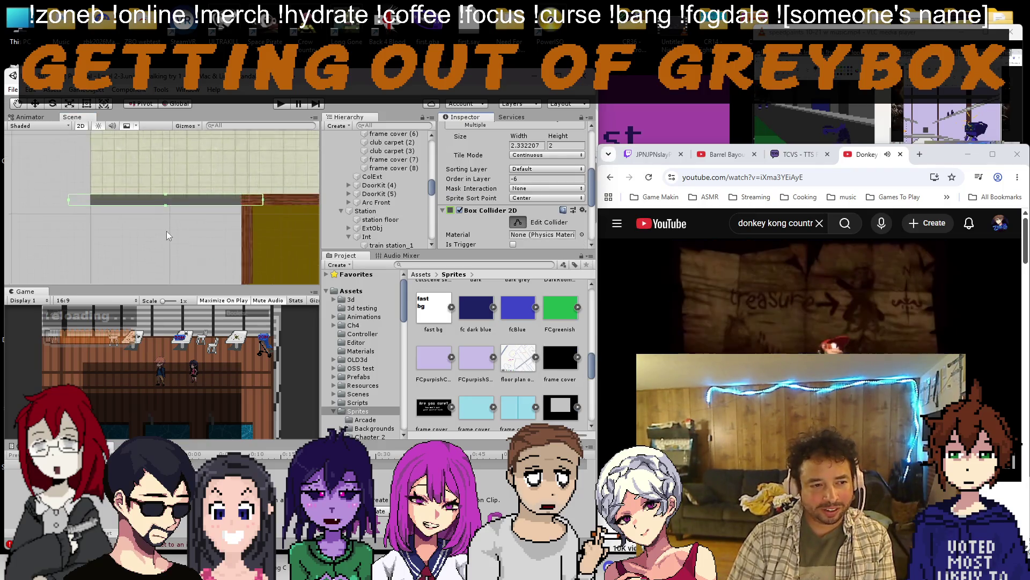
scroll(47, 196, "up", 5)
Pull the collider's left edge rightward so the strip lines the floor's lower edge.
mouse_move(45, 186)
left_mouse_down()
mouse_move(159, 199)
mouse_move(214, 187)
left_mouse_up()
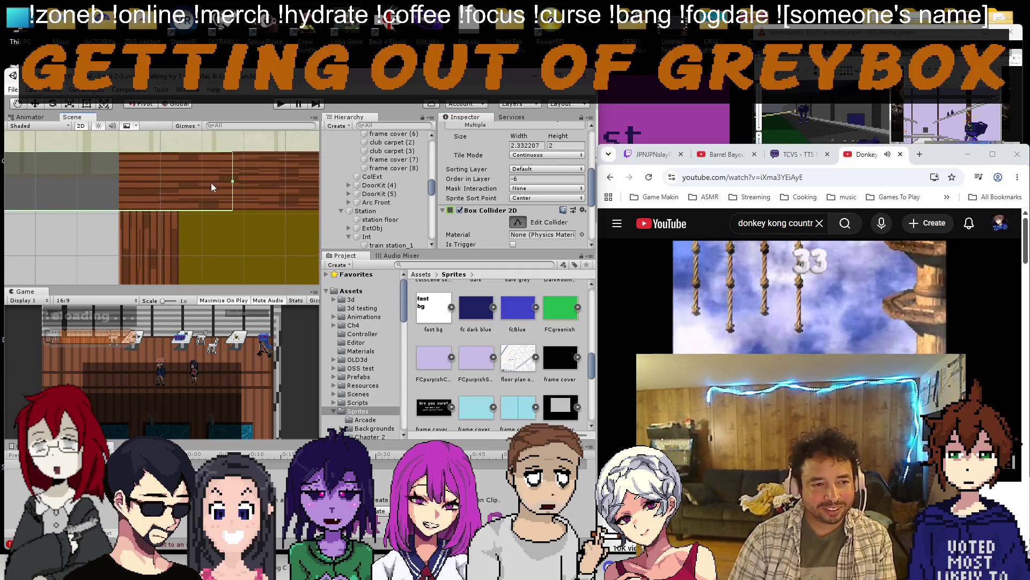
scroll(120, 198, "down", 3)
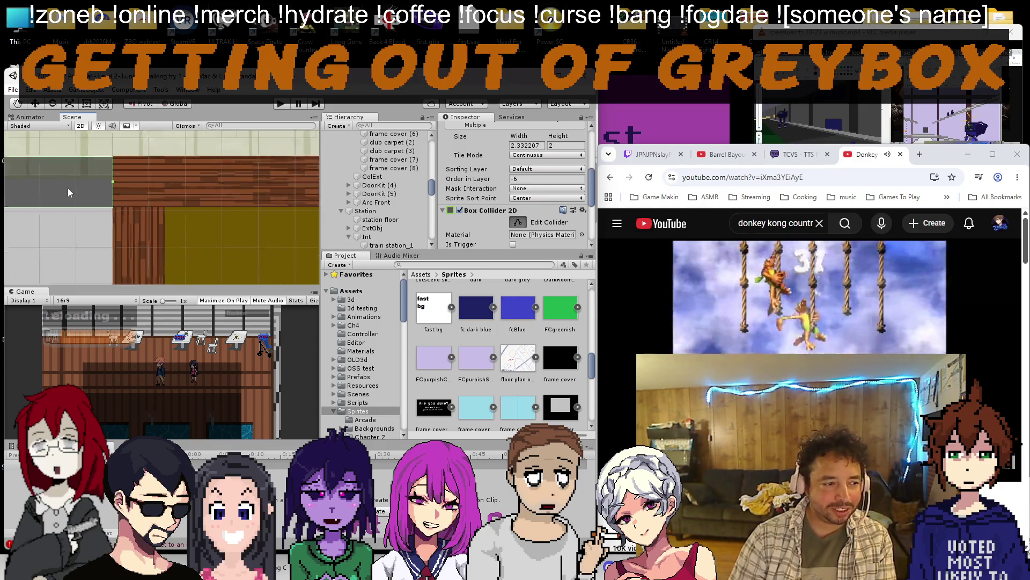
mouse_move(91, 218)
left_mouse_down()
mouse_move(303, 179)
mouse_move(193, 195)
mouse_move(170, 225)
mouse_move(205, 236)
mouse_move(166, 237)
left_mouse_up()
scroll(268, 184, "down", 3)
scroll(186, 217, "down", 3)
scroll(205, 236, "down", 3)
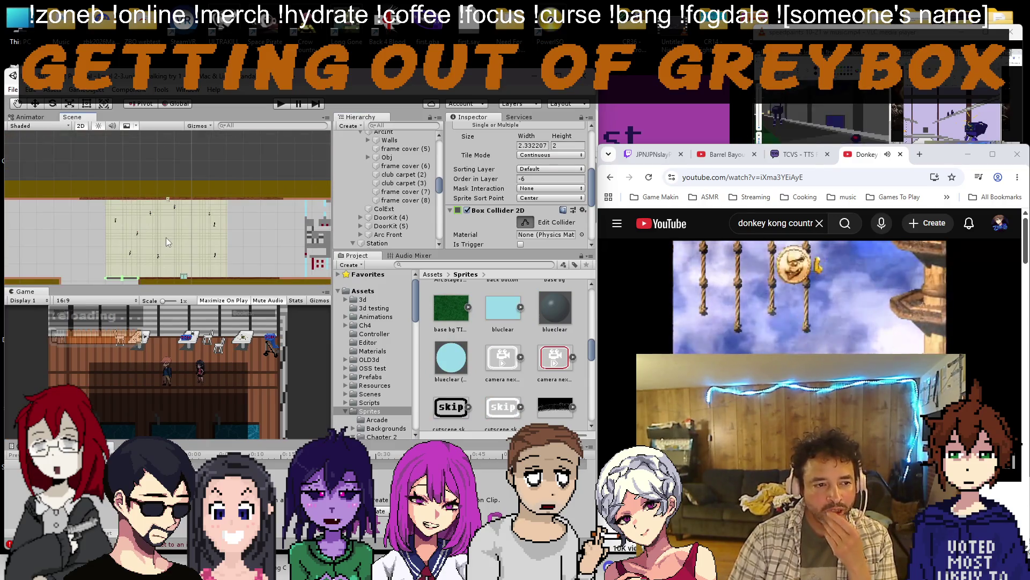
scroll(166, 237, "up", 1)
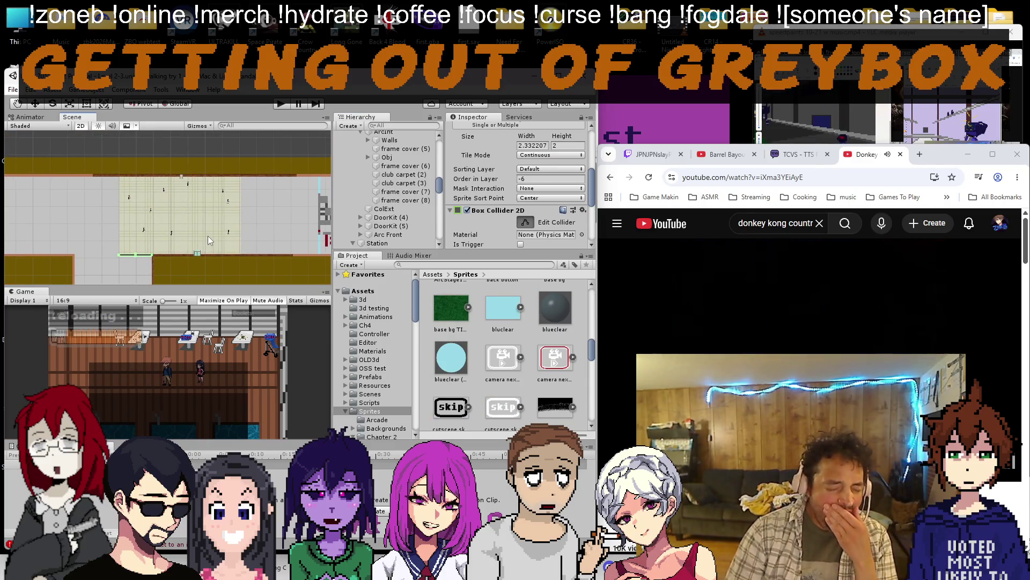
scroll(210, 236, "up", 5)
left_click_drag(202, 253, 36, 217)
scroll(158, 191, "up", 3)
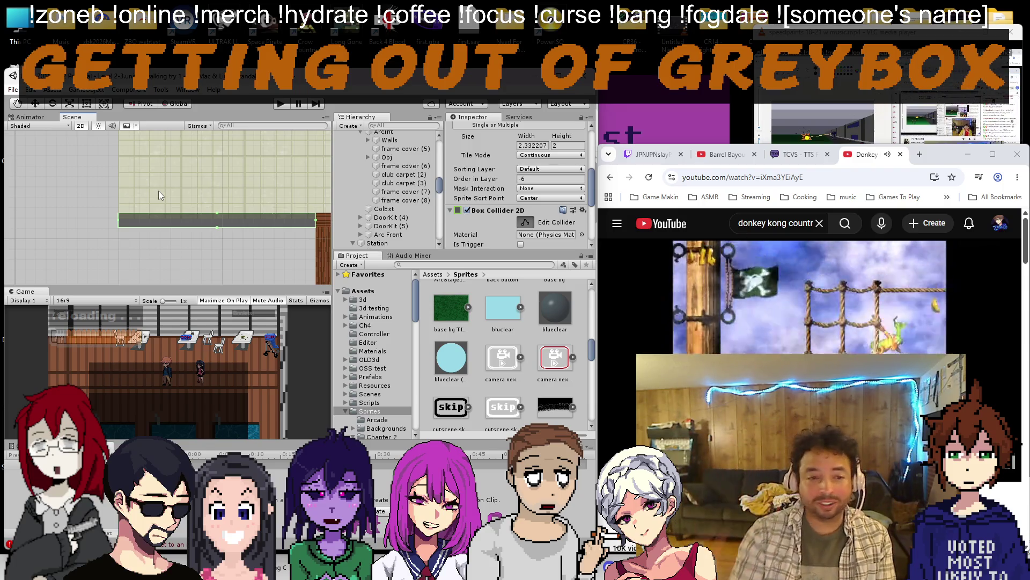
Duplicate a frame cover piece as frame cover (15) and move it toward the upper left.
left_click(239, 222)
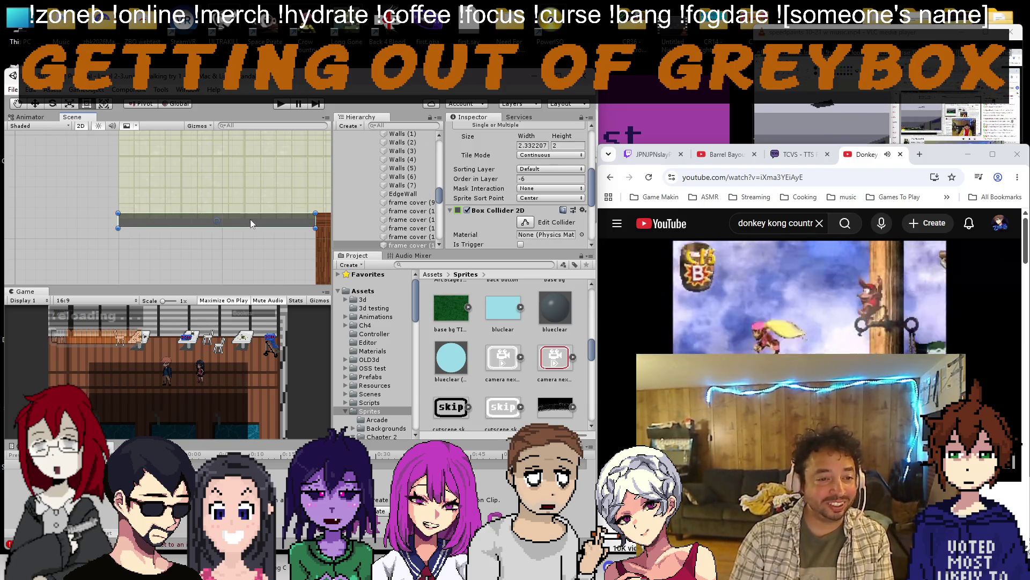
left_click(407, 236)
left_click(397, 243)
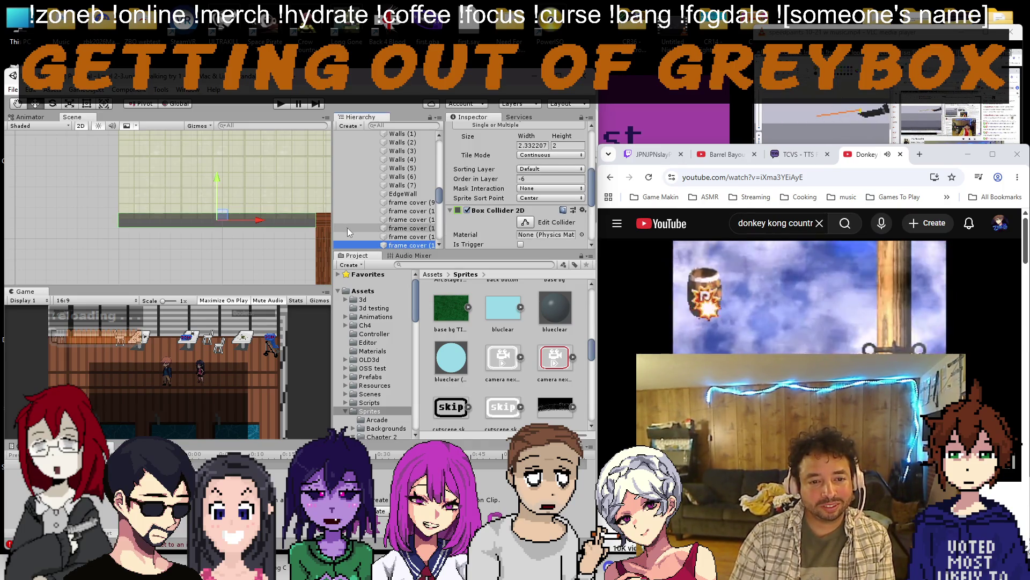
key("Down")
left_click_drag(216, 215, 97, 161)
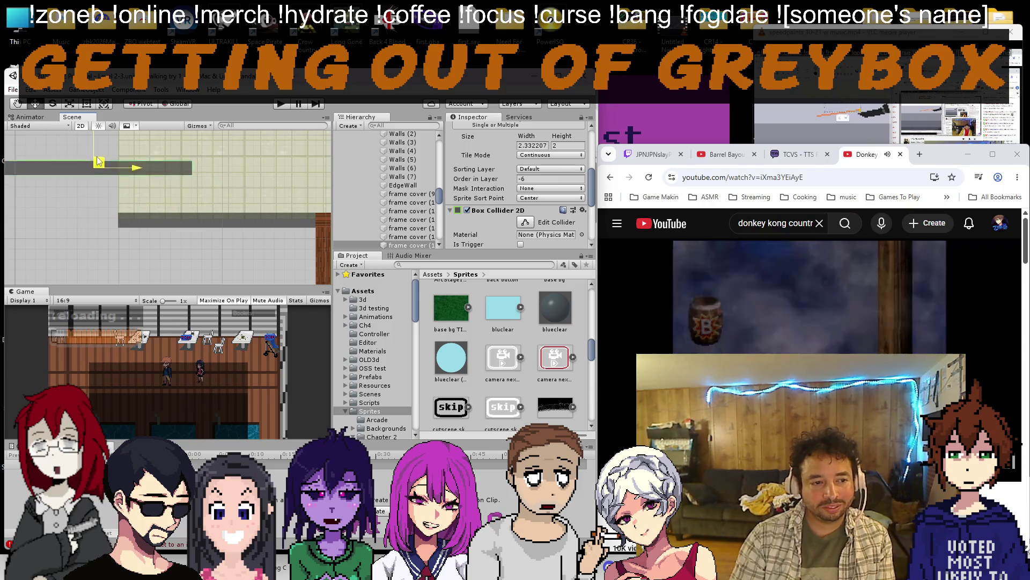
Rotate the new piece upright to 90° and place it beside the room's left edge.
left_click(414, 245)
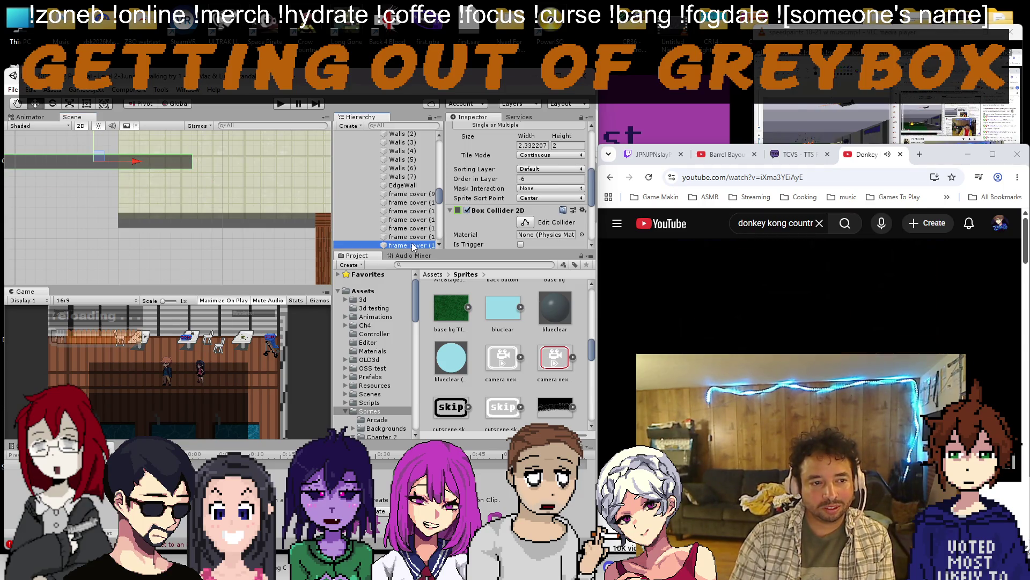
double_click(409, 228)
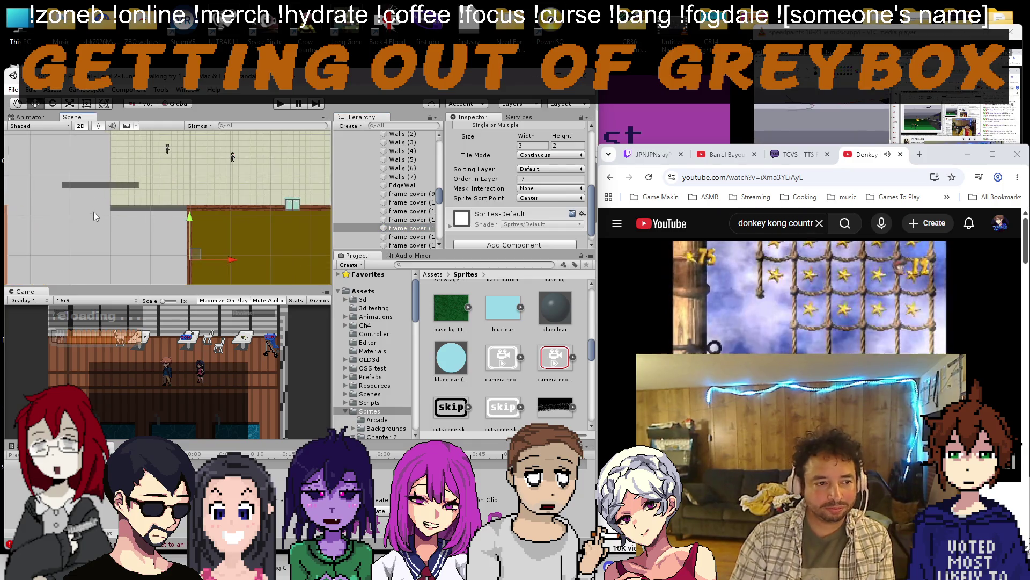
left_click(402, 189)
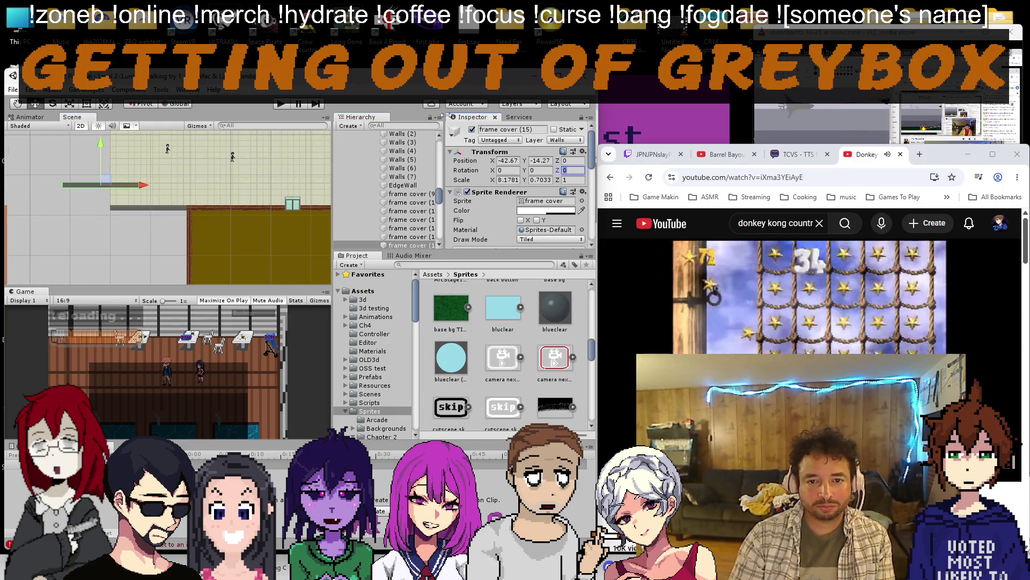
scroll(161, 210, "up", 5)
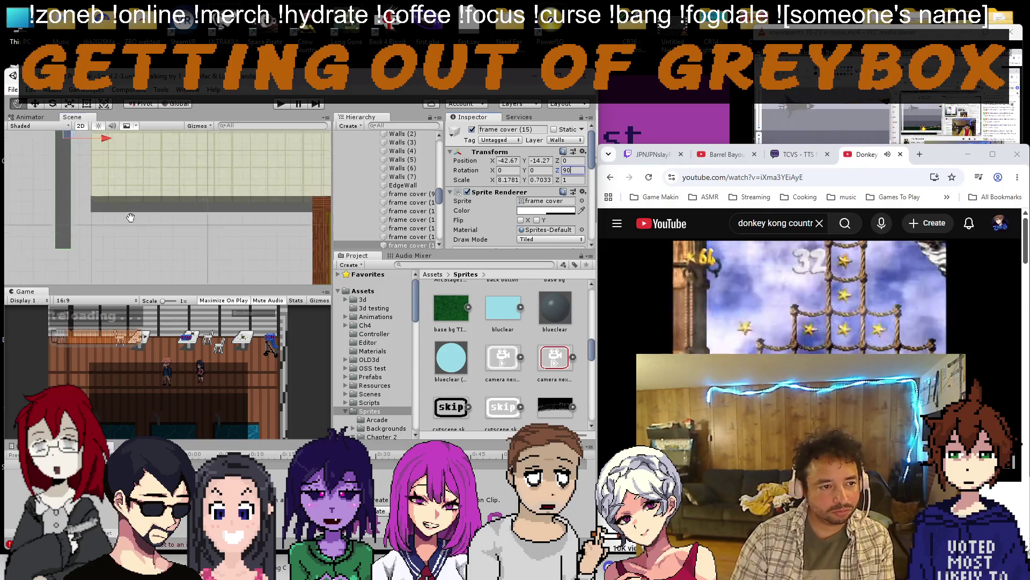
left_click_drag(117, 160, 145, 133)
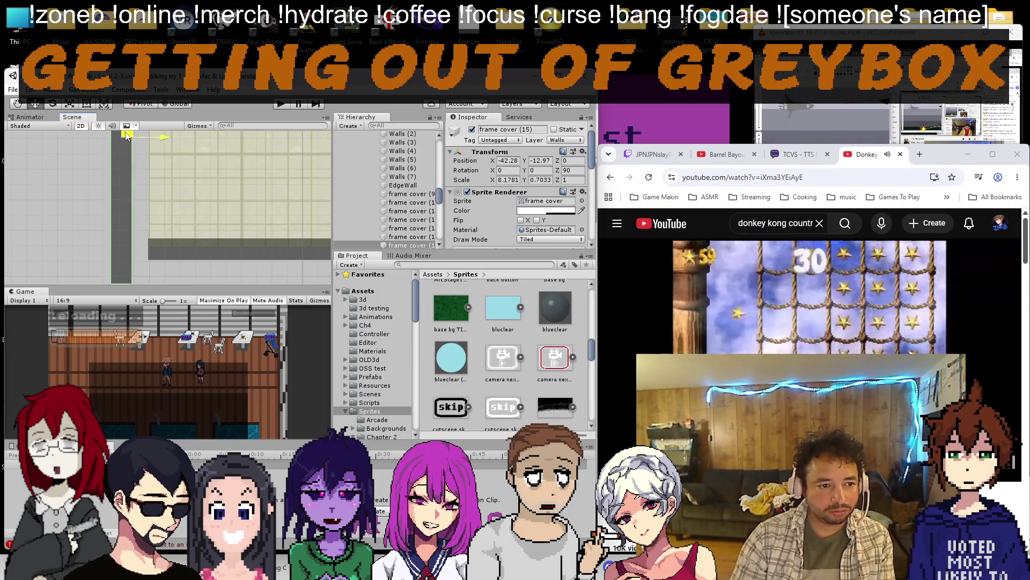
scroll(161, 185, "down", 4)
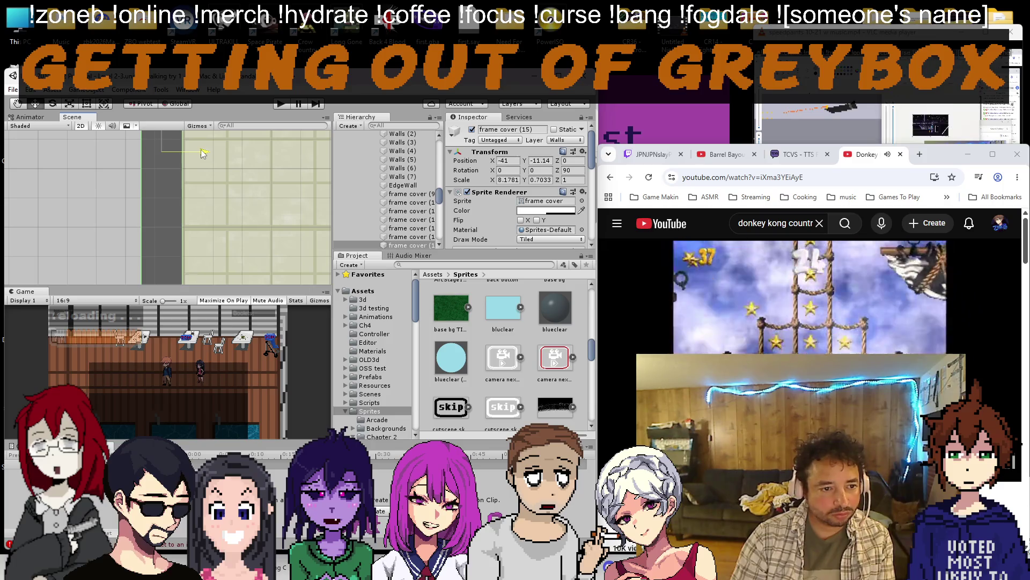
scroll(202, 148, "up", 2)
scroll(161, 185, "up", 3)
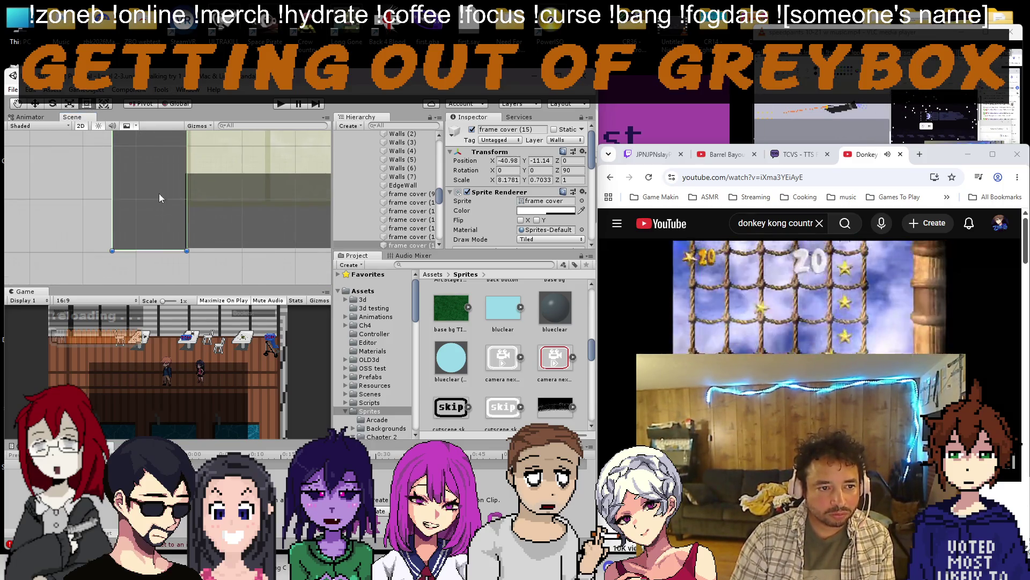
scroll(157, 189, "up", 2)
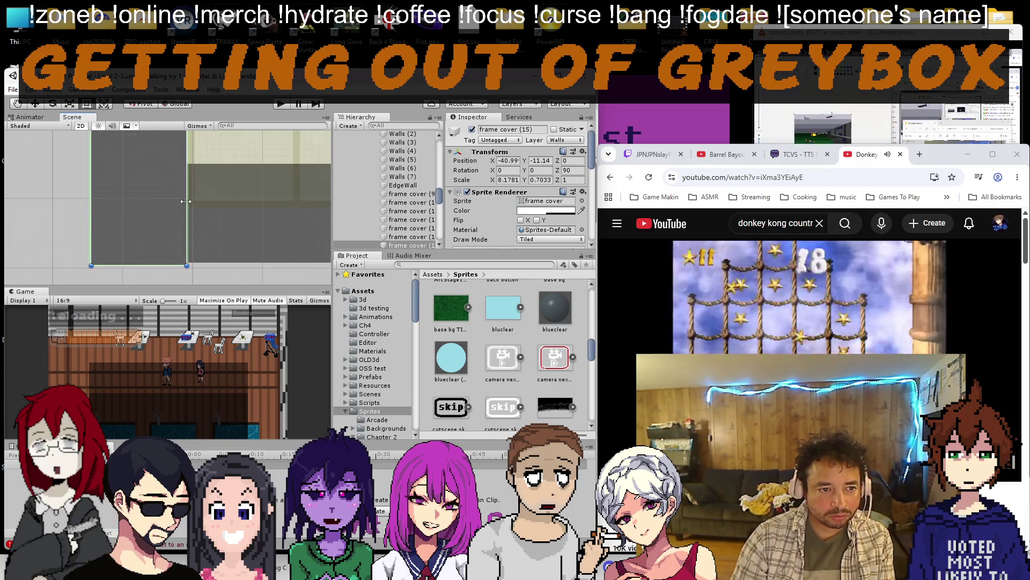
Raise frame cover (15) so its edge lines up with the top of the wall.
left_click_drag(186, 201, 185, 201)
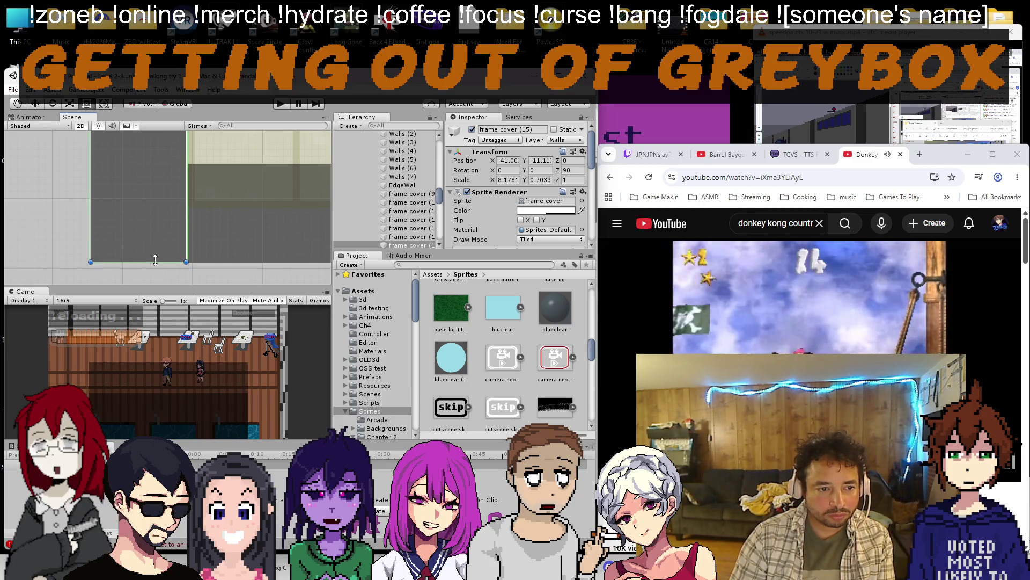
scroll(153, 249, "up", 3)
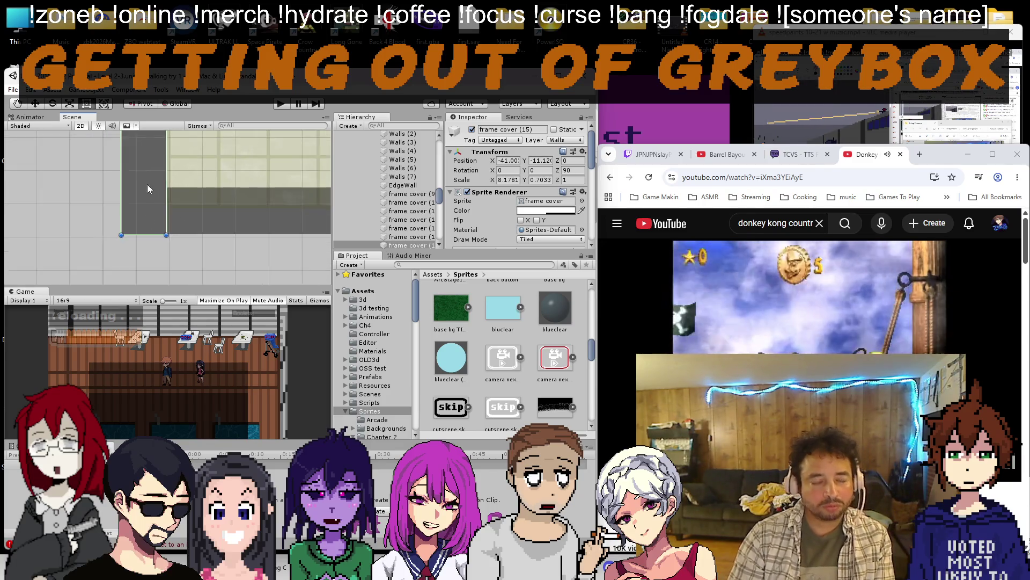
scroll(153, 253, "down", 5)
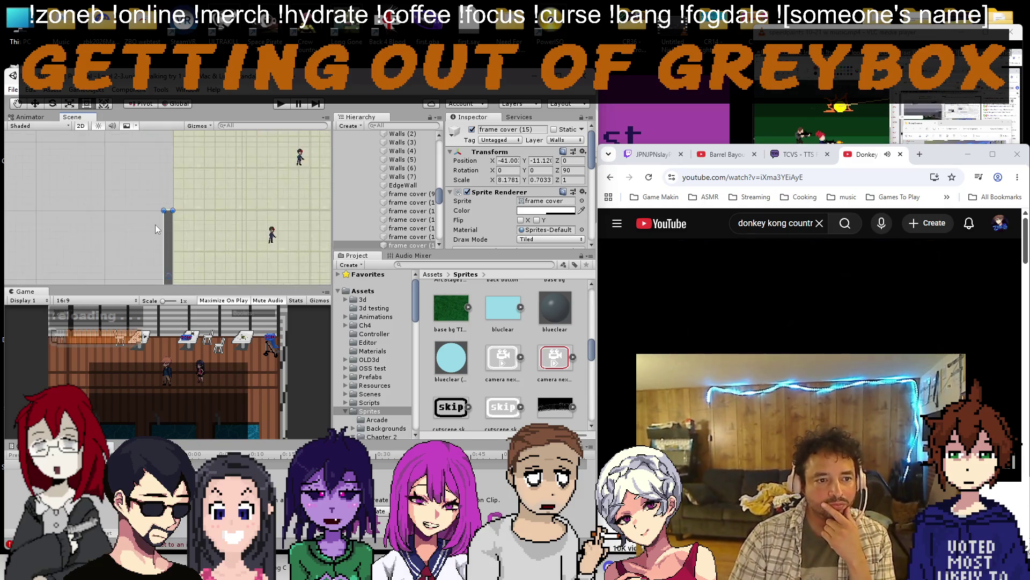
scroll(177, 280, "down", 1)
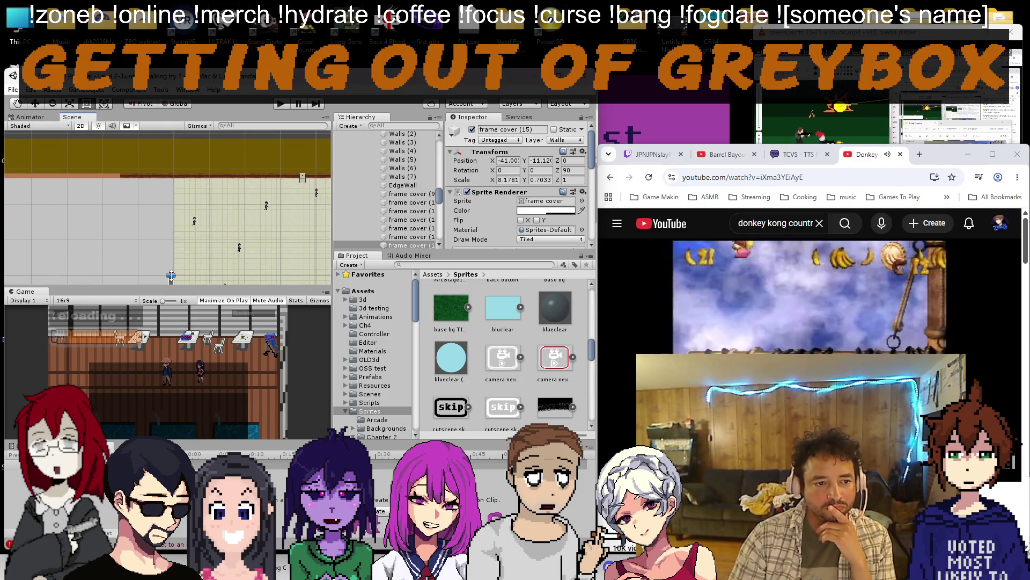
scroll(161, 209, "up", 4)
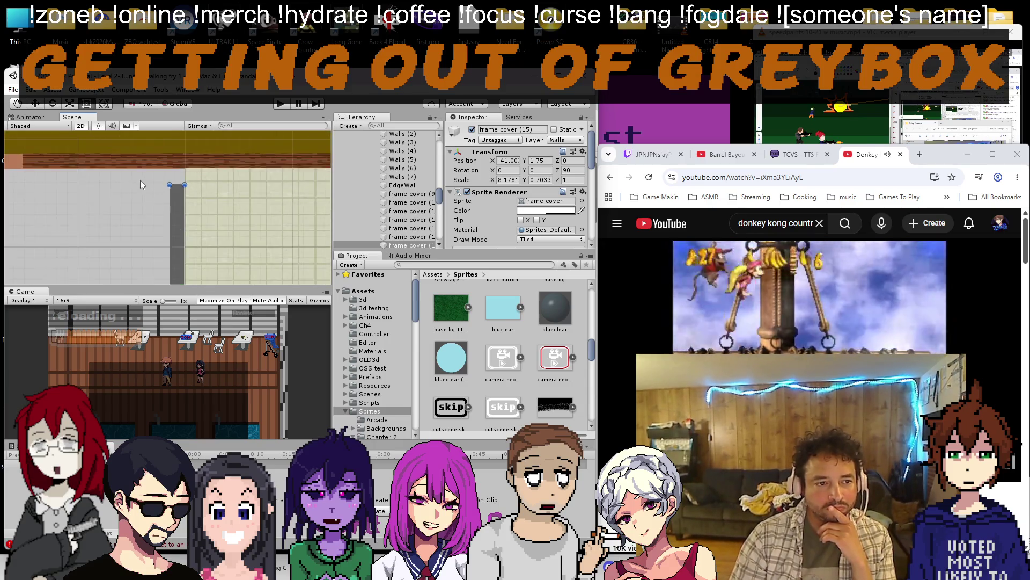
scroll(180, 242, "up", 3)
scroll(179, 243, "up", 2)
left_click_drag(196, 218, 202, 147)
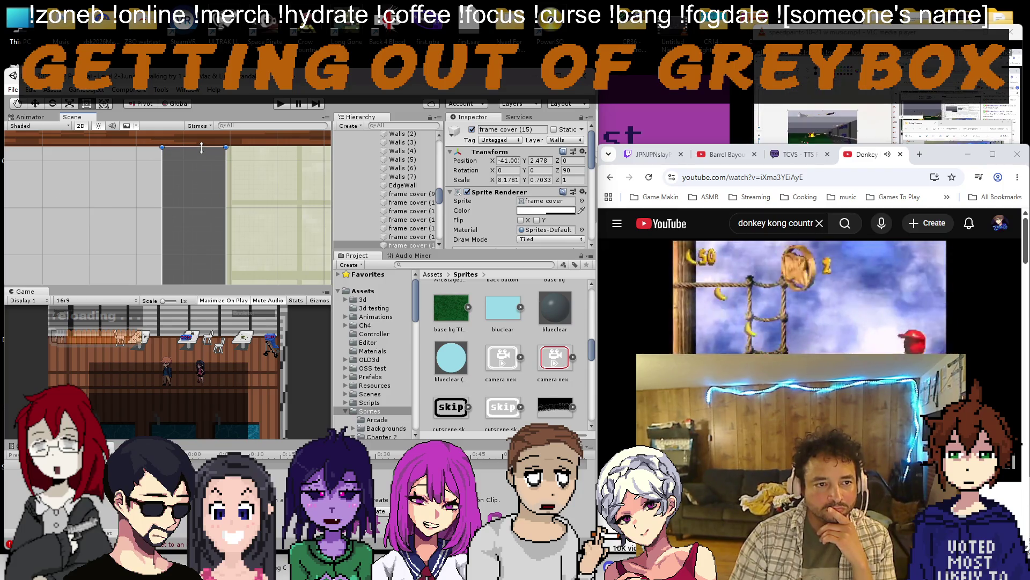
scroll(211, 202, "down", 1)
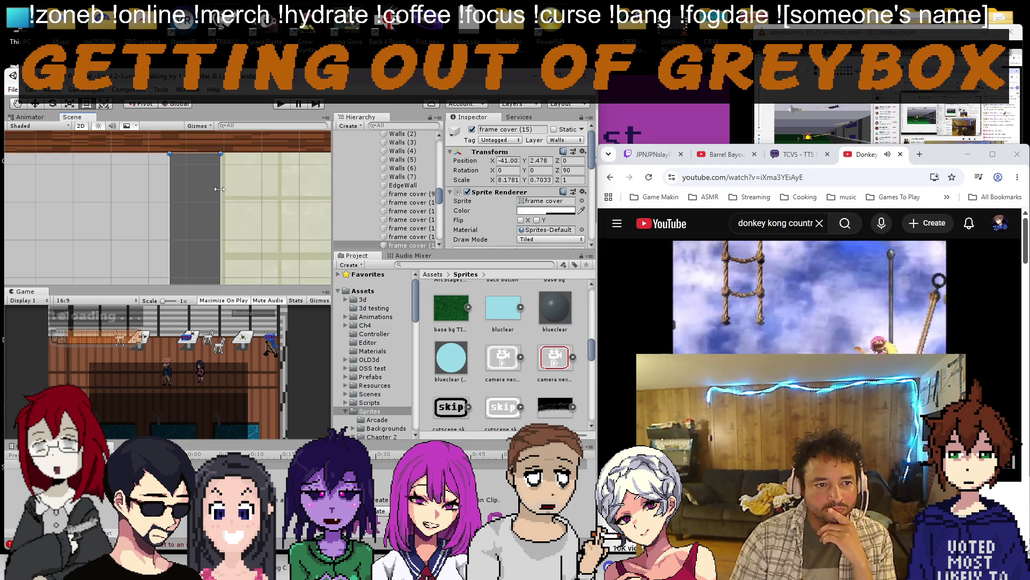
mouse_move(218, 190)
left_mouse_down()
mouse_move(211, 228)
mouse_move(317, 279)
left_mouse_up()
scroll(484, 213, "down", 3)
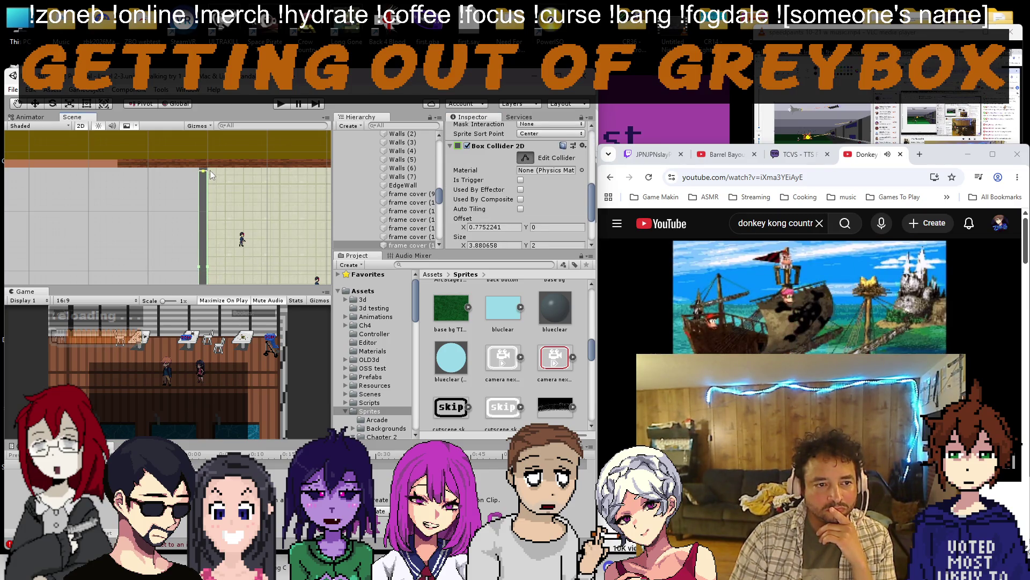
Resize its Box Collider 2D to span the wall's full length, centred on the sprite.
left_click_drag(211, 174, 204, 173)
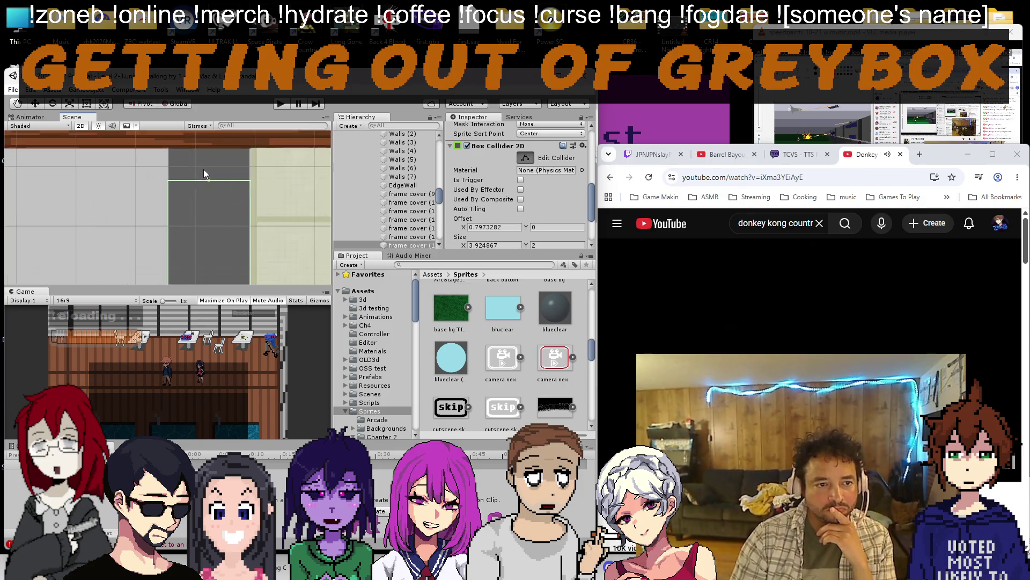
left_click_drag(204, 172, 212, 145)
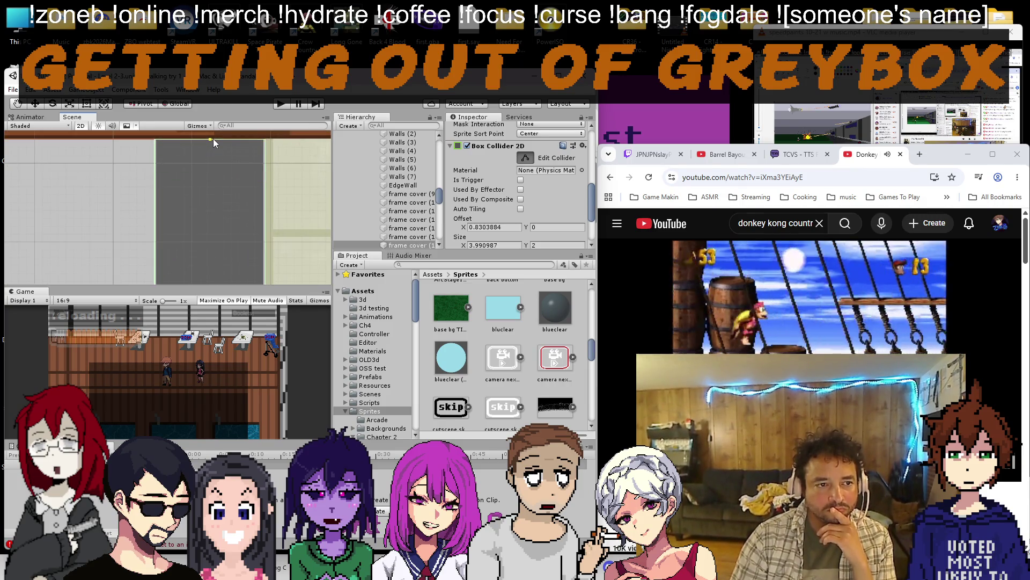
scroll(210, 177, "down", 5)
scroll(191, 248, "down", 5)
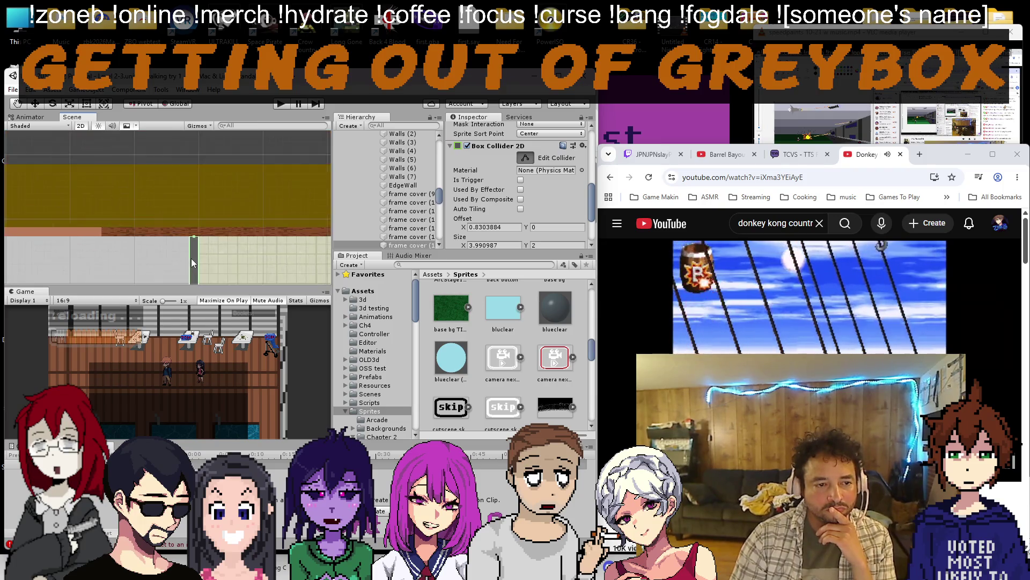
scroll(191, 258, "up", 5)
scroll(161, 202, "up", 5)
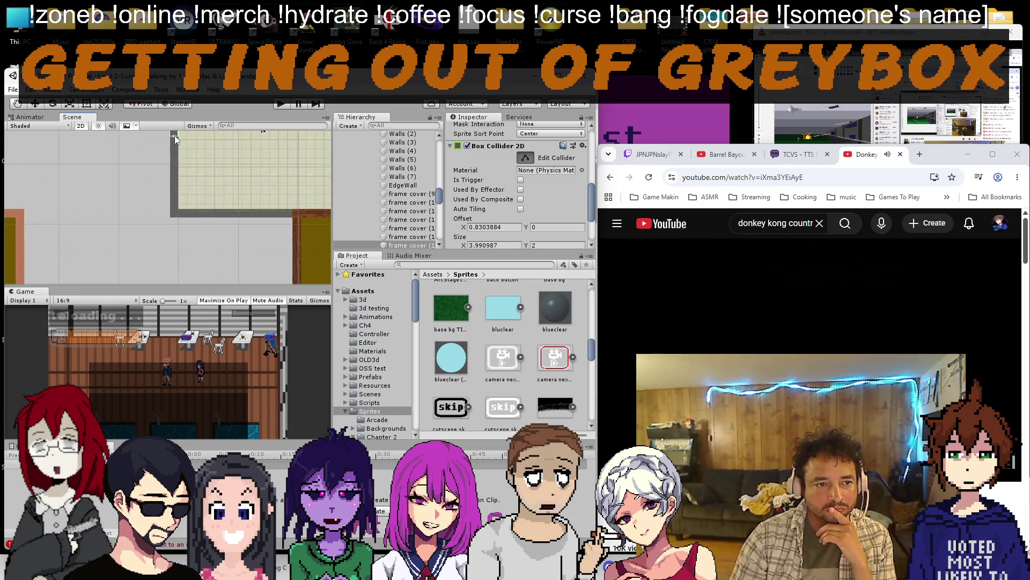
left_click_drag(176, 193, 172, 207)
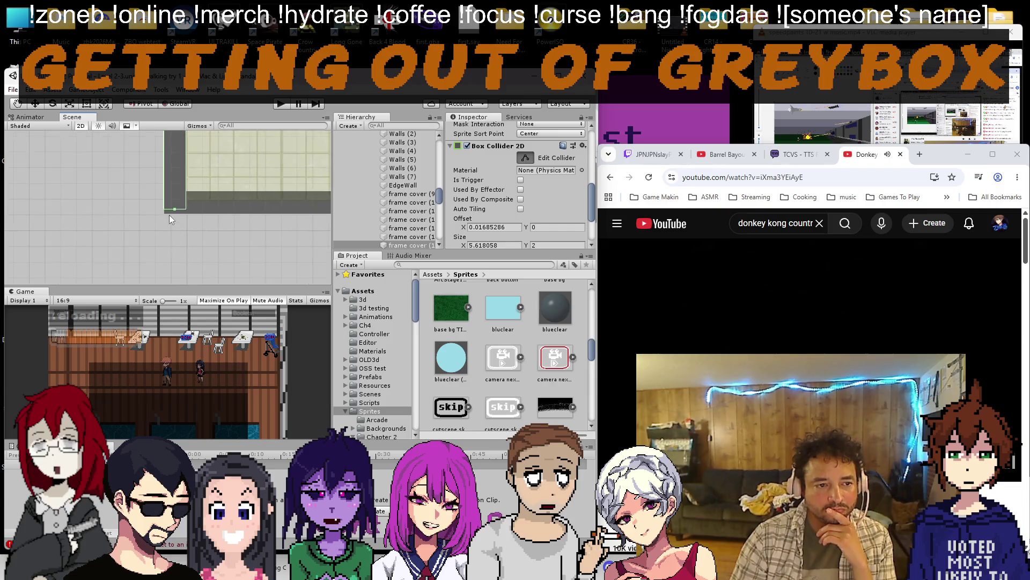
scroll(172, 207, "up", 2)
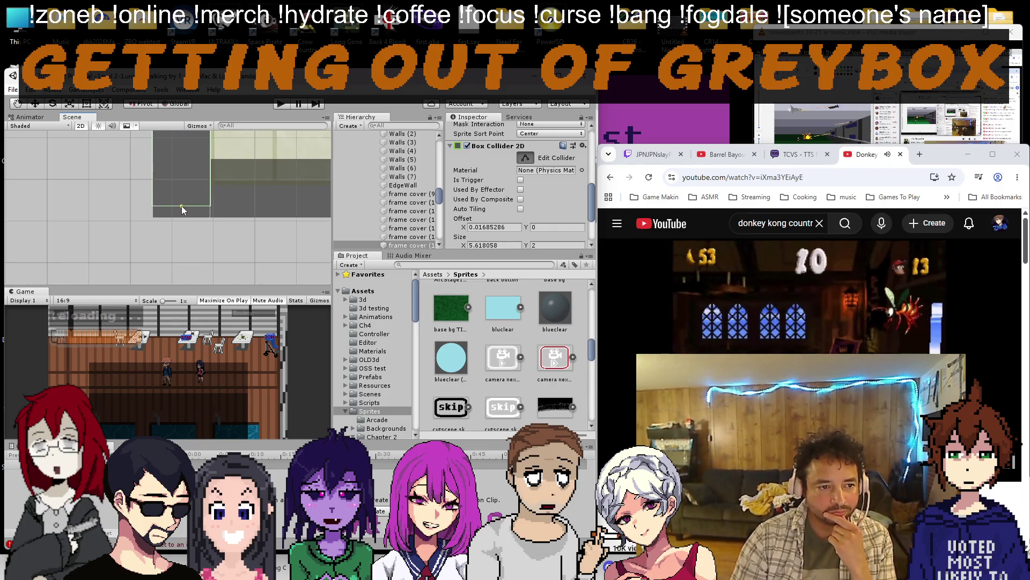
left_click_drag(183, 215, 184, 216)
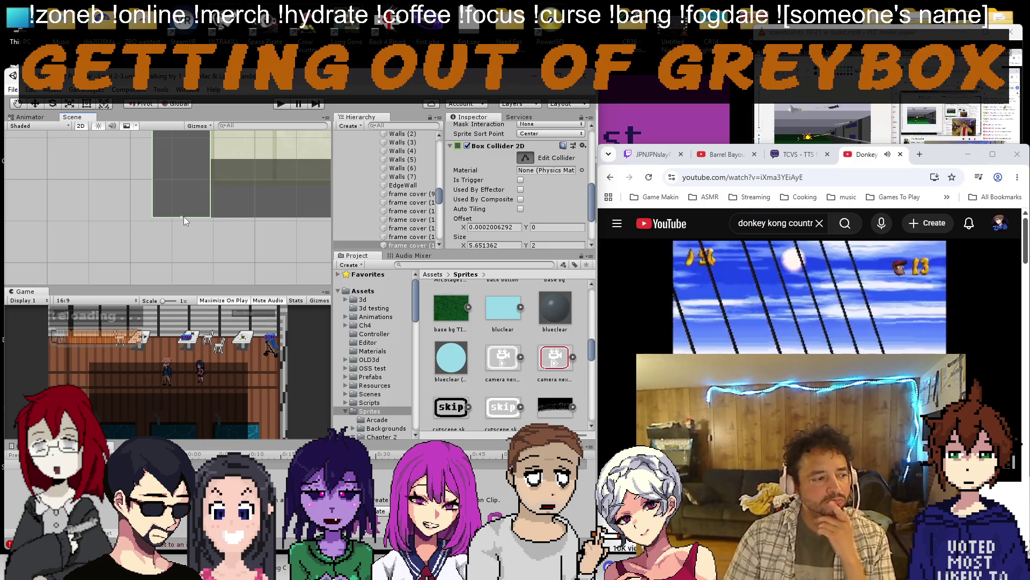
scroll(305, 220, "down", 2)
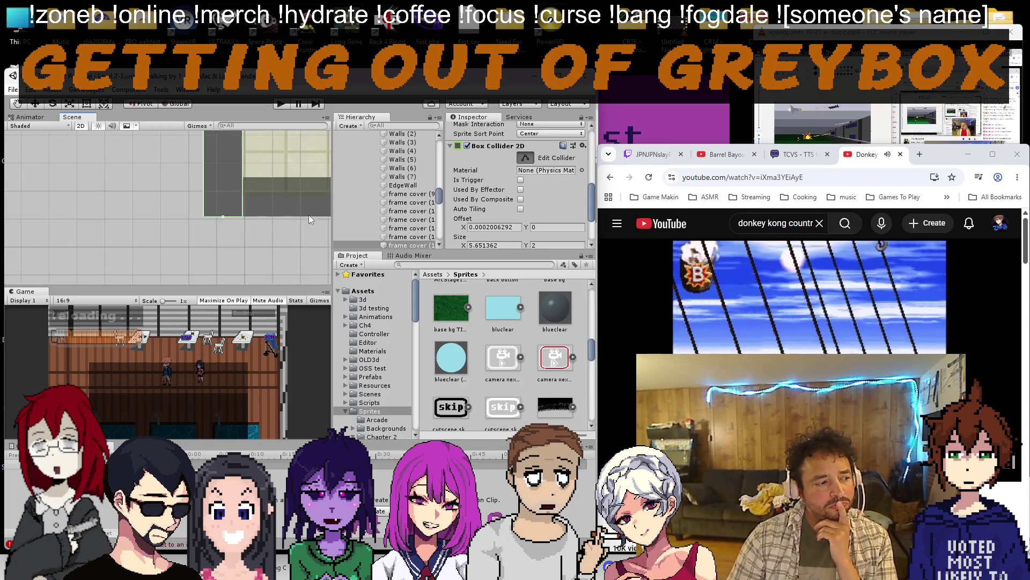
Nudge a nearby object right, check Twitch chat and ready the translator's source box.
left_click_drag(304, 212, 108, 213)
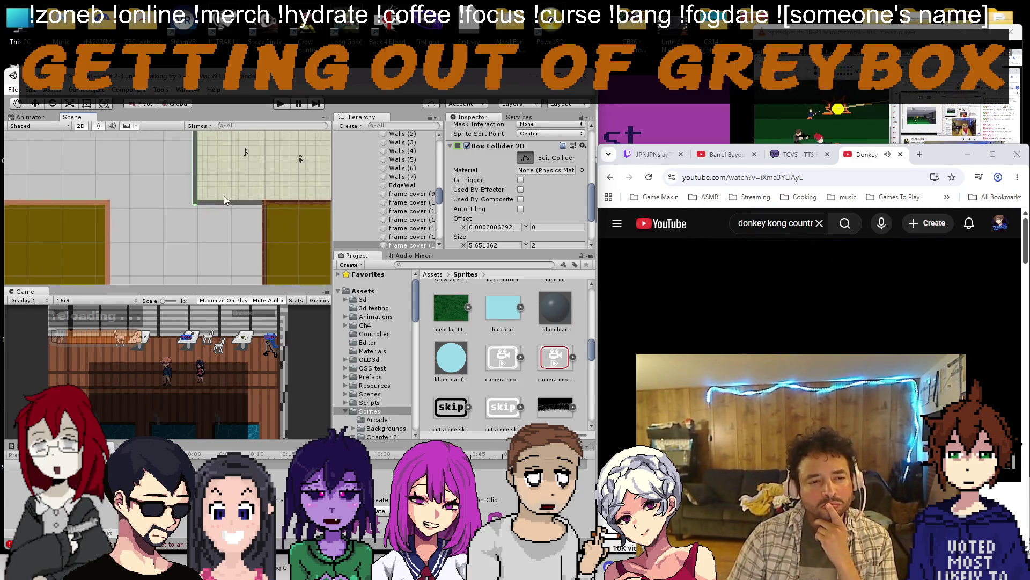
scroll(109, 214, "down", 2)
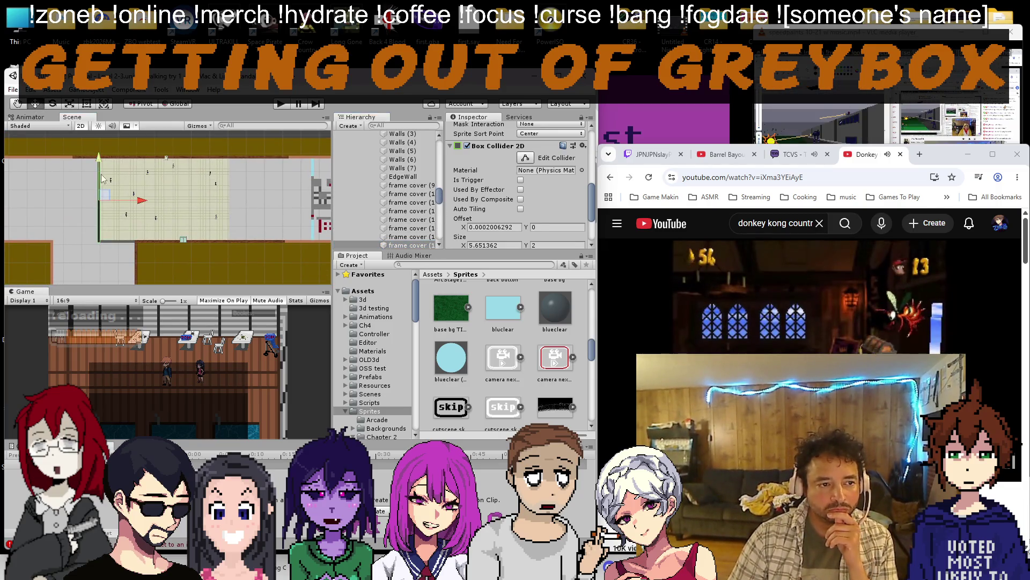
left_click_drag(145, 203, 276, 206)
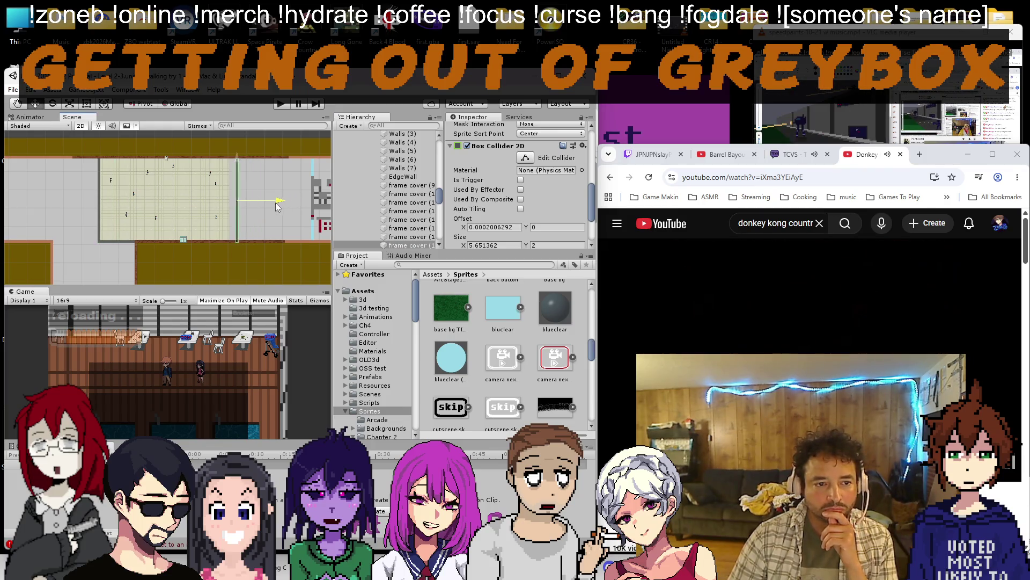
left_click(648, 154)
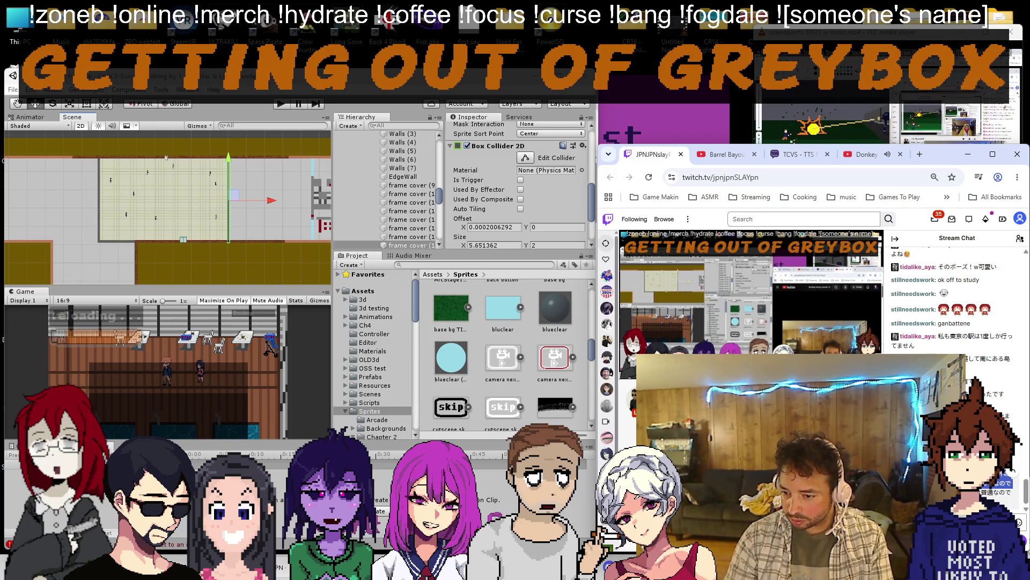
key("alt+Tab")
key("ctrl+a")
Translate the Japanese question, then write the English reply about streaming friends showing their faces.
type("質問です。私は今回海外の配信者をフォローするのはほぼ初めてなのですが外見をカメラに映して配信は普通なのですか？")
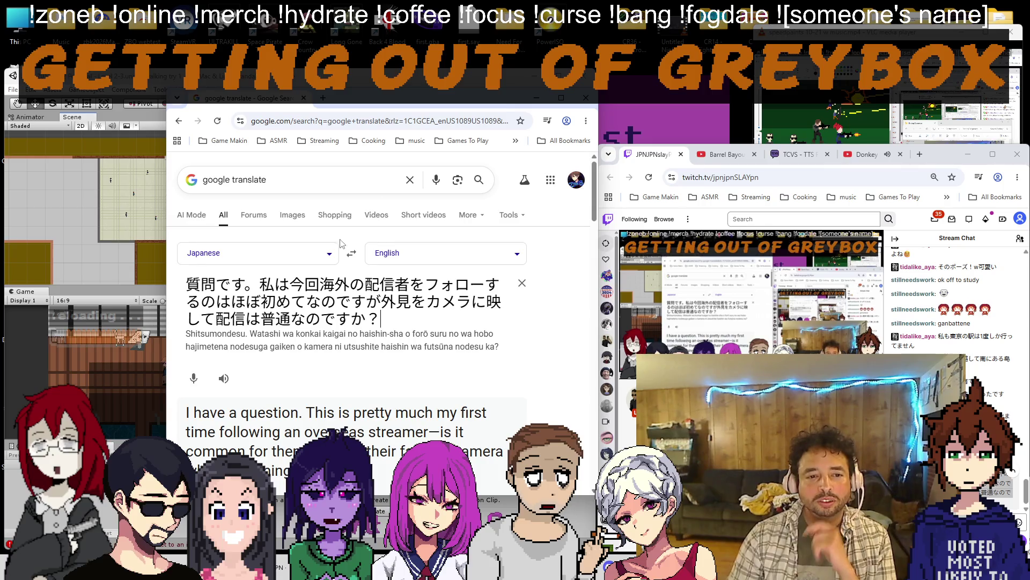
left_click(351, 252)
triple_click(311, 321)
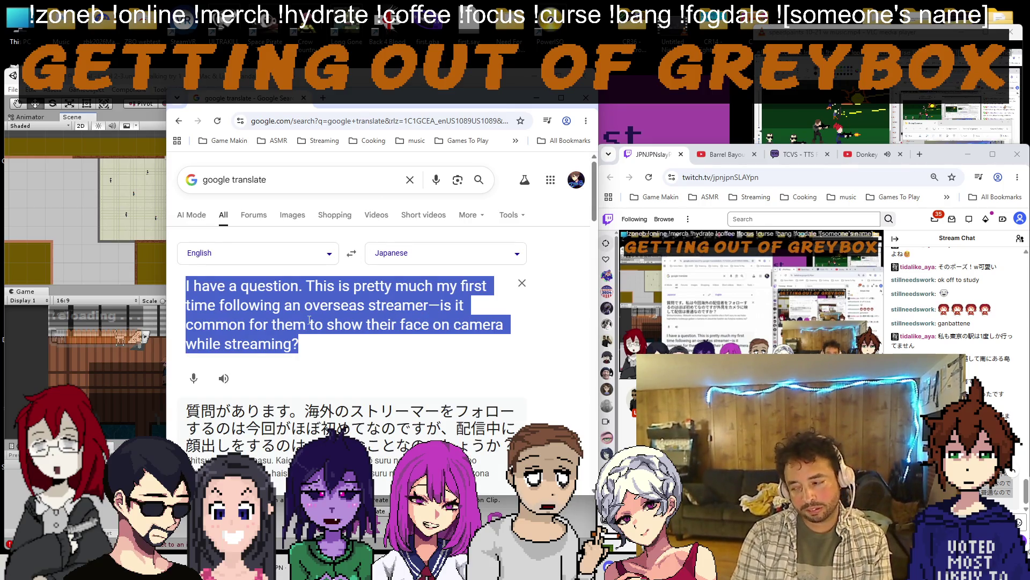
type("yeah")
key("BackSpace")
key("BackSpace")
type("s its very ")
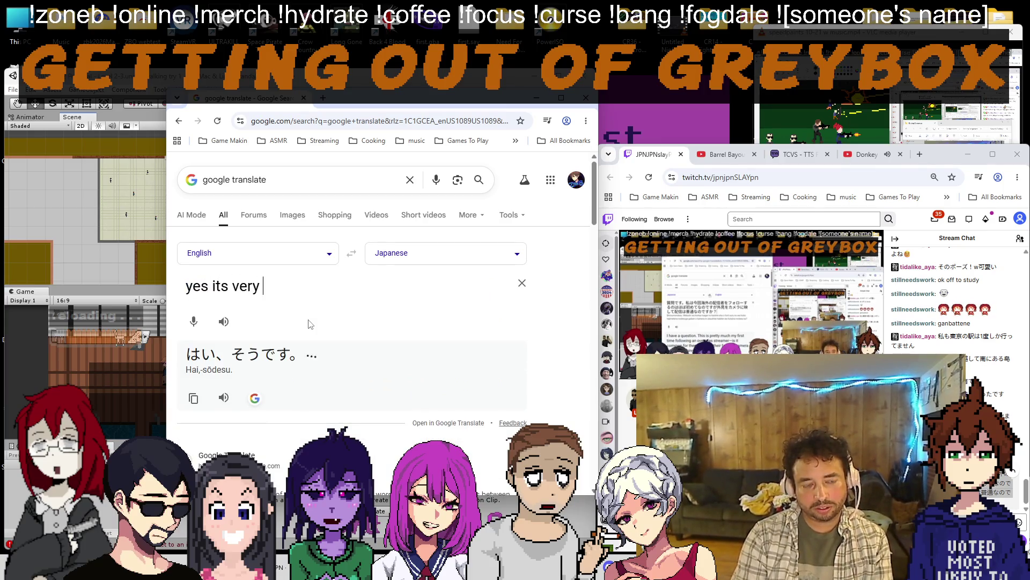
type("common. ")
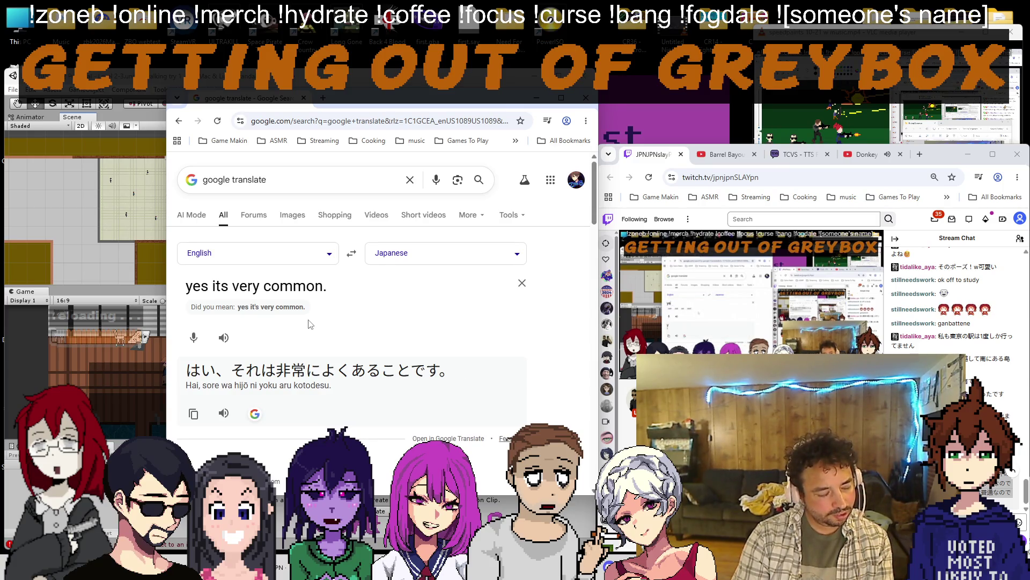
type("i think")
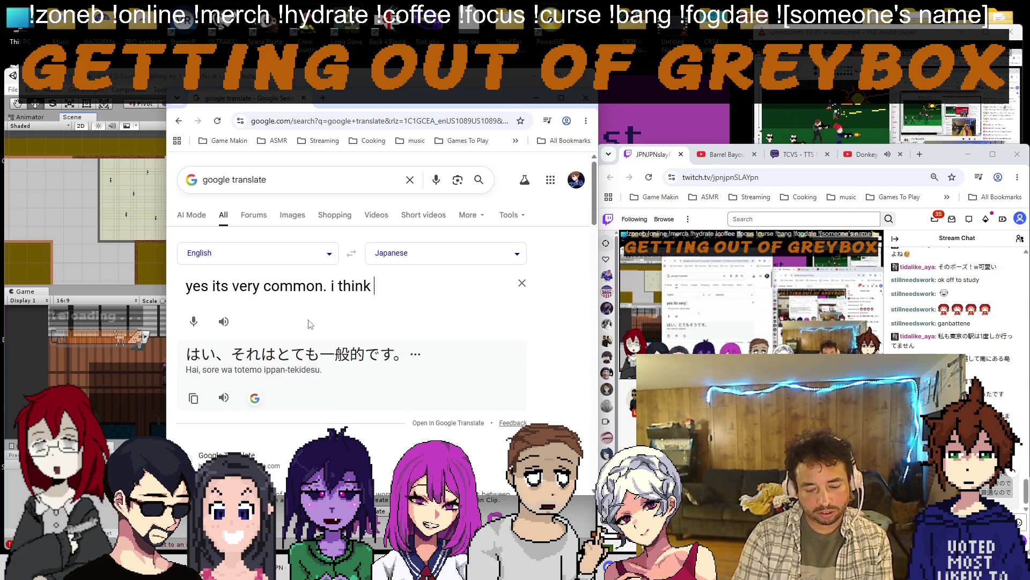
type(" 75 %")
key("BackSpace")
key("BackSpace")
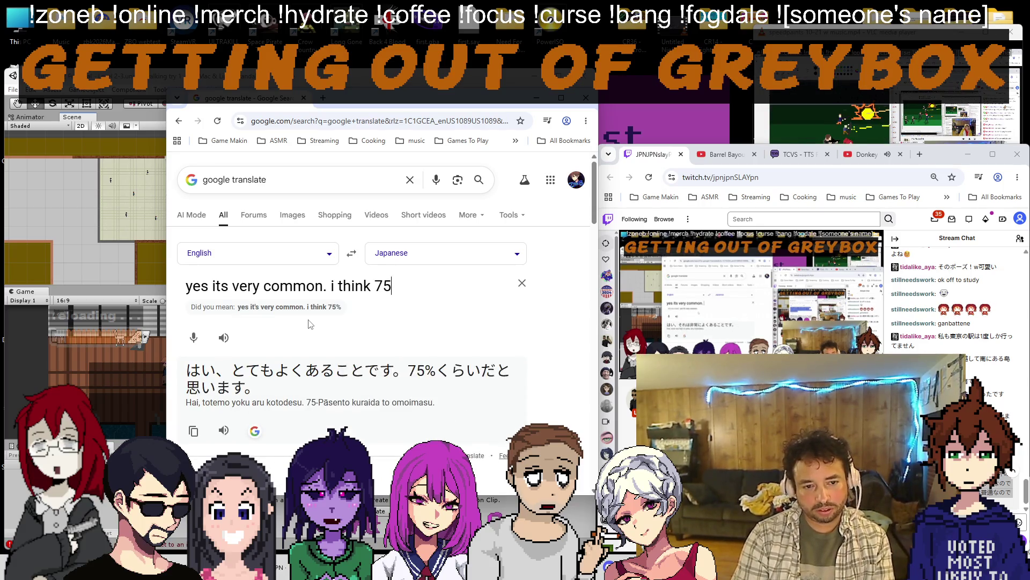
key("BackSpace")
key("BackSpace")
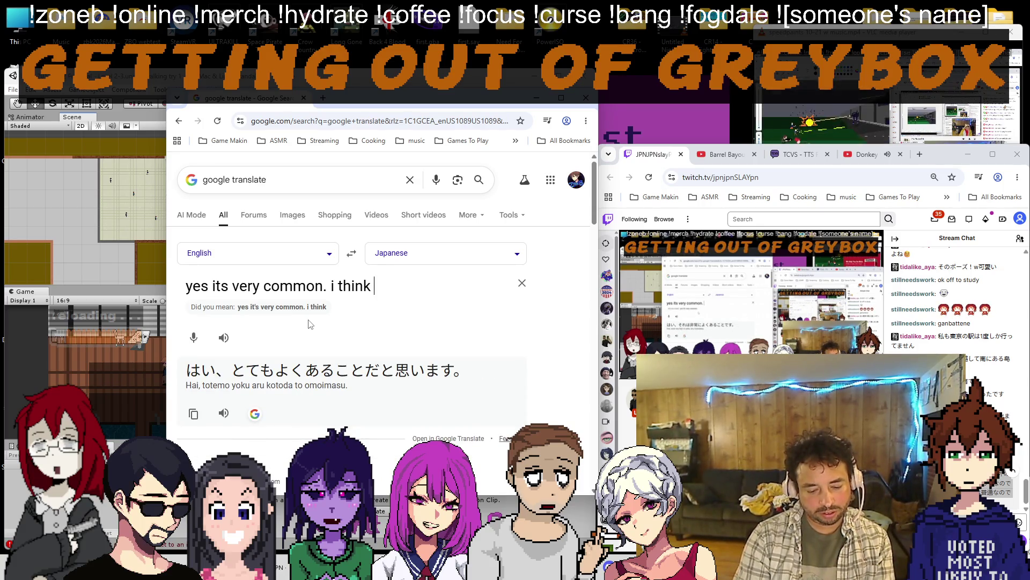
type("90%")
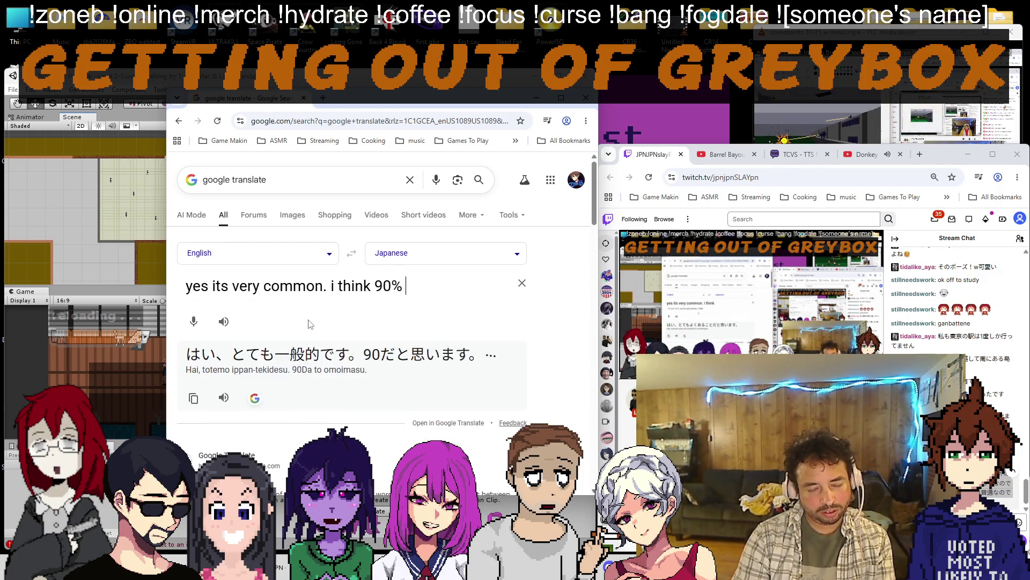
type(" of my fri")
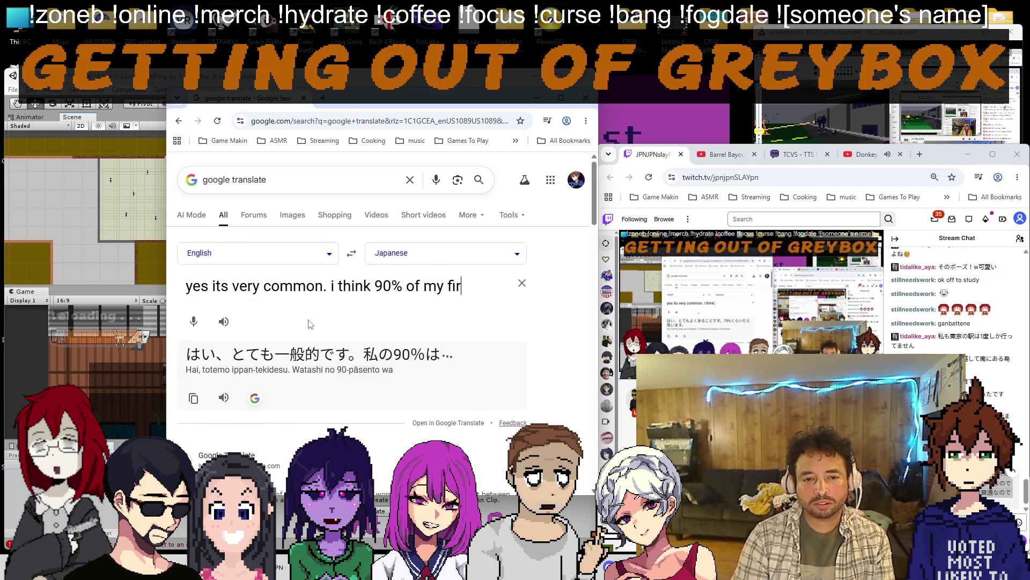
type("ends who stream show their faces.")
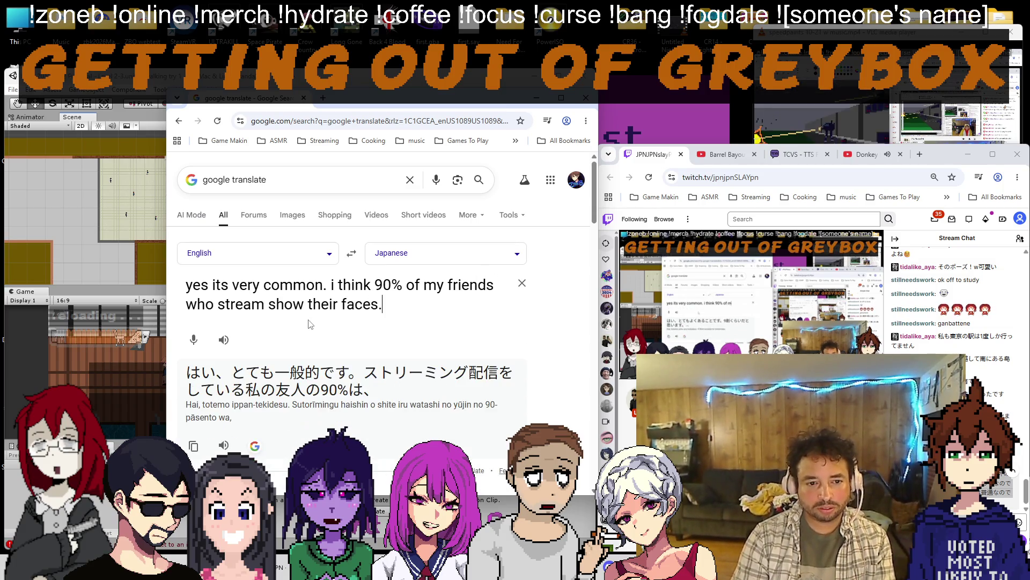
Swap direction to back-translate the Japanese reply into English and hide the translator.
left_click(352, 254)
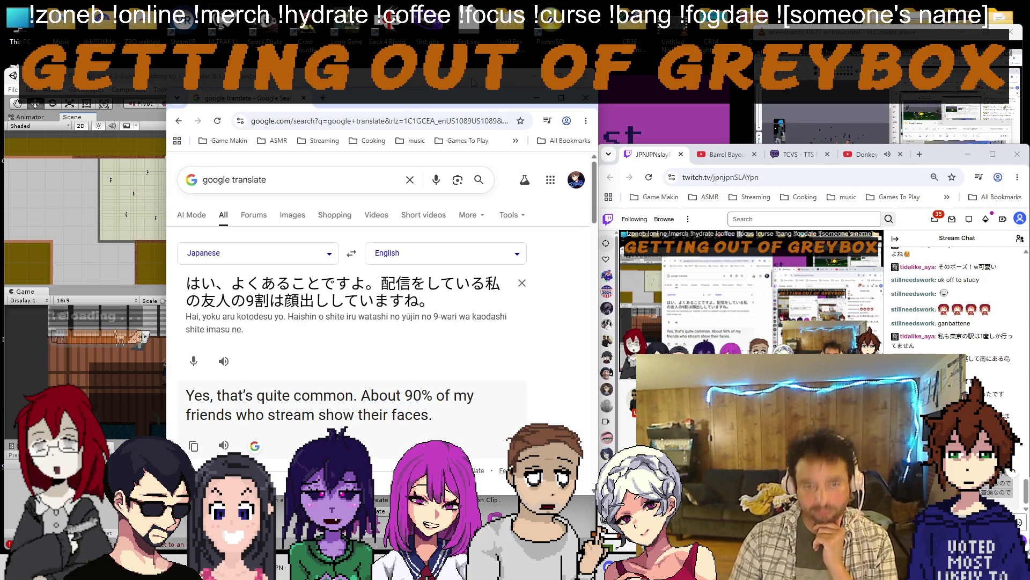
key("alt+Tab")
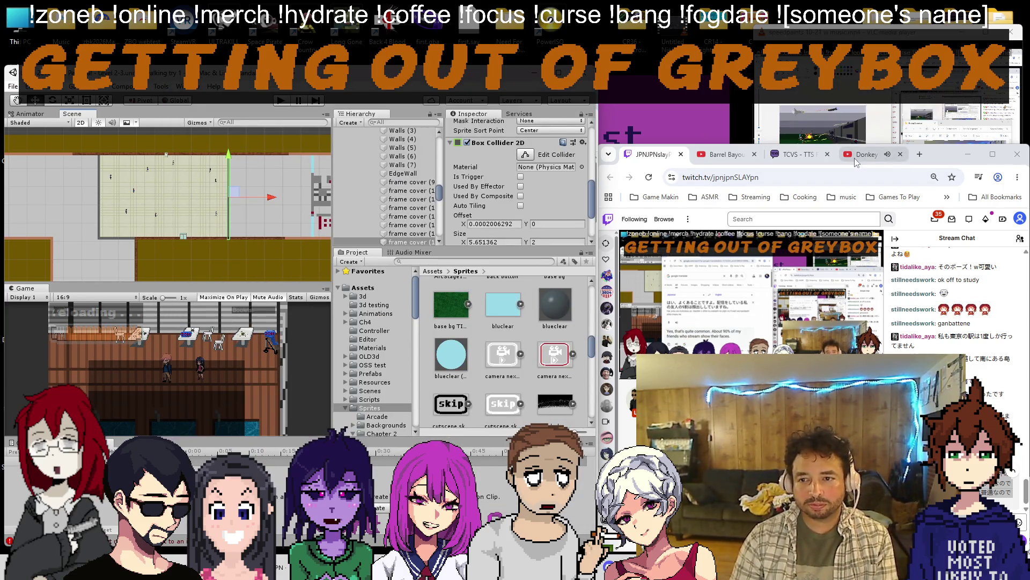
Glance at the Donkey Kong video tab, return to Twitch and select the translator's old source text.
left_click(862, 154)
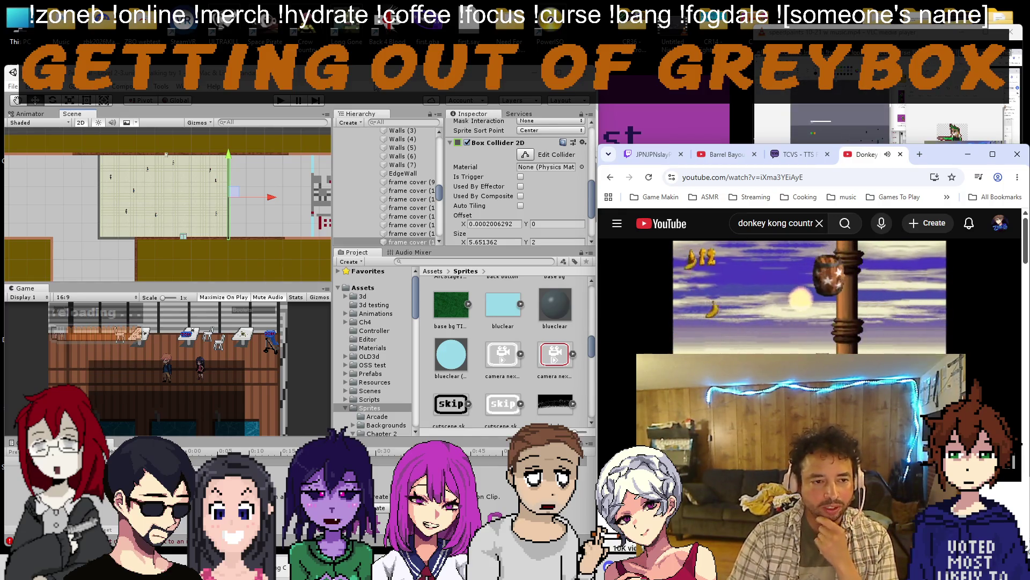
left_click(652, 154)
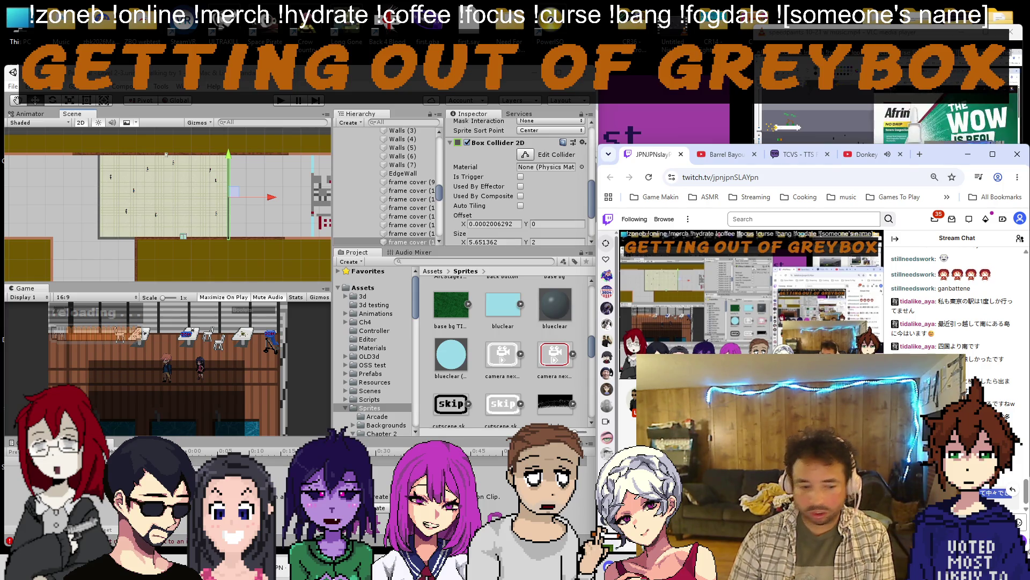
key("alt+Tab")
left_click(315, 326)
key("ctrl+a")
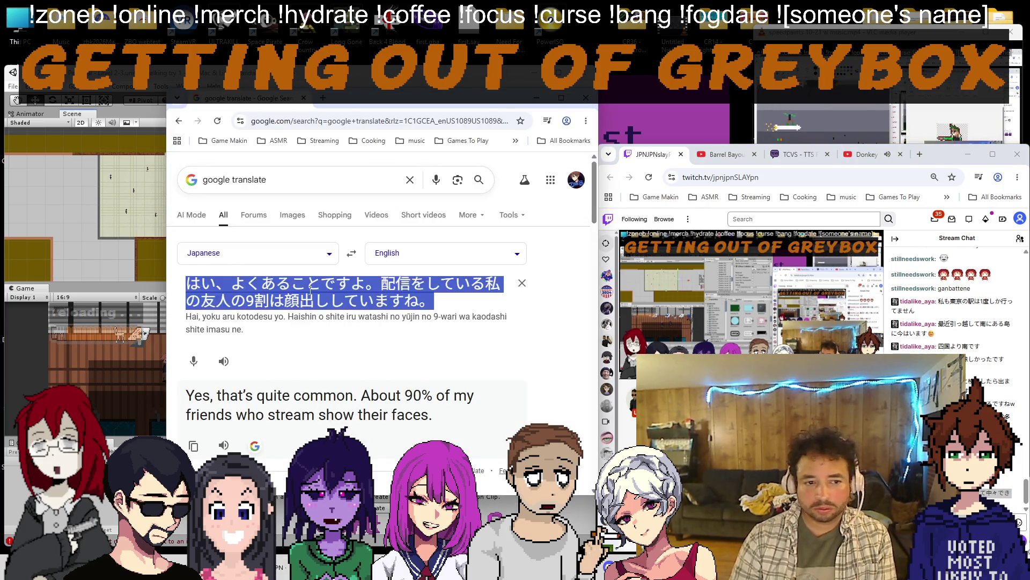
Paste the new Japanese message, read "I'm too embarrassed to do it, lol." and return to Unity.
type("私は恥ずかしくて中々できないw")
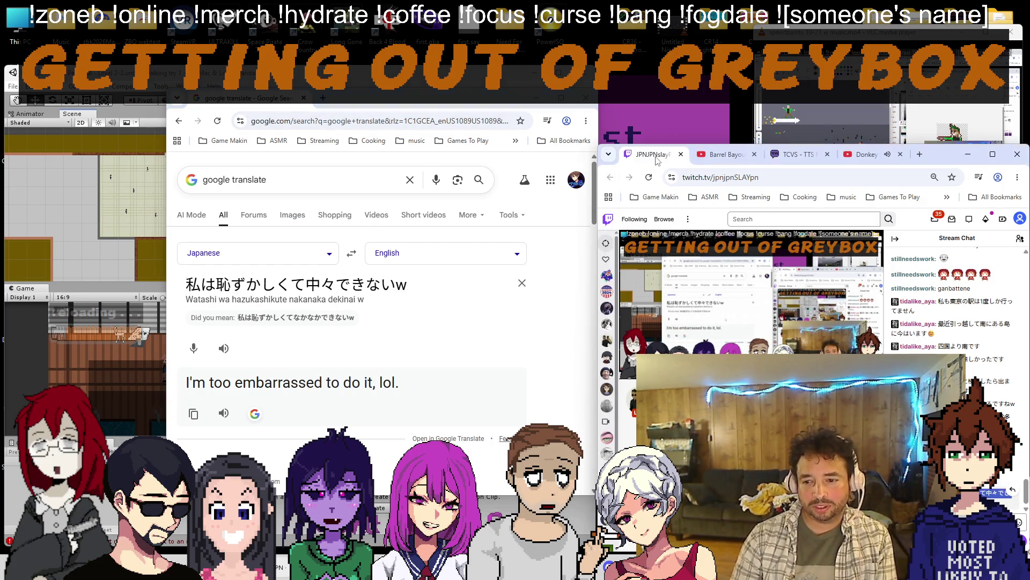
key("alt+Tab")
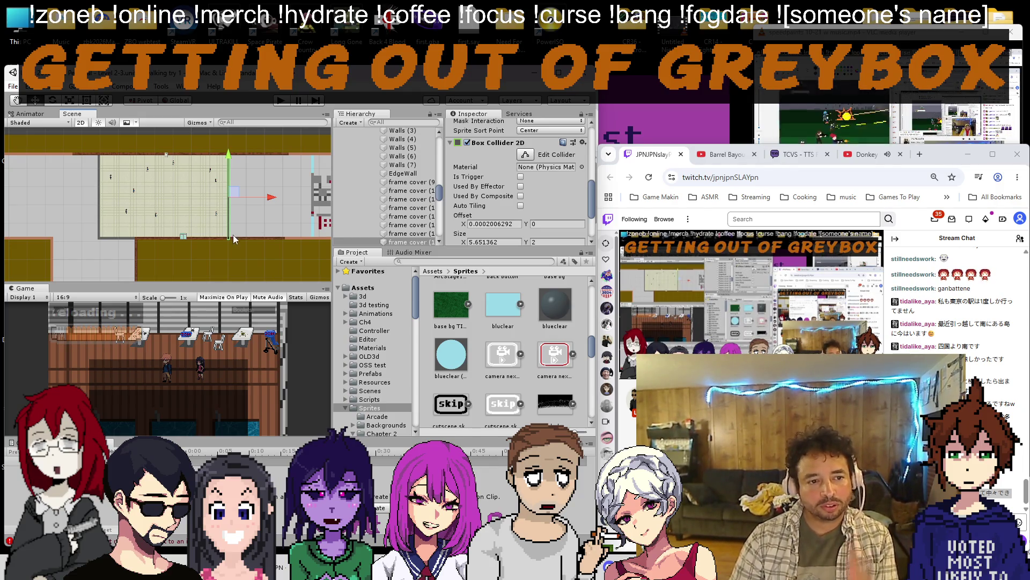
scroll(237, 219, "up", 8)
Select the dark doorway with the Rect tool and inspect its collider bounds in Edit Collider mode.
left_click_drag(237, 219, 160, 174)
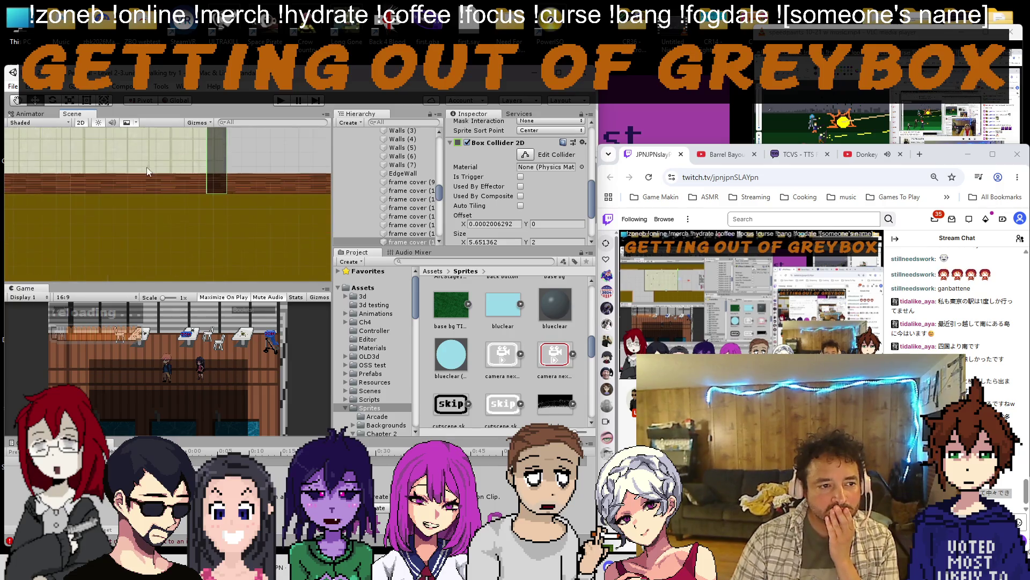
left_click(91, 103)
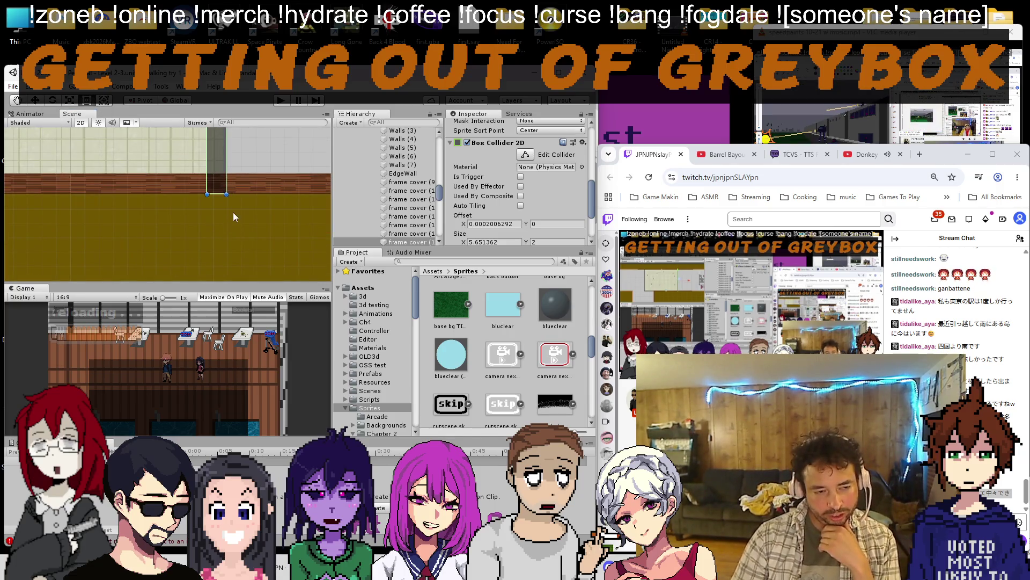
scroll(233, 213, "up", 2)
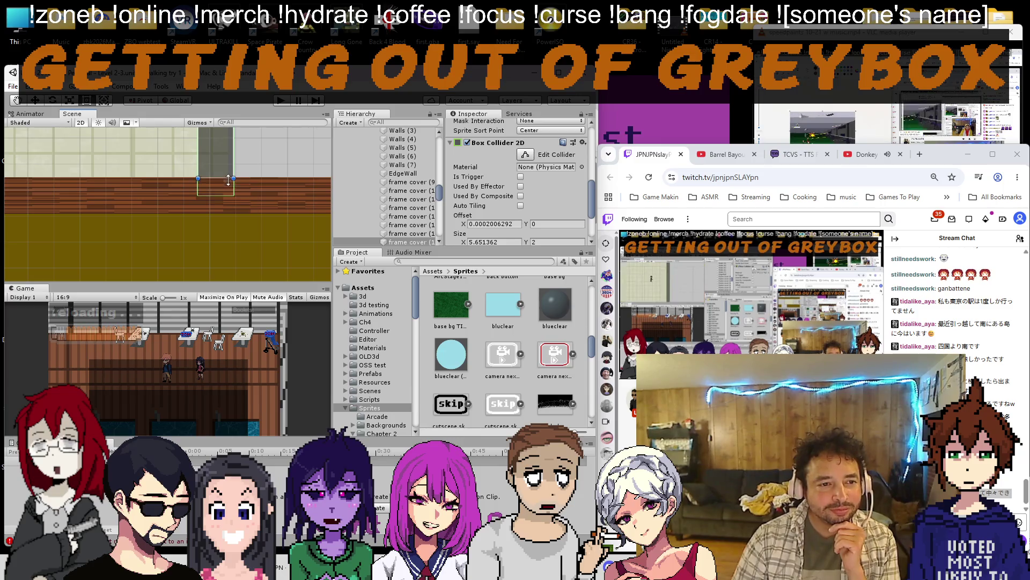
scroll(229, 211, "down", 2)
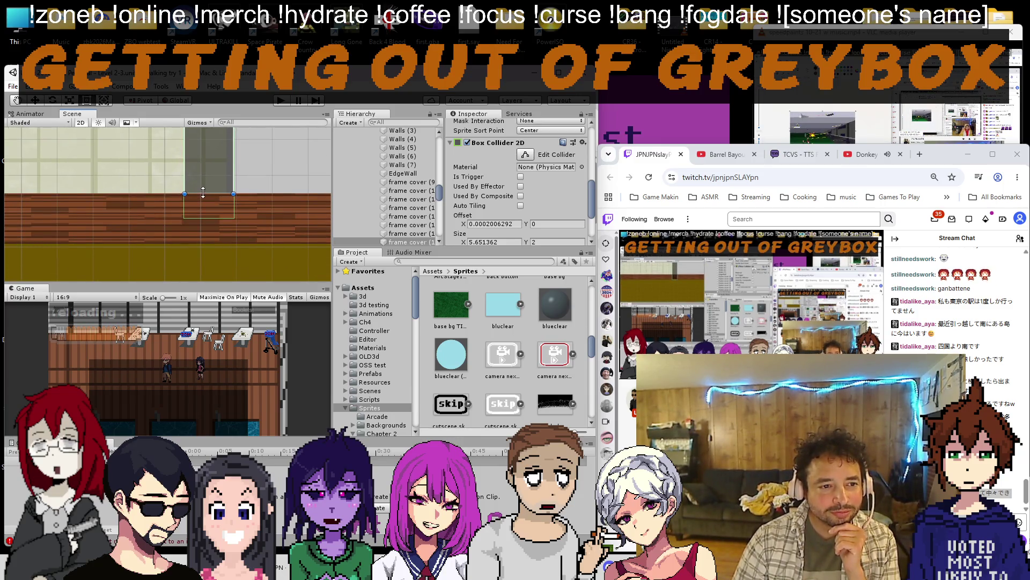
scroll(203, 194, "down", 3)
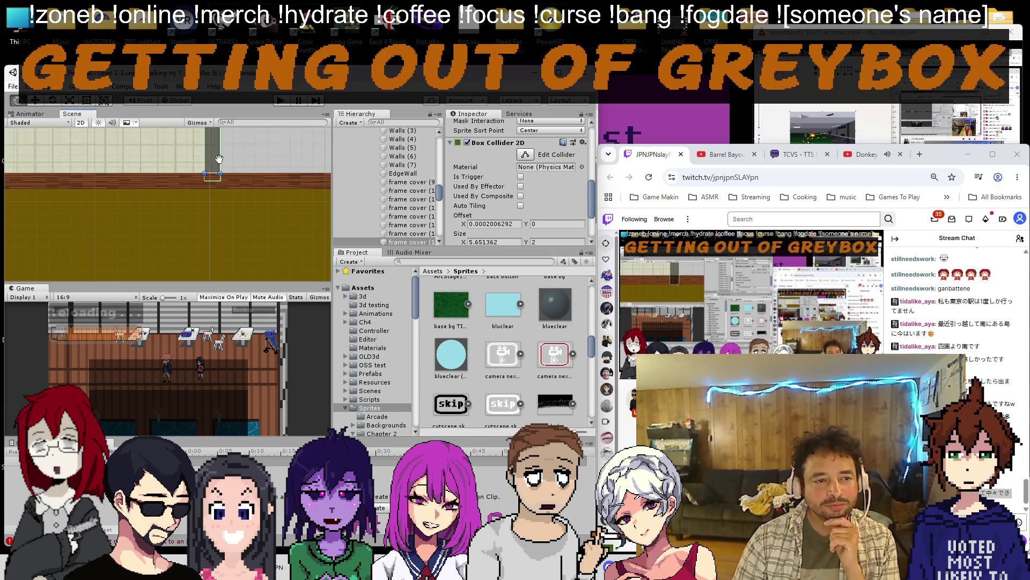
scroll(210, 171, "up", 3)
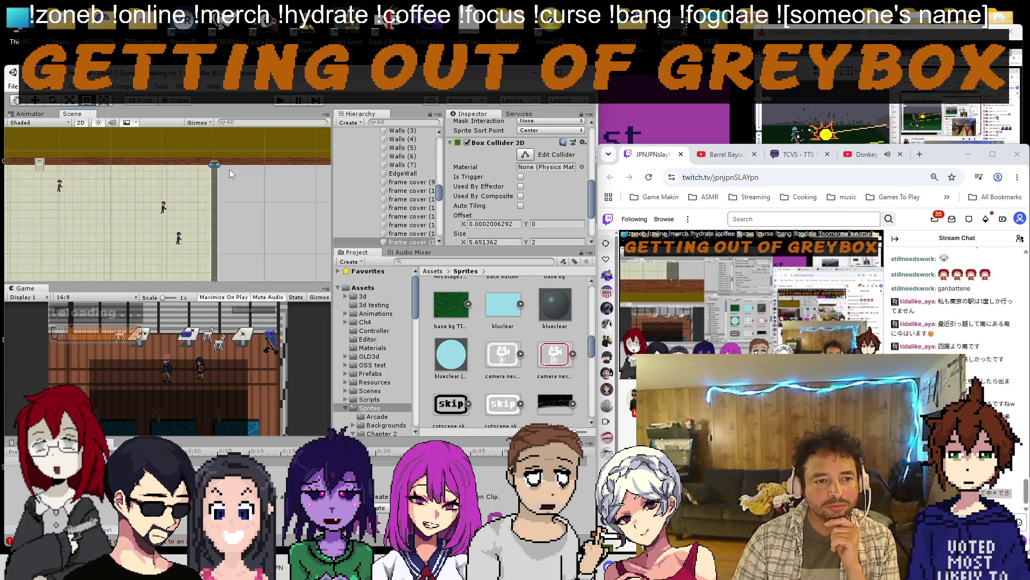
scroll(214, 161, "up", 3)
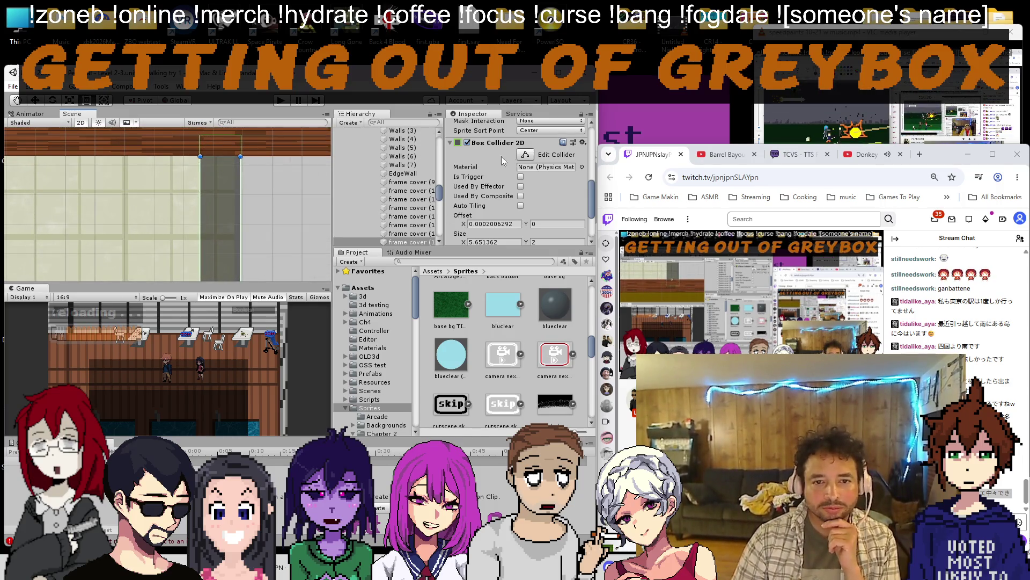
scroll(204, 153, "up", 3)
left_click(204, 152)
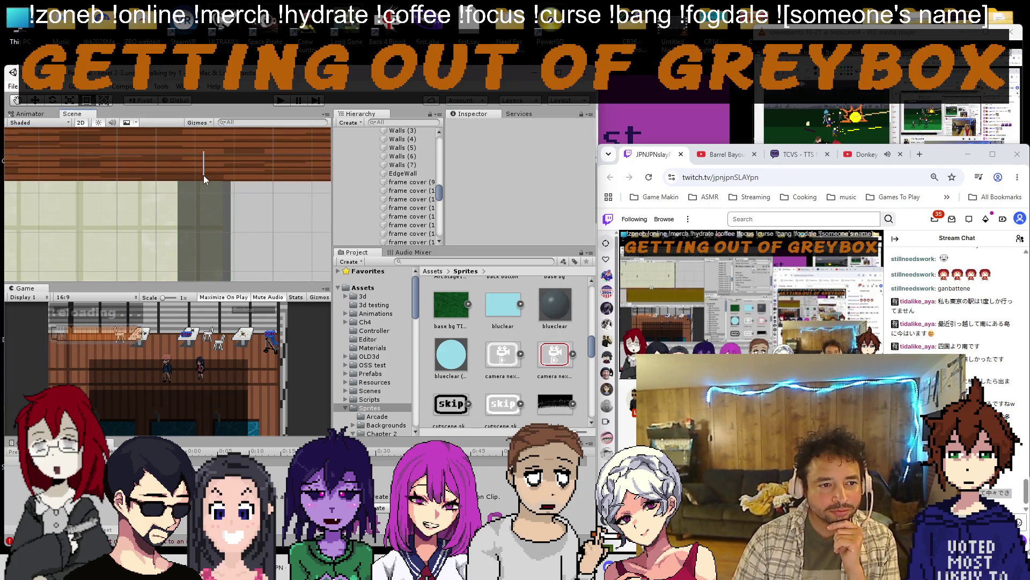
left_click(204, 195)
scroll(520, 186, "down", 5)
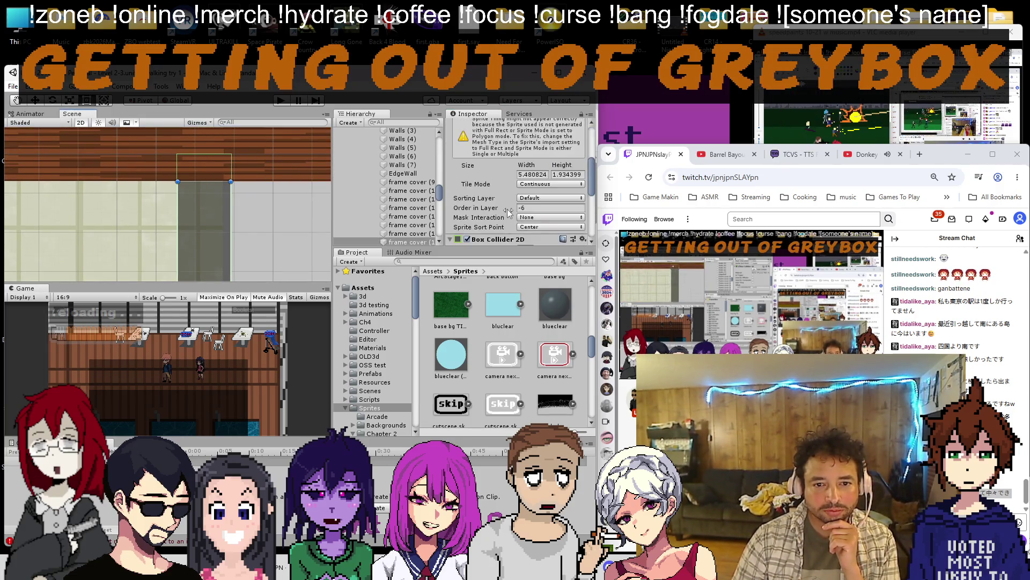
left_click(525, 186)
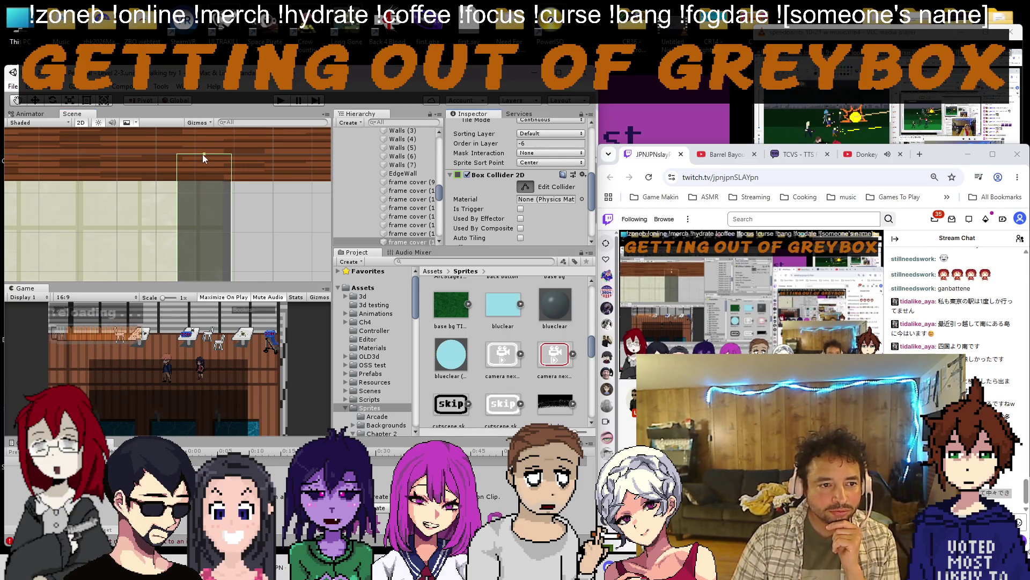
scroll(264, 242, "down", 5)
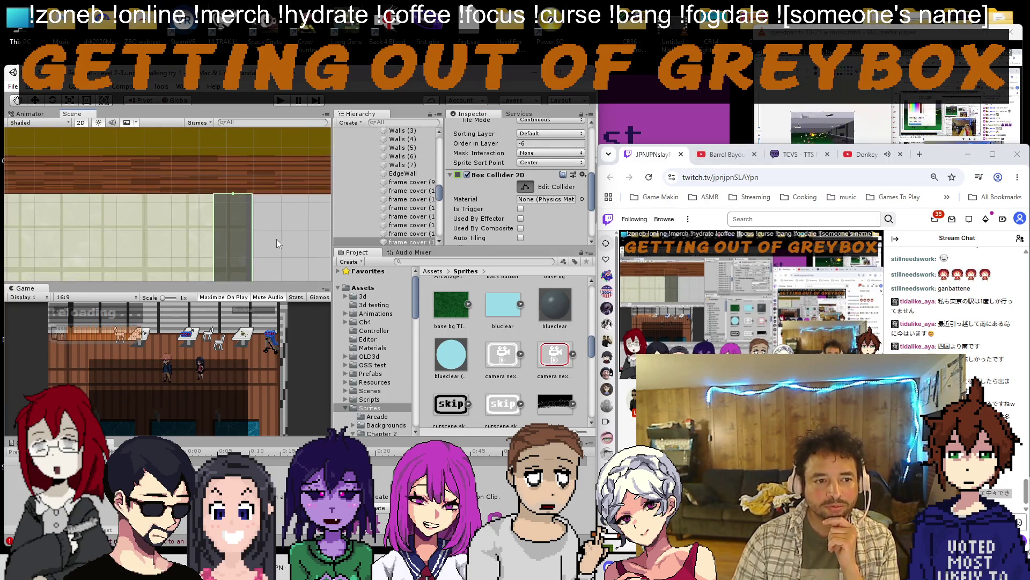
scroll(246, 166, "up", 5)
scroll(239, 203, "down", 5)
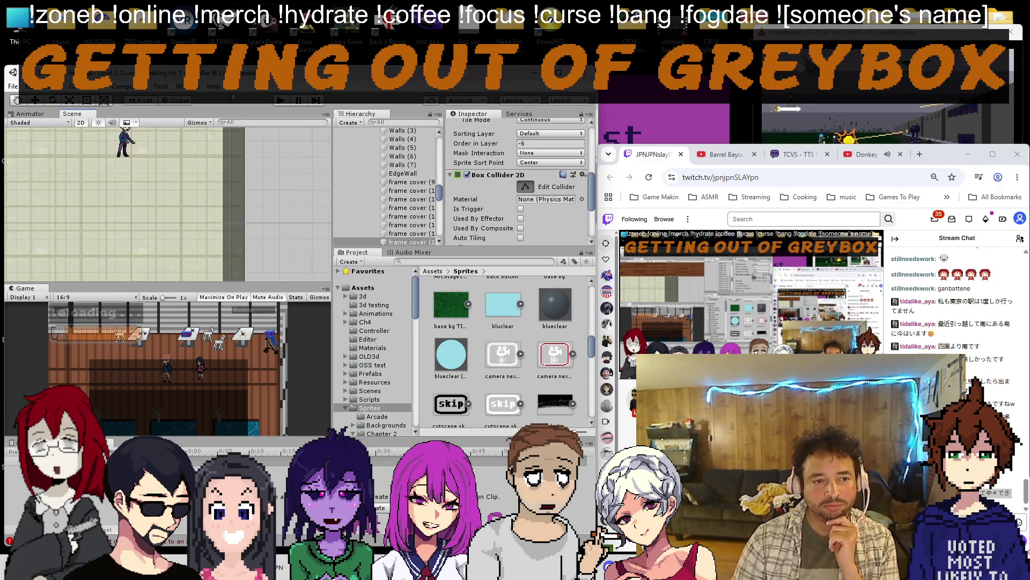
scroll(233, 212, "up", 3)
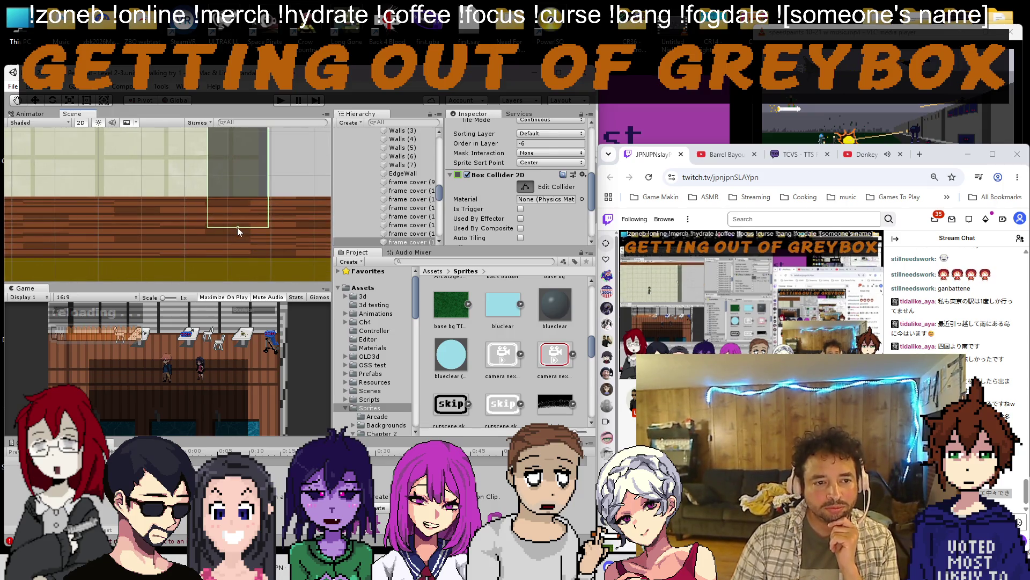
mouse_move(242, 197)
left_mouse_down()
mouse_move(80, 187)
mouse_move(236, 183)
left_mouse_up()
scroll(192, 251, "down", 3)
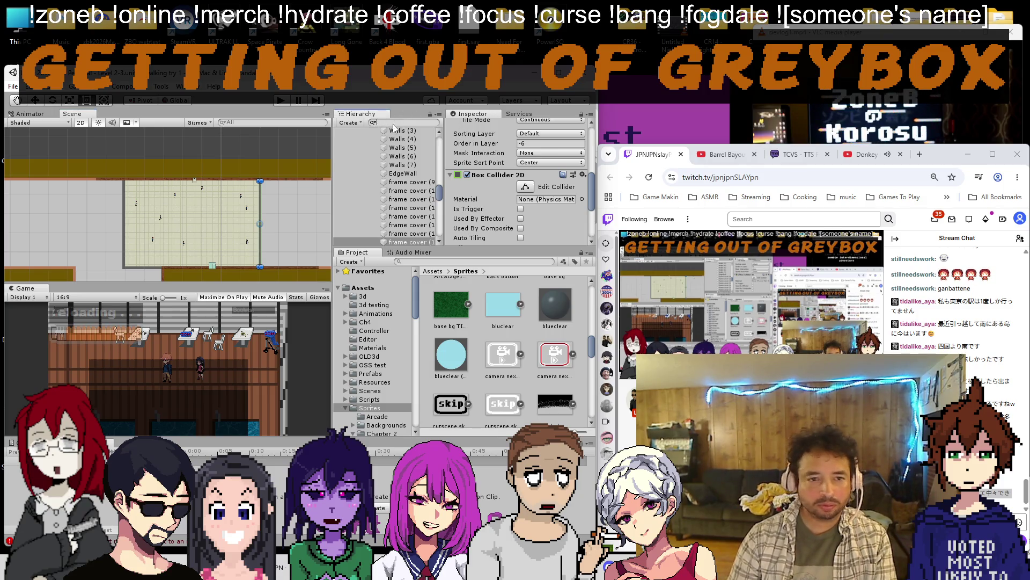
type("bench")
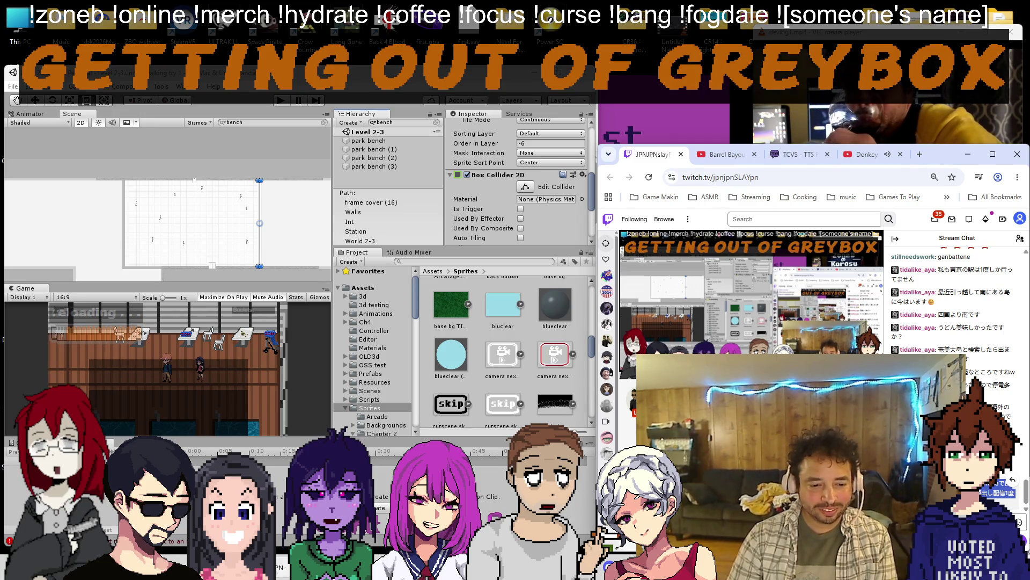
Paste the Japanese face-reveal livestream message into Google Translate for its English meaning.
key("alt+Tab")
type("だがしかし！YouTubeで目標の人数いったのでイベントで顔出し配信1度だけやりますw")
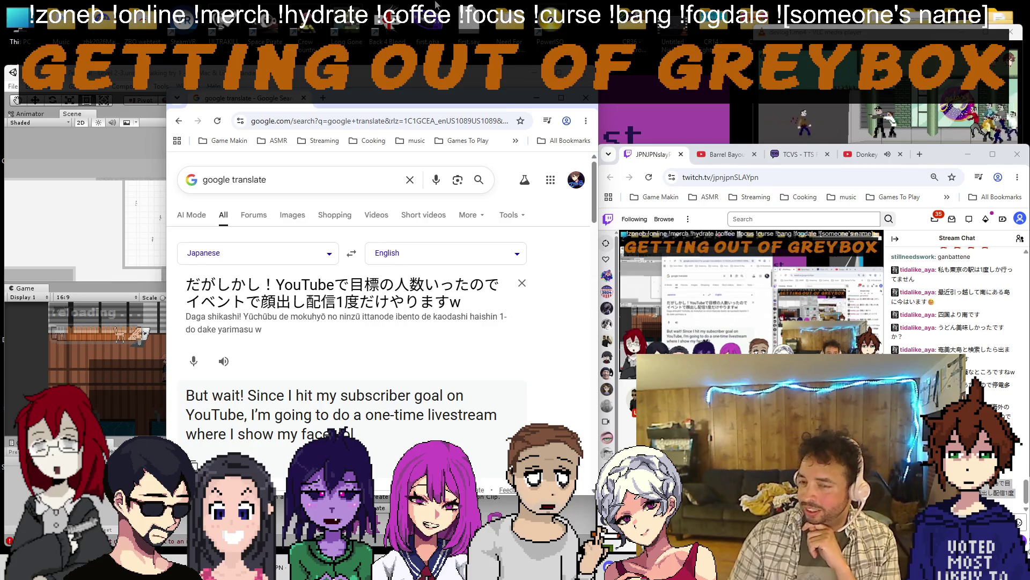
Look up the Dagashi Kashi anime in a new tab, then return to the translator.
key("ctrl+t")
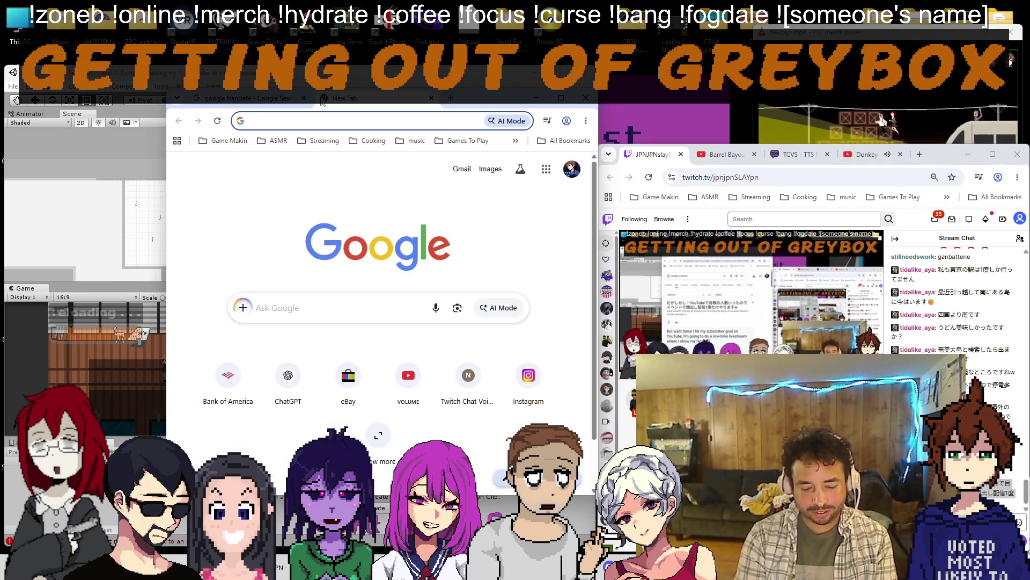
type("dagashikas")
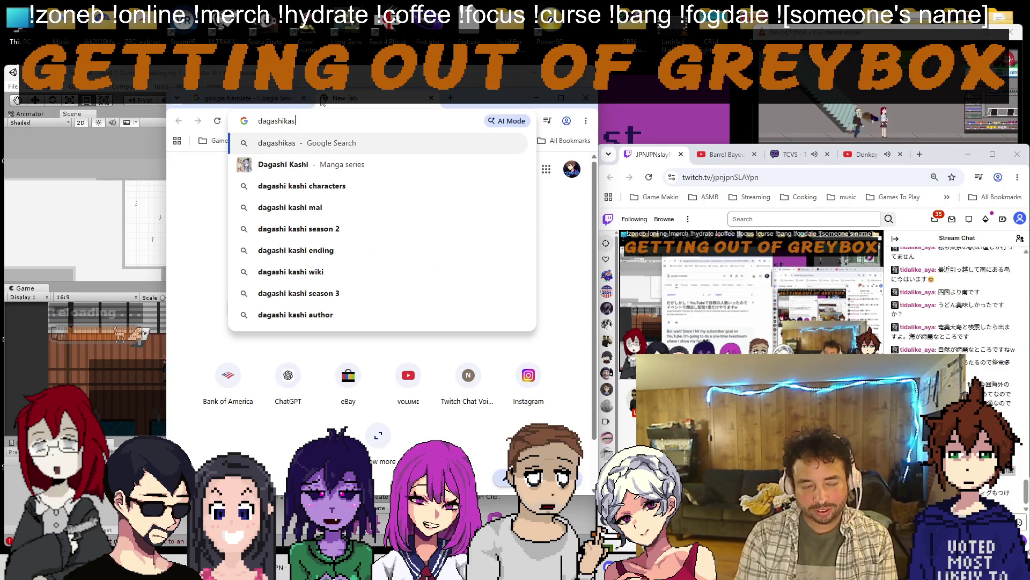
type("hi anime")
key("Return")
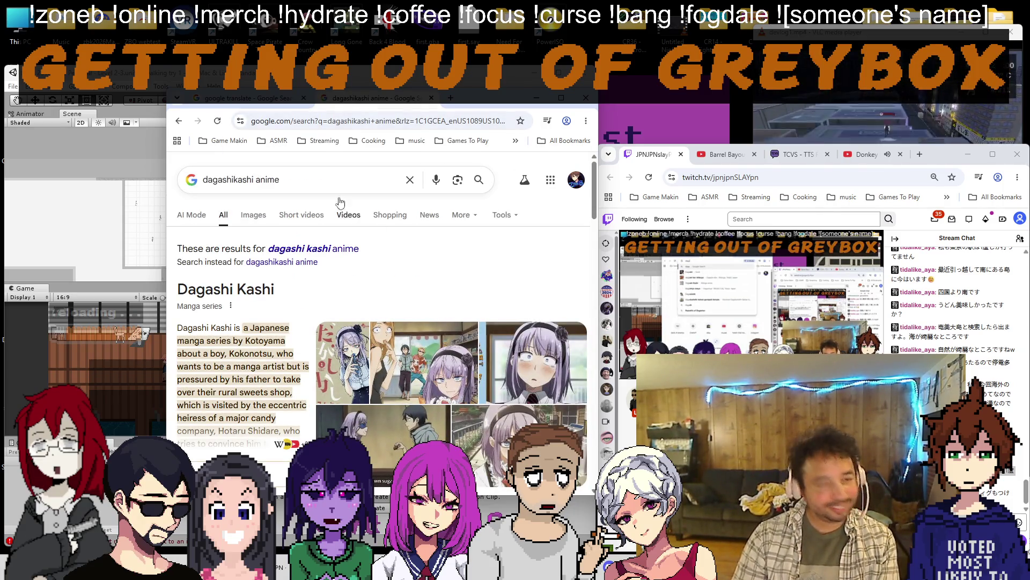
left_click(434, 99)
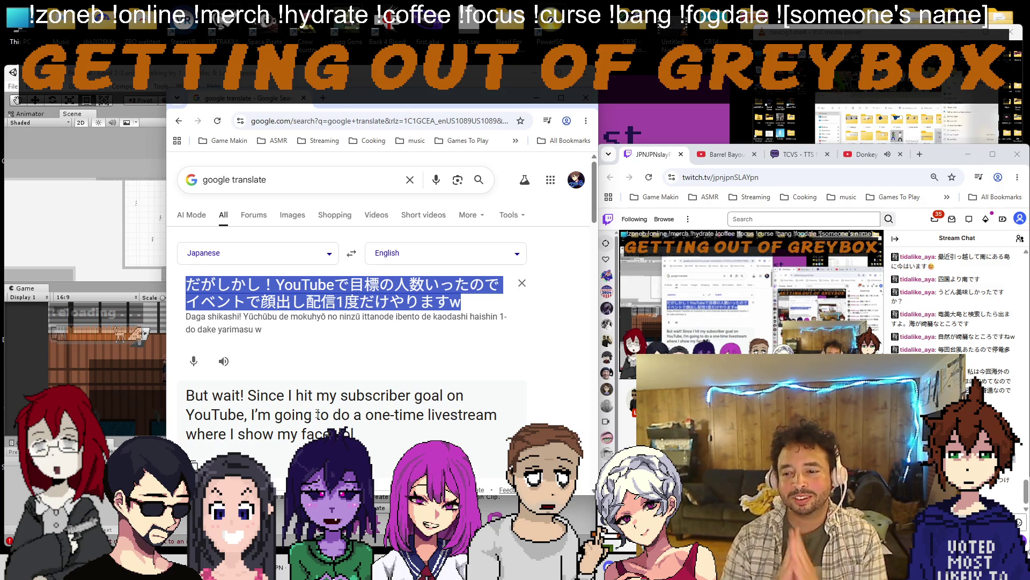
Translate the copied Japanese chat message about makeup and a wig into English.
key("alt+Tab")
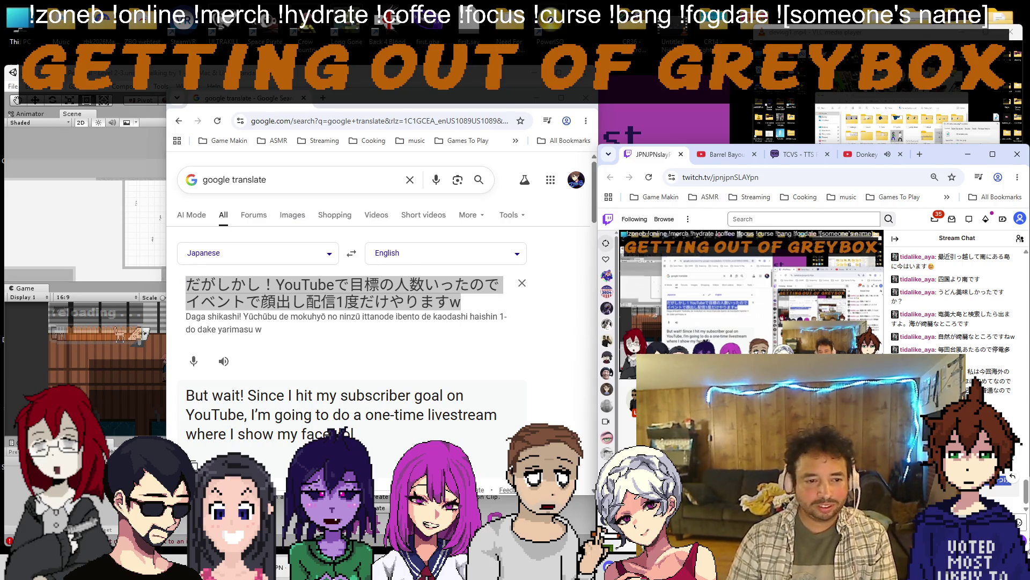
left_click(321, 301)
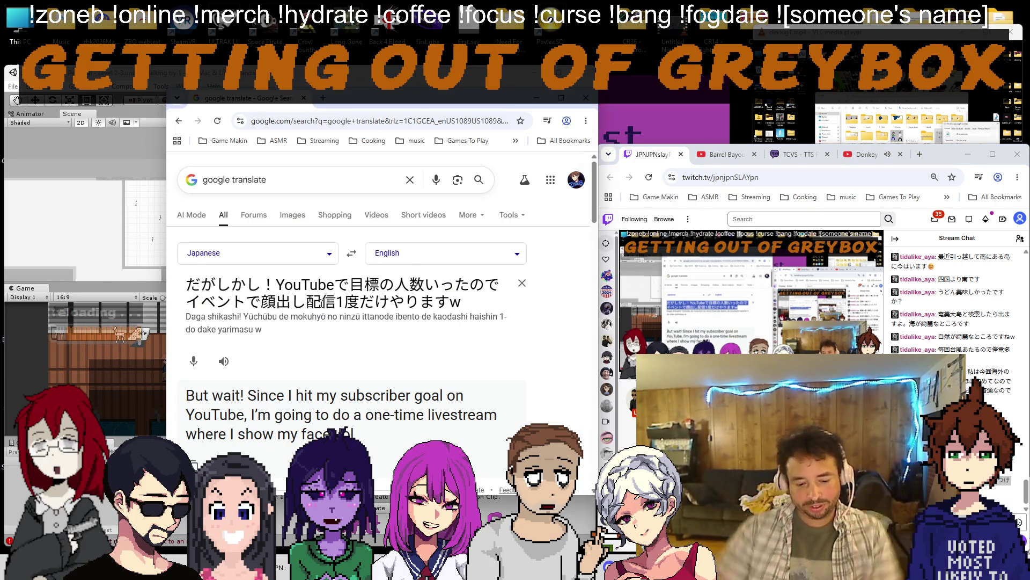
key("ctrl+a")
type("化粧沢山してウィグもつけて化けますね！w")
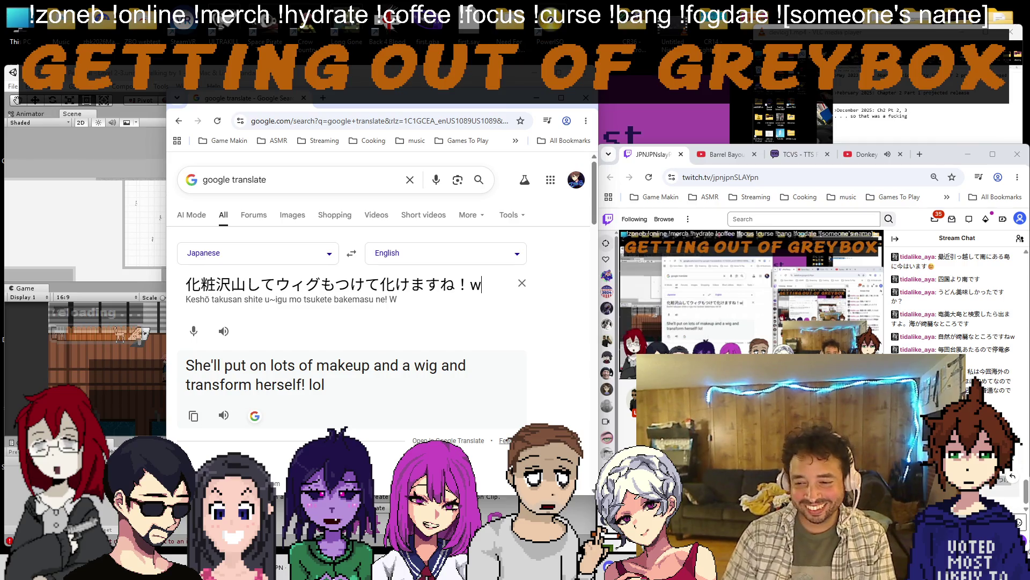
Translate 違う as 'different', then minimize Chrome to reveal Unity.
key("alt+Tab")
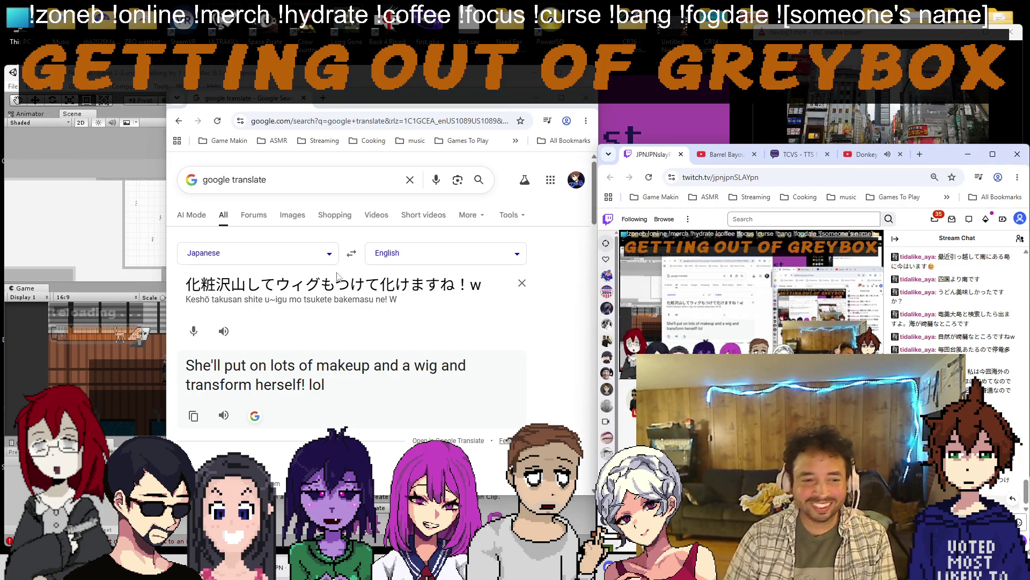
type("chigau")
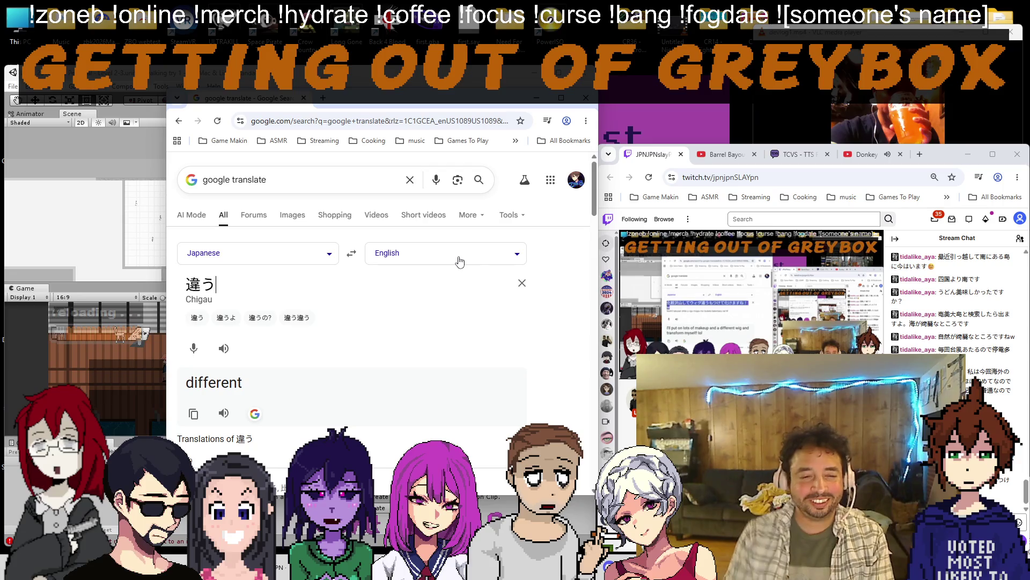
left_click(398, 308)
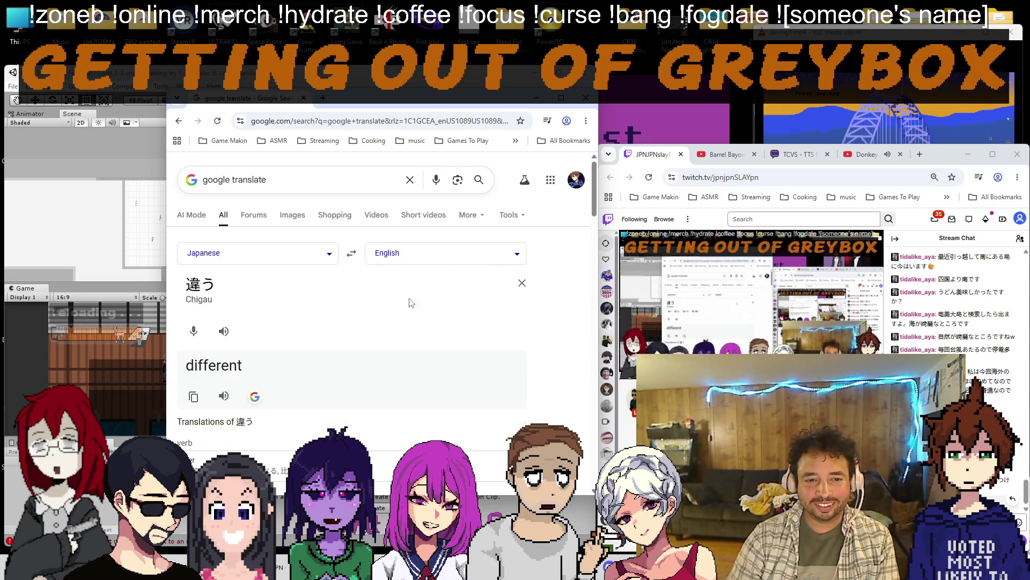
left_click(541, 99)
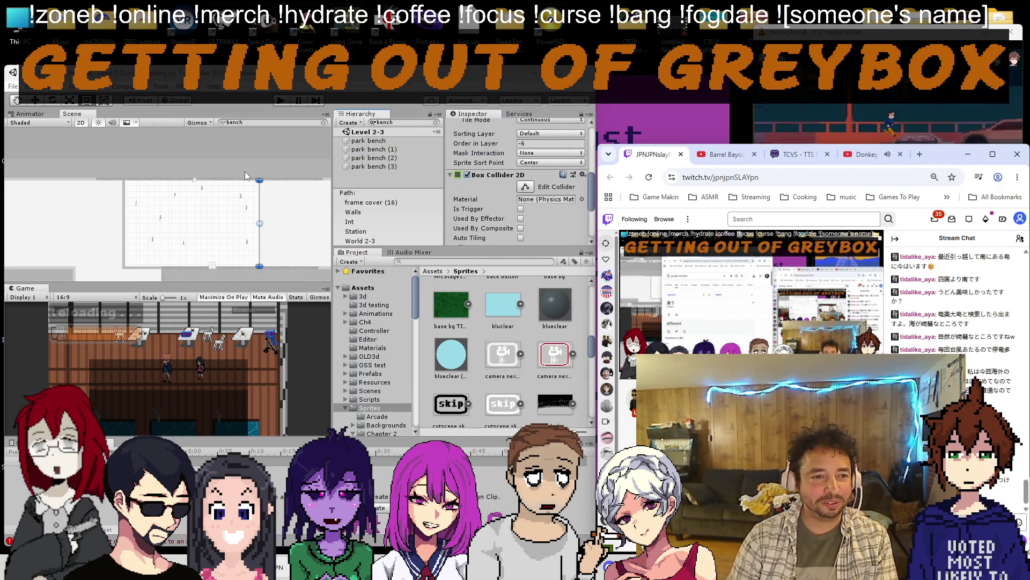
Select and frame the park bench and park bench (2) objects in the Hierarchy.
left_click(368, 140)
double_click(368, 140)
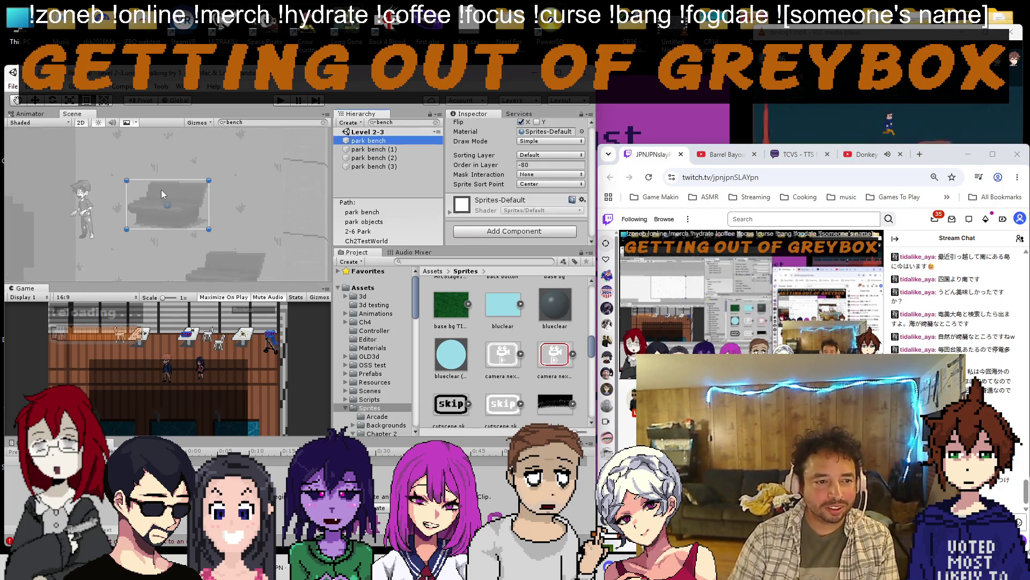
left_click(374, 150)
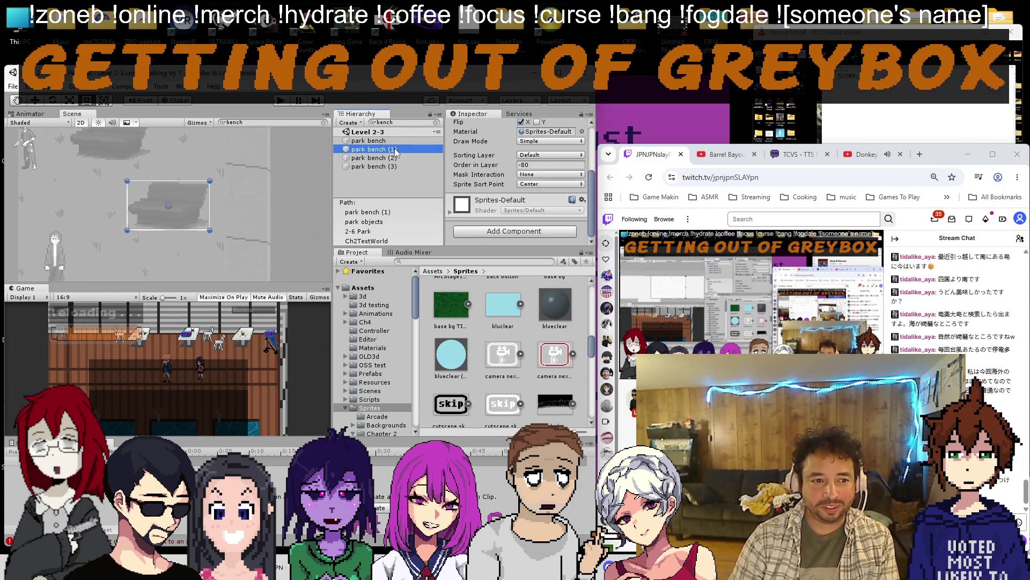
double_click(374, 158)
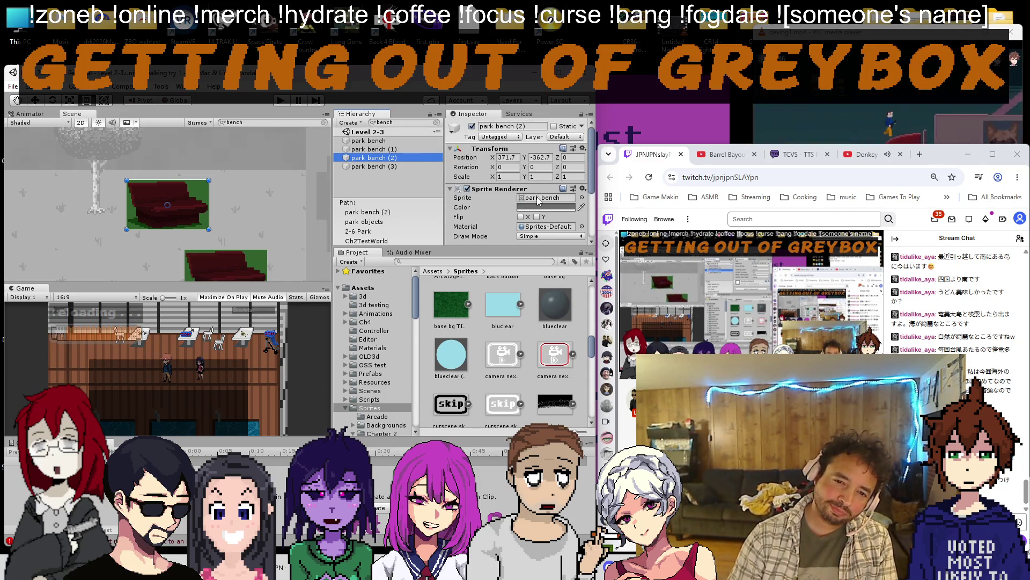
Ping the bench sprite asset in the Project, collapse World 2-3, and bring back the translator.
left_click(536, 131)
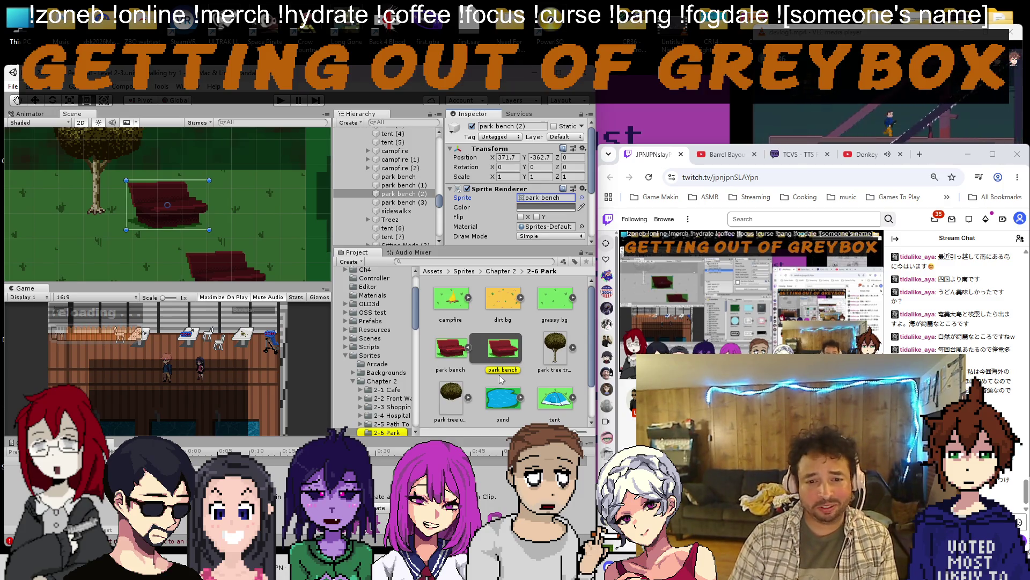
scroll(371, 184, "up", 5)
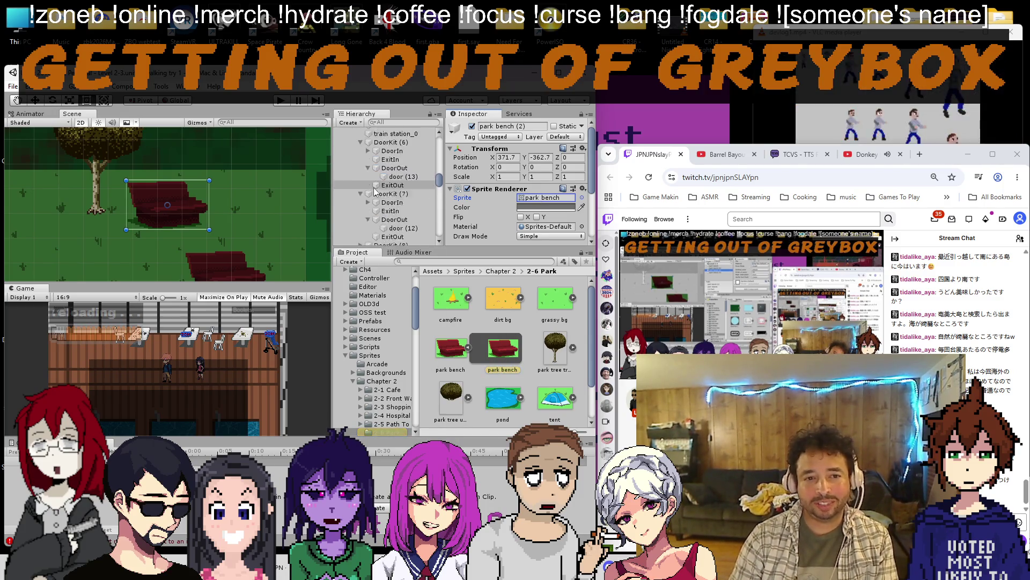
left_click(354, 158)
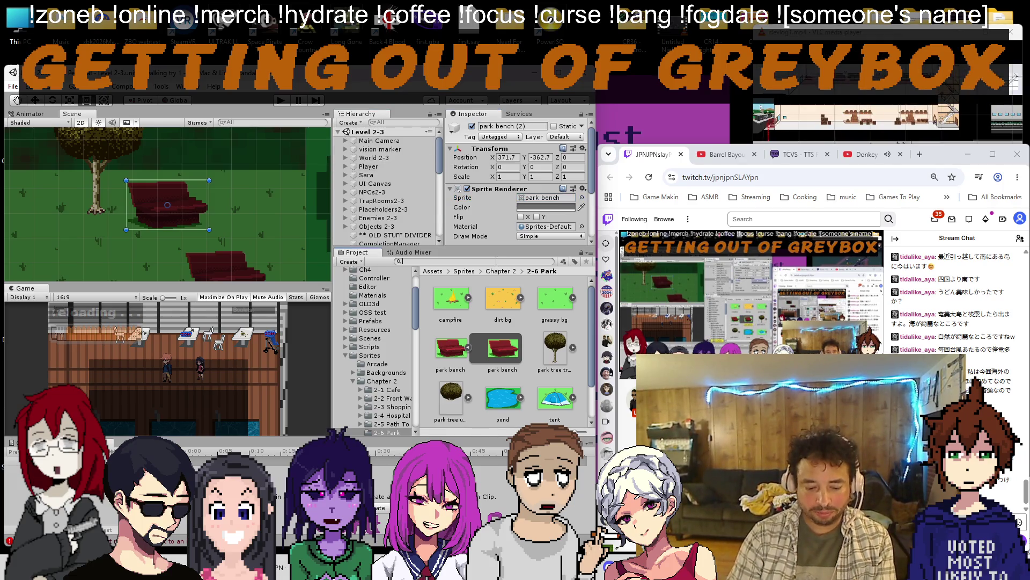
type("bench")
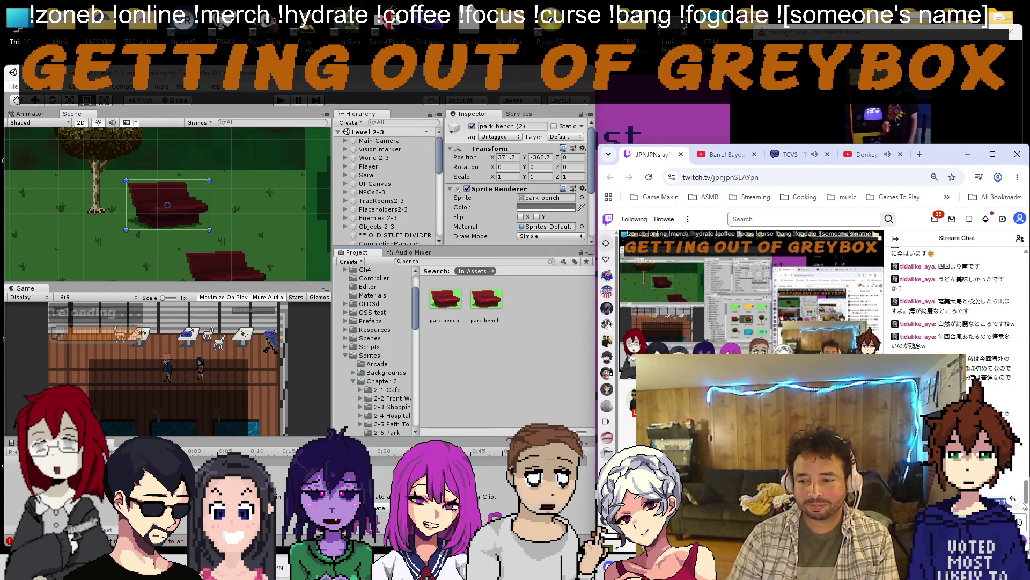
key("alt+Tab")
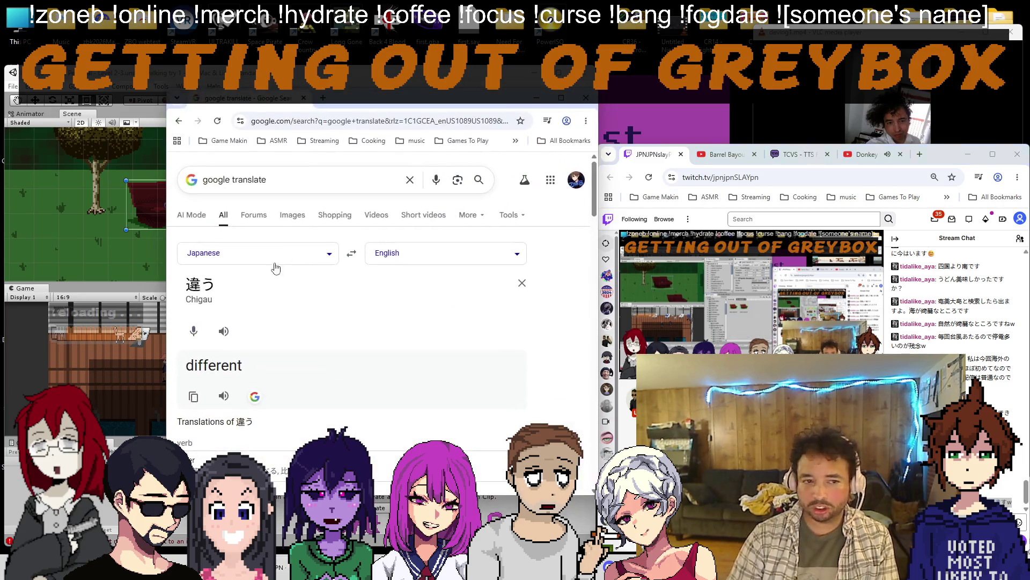
Translate the face-reveal chat message, then drag the chatter's Twitch tab into its own window.
type("顔出しは1度本当にしますw")
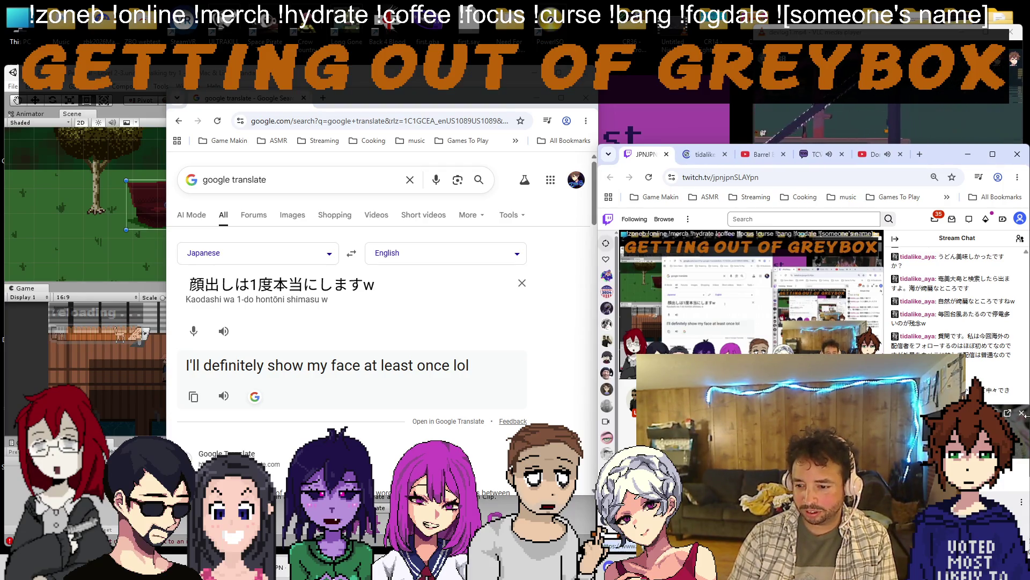
left_click_drag(705, 154, 170, 399)
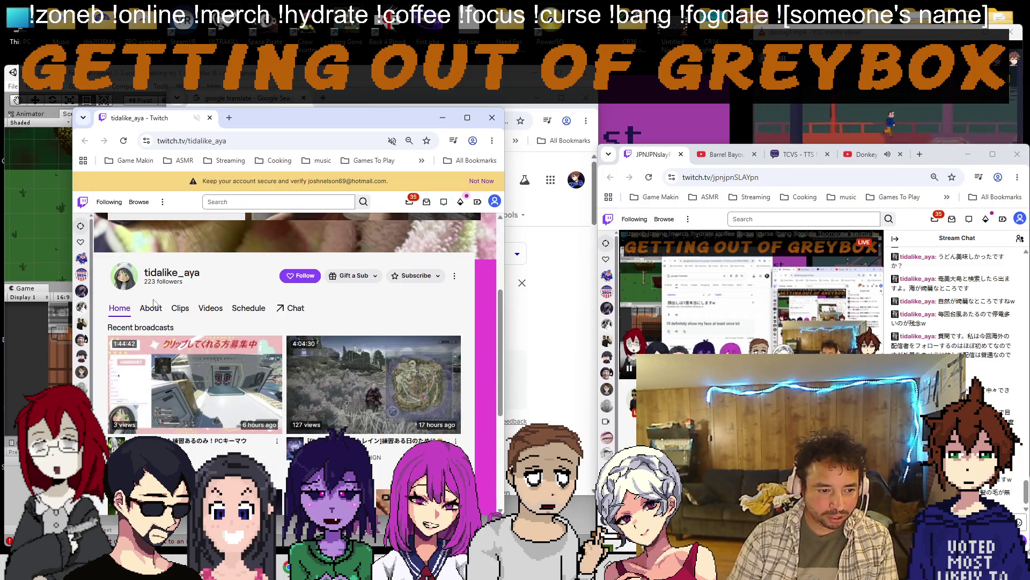
Subscribe to the chatter's linked YouTube channel from About, then follow their Twitch channel.
left_click(151, 307)
scroll(173, 317, "down", 3)
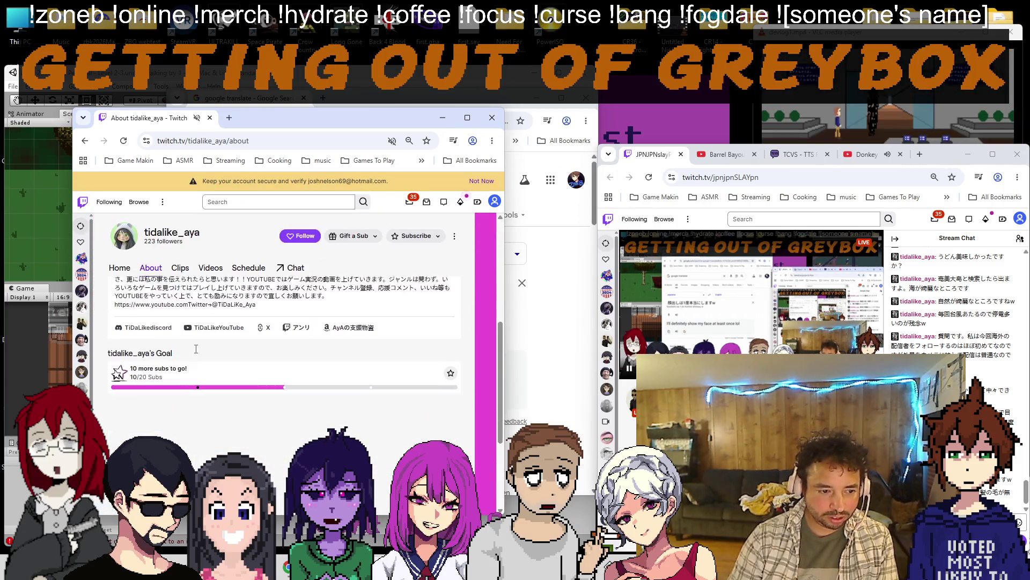
left_click(219, 307)
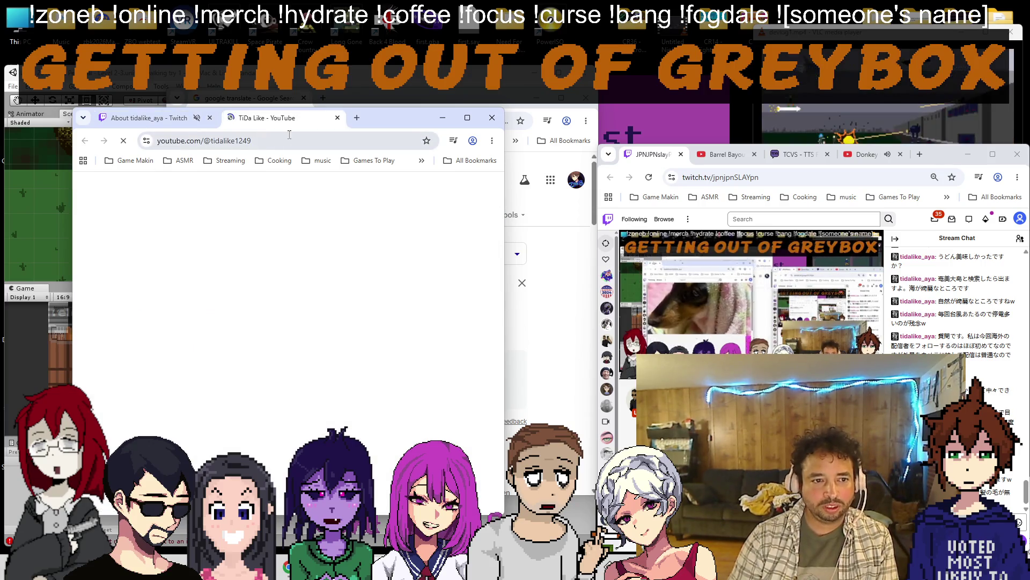
left_click(322, 361)
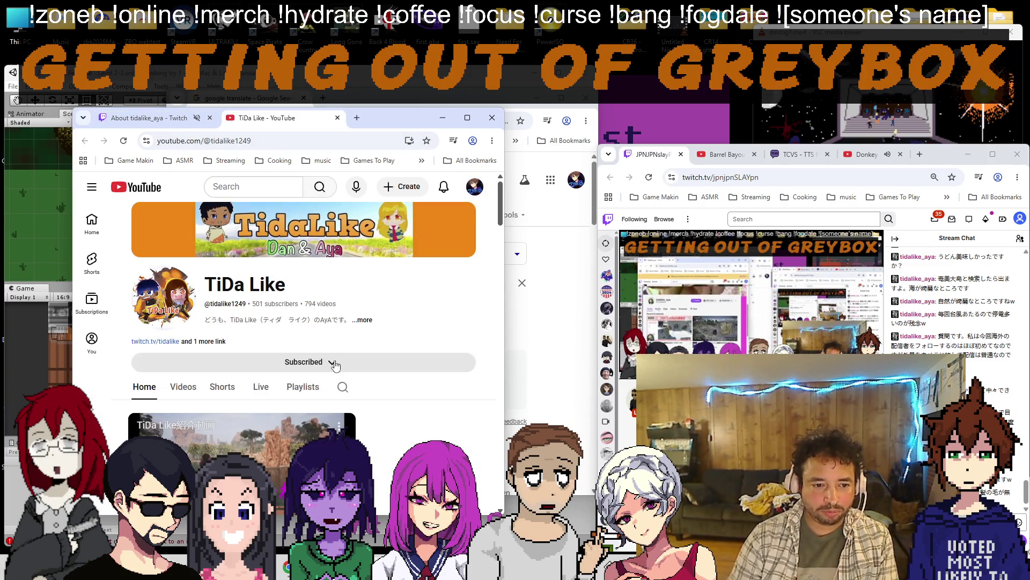
left_click(336, 118)
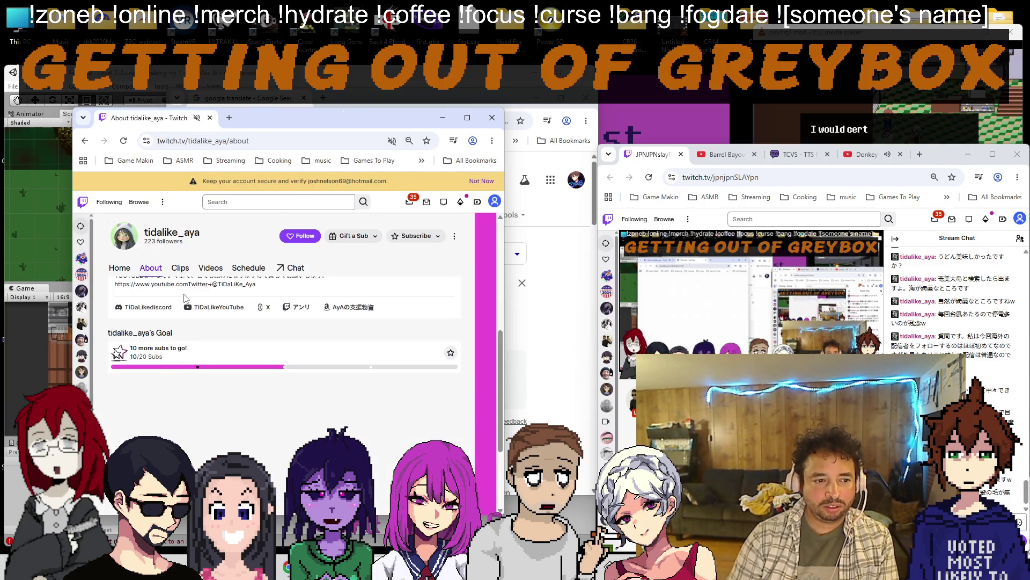
scroll(178, 297, "up", 5)
left_click(300, 382)
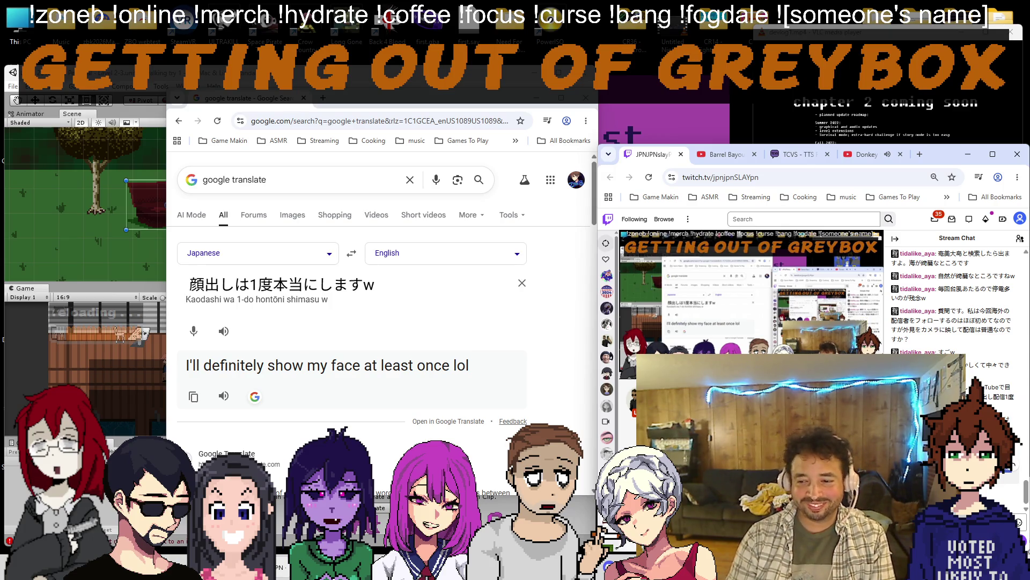
Translate the wig message, trim it to confirm 髪の毛 means hair, undo, and return to Unity.
triple_click(281, 284)
type("私はストレスで髪の毛が無いのでウィッグは絶対しますw")
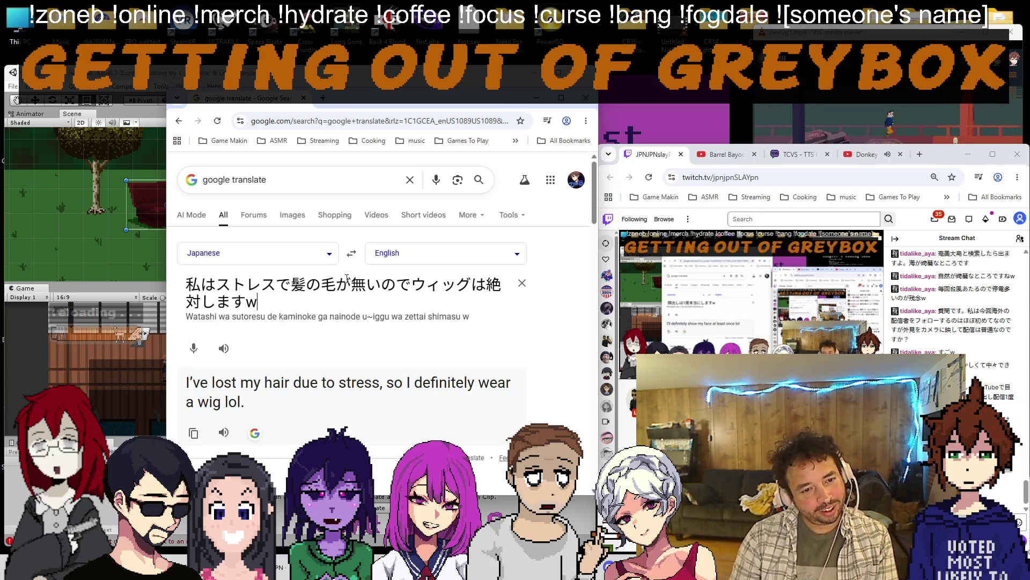
mouse_move(276, 283)
left_mouse_down()
mouse_move(186, 284)
mouse_move(470, 284)
left_mouse_up()
key("BackSpace")
key("BackSpace")
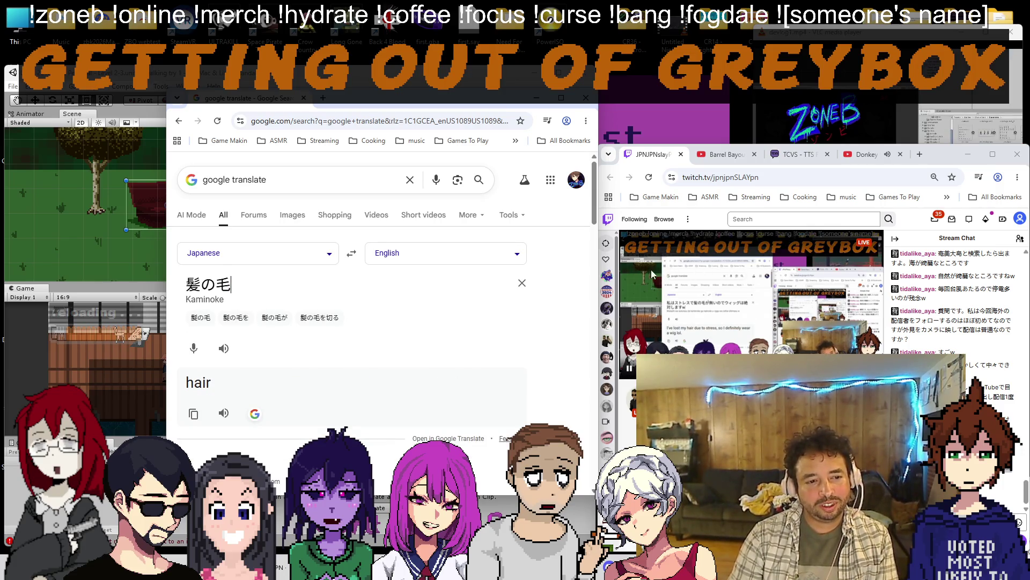
key("ctrl+z")
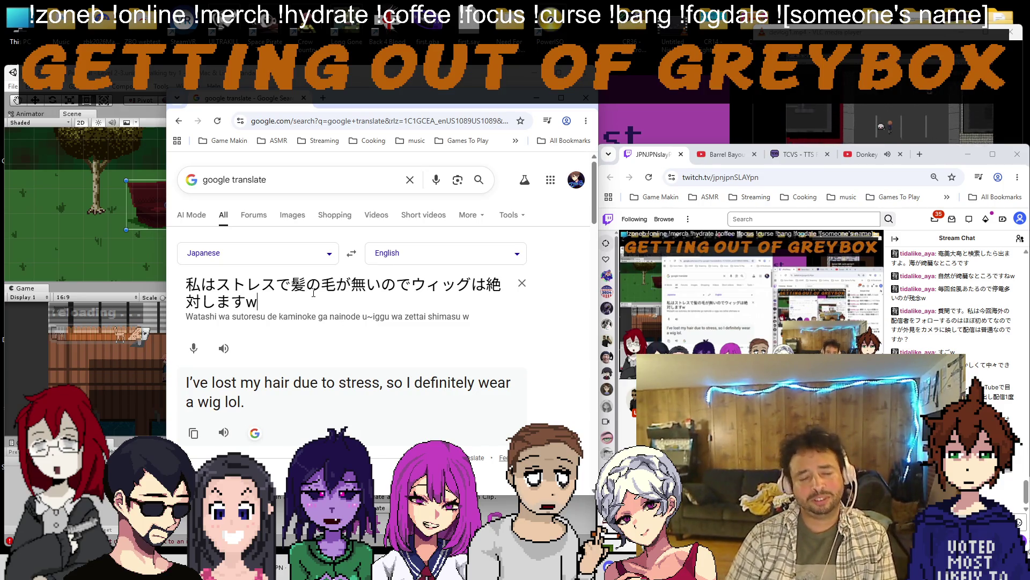
key("alt+Tab")
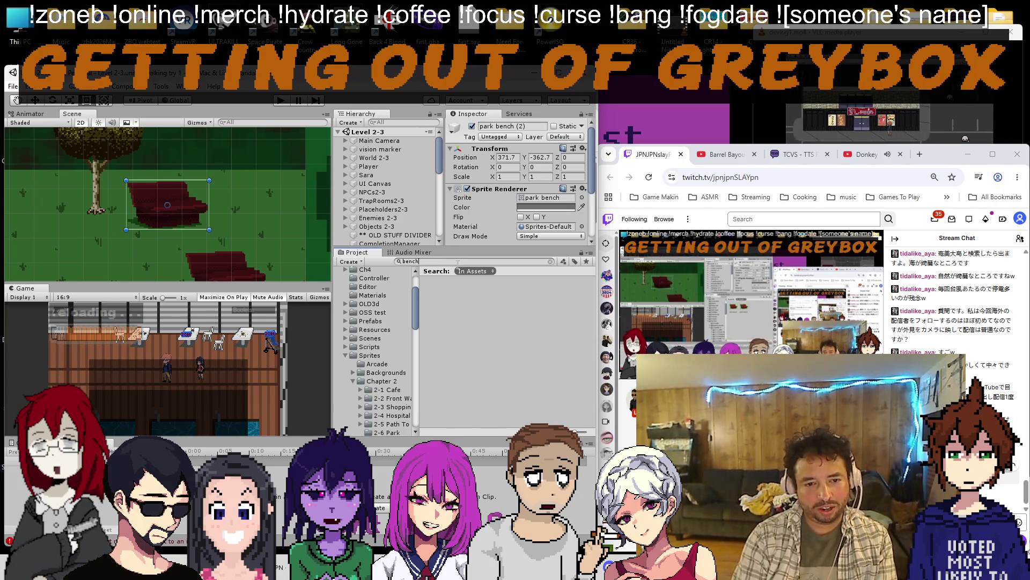
type("ch")
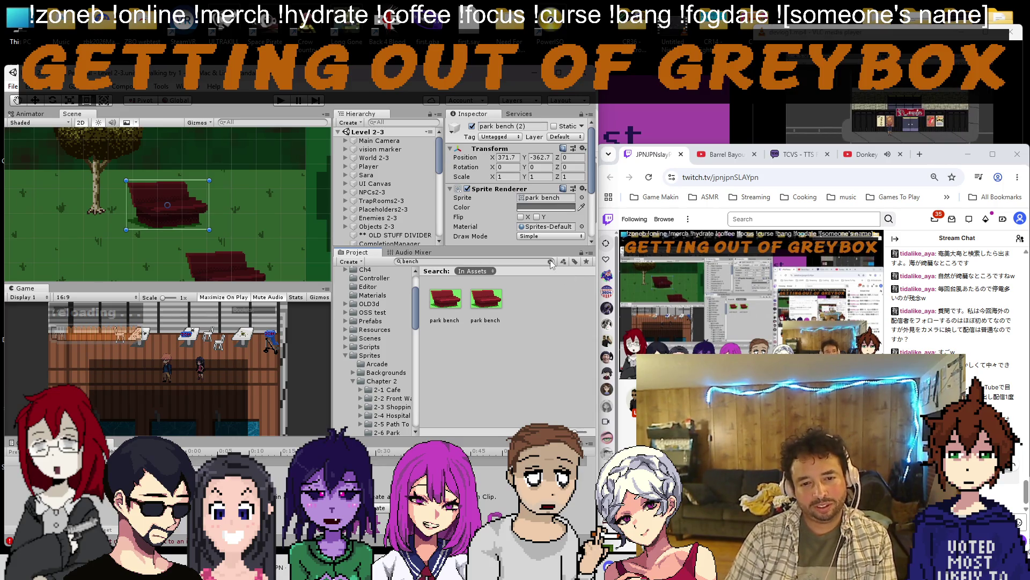
Clear the Project search onto 2-6 Park and bring up the Scenes folder in Open Scene.
left_click(551, 262)
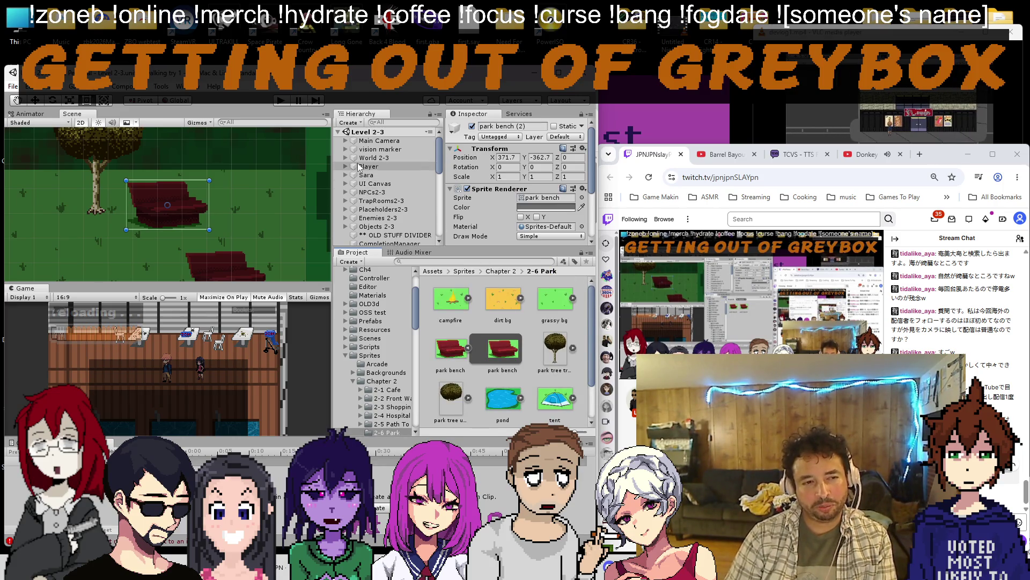
scroll(220, 190, "down", 8)
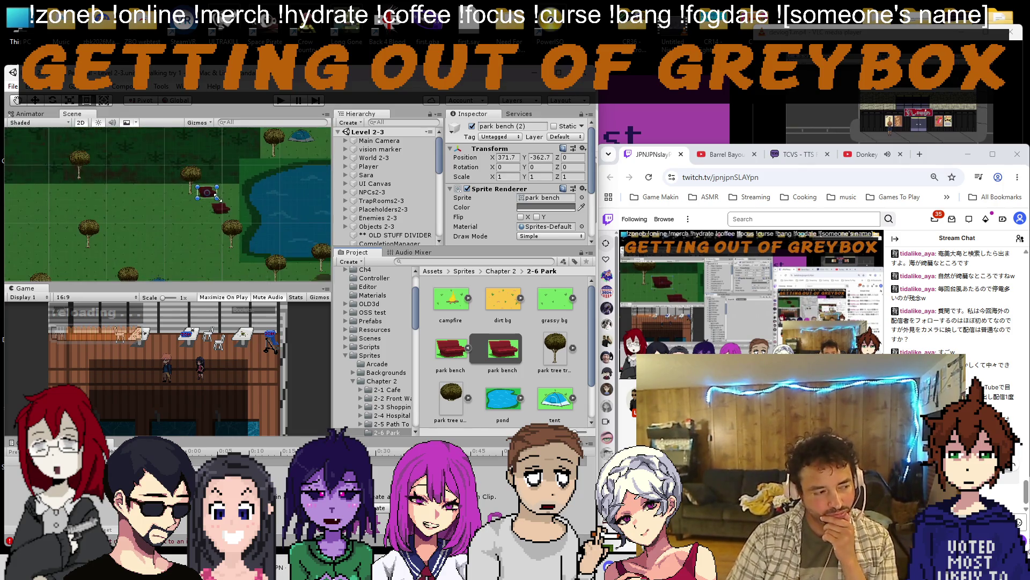
scroll(212, 217, "down", 3)
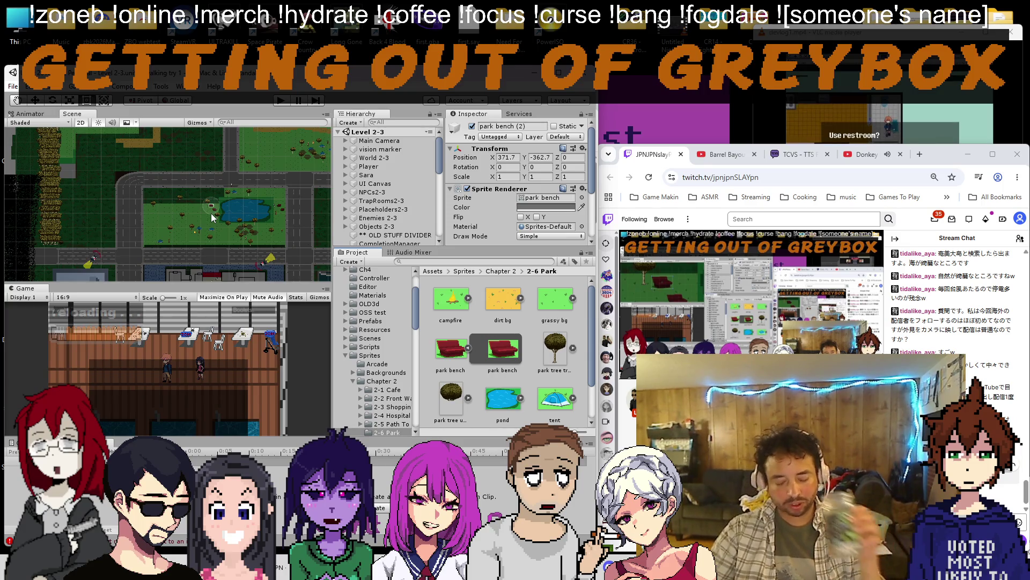
left_click(18, 88)
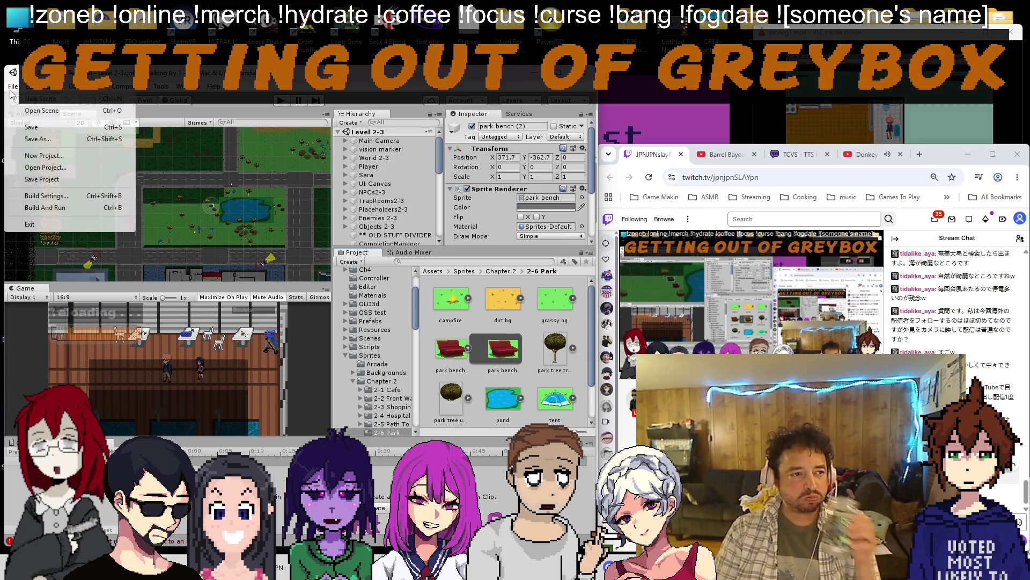
left_click(36, 107)
double_click(162, 301)
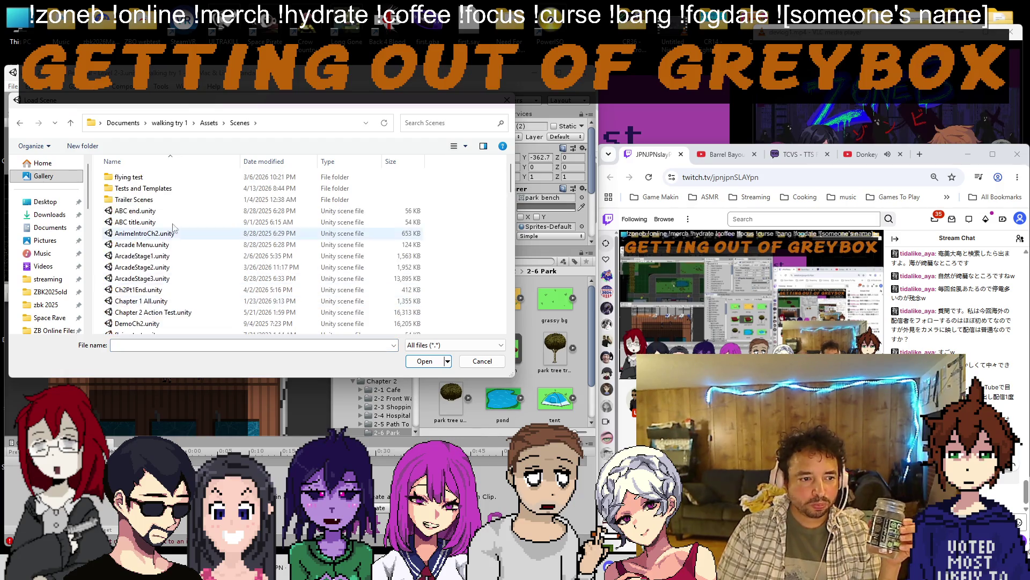
scroll(177, 242, "down", 5)
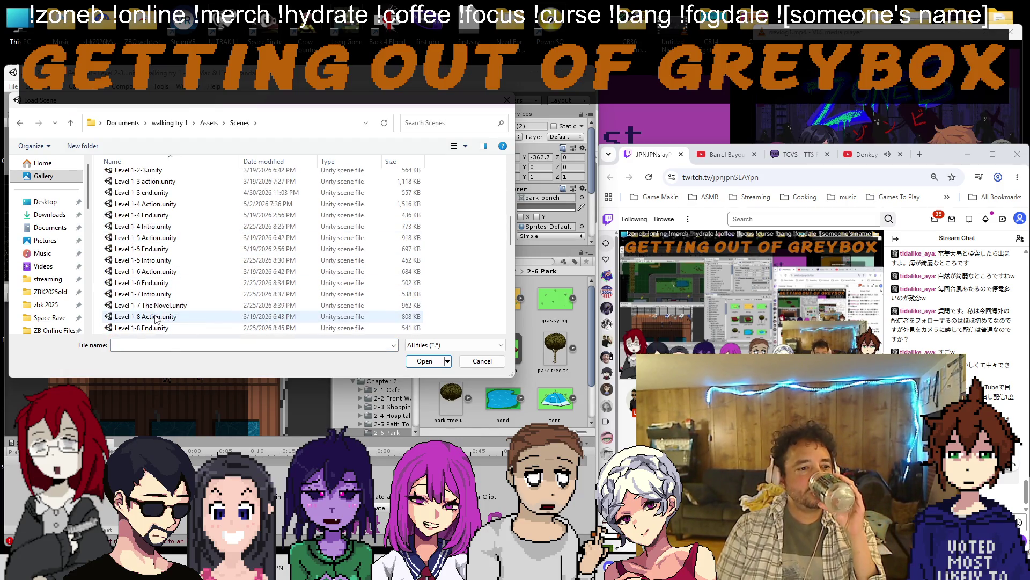
Load Level 1-8 Action and locate the Station redone w tracks2 background sprite in the Project.
double_click(156, 316)
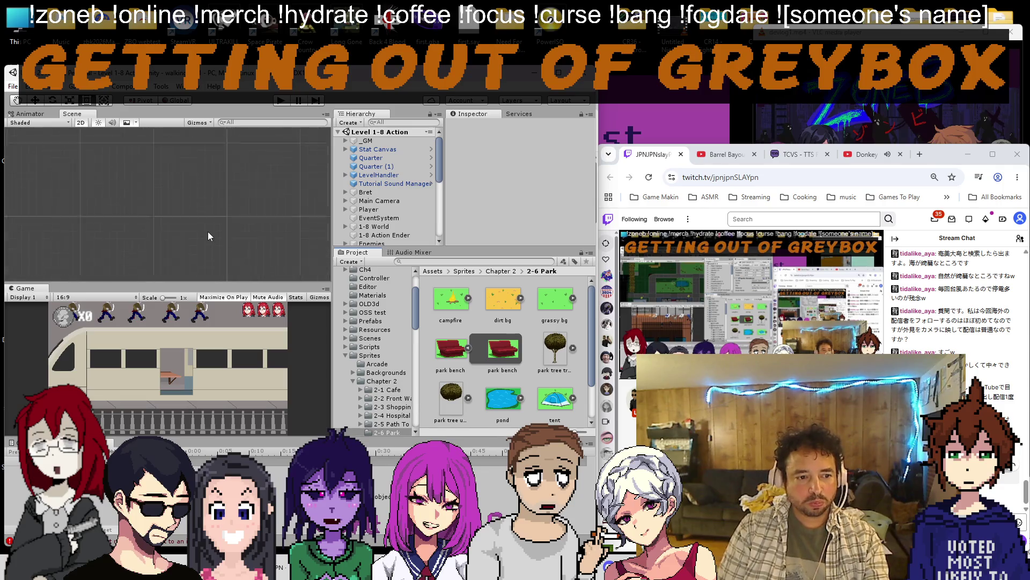
scroll(203, 220, "down", 3)
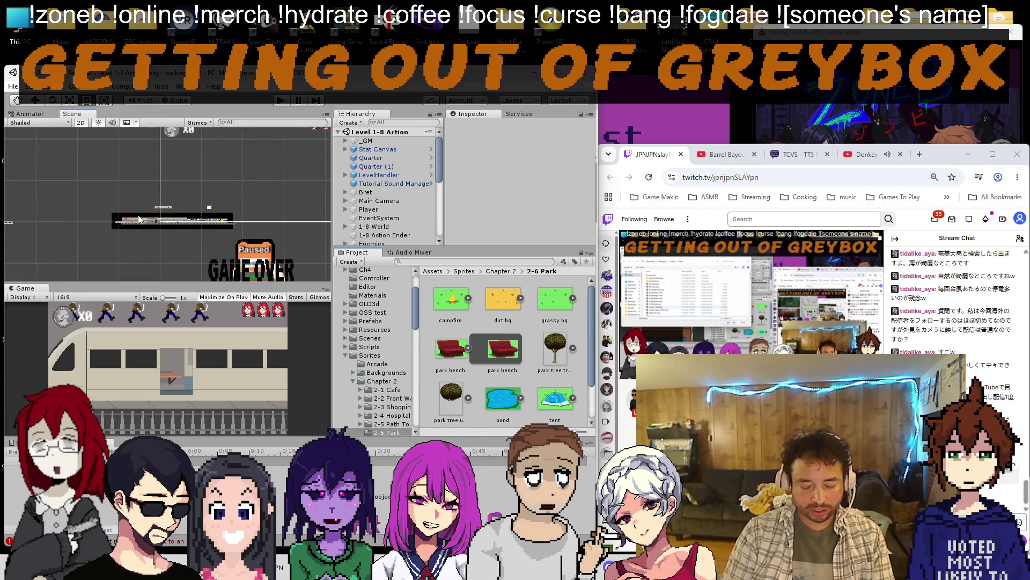
scroll(139, 201, "down", 4)
scroll(142, 241, "up", 4)
scroll(185, 229, "up", 4)
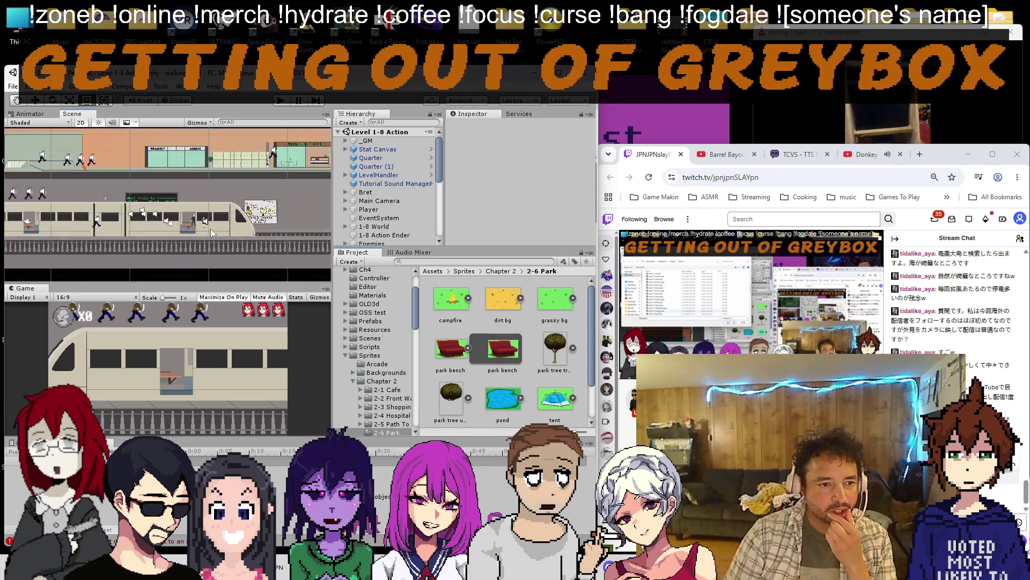
scroll(201, 226, "up", 4)
scroll(192, 223, "up", 3)
left_click(192, 222)
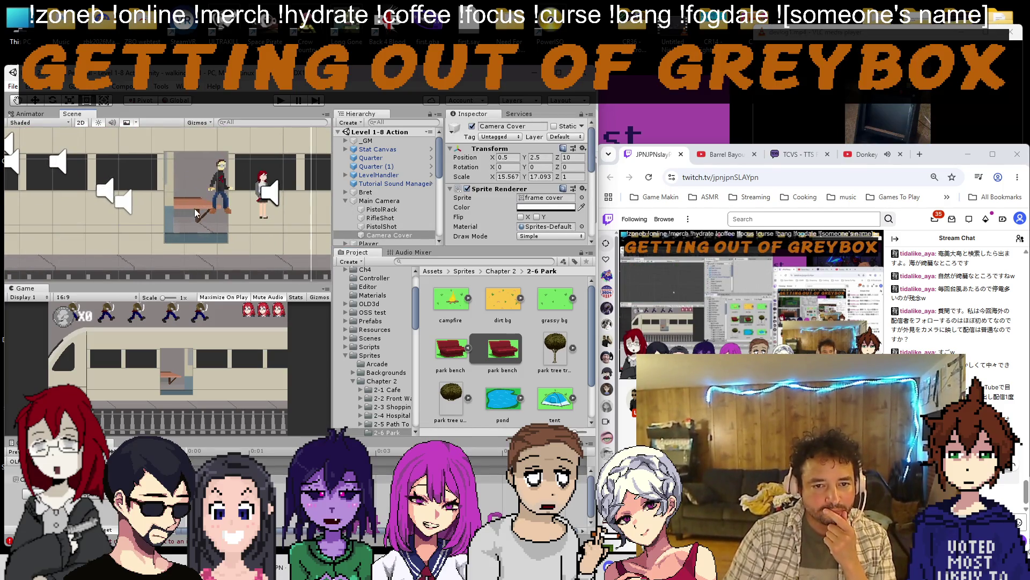
left_click(195, 212)
left_click(196, 212)
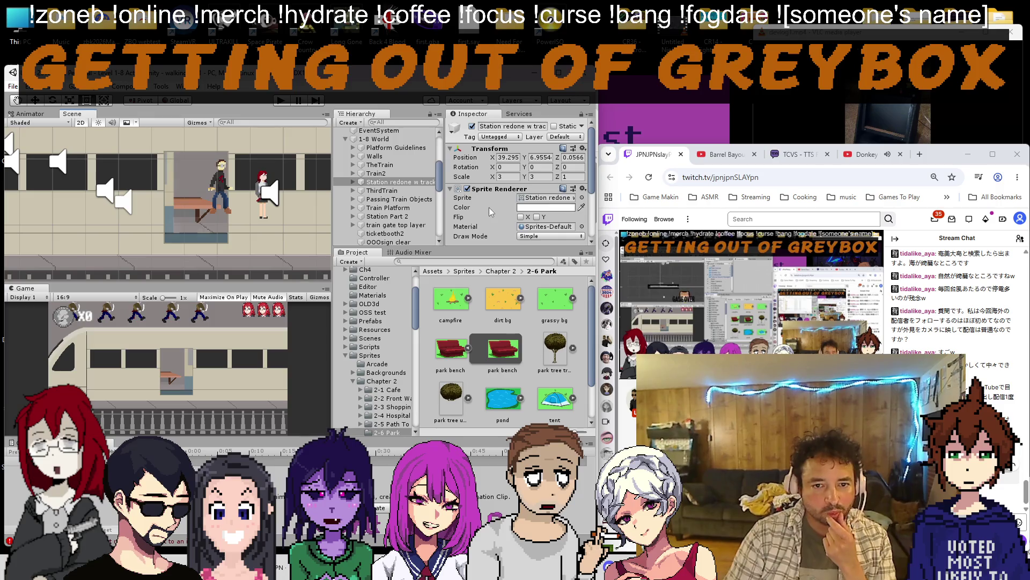
left_click(550, 210)
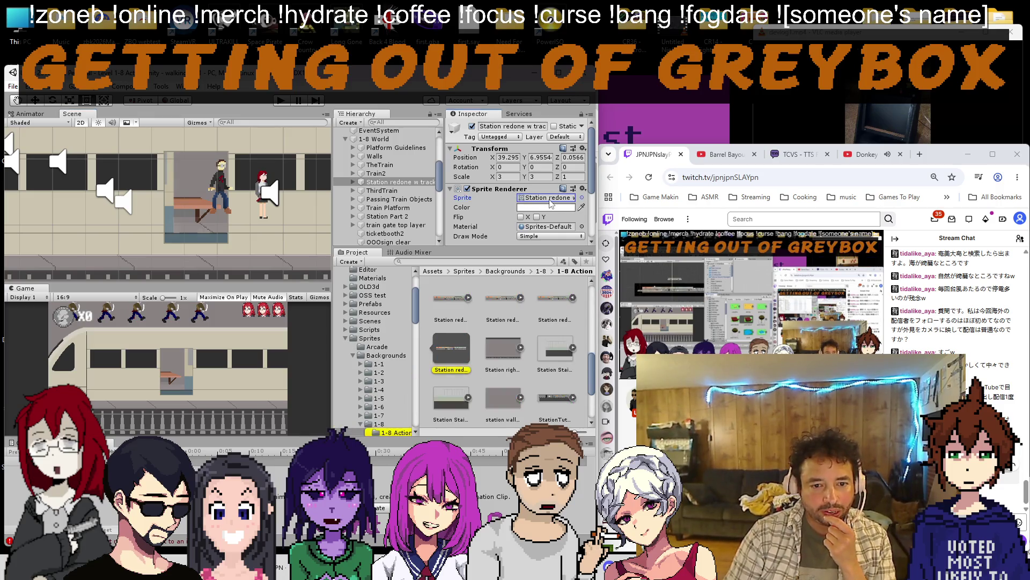
left_click(556, 304)
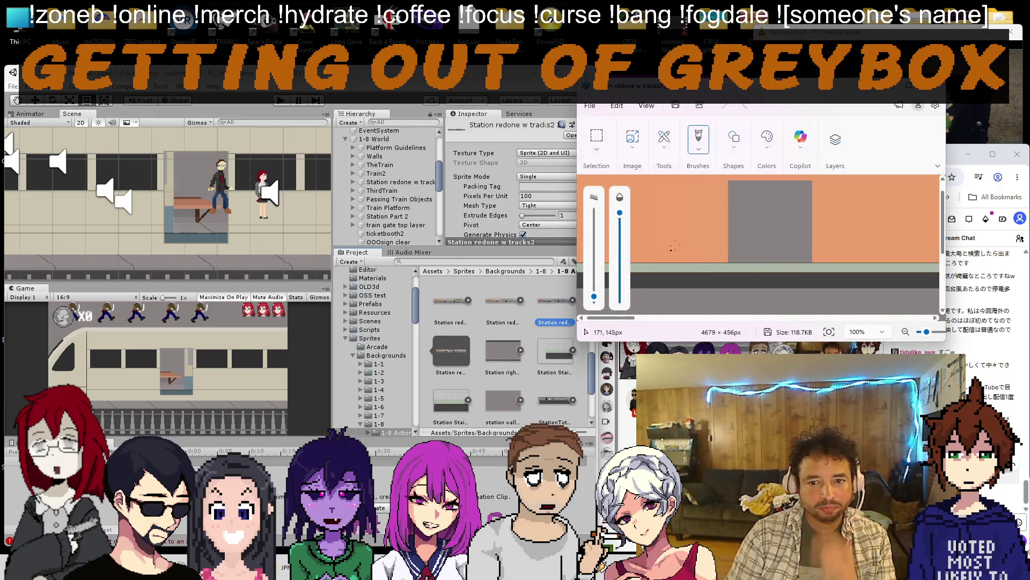
Move the Paint window to the top-left to examine the station bench detail.
left_click_drag(643, 91, 70, 104)
scroll(202, 305, "down", 3)
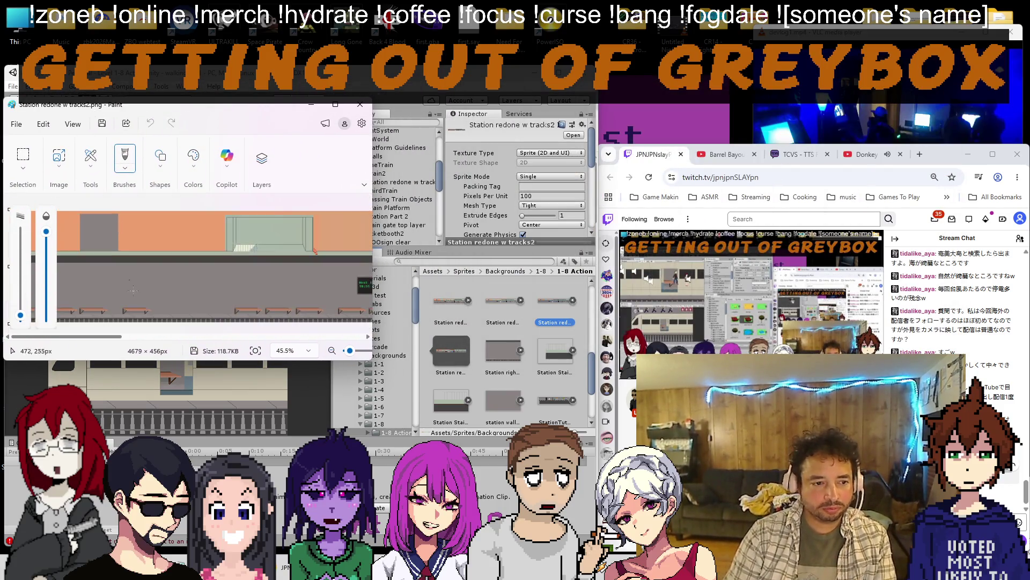
scroll(203, 305, "up", 6)
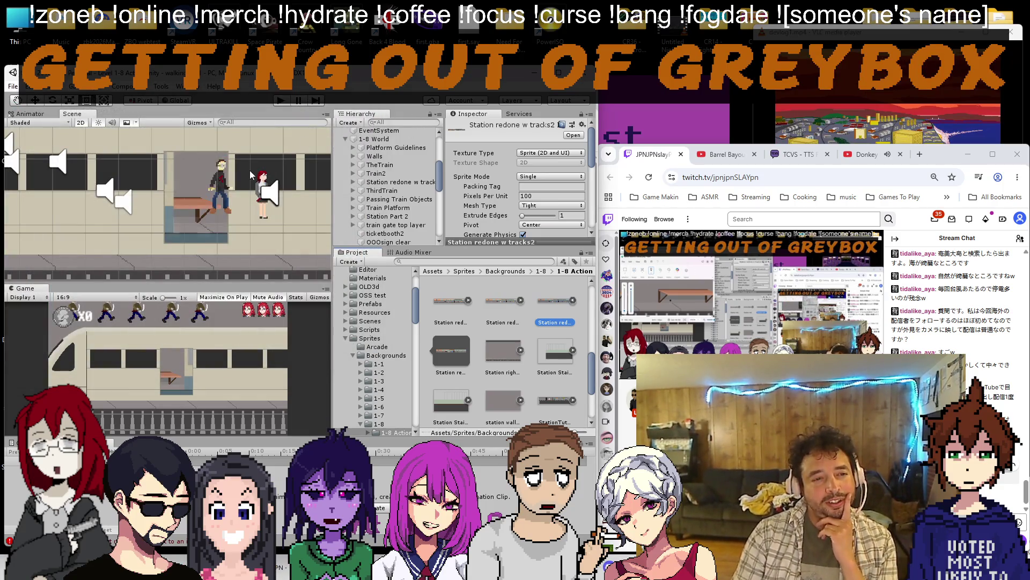
Reopen the Level 2-3 scene from the Scenes folder.
left_click(16, 88)
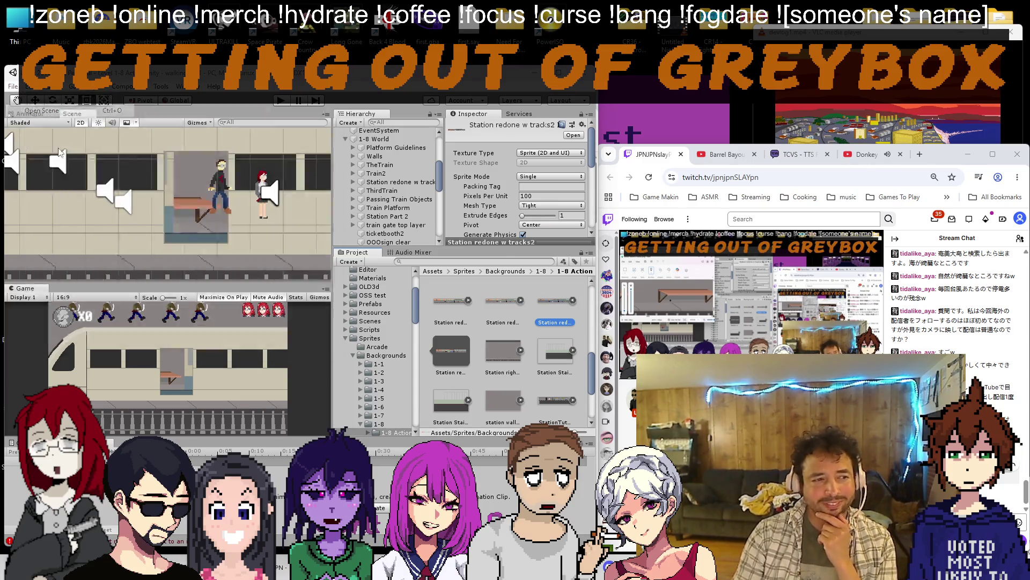
left_click(32, 119)
double_click(125, 300)
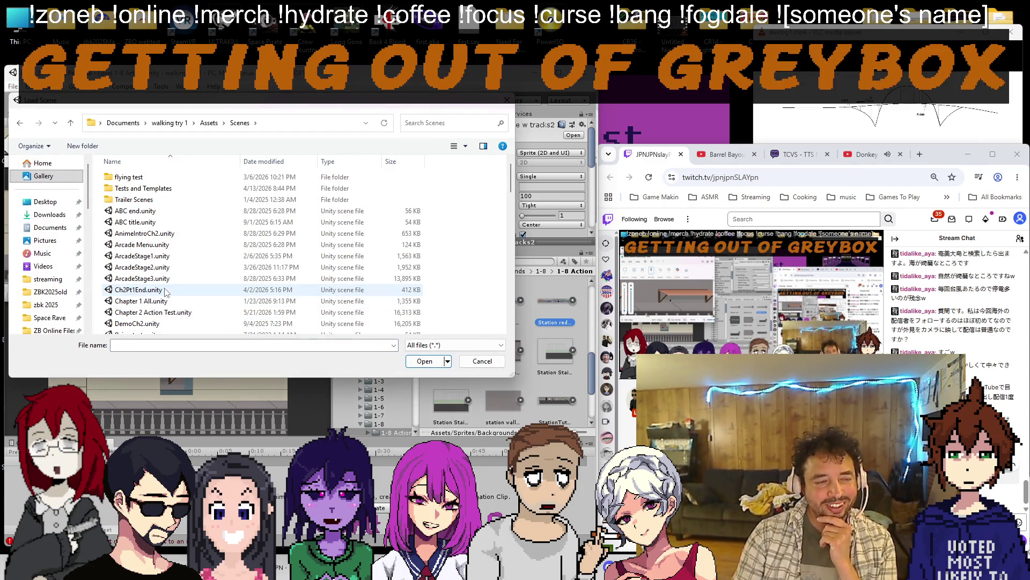
scroll(169, 290, "down", 5)
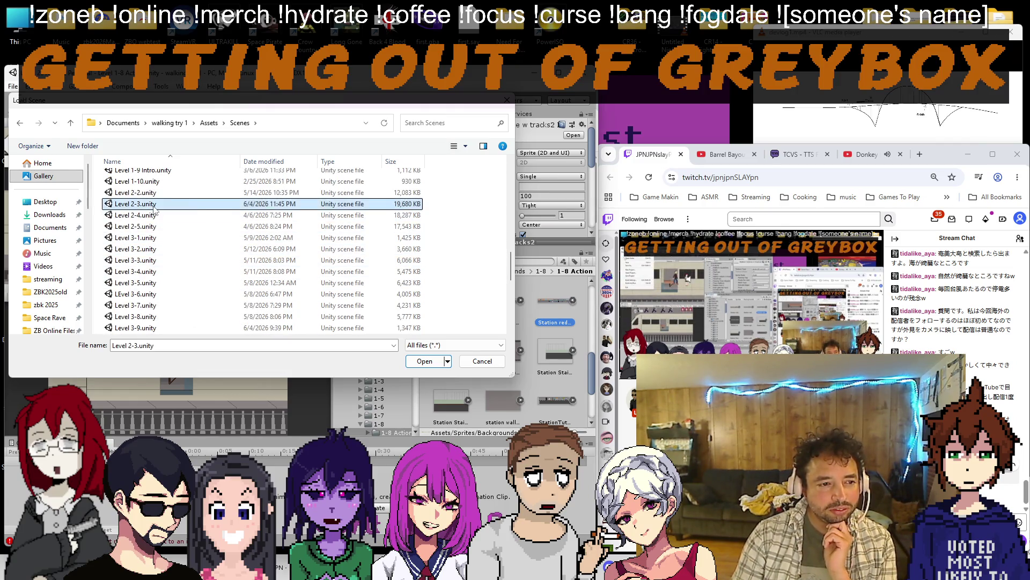
double_click(153, 204)
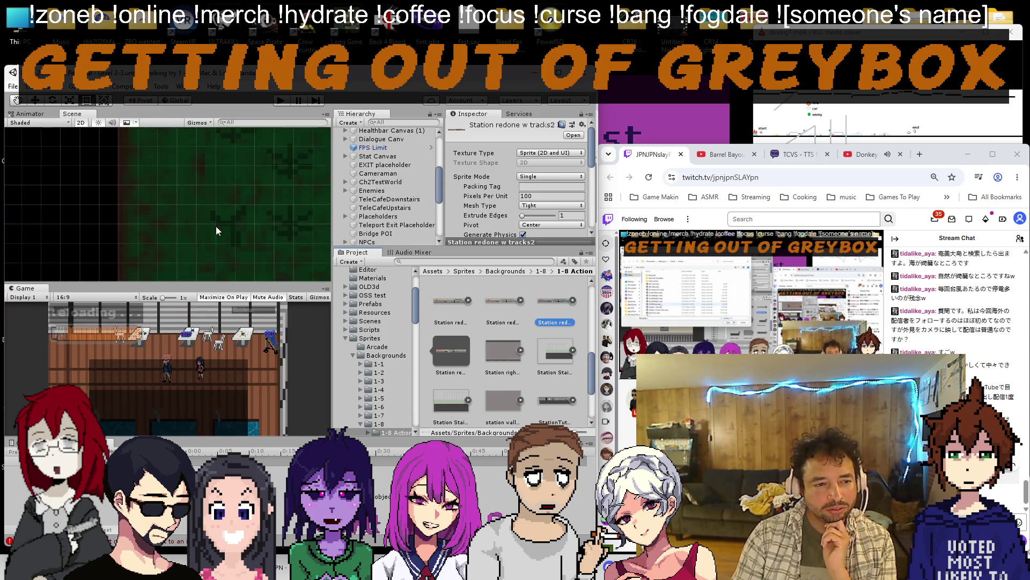
scroll(216, 225, "down", 8)
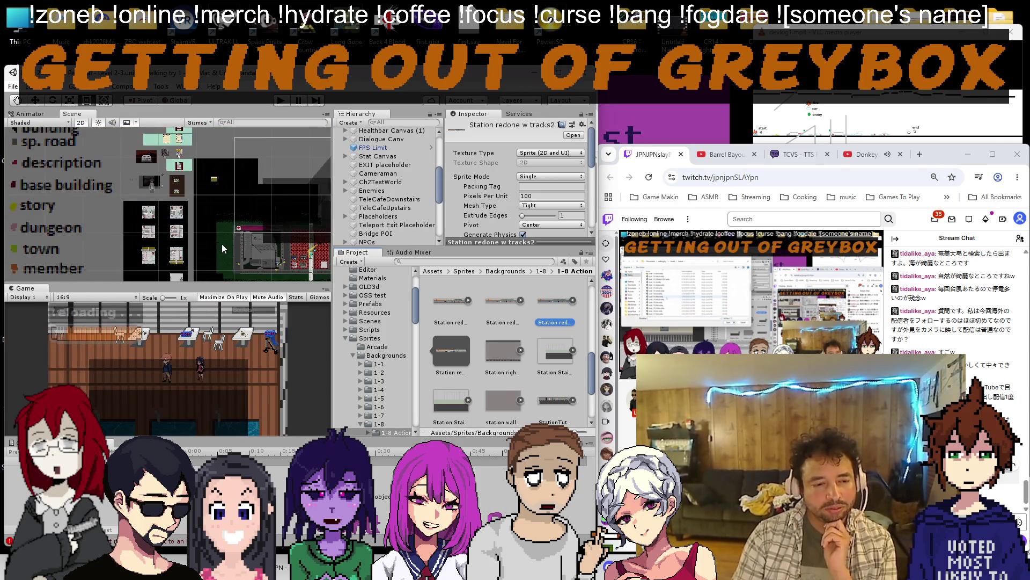
scroll(222, 251, "up", 6)
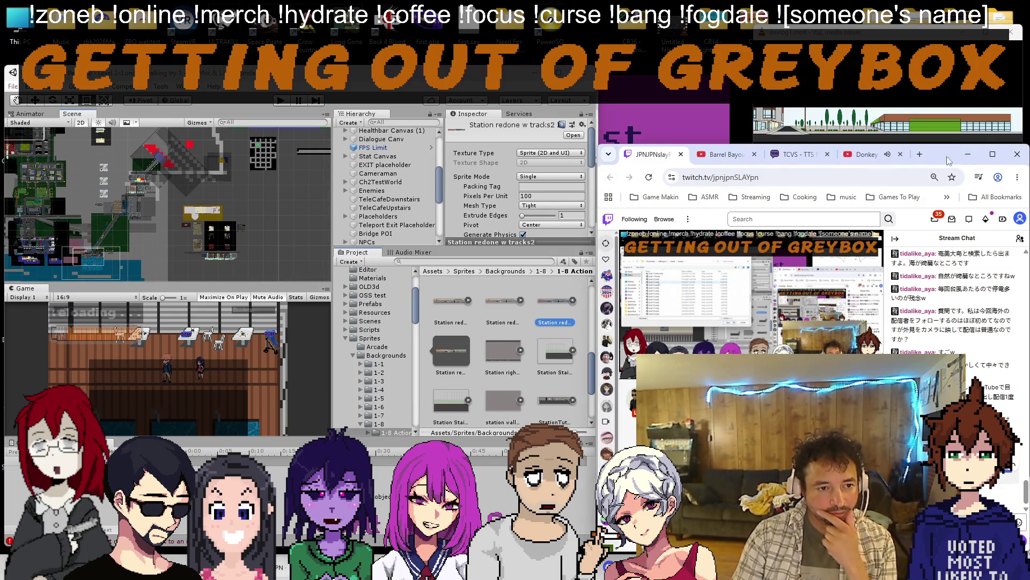
scroll(203, 261, "up", 4)
scroll(204, 255, "down", 2)
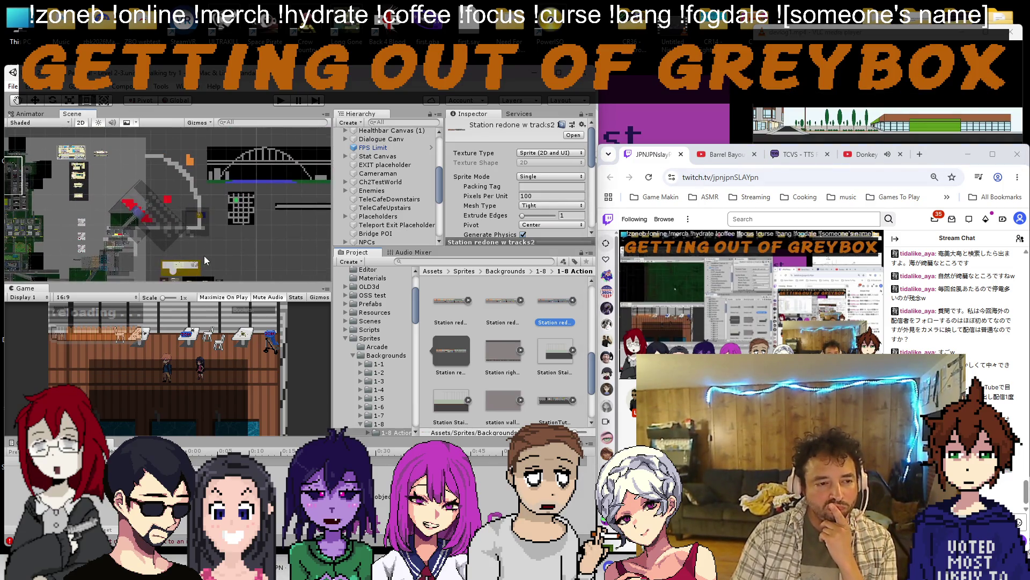
scroll(154, 191, "down", 4)
scroll(157, 216, "up", 6)
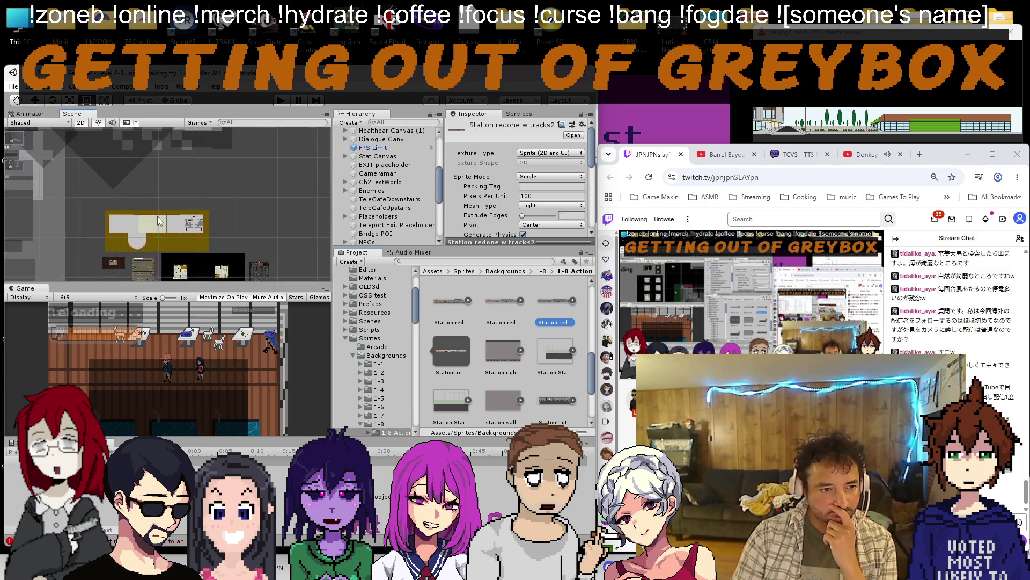
scroll(150, 220, "up", 8)
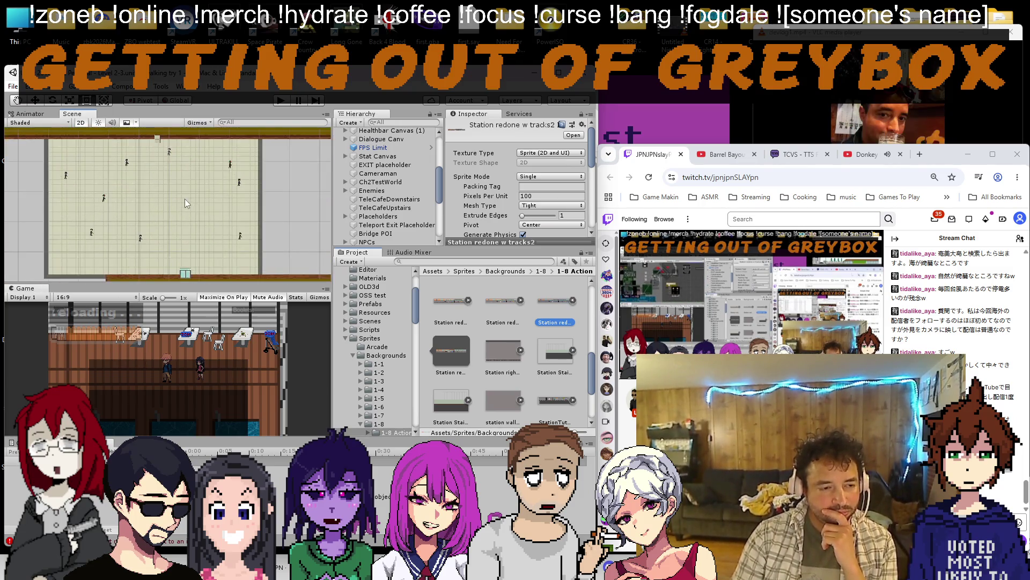
scroll(185, 199, "down", 2)
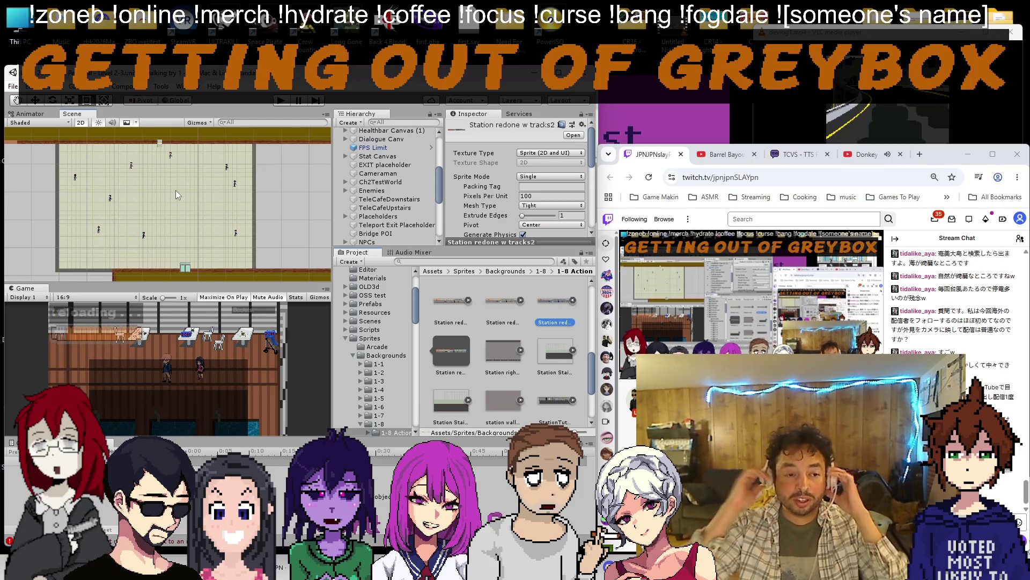
scroll(241, 213, "down", 2)
scroll(242, 213, "up", 2)
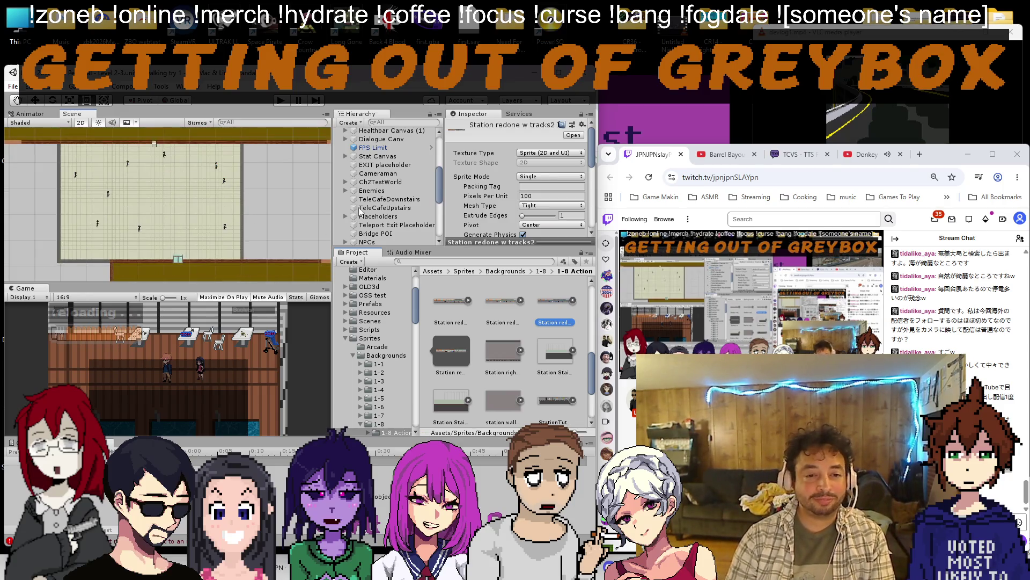
Search the Project assets for sofa, then clear the search.
key("Return")
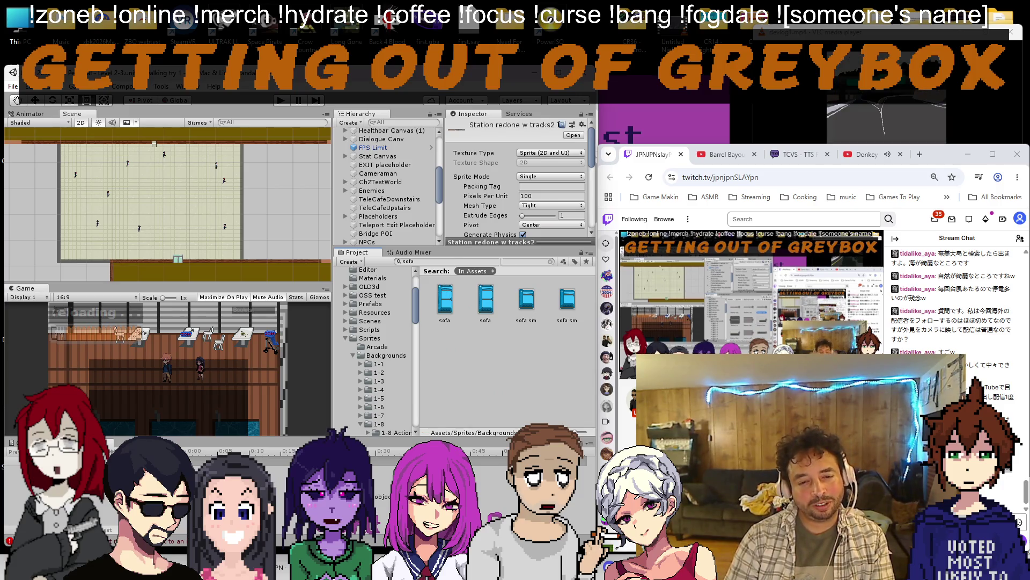
key("Escape")
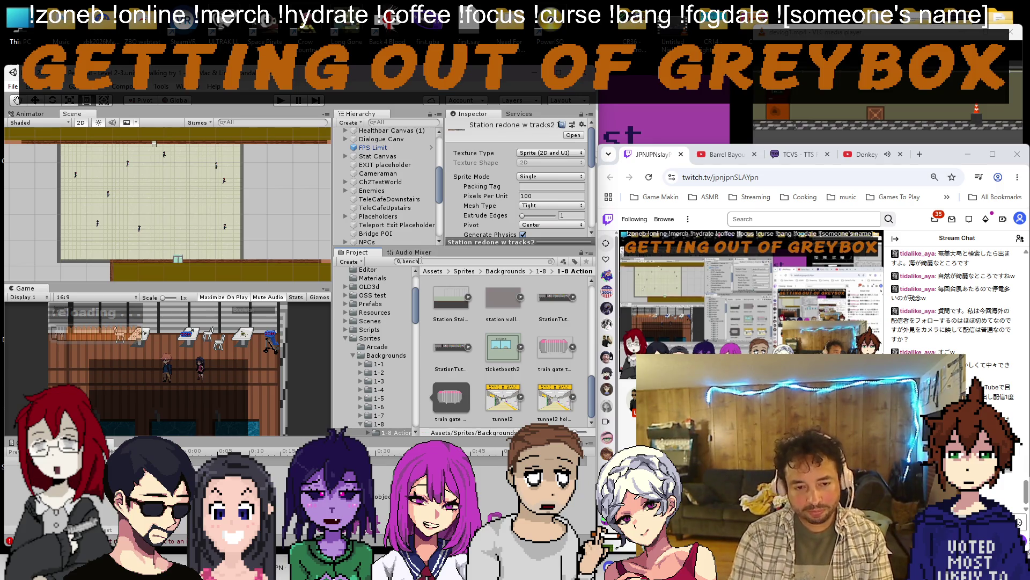
type("h")
Place a park bench sprite in the interior room and nudge it up and left.
left_click_drag(453, 298, 160, 187)
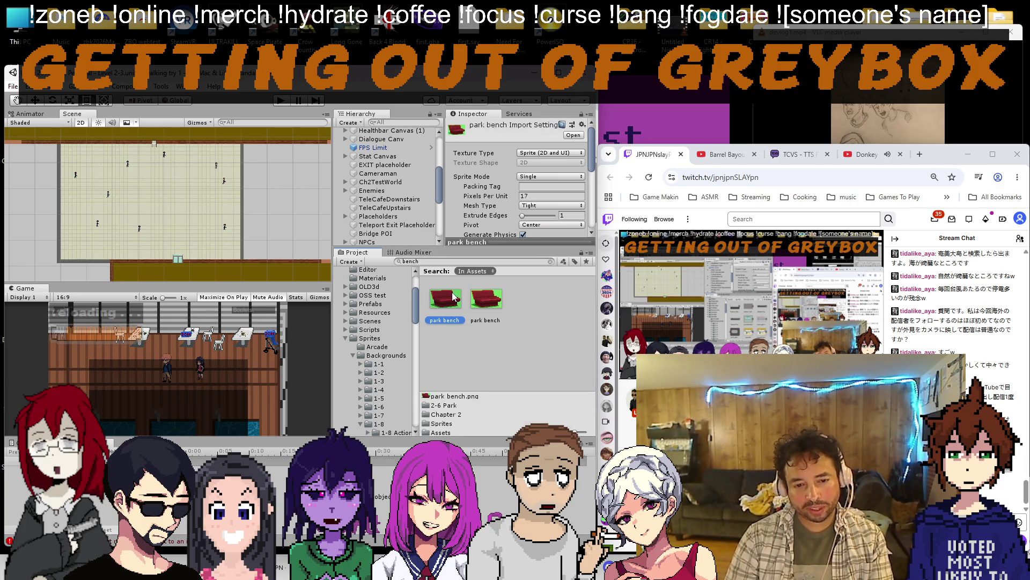
scroll(152, 161, "up", 10)
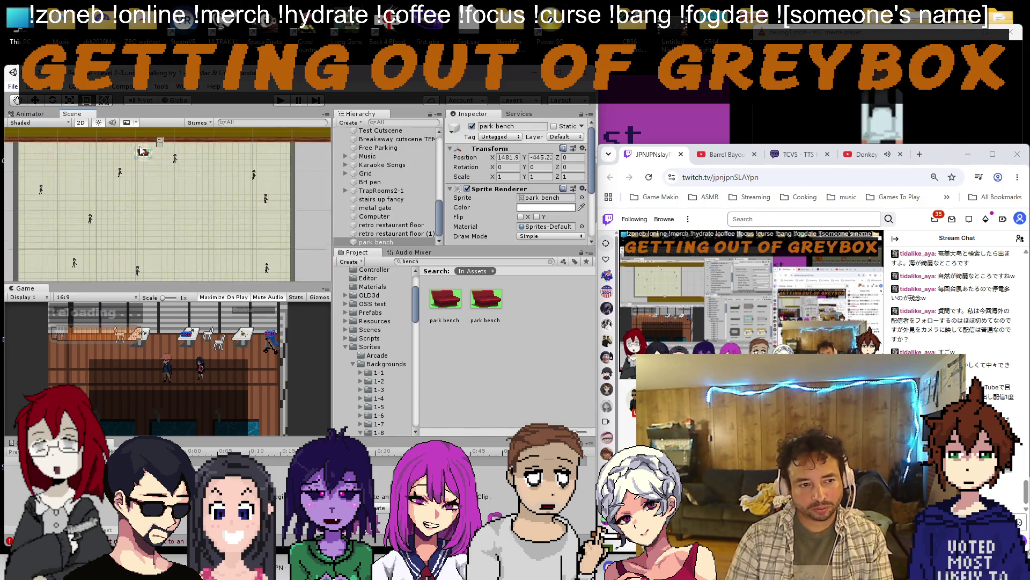
scroll(143, 158, "down", 3)
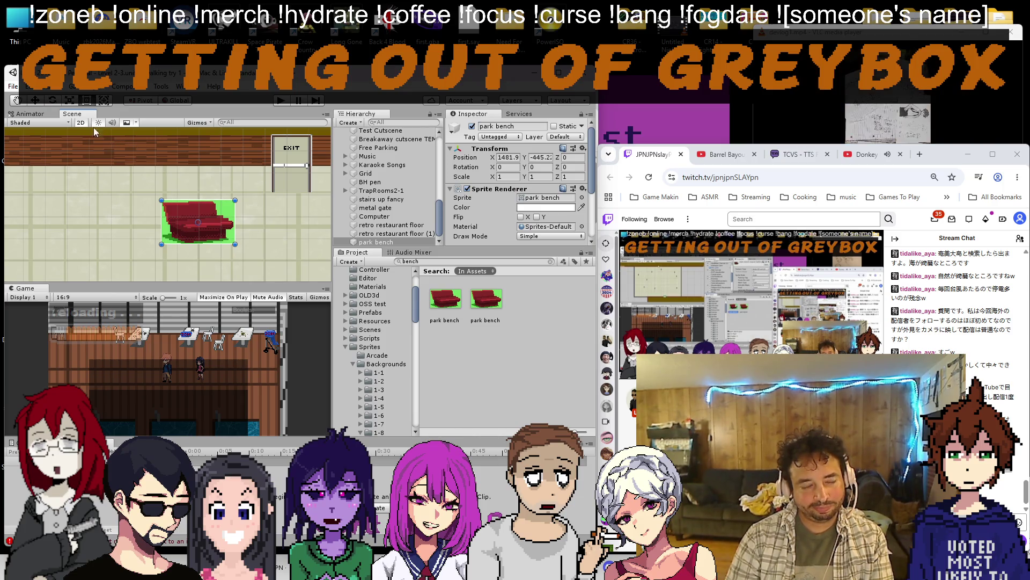
left_click(36, 101)
left_click_drag(198, 180, 192, 135)
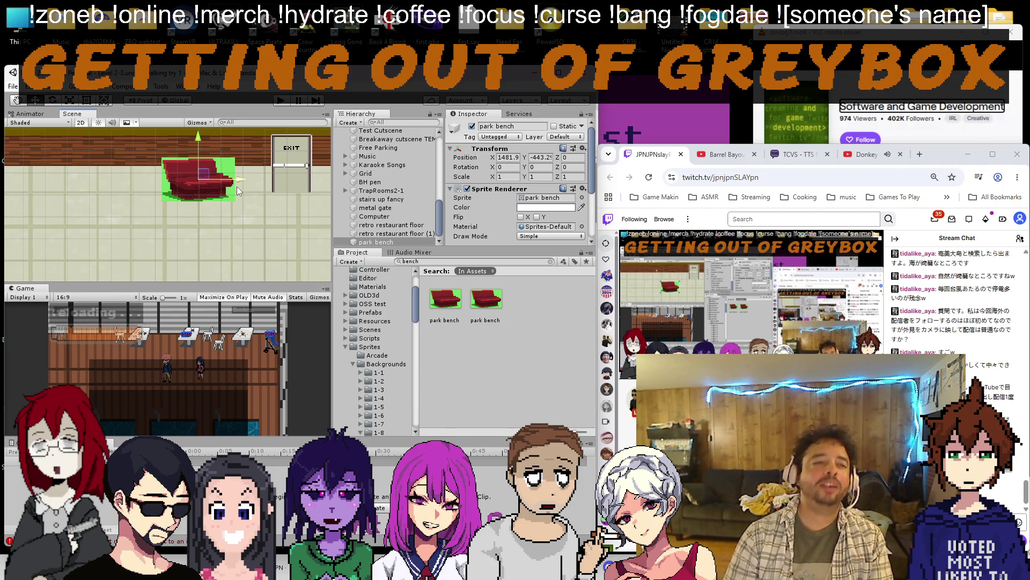
left_click_drag(233, 179, 216, 178)
Duplicate the park bench sprite and rename the copy 'station bench'.
left_click(445, 300)
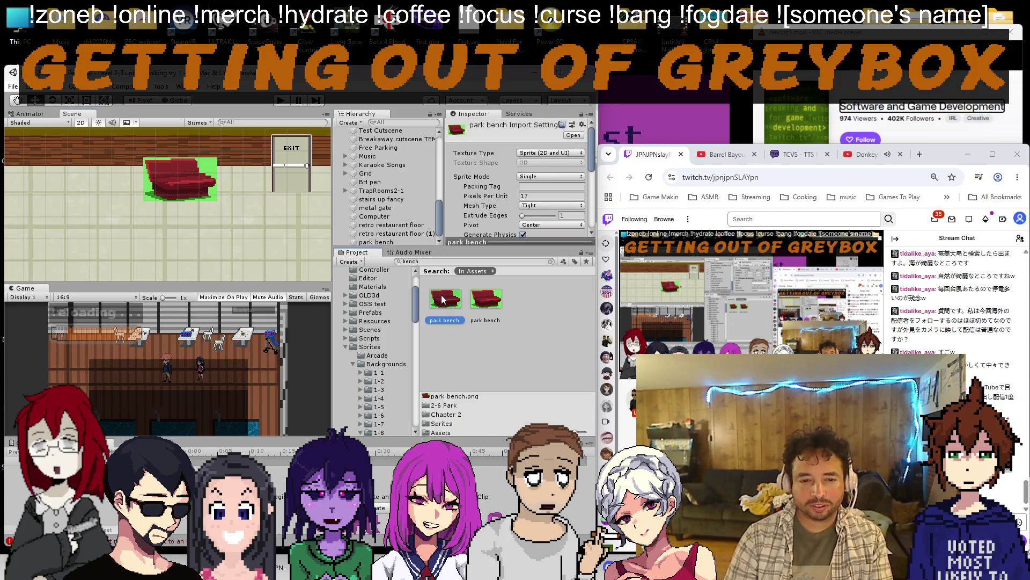
left_click(484, 300)
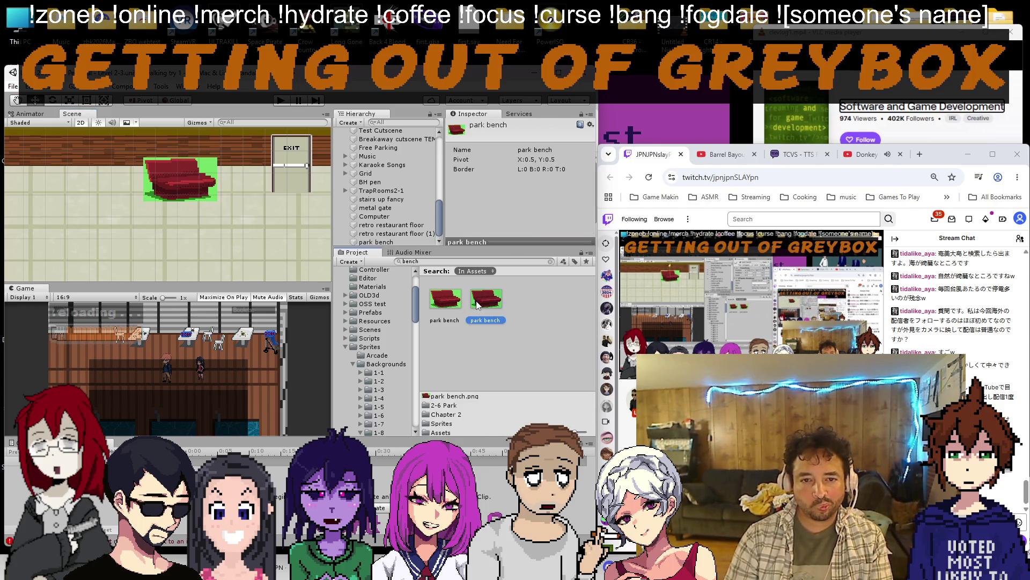
key("ctrl+d")
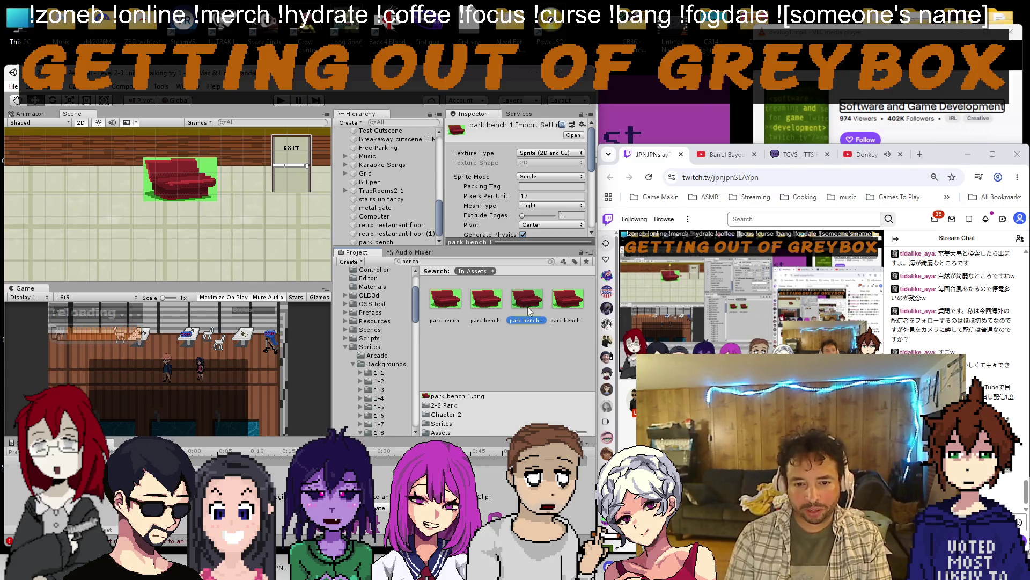
right_click(527, 302)
left_click(582, 95)
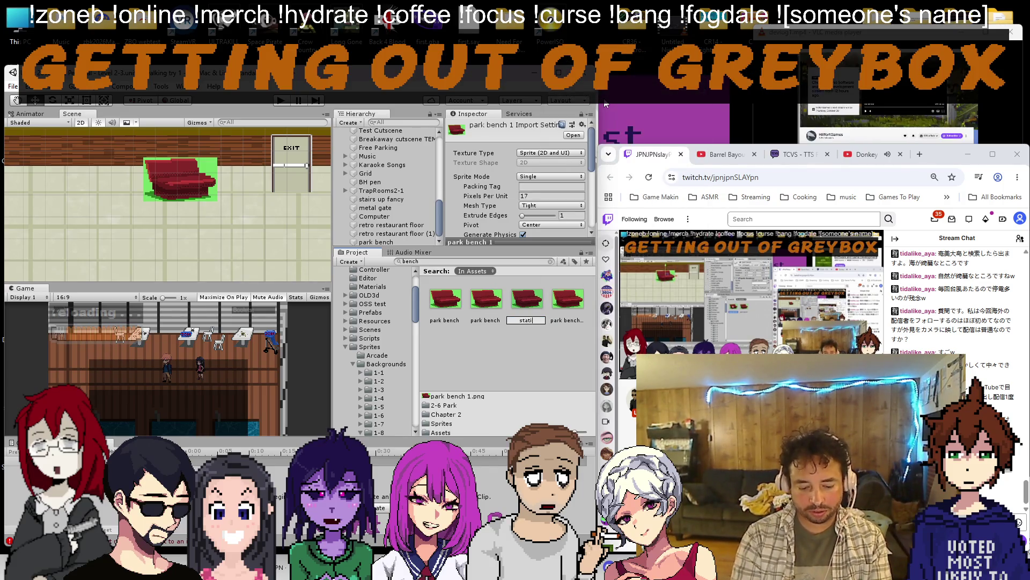
key("Return")
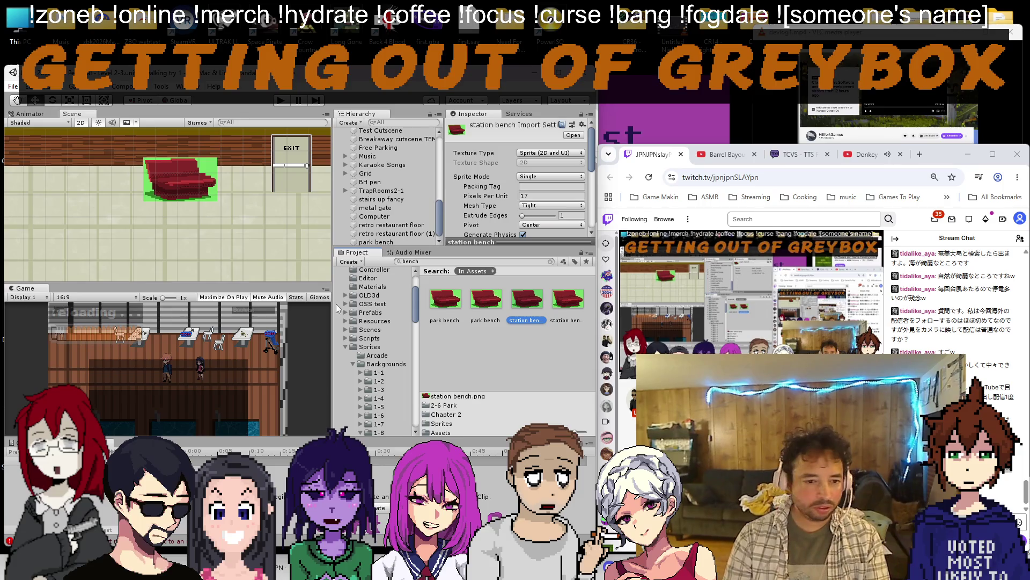
left_click(347, 347)
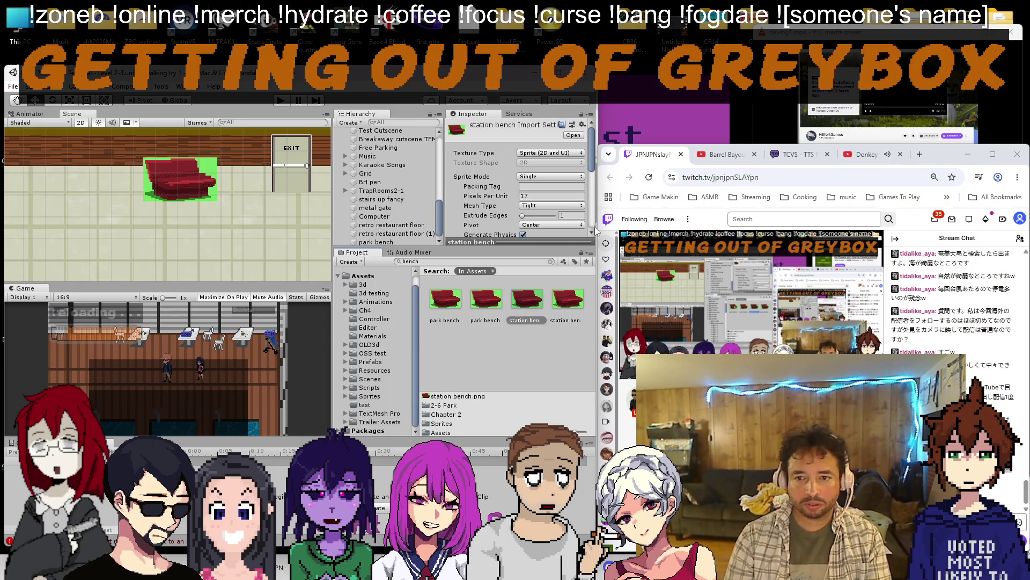
left_click(857, 154)
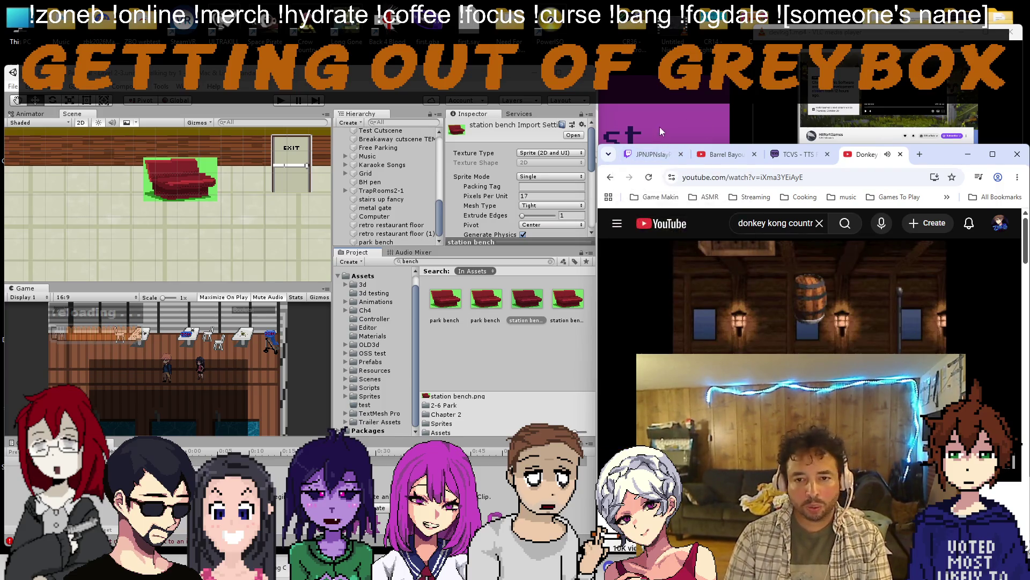
Navigate the Project tree into Sprites and select the s2pt3 folder holding the station bench.
left_click(652, 154)
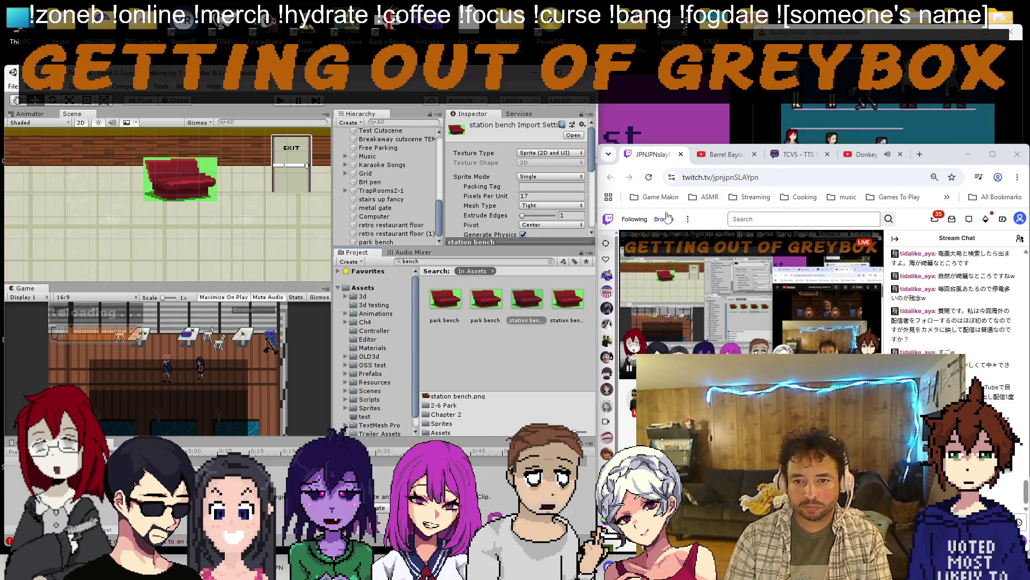
left_click(865, 154)
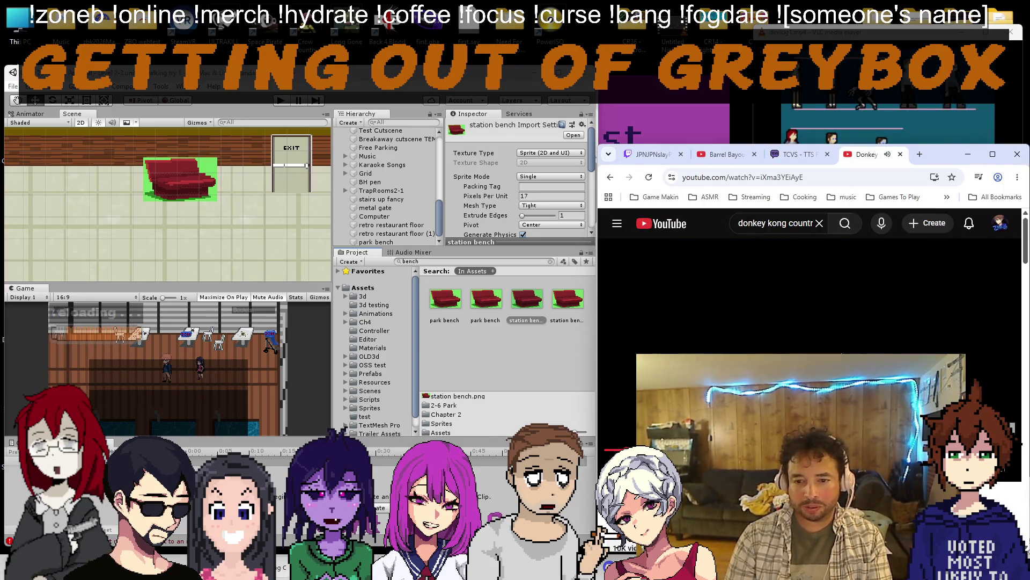
left_click(652, 154)
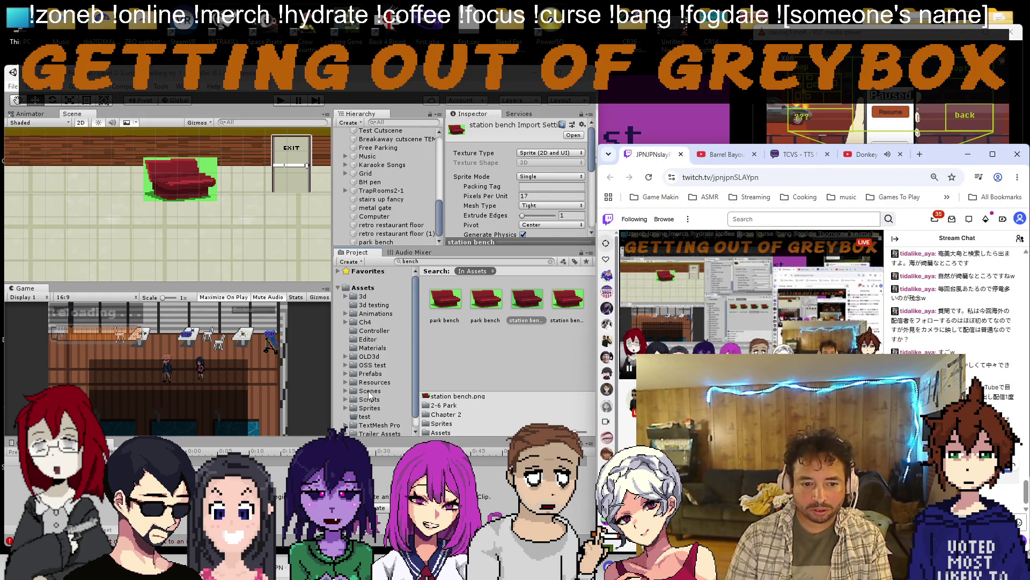
left_click(345, 406)
scroll(354, 387, "down", 3)
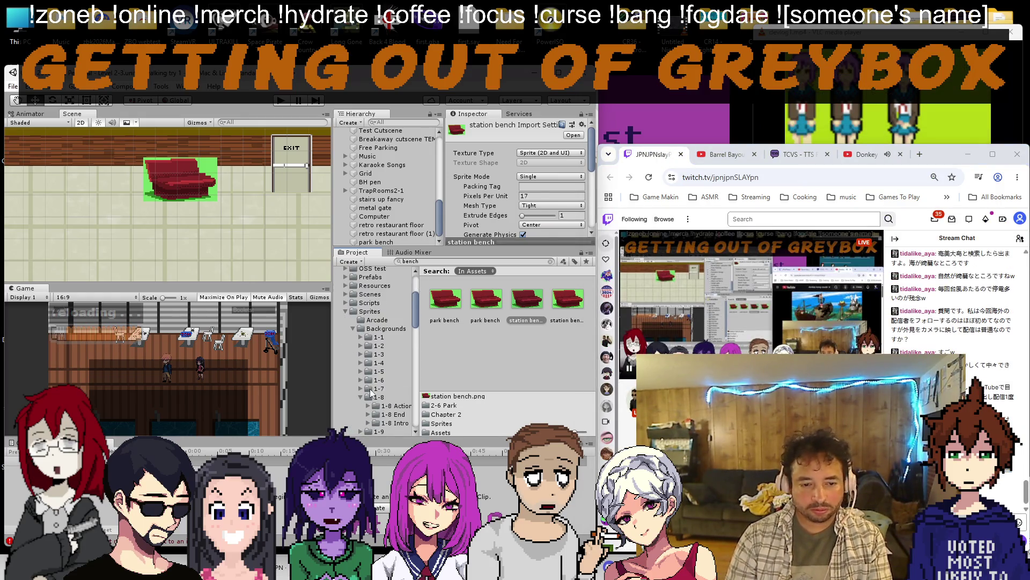
scroll(364, 346, "down", 3)
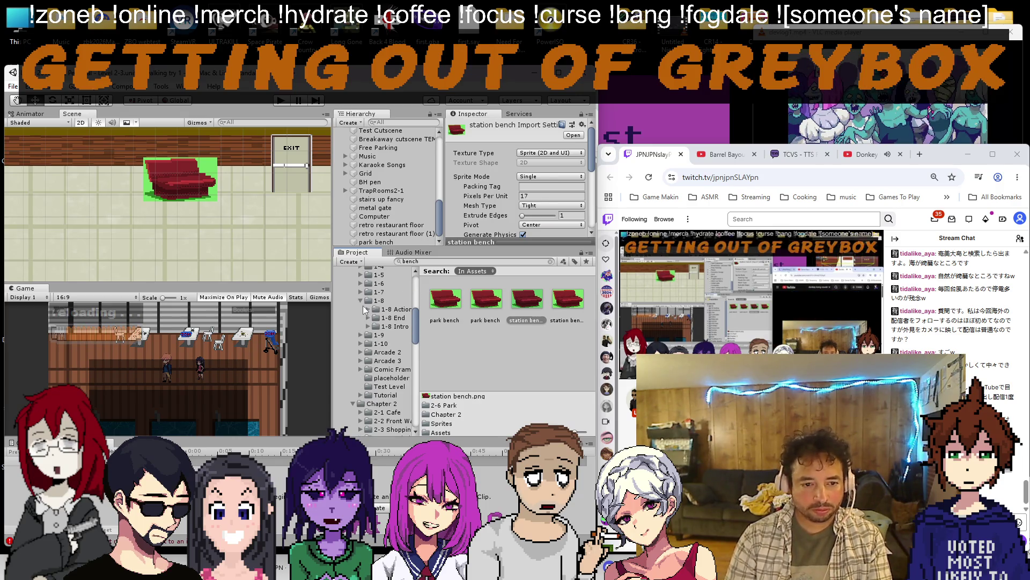
scroll(360, 306, "down", 5)
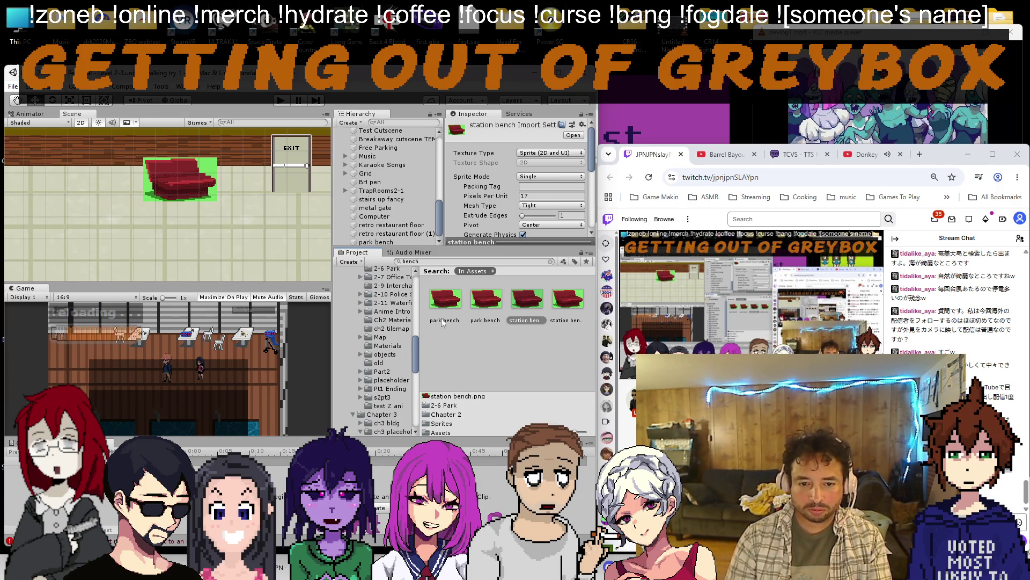
left_click(379, 397)
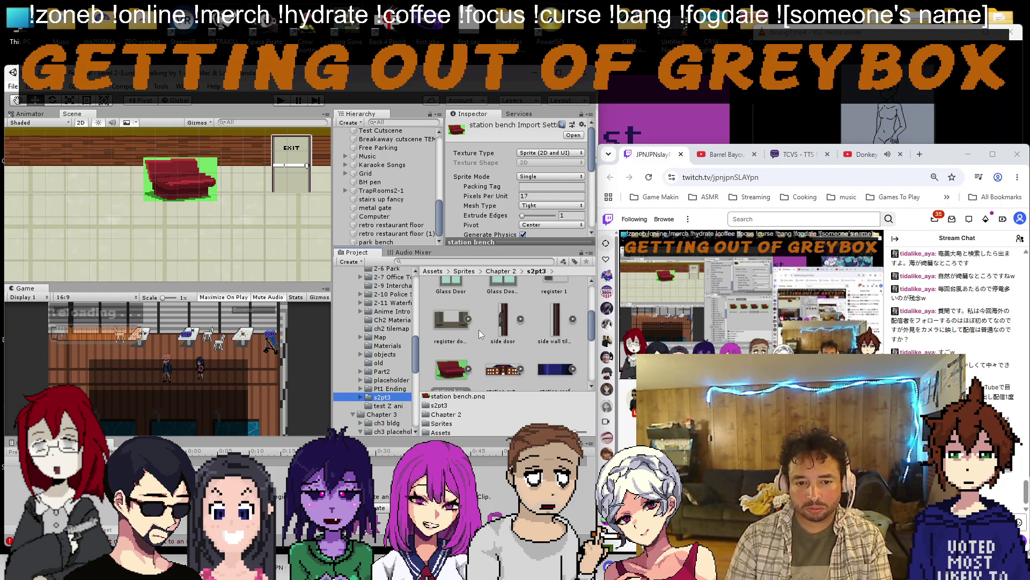
Edit station bench in Paint and choose a dark red shadow colour via Edit colors.
double_click(455, 342)
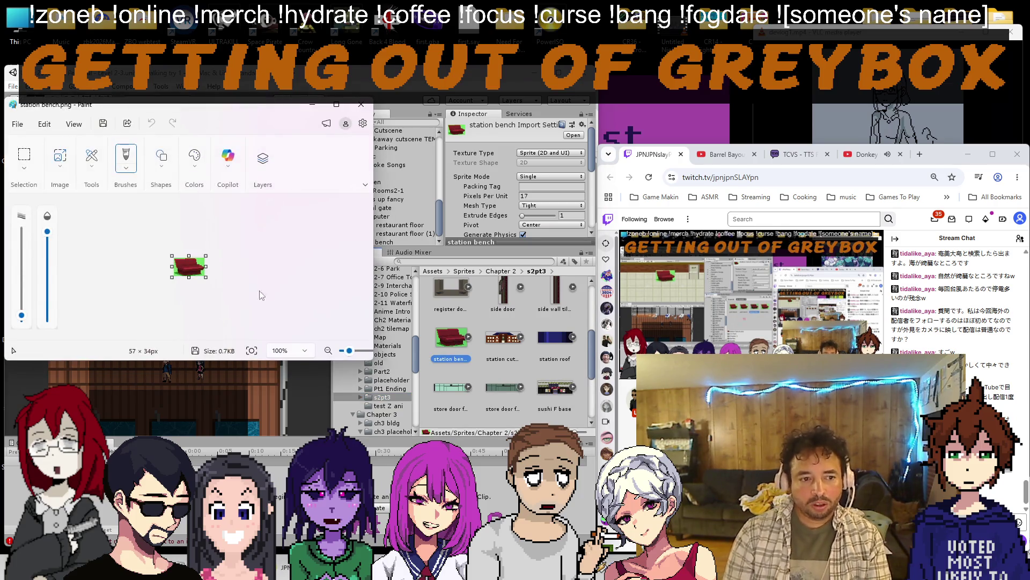
scroll(196, 275, "up", 5)
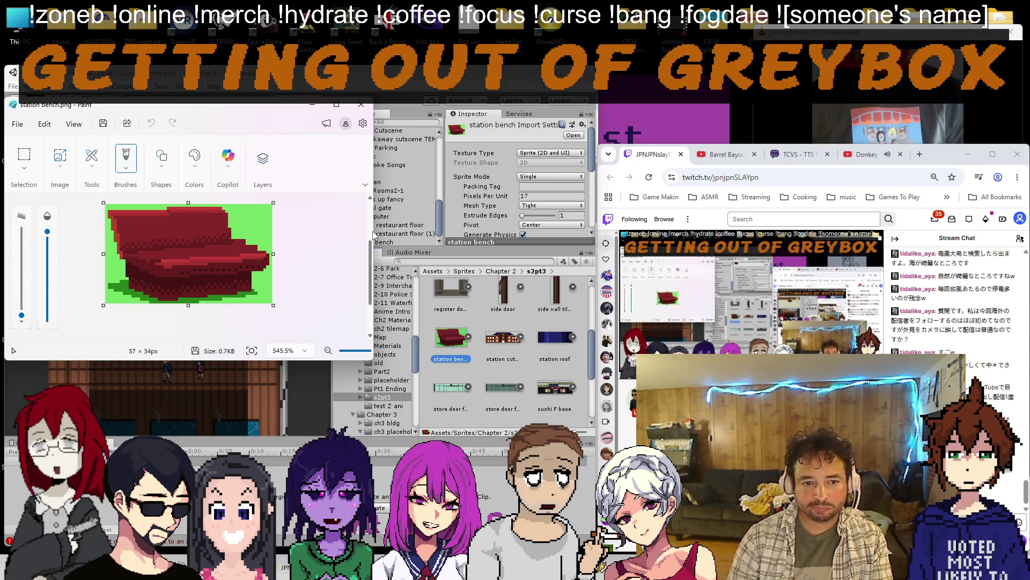
left_click_drag(372, 235, 592, 234)
left_click(166, 169)
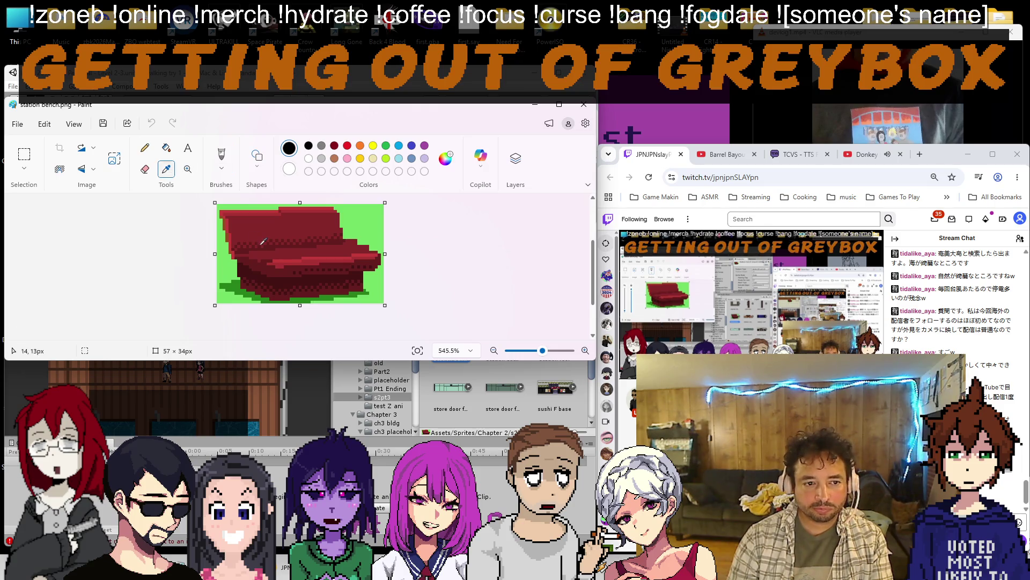
left_click(446, 156)
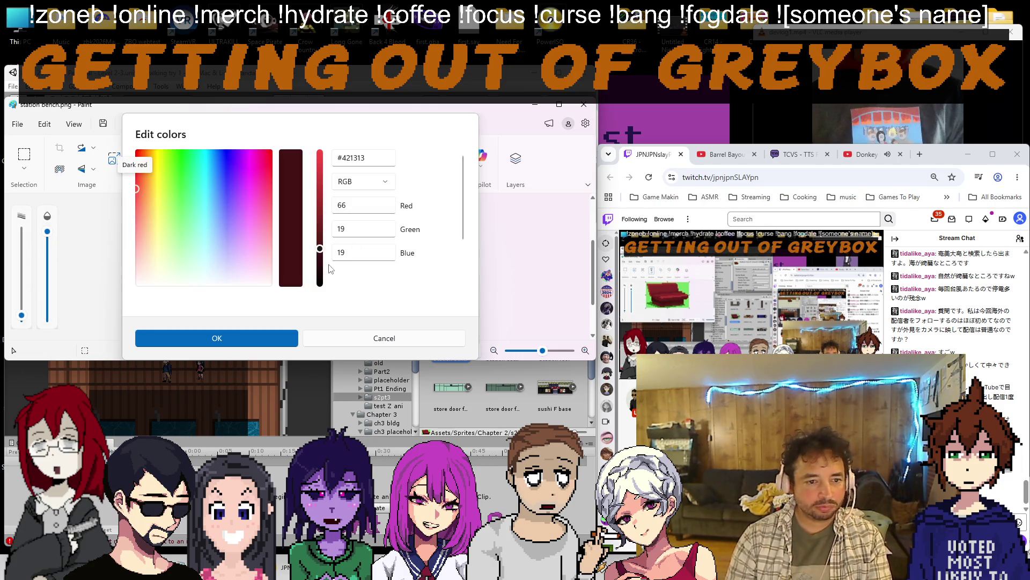
left_click(217, 337)
Fill the bench's bottom band with the dark red shadow and return to Unity.
left_click(240, 287)
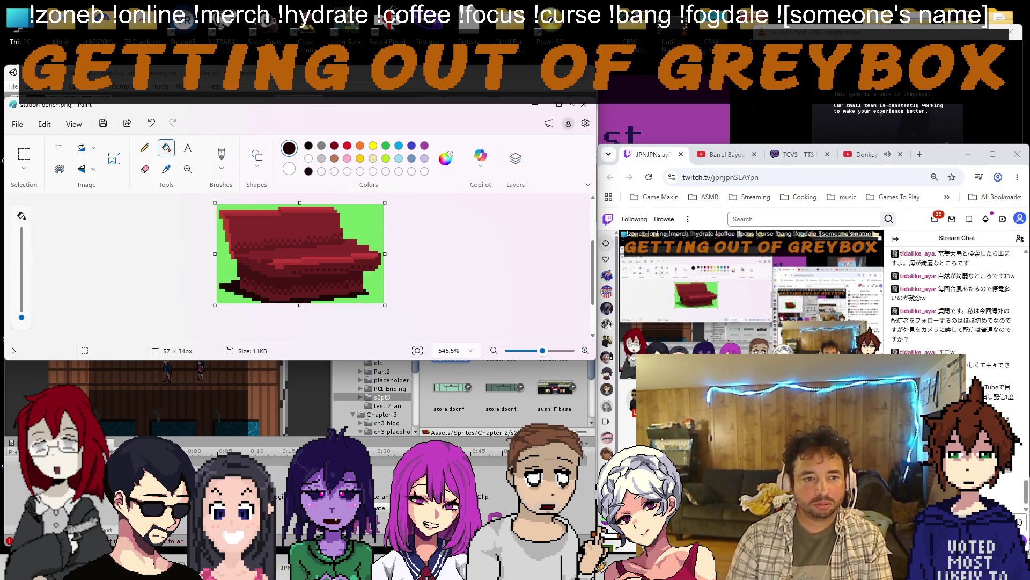
left_click(585, 106)
right_click(451, 346)
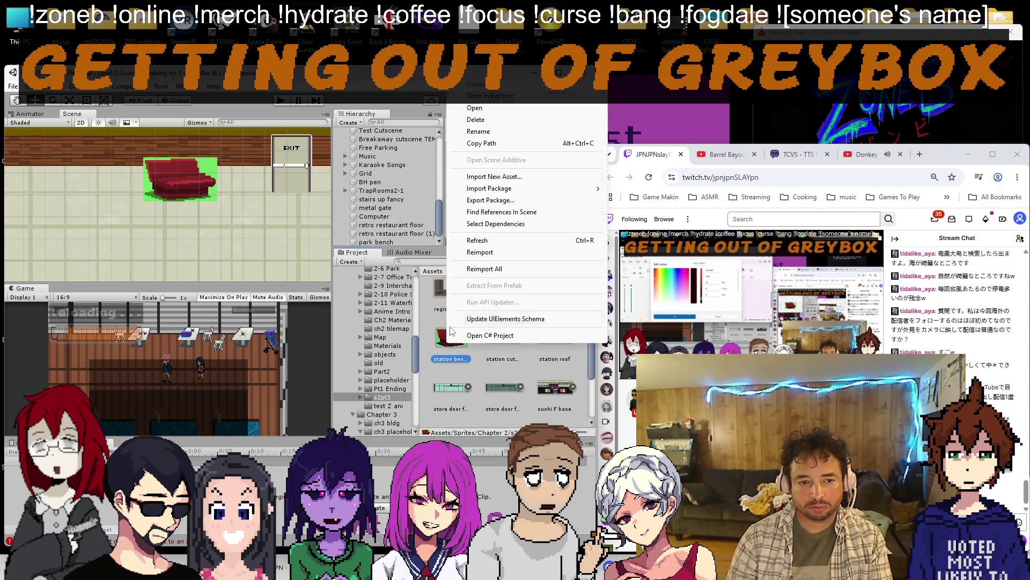
Delete the selected green background to transparency and export over the original PNG.
left_click(502, 212)
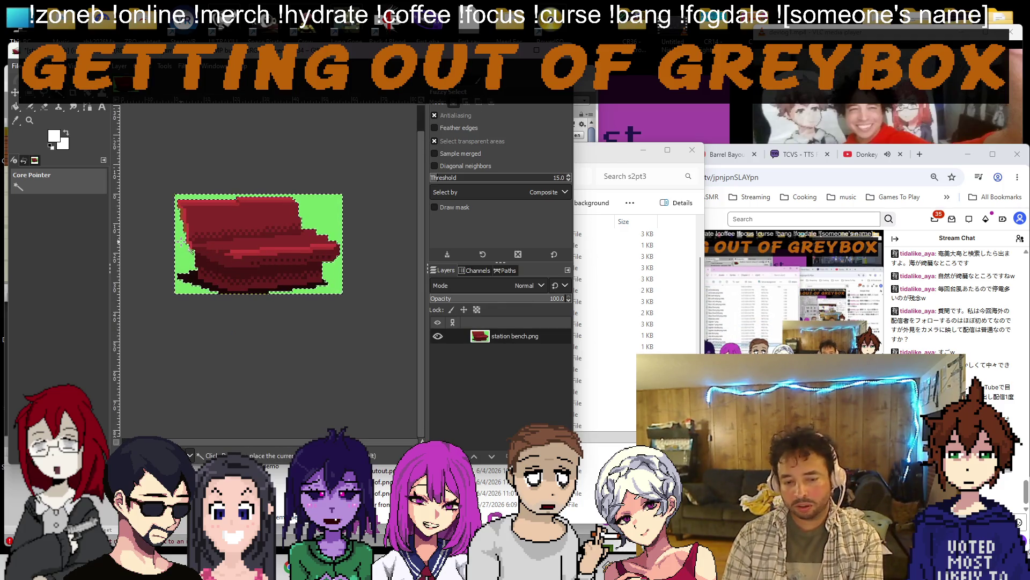
key("Delete")
left_click(16, 67)
left_click(58, 236)
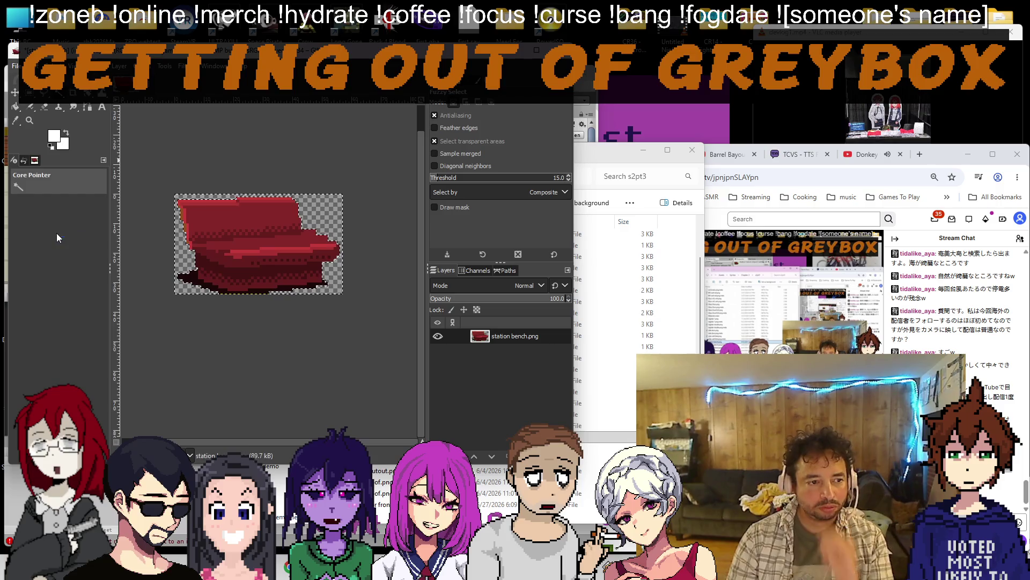
Discard the GIMP image, quit GIMP and close the folder window.
key("ctrl+w")
left_click(318, 340)
key("ctrl+q")
left_click(691, 151)
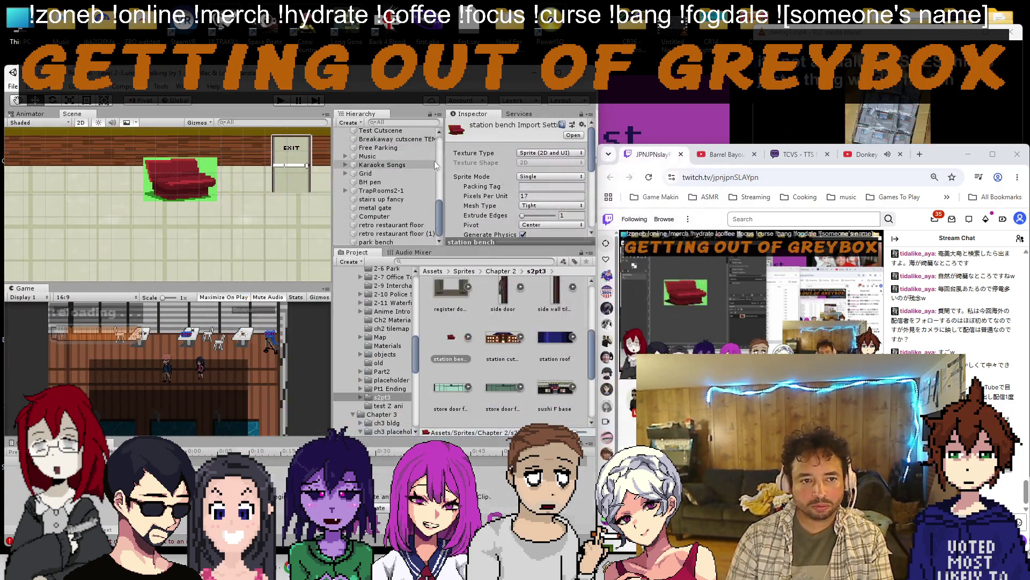
Assign the station bench sprite to the park bench object's Sprite Renderer.
left_click(191, 182)
left_click_drag(451, 346, 548, 198)
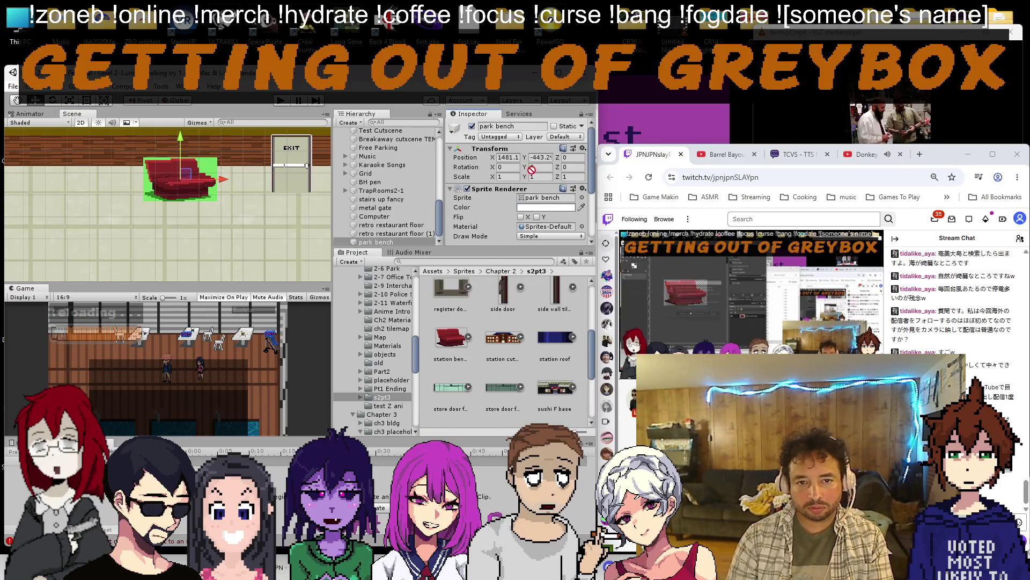
scroll(220, 207, "down", 3)
scroll(220, 207, "down", 3)
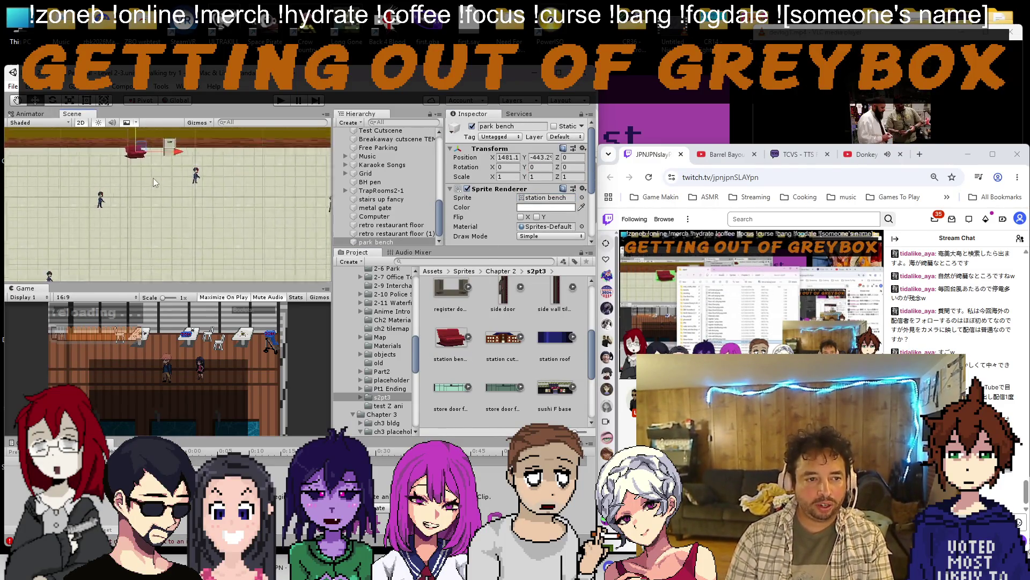
left_click_drag(228, 228, 140, 240)
scroll(141, 239, "up", 2)
scroll(379, 201, "up", 5)
scroll(364, 128, "up", 5)
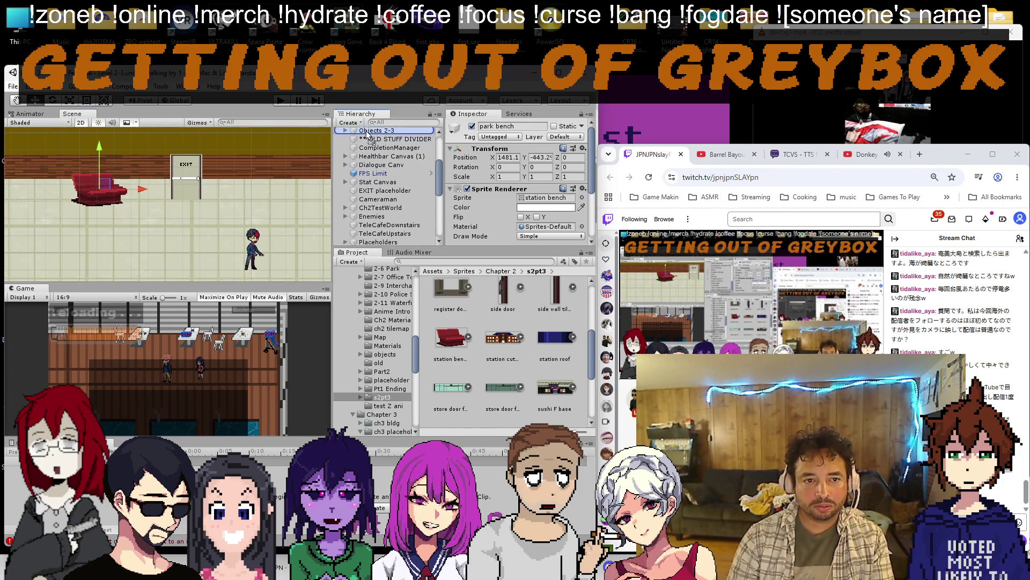
Move the bench object from the Level 2-3 root into the Station group in the Hierarchy.
left_click(364, 132)
mouse_move(367, 134)
left_mouse_down()
mouse_move(369, 194)
mouse_move(376, 145)
mouse_move(378, 168)
left_mouse_up()
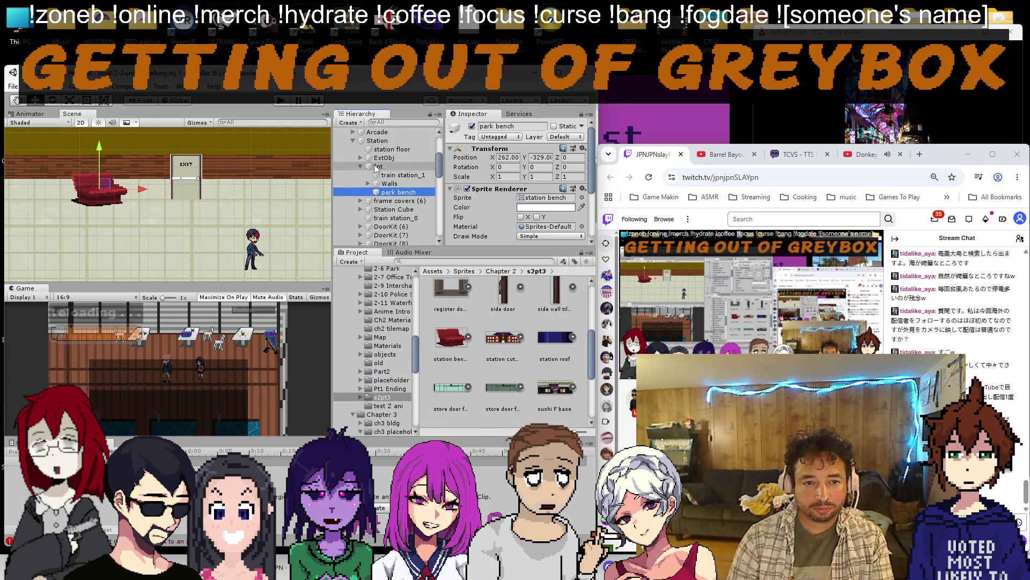
right_click(379, 167)
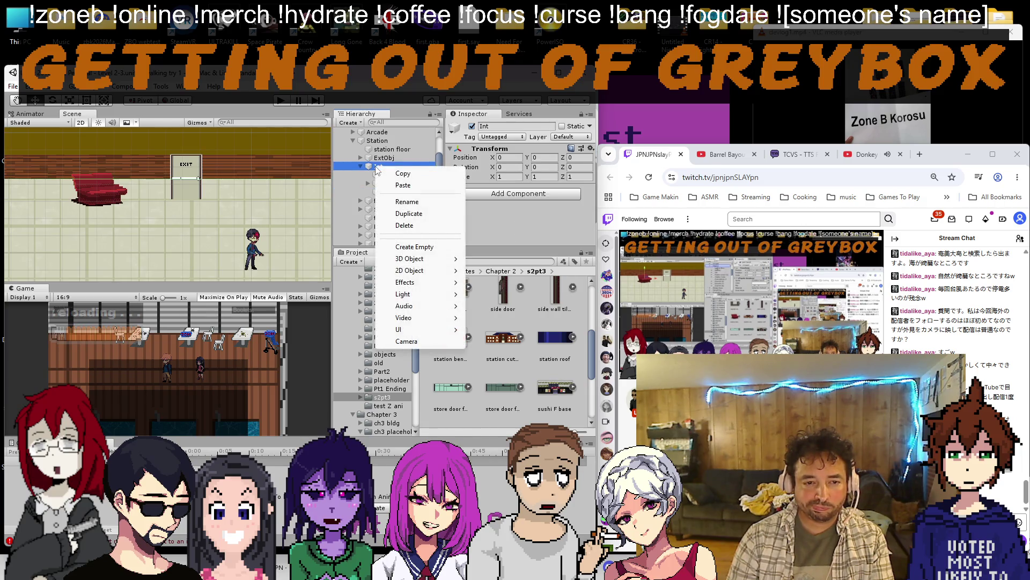
Expand the Int group, focus on train station_1 and select the park bench object.
left_click(396, 160)
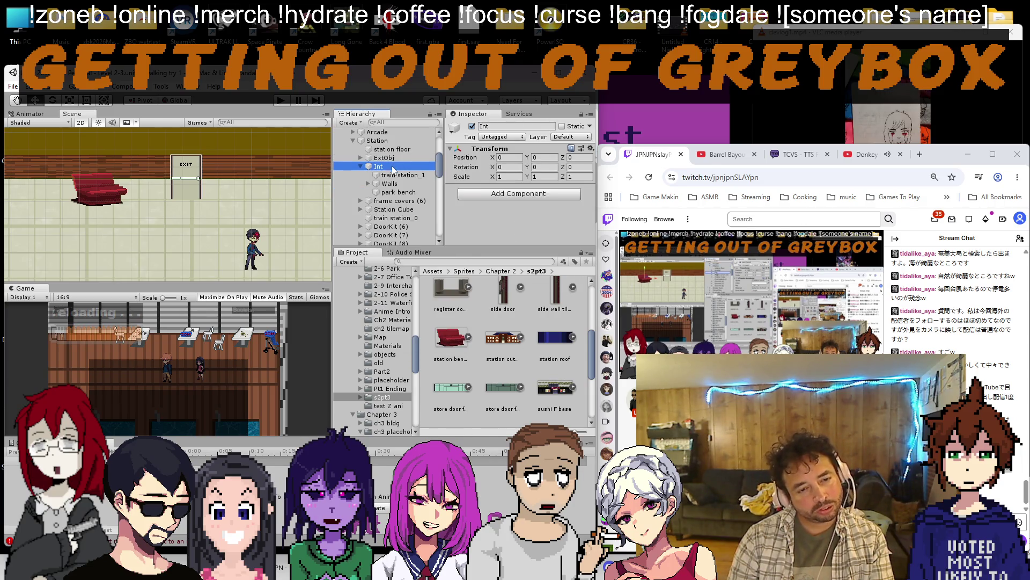
left_click(379, 161)
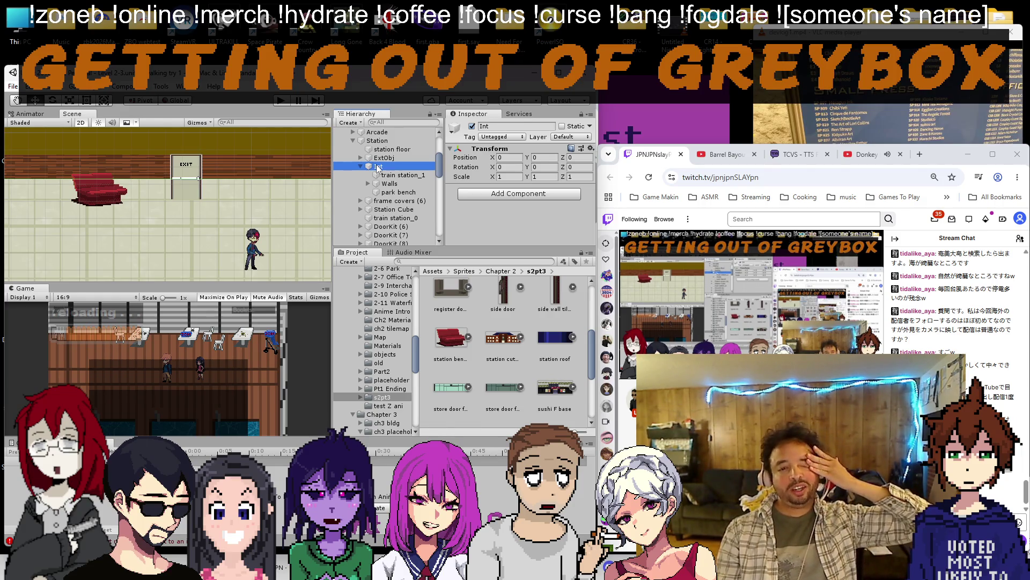
double_click(399, 174)
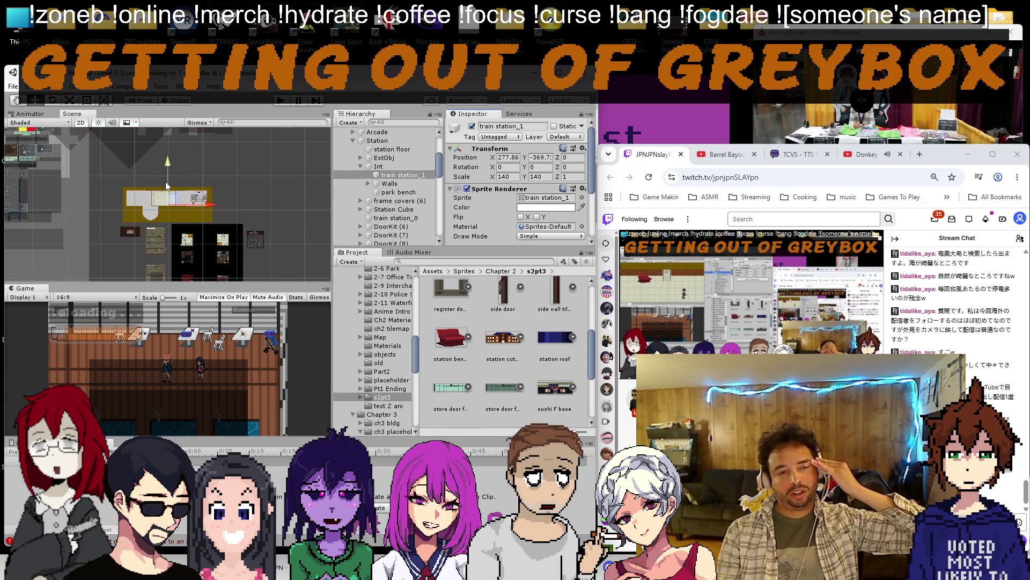
scroll(139, 193, "up", 5)
scroll(137, 204, "up", 3)
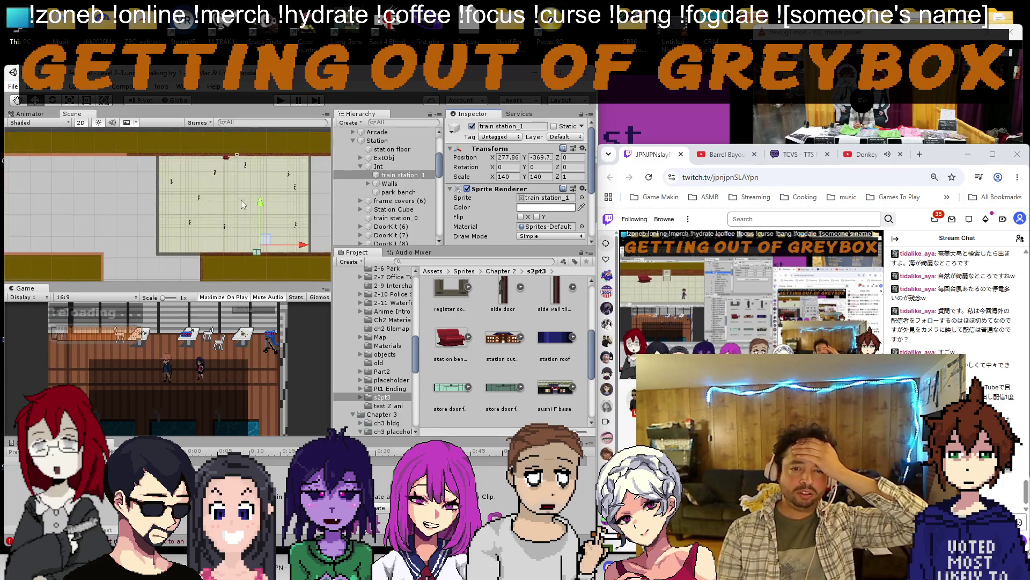
scroll(241, 200, "up", 3)
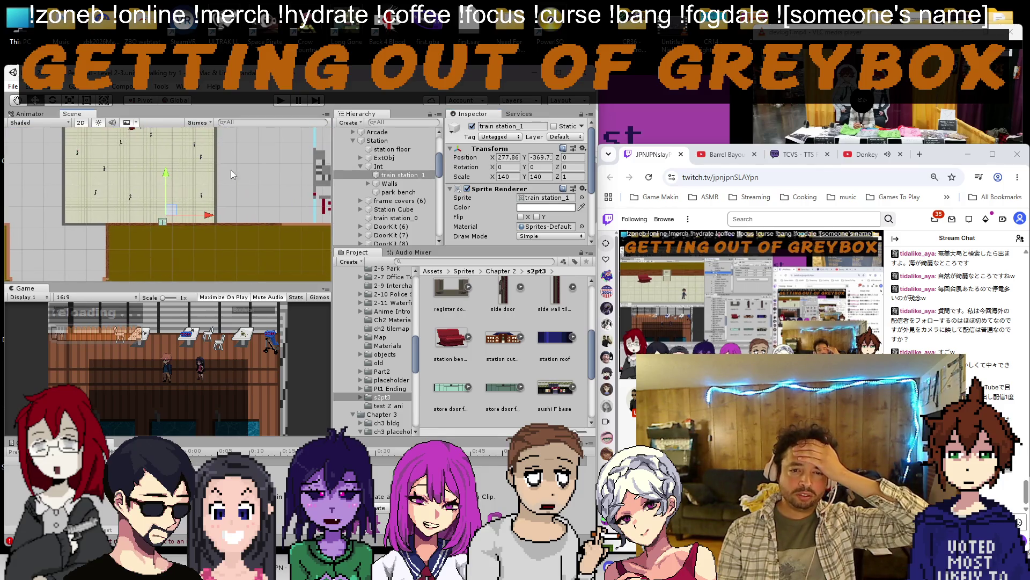
left_click(393, 192)
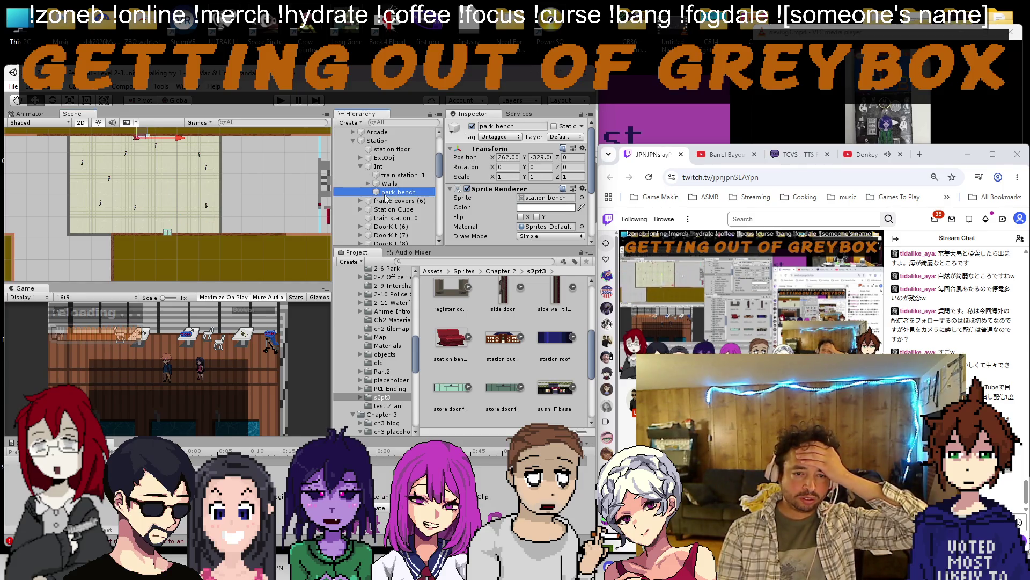
scroll(189, 194, "up", 3)
scroll(159, 179, "up", 5)
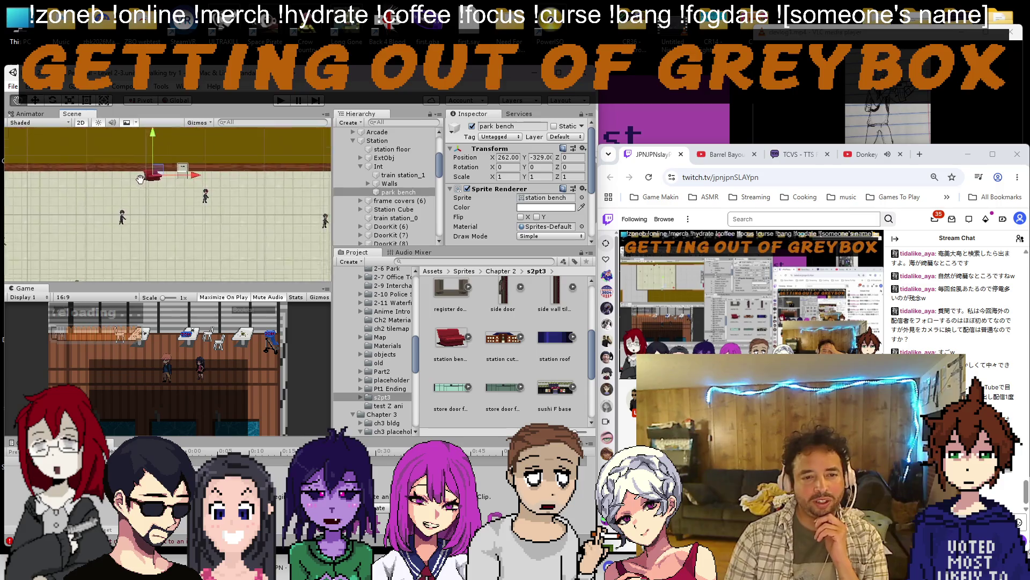
Rename park bench to bench via the Hierarchy context menu.
right_click(393, 192)
left_click(451, 230)
type("bench")
key("Return")
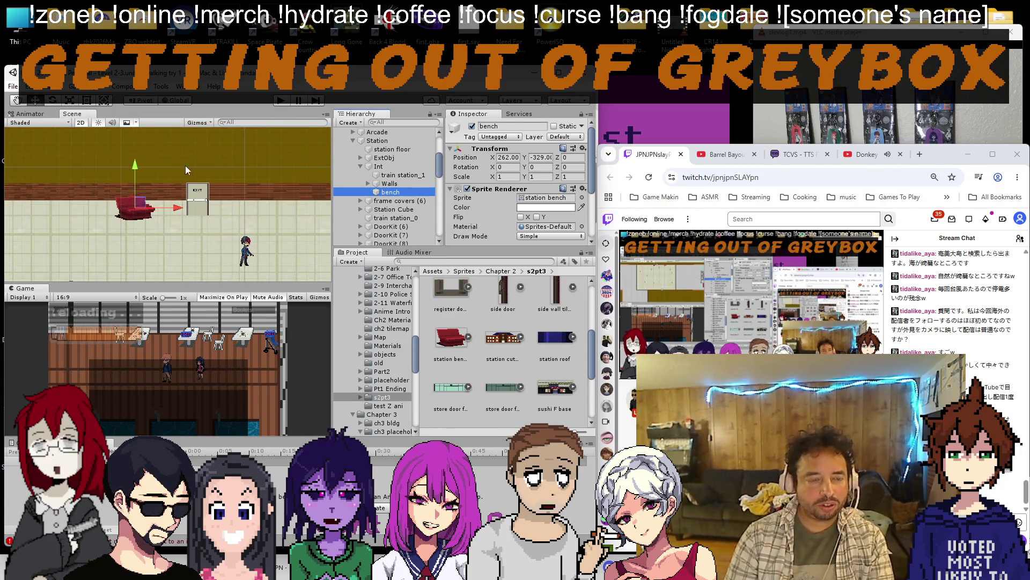
scroll(108, 206, "up", 1)
Drag the bench in the Scene view to sit just left of the EXIT door.
left_click_drag(158, 197, 276, 247)
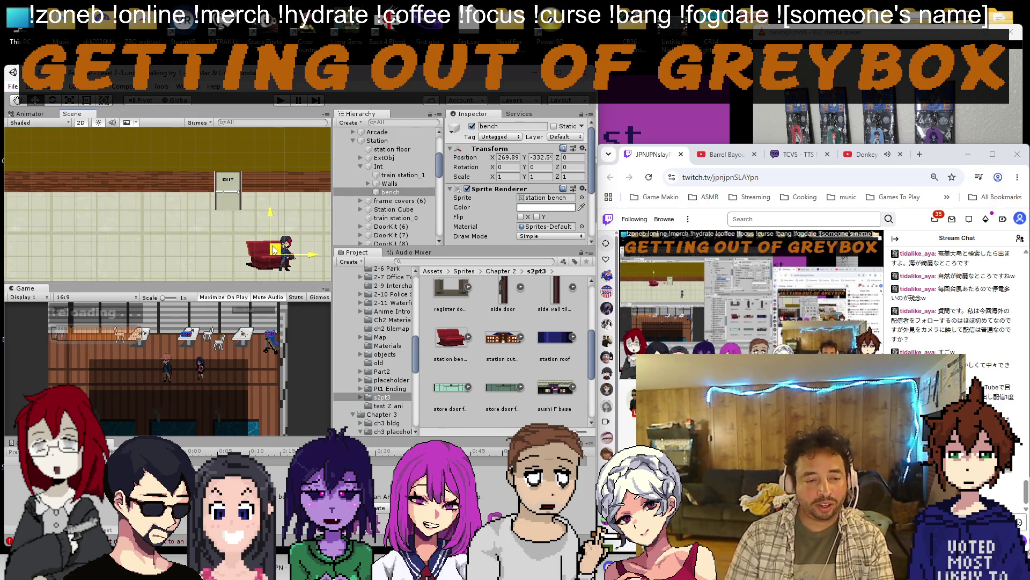
left_click_drag(276, 248, 181, 189)
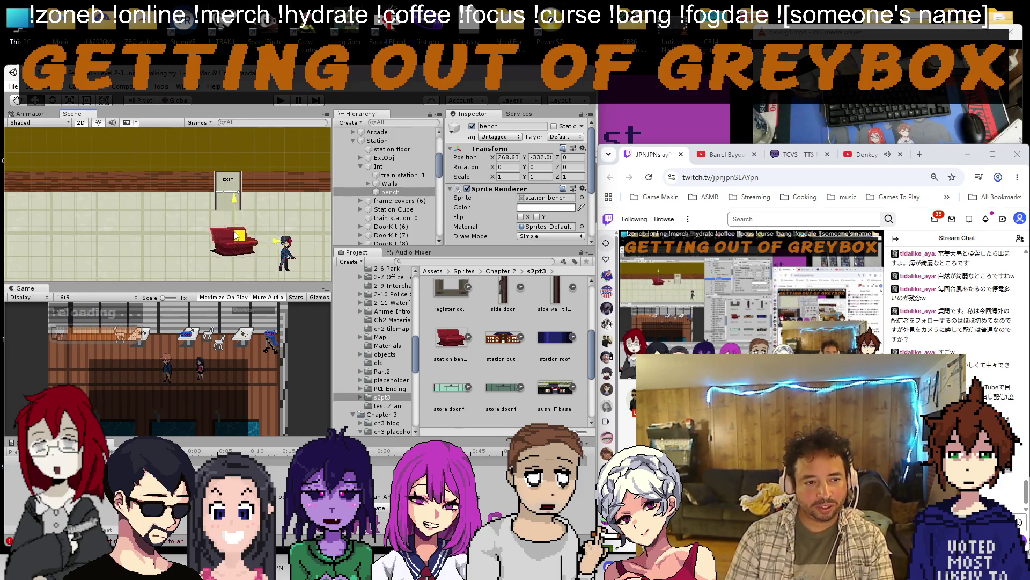
scroll(161, 202, "down", 1)
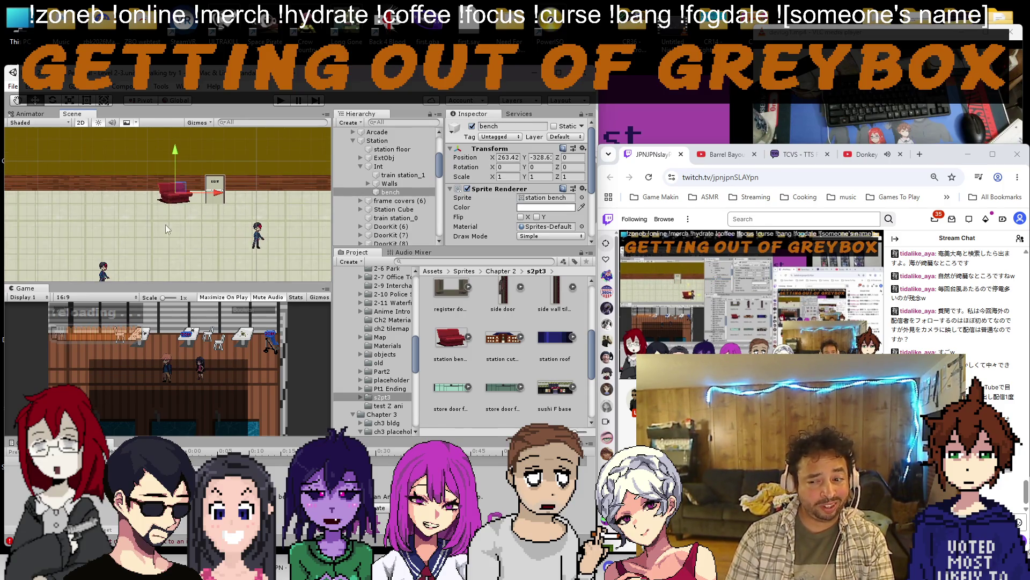
scroll(181, 225, "down", 2)
scroll(151, 195, "down", 2)
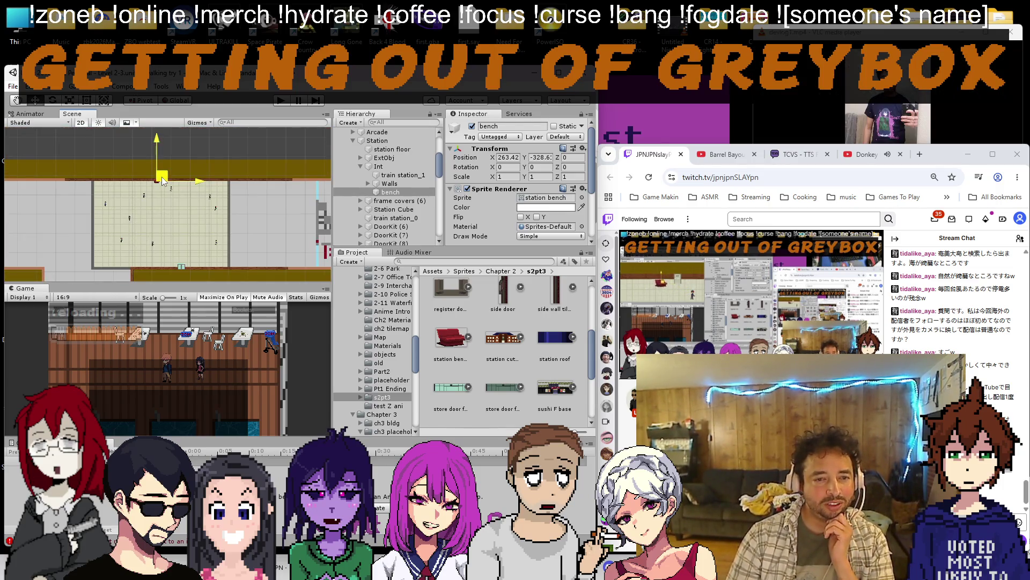
scroll(146, 197, "up", 3)
scroll(155, 186, "up", 4)
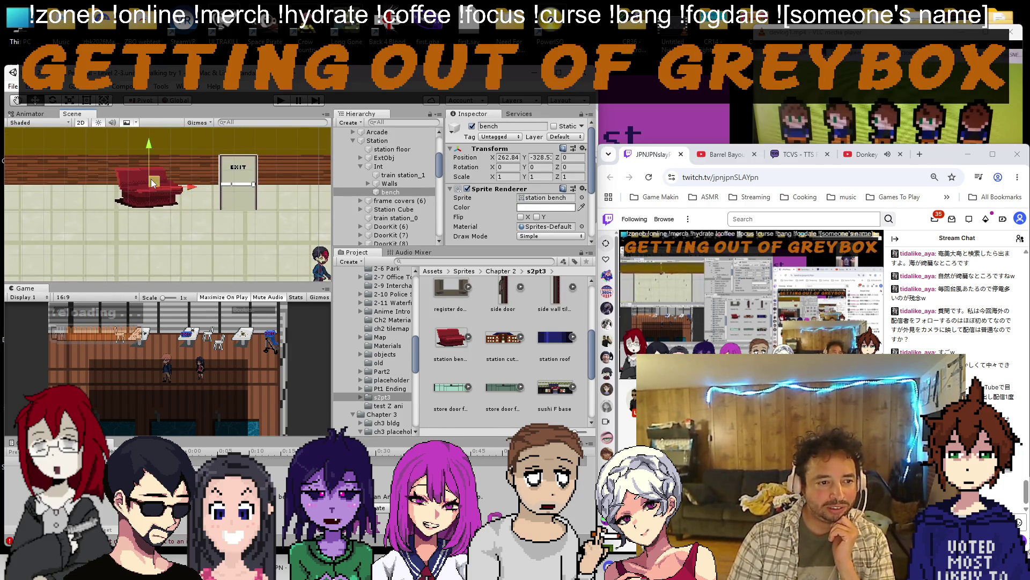
scroll(137, 198, "down", 5)
scroll(169, 171, "down", 5)
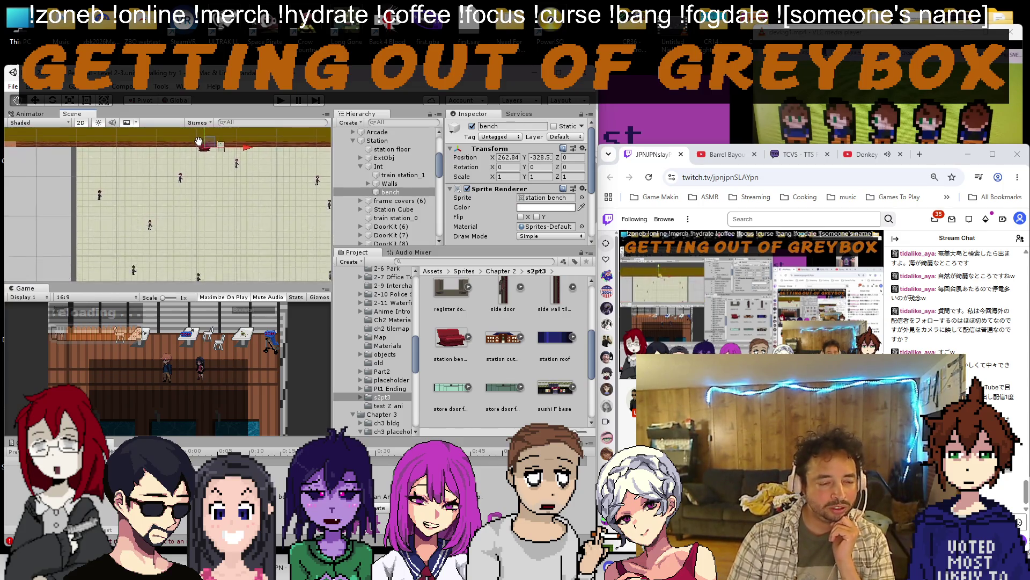
scroll(201, 212, "up", 8)
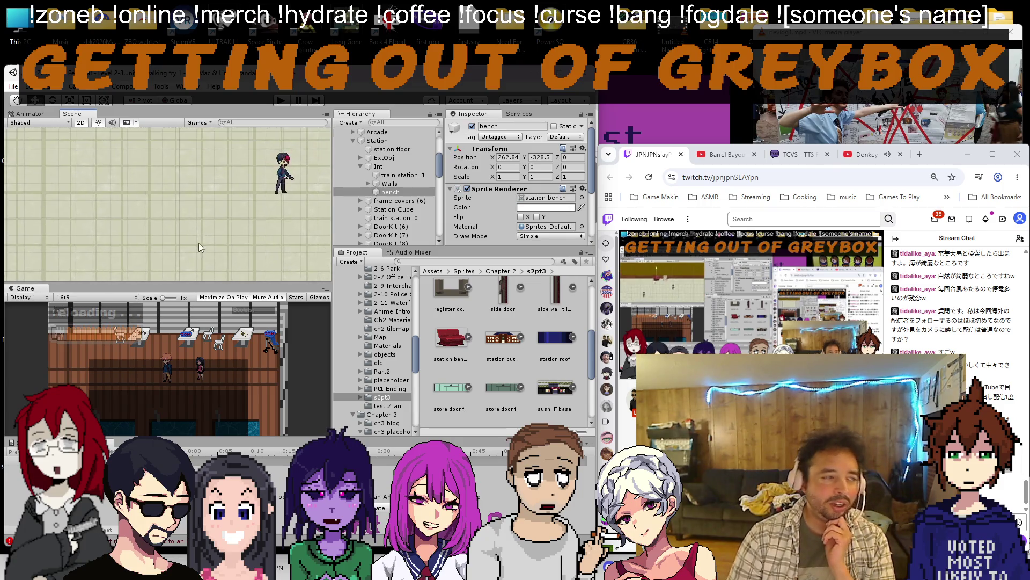
left_click_drag(201, 212, 178, 218)
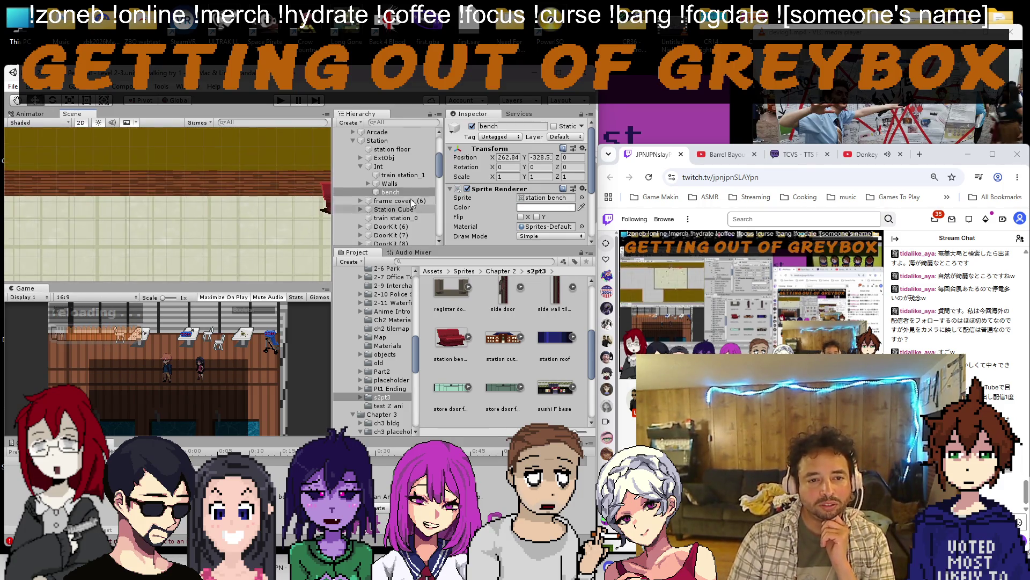
double_click(389, 192)
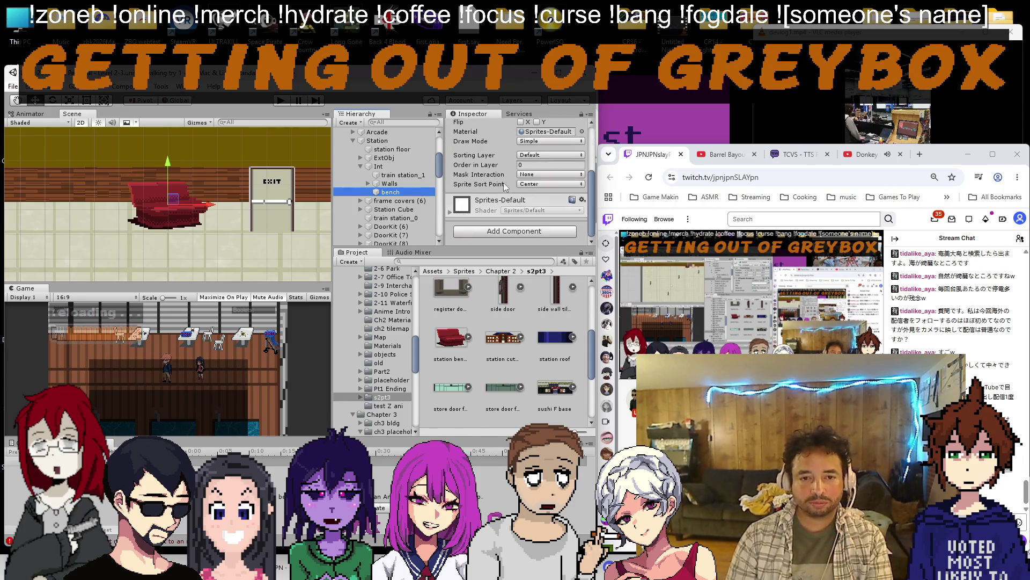
Add a Box Collider 2D to the bench and begin editing its collider shape.
left_click(570, 136)
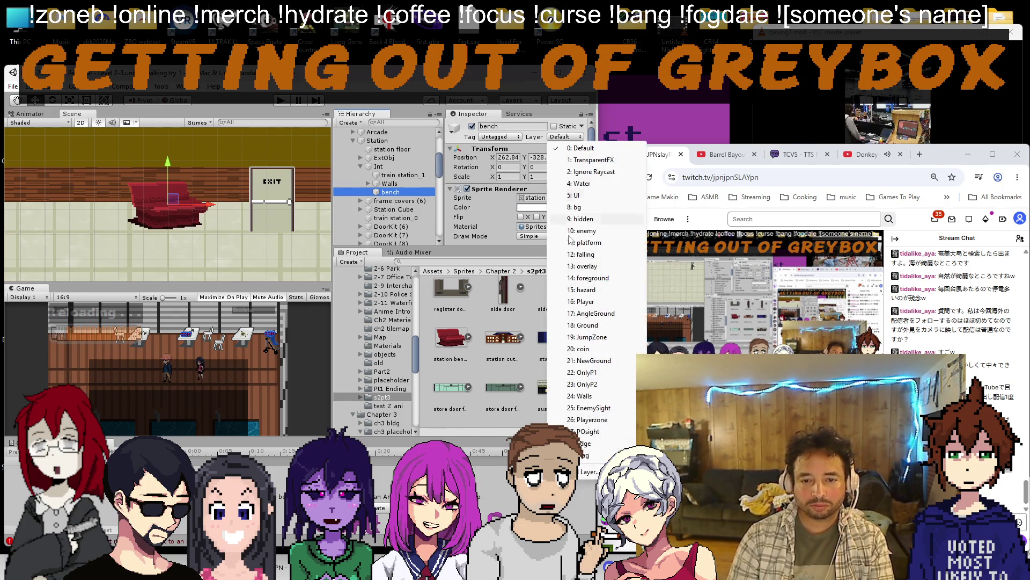
left_click(578, 420)
scroll(516, 185, "down", 5)
left_click(495, 233)
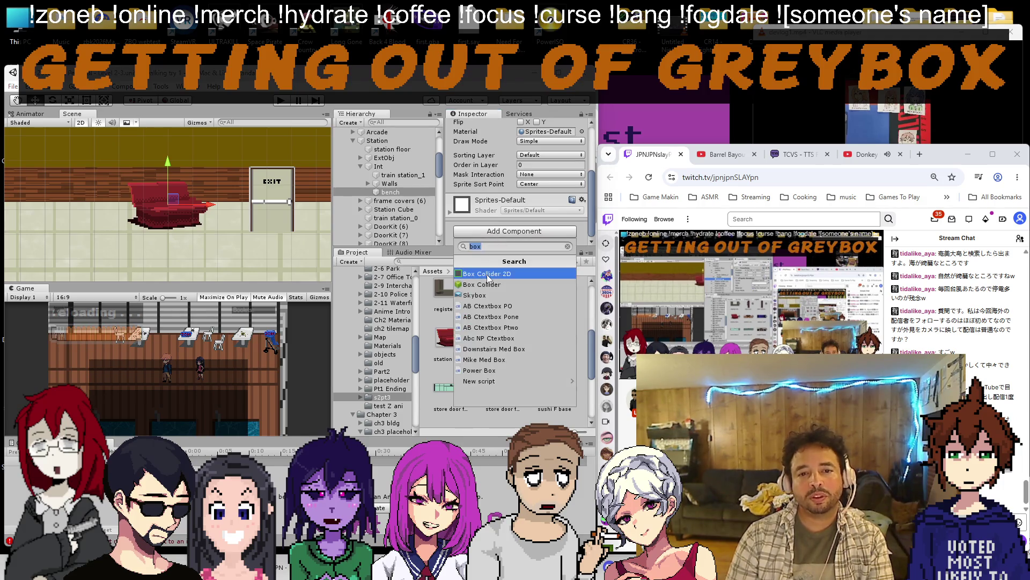
left_click(492, 277)
left_click(525, 208)
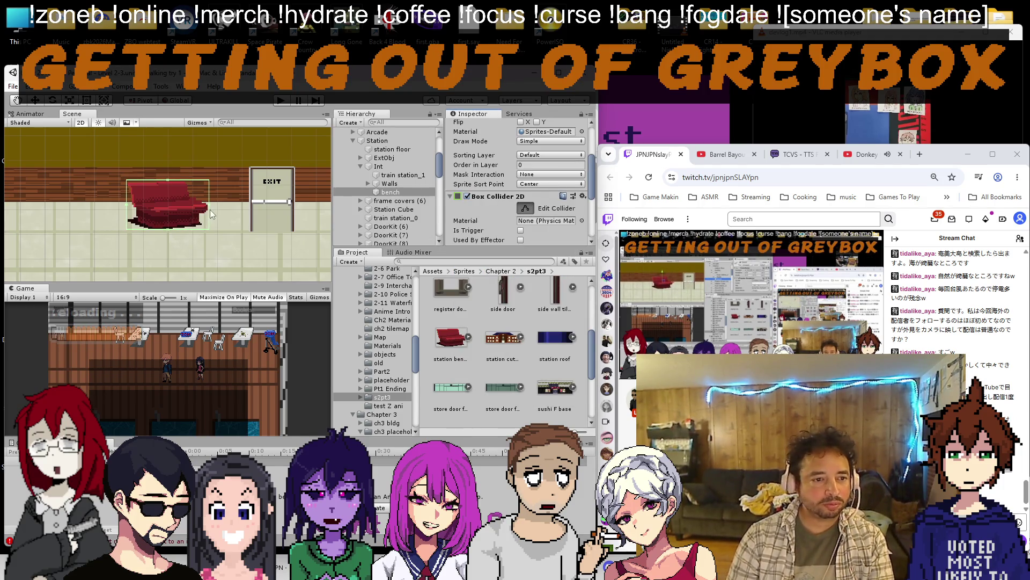
scroll(208, 205, "up", 2)
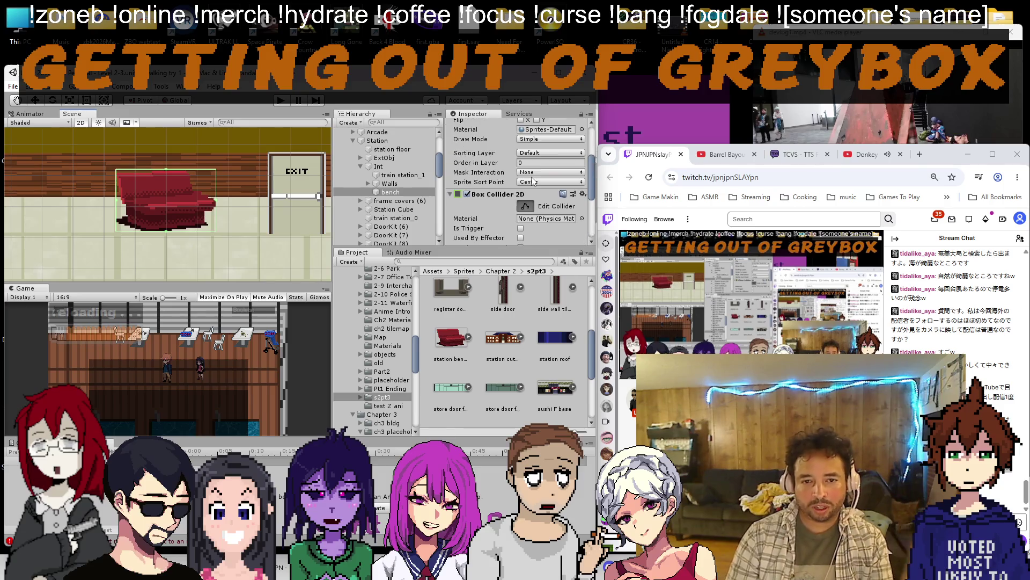
type("-100")
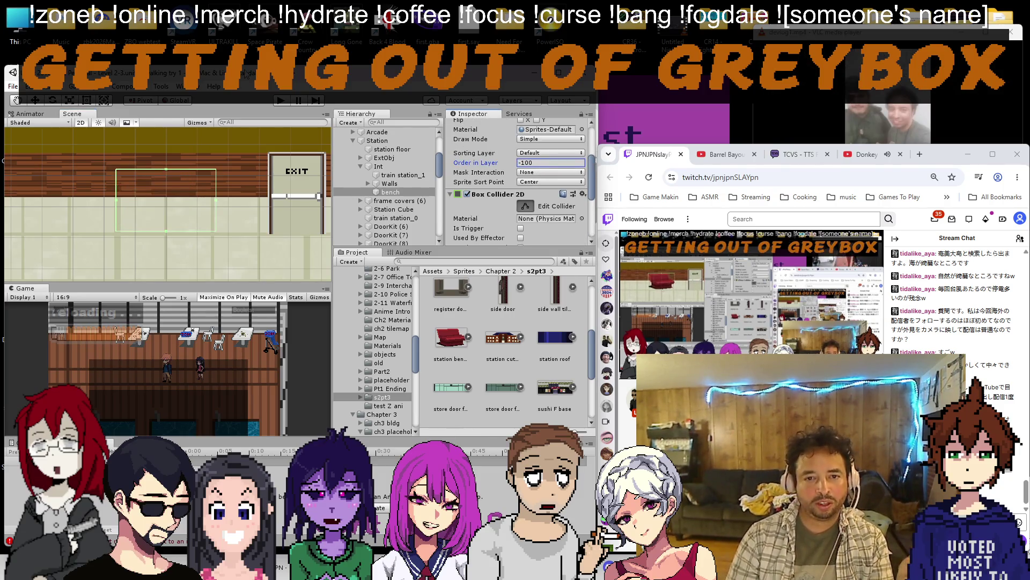